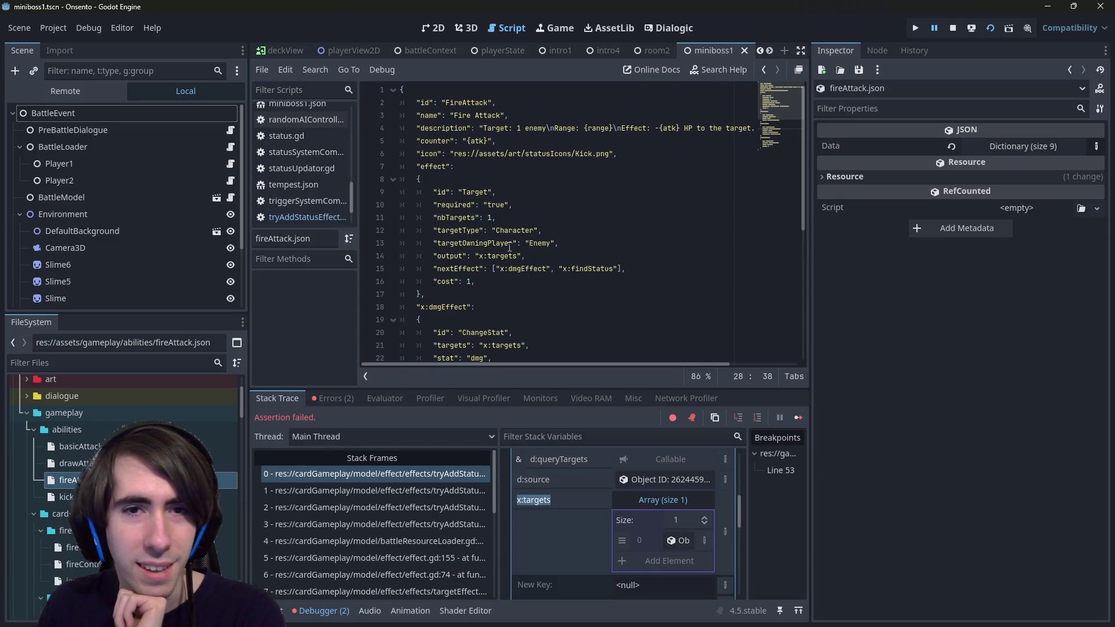
# Step: Copy the x:targets value from line 14 of fireAttack.json
pyautogui.scroll(-2, 510, 248)
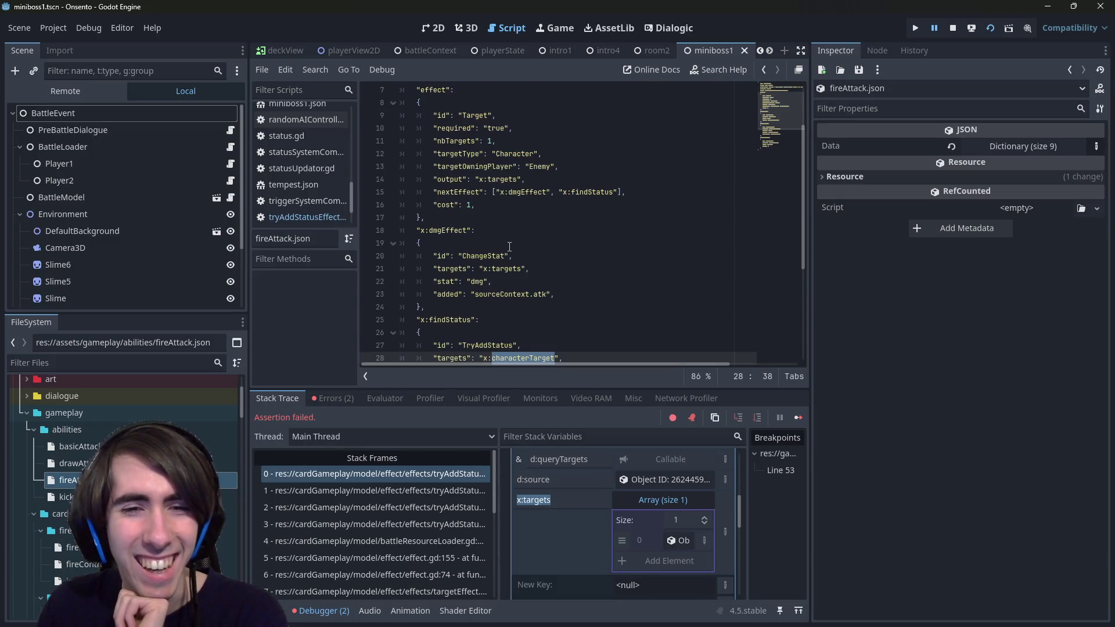
pyautogui.moveTo(492, 268); pyautogui.dragTo(505, 268)
pyautogui.doubleClick(508, 268)
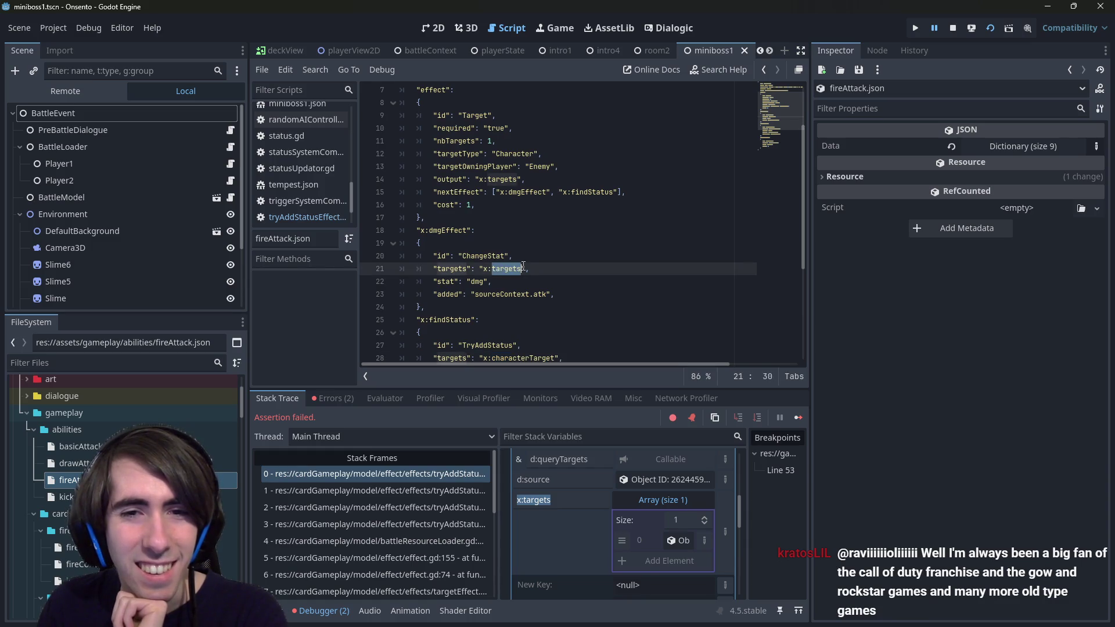
pyautogui.click(522, 268)
pyautogui.moveTo(479, 180); pyautogui.dragTo(518, 180)
pyautogui.hotkey('ctrl', 'c')
# Step: Replace x:characterTarget on line 28 with x:targets, then stop and relaunch the game with F5
pyautogui.scroll(-5, 518, 261)
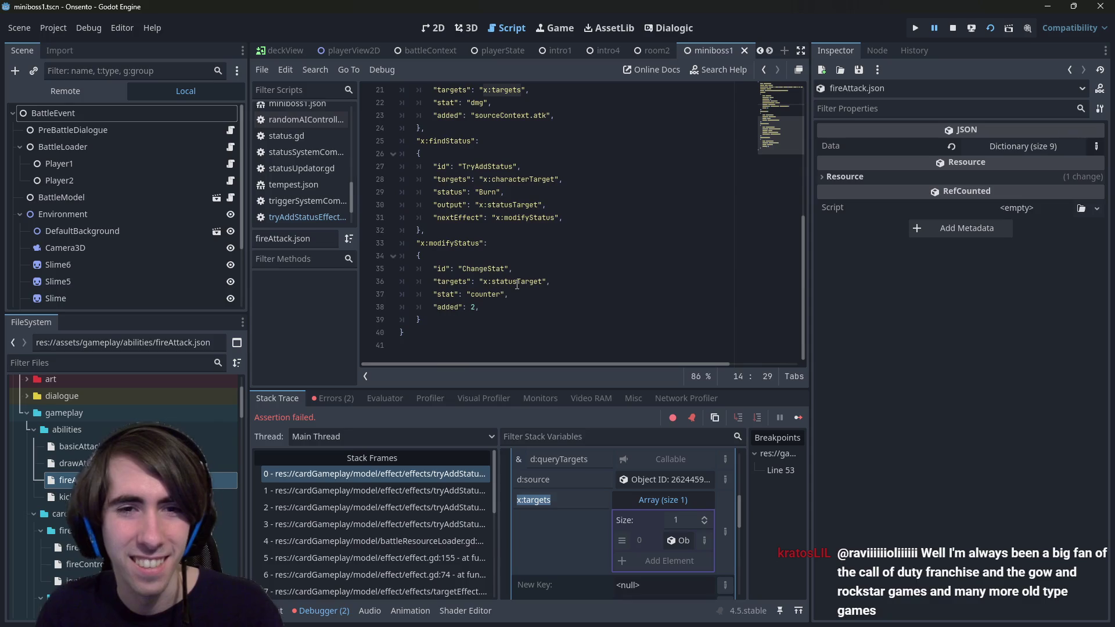
pyautogui.click(486, 180)
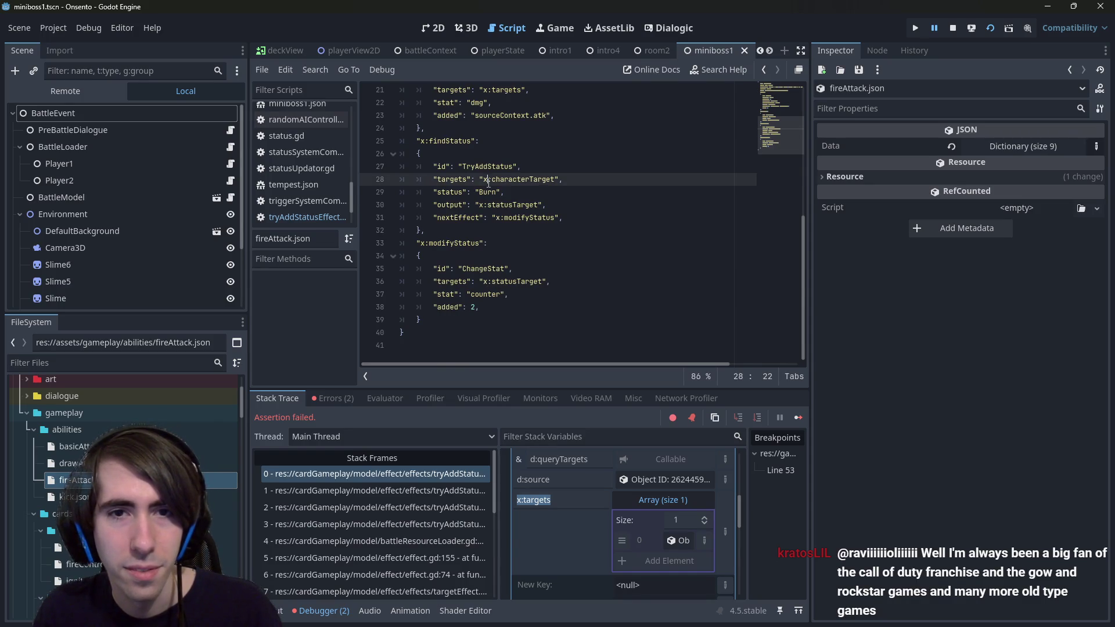
pyautogui.scroll(2, 490, 224)
pyautogui.moveTo(481, 256); pyautogui.dragTo(554, 255)
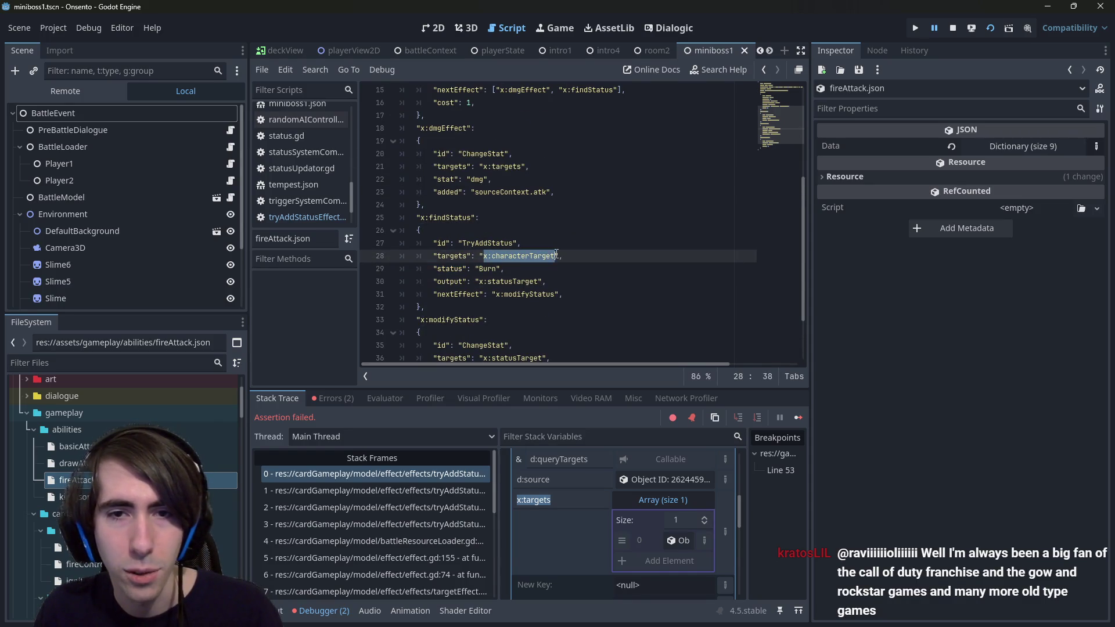
pyautogui.hotkey('ctrl', 'v')
pyautogui.click(952, 28)
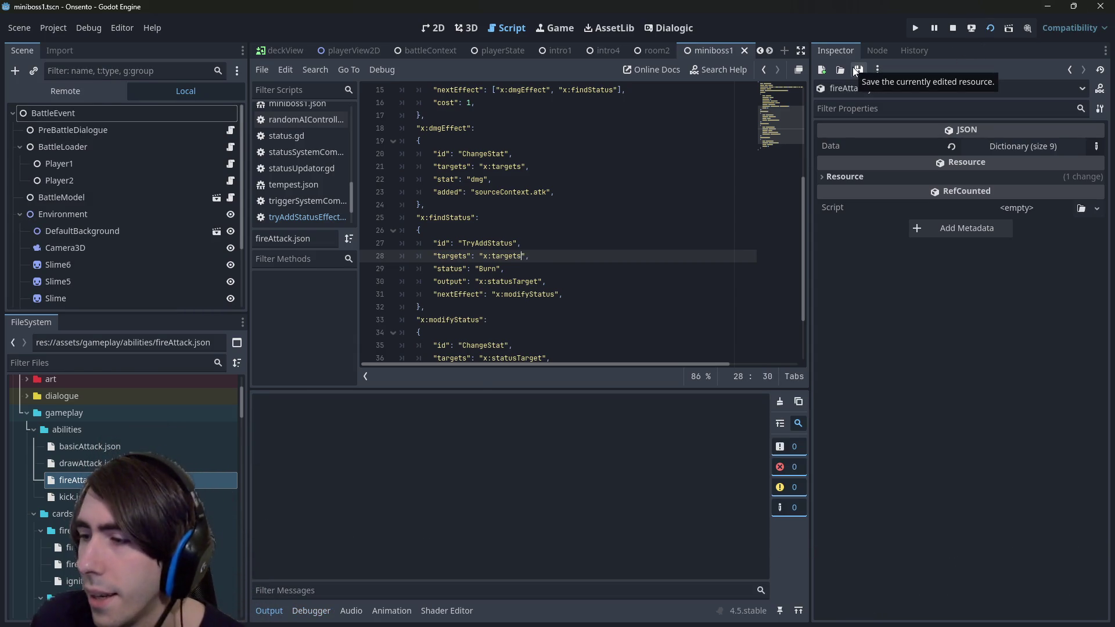
pyautogui.press('F5')
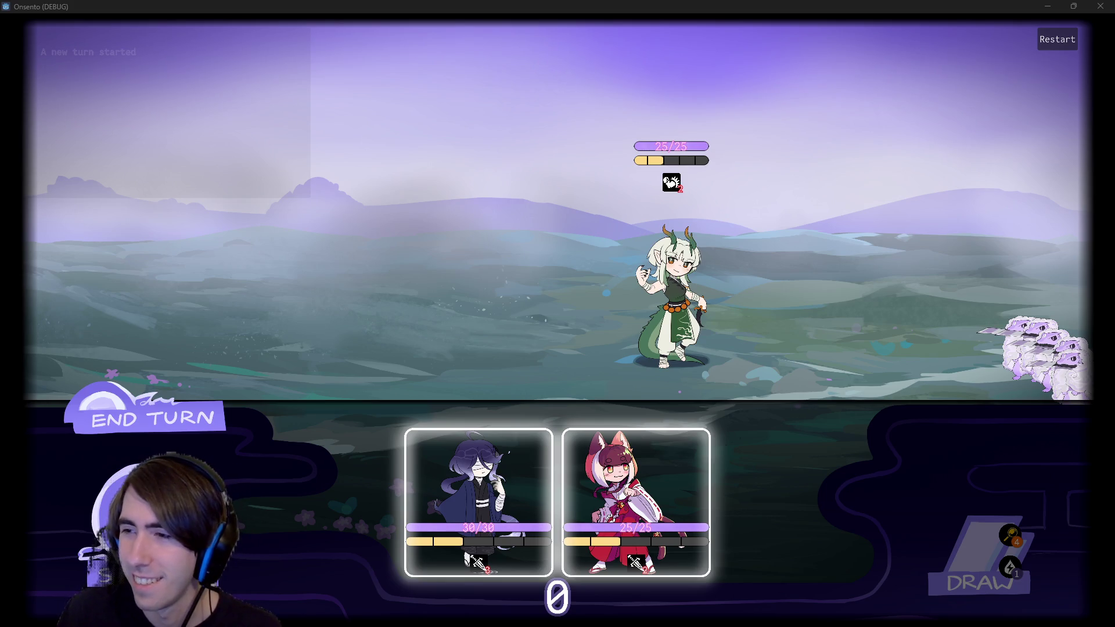
pyautogui.scroll(-8, 613, 344)
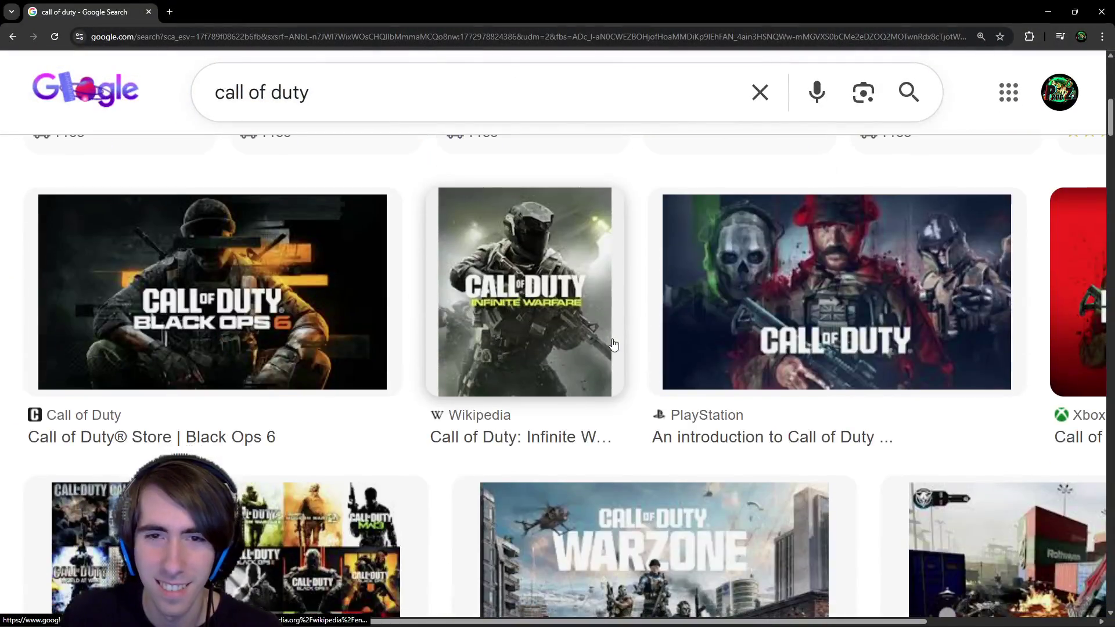
pyautogui.scroll(-2, 613, 344)
pyautogui.hotkey('alt', 'Tab')
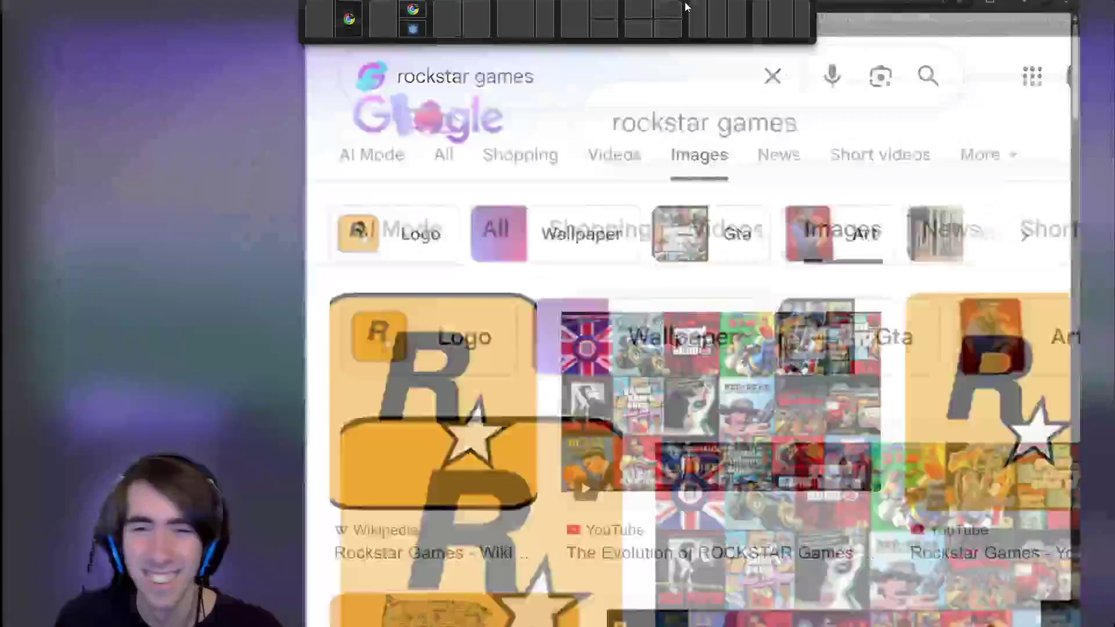
pyautogui.scroll(-4, 502, 386)
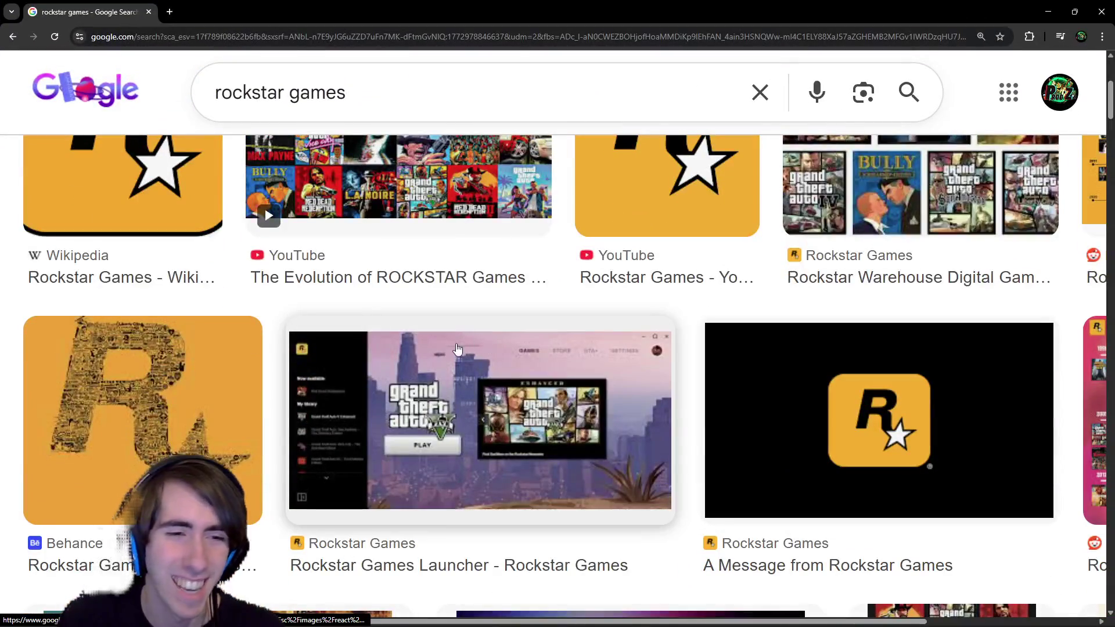
pyautogui.scroll(3, 476, 377)
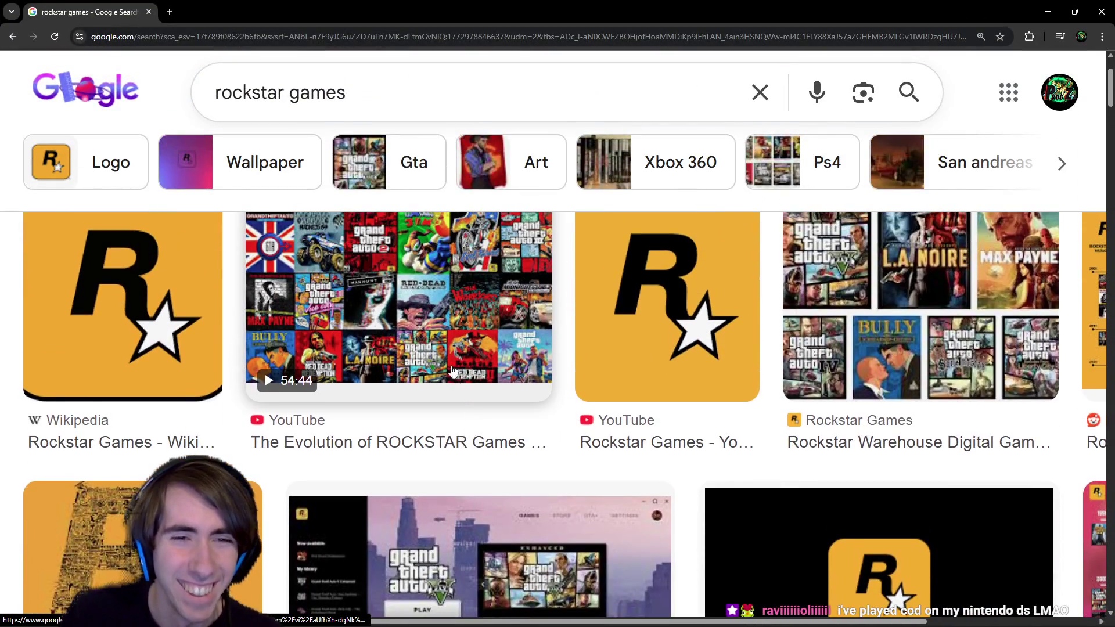
pyautogui.click(453, 372)
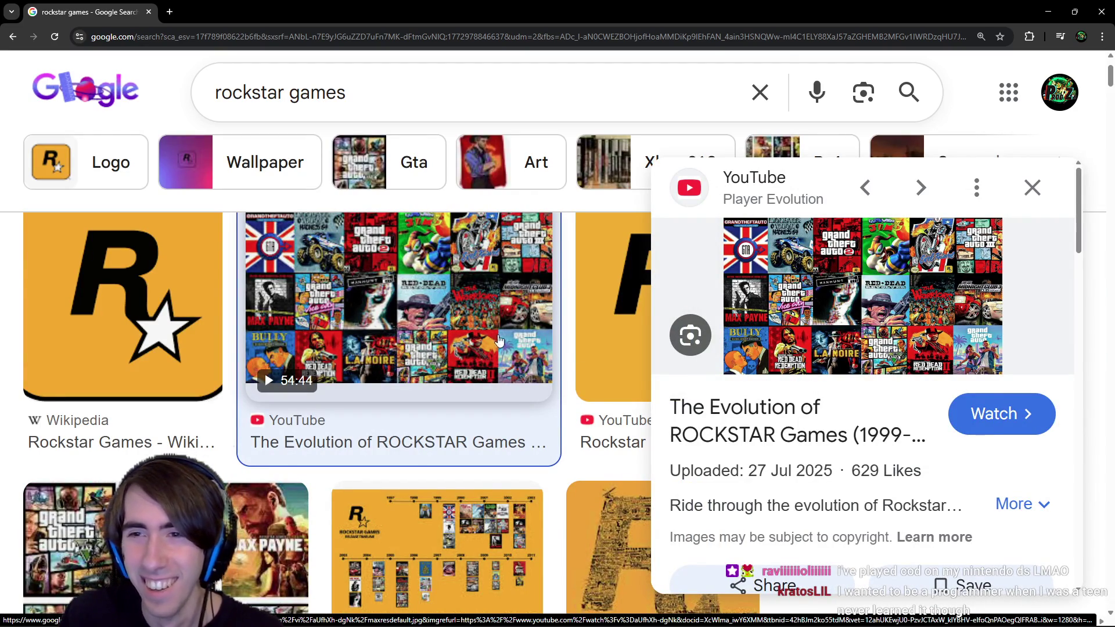
pyautogui.scroll(-5, 514, 342)
pyautogui.scroll(-4, 519, 308)
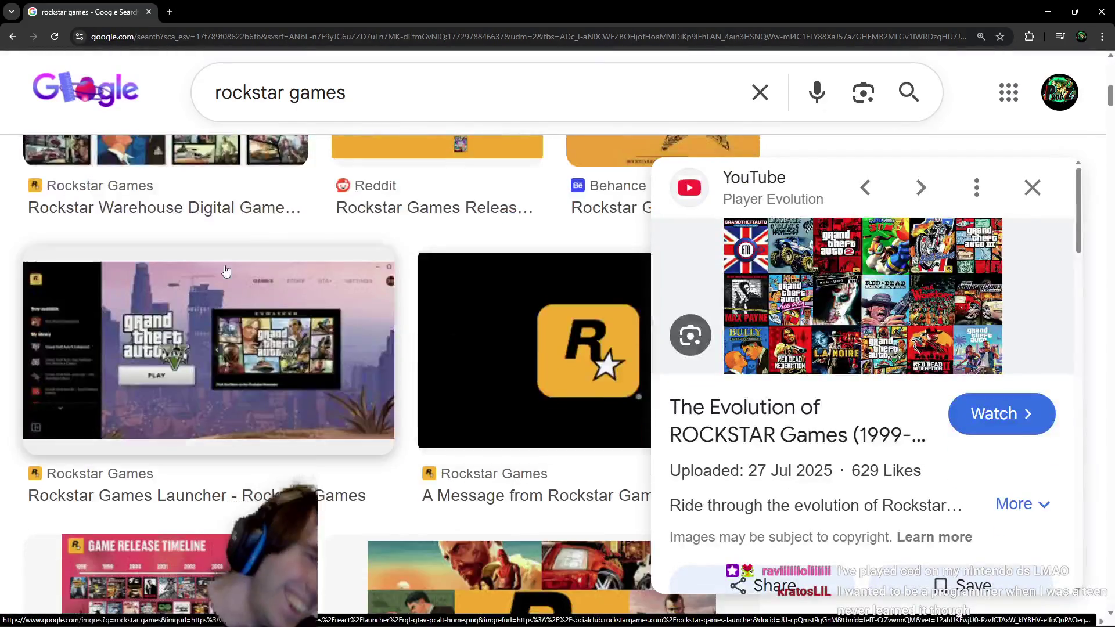
pyautogui.scroll(5, 215, 244)
pyautogui.click(208, 343)
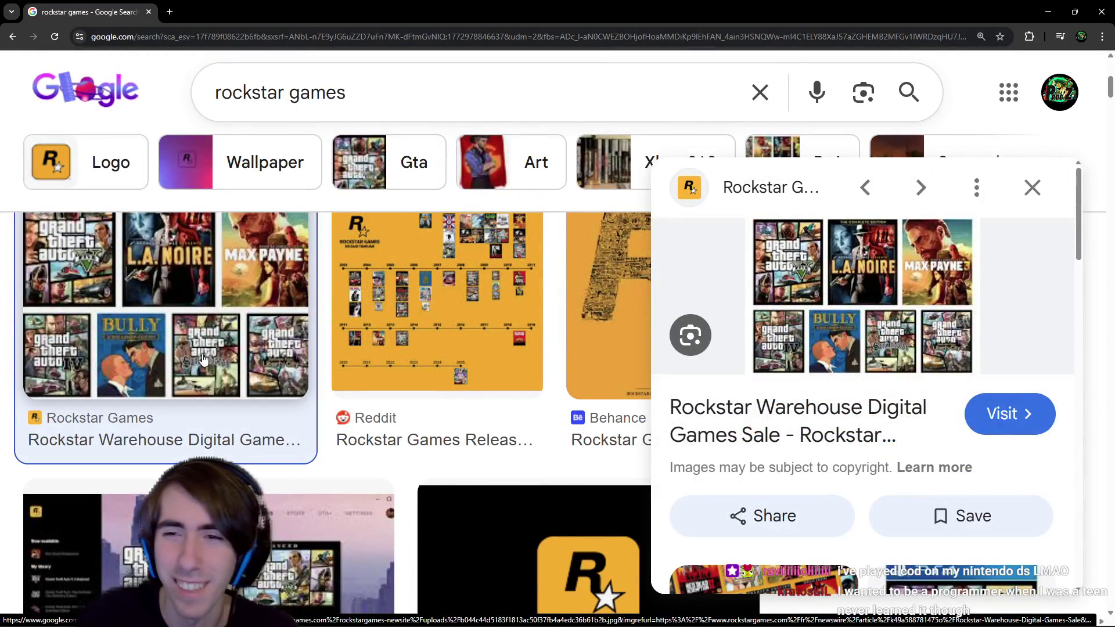
pyautogui.scroll(-3, 328, 377)
pyautogui.scroll(-3, 328, 378)
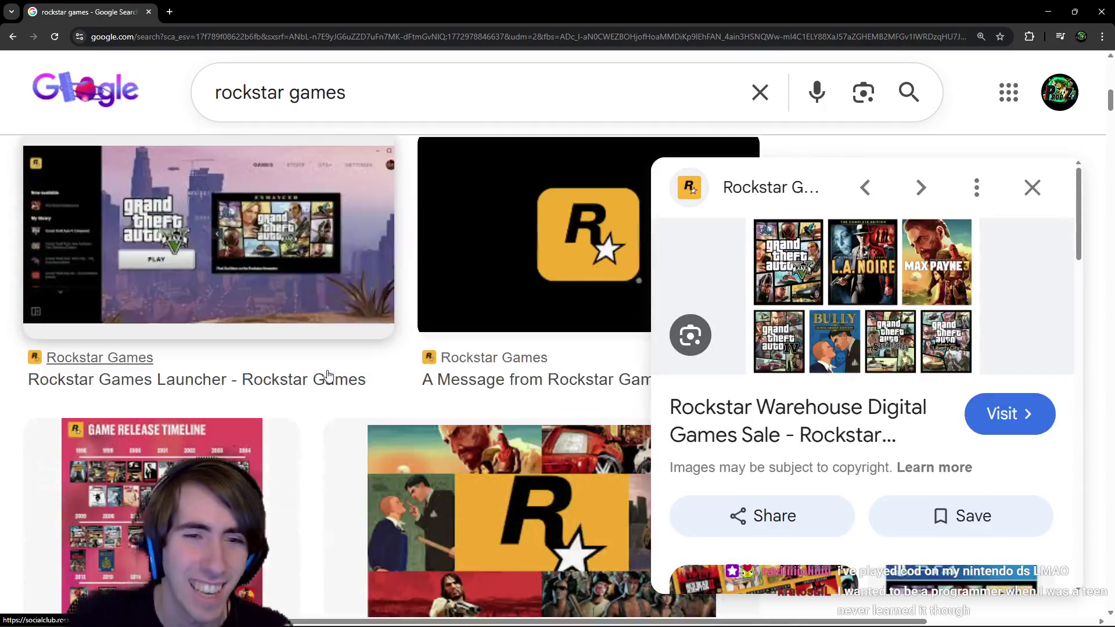
pyautogui.scroll(-2, 321, 331)
pyautogui.click(1047, 11)
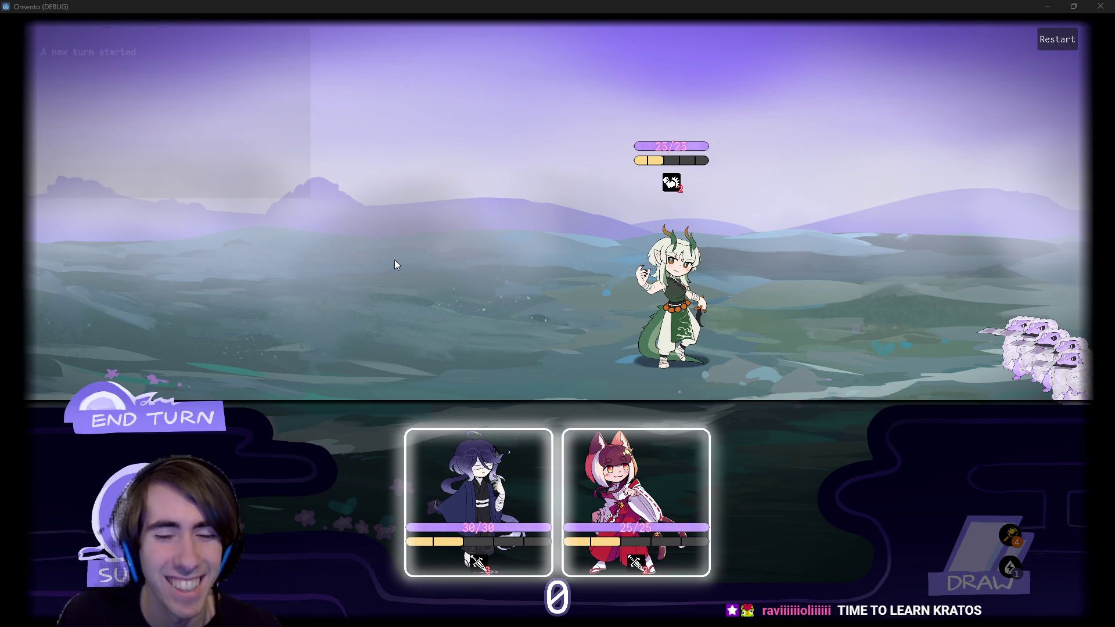
# Step: Deploy the blue-haired character and the red-robed girl onto the battlefield and end the turn
pyautogui.moveTo(432, 463); pyautogui.dragTo(425, 280)
pyautogui.moveTo(557, 494); pyautogui.dragTo(302, 192)
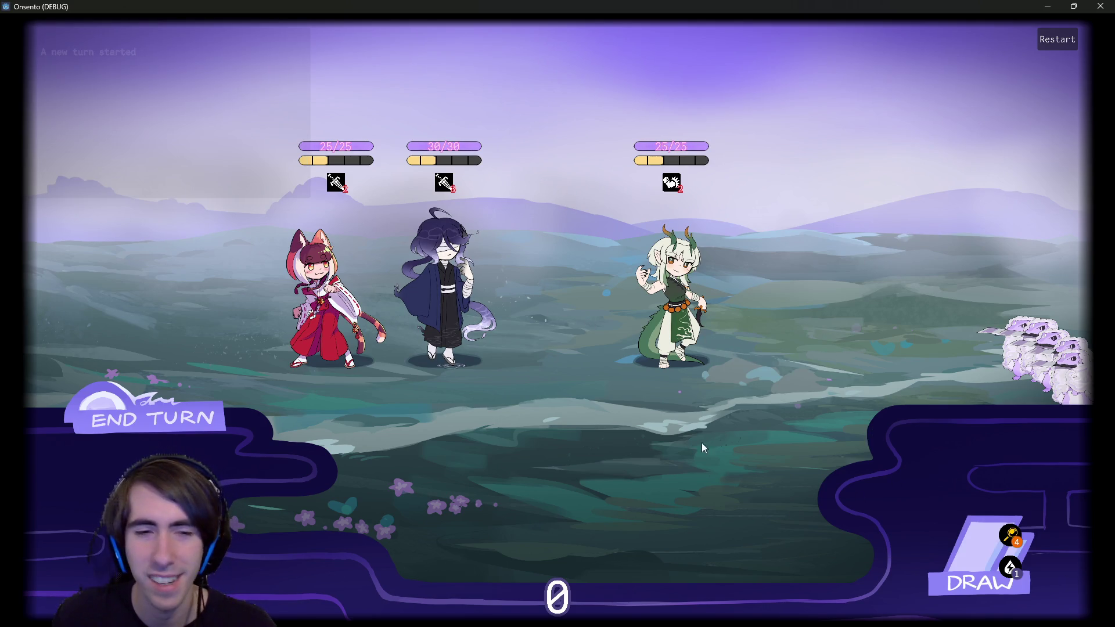
pyautogui.click(180, 396)
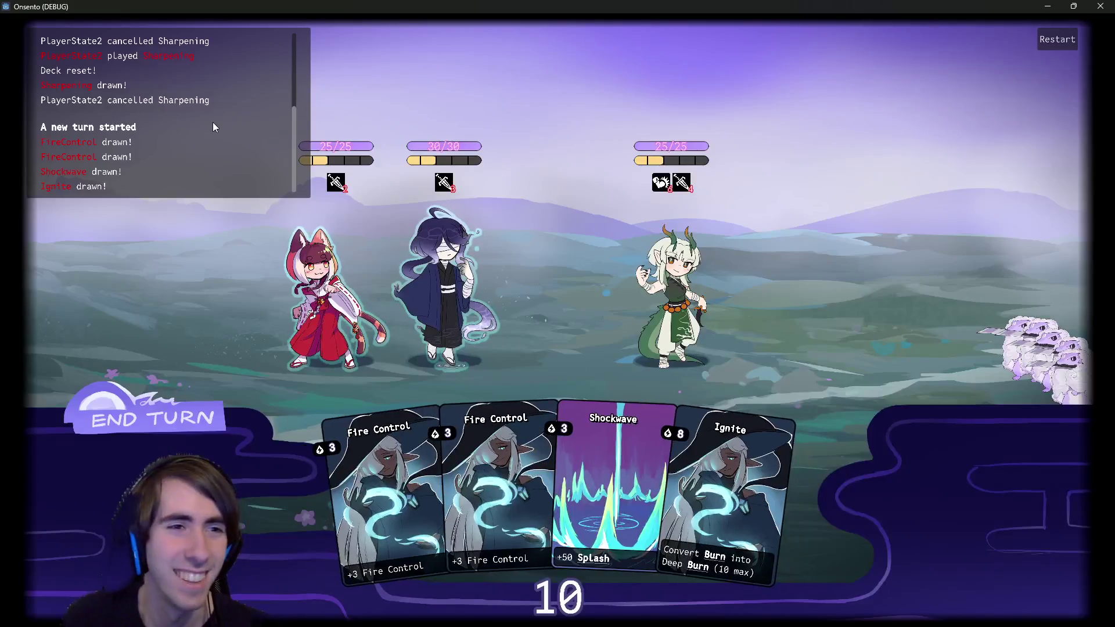
# Step: End the turn past the warning until Burn drops the red-robed girl to 10/25 HP
pyautogui.click(179, 402)
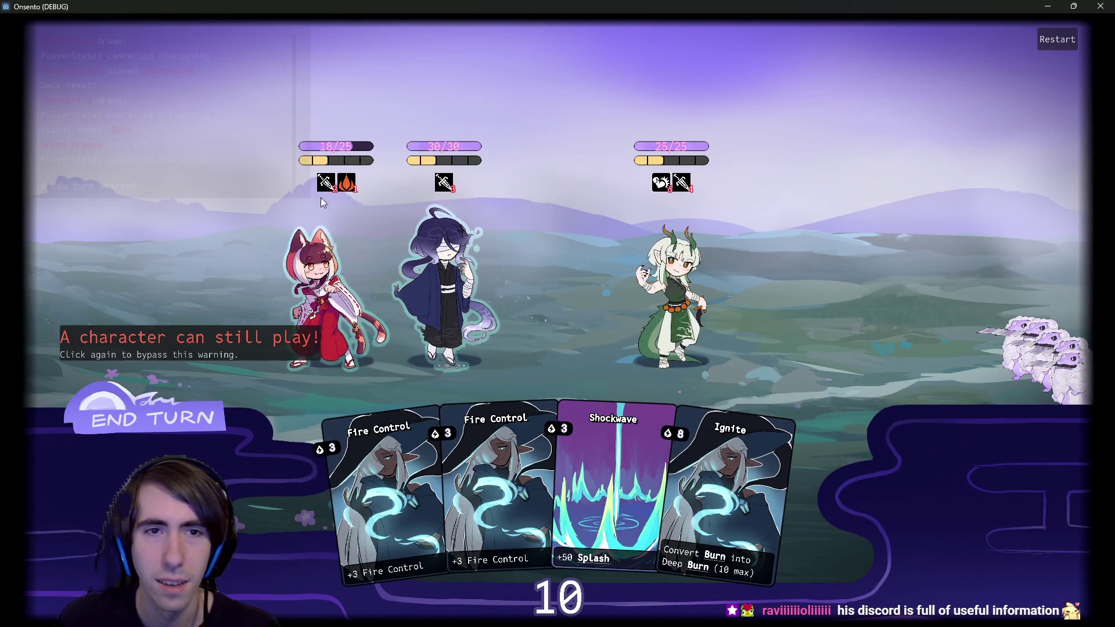
pyautogui.moveTo(351, 190)
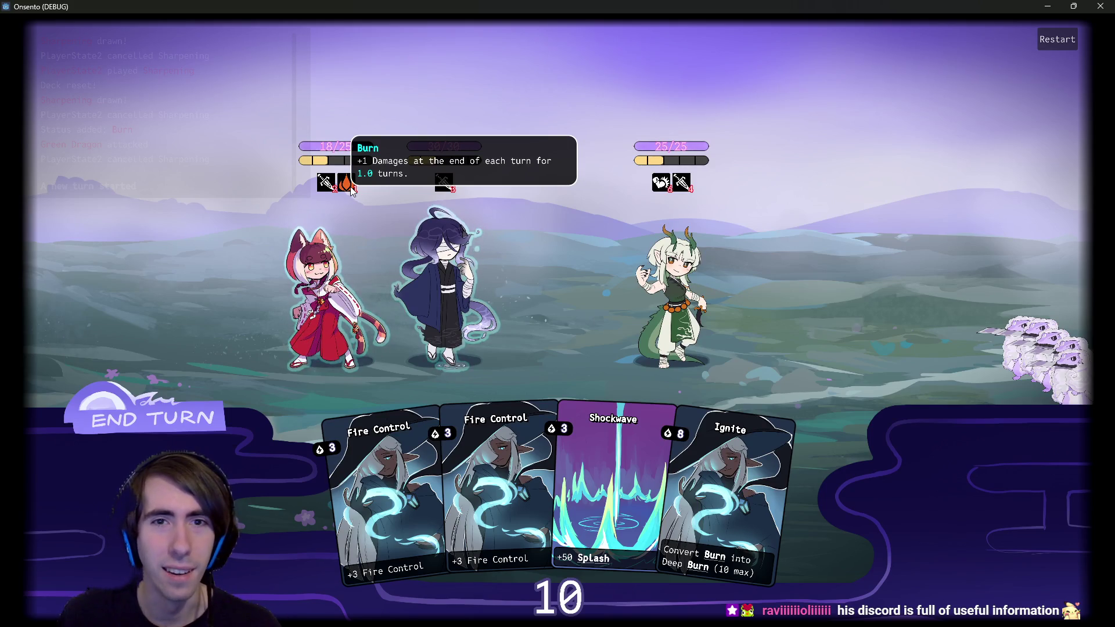
pyautogui.click(175, 410)
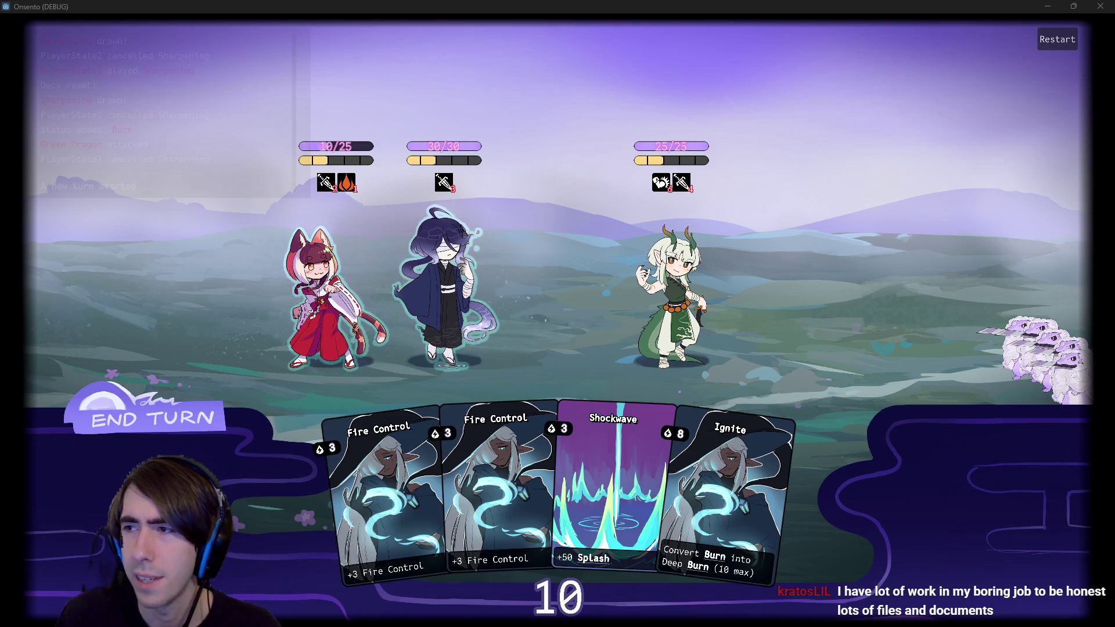
pyautogui.hotkey('alt', 'Tab')
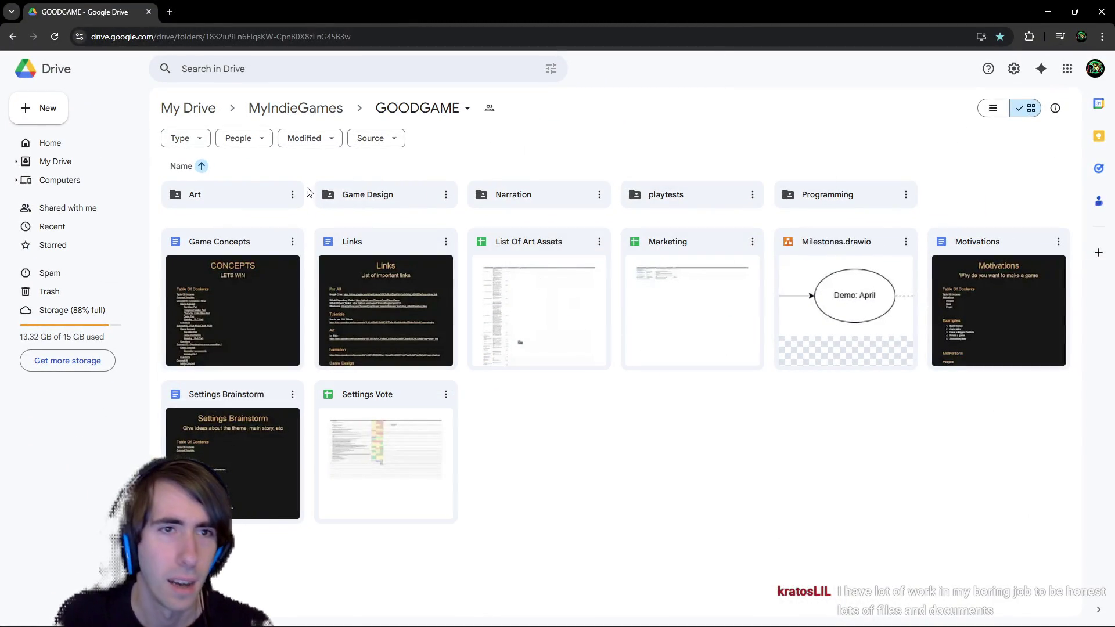
# Step: Glance at the game window, then return to the GOODGAME folder in Google Drive
pyautogui.doubleClick(697, 7)
pyautogui.hotkey('alt', 'Tab')
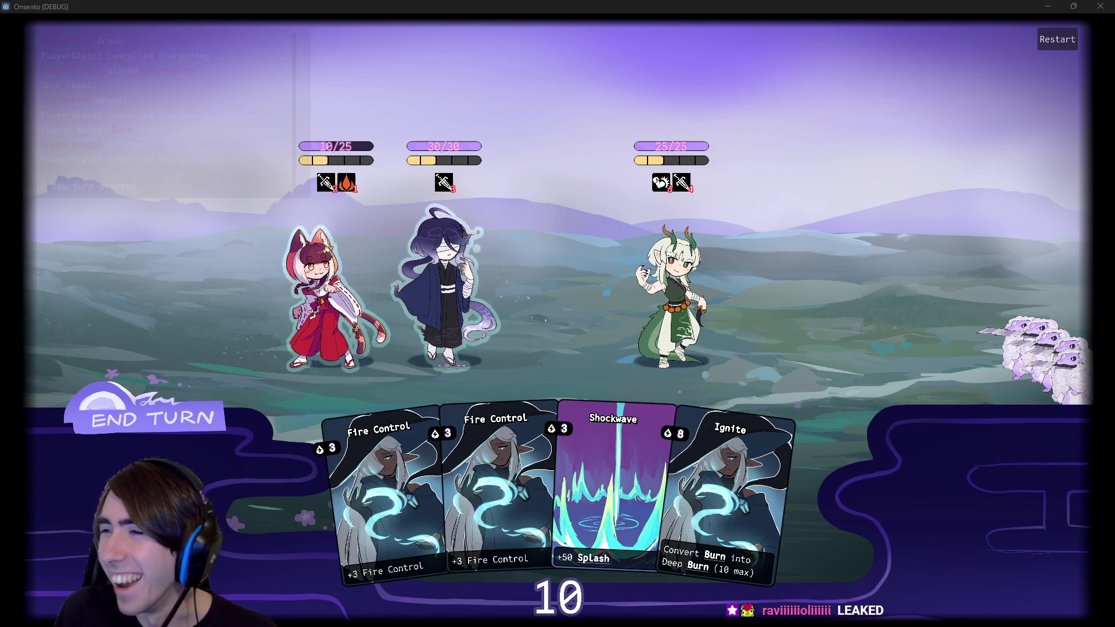
pyautogui.hotkey('alt', 'Tab')
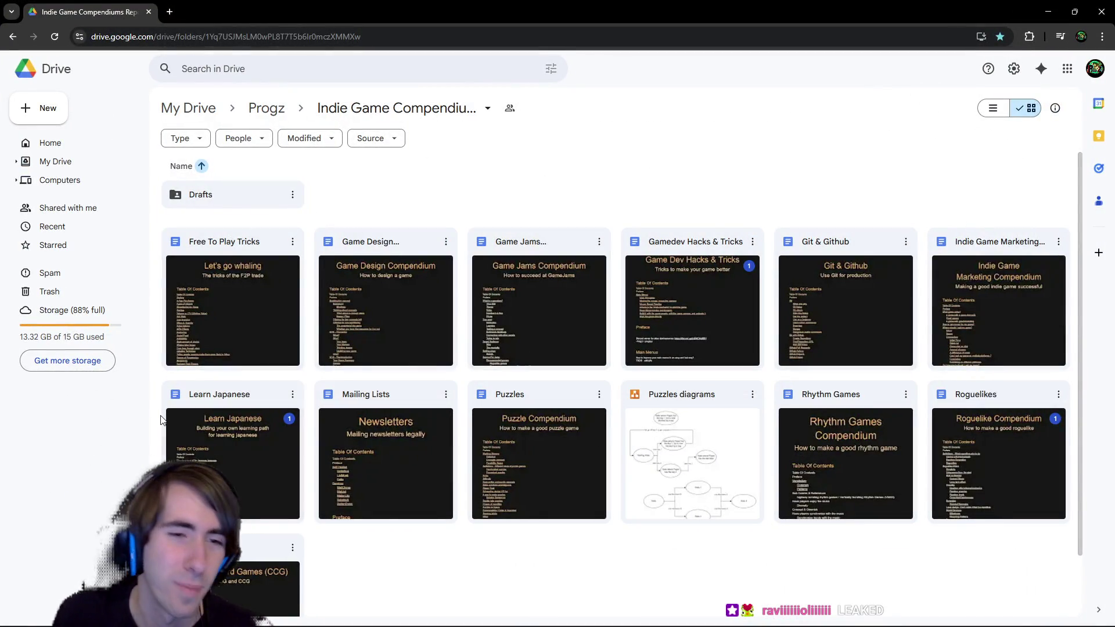
pyautogui.click(208, 422)
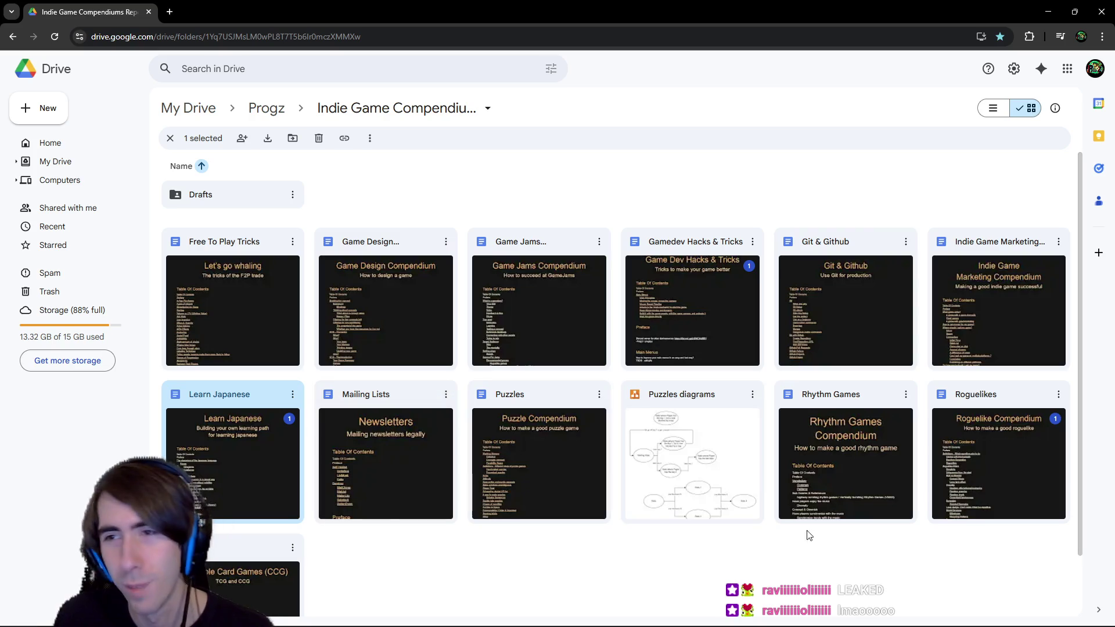
# Step: Open Game Rendering from Drafts > Programming in a new tab, plus Beginner Programming Tips
pyautogui.doubleClick(232, 204)
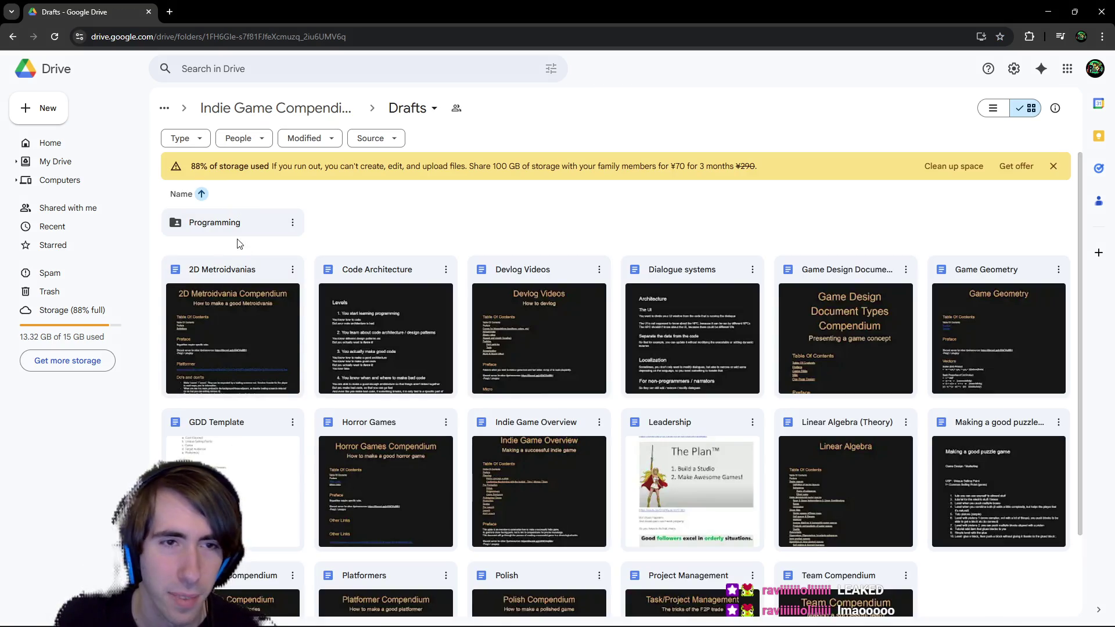
pyautogui.doubleClick(238, 224)
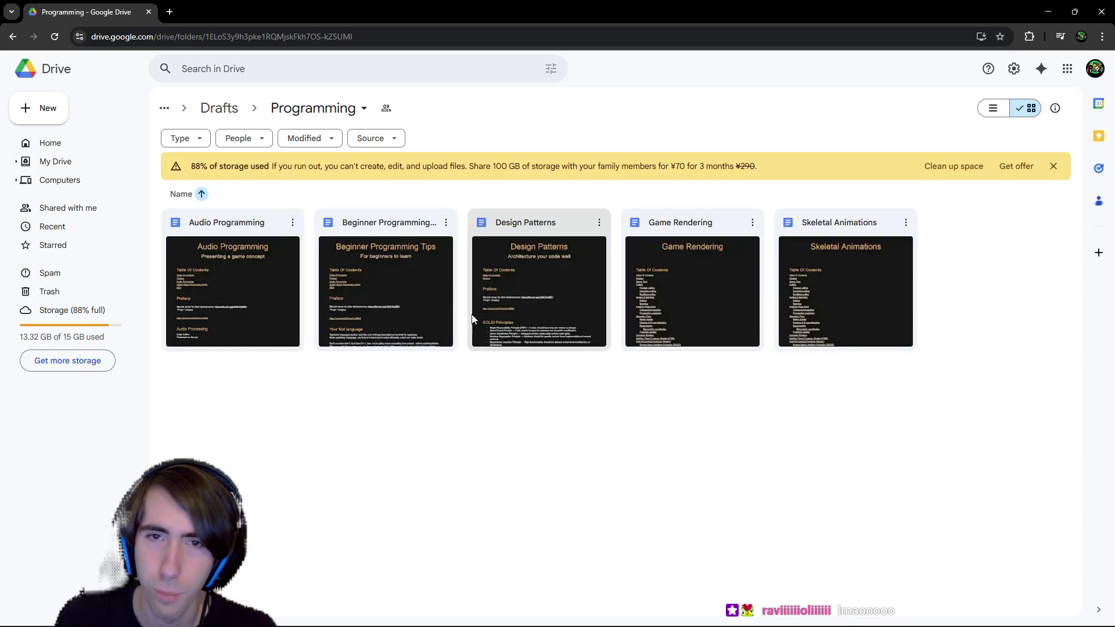
pyautogui.click(664, 273)
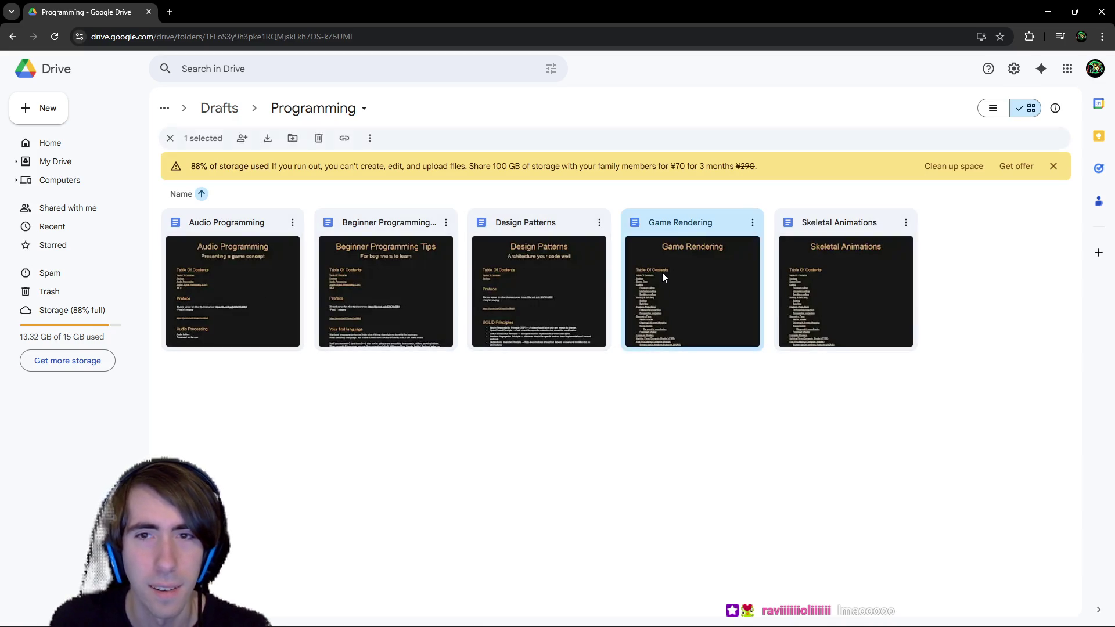
pyautogui.doubleClick(664, 274)
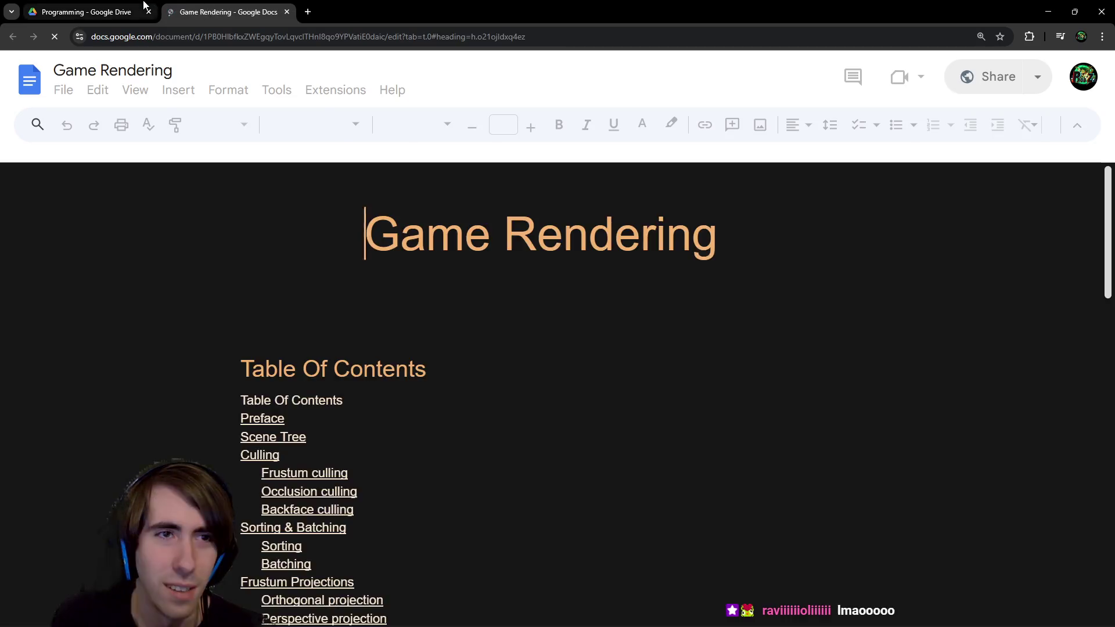
pyautogui.click(93, 12)
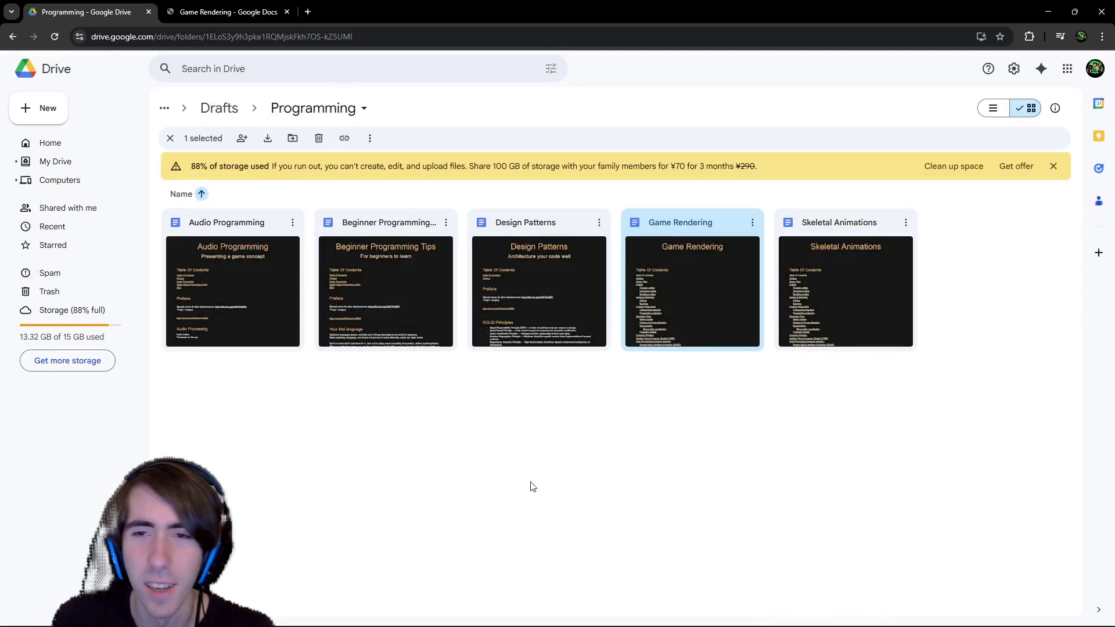
pyautogui.doubleClick(413, 286)
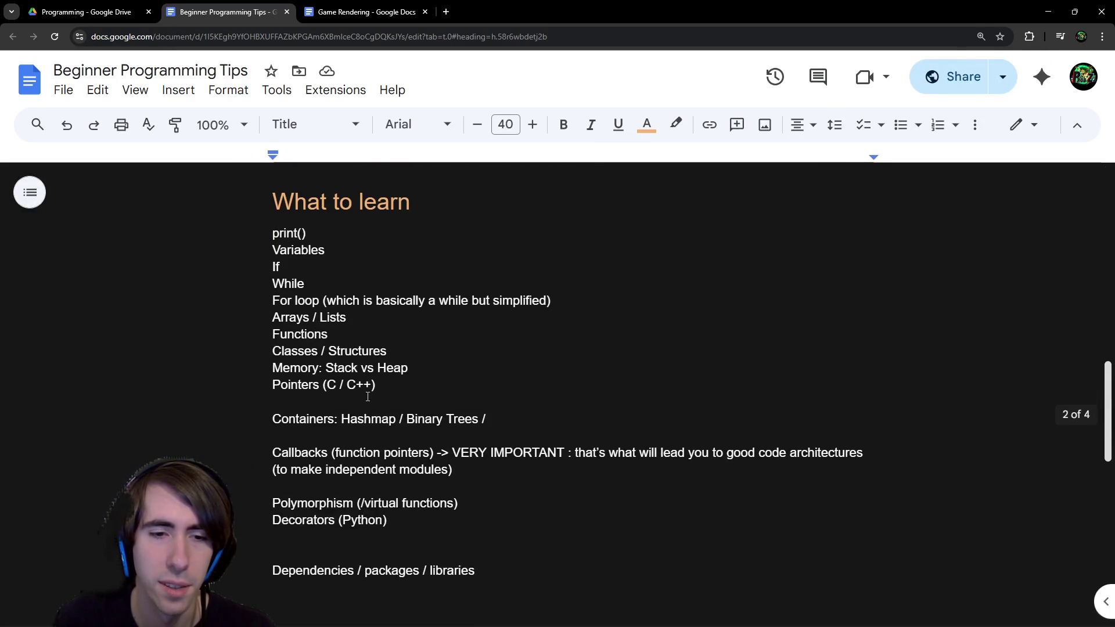
# Step: Review the What to learn list, then scroll through the Game Rendering table of contents
pyautogui.moveTo(264, 201); pyautogui.dragTo(521, 578)
pyautogui.click(529, 595)
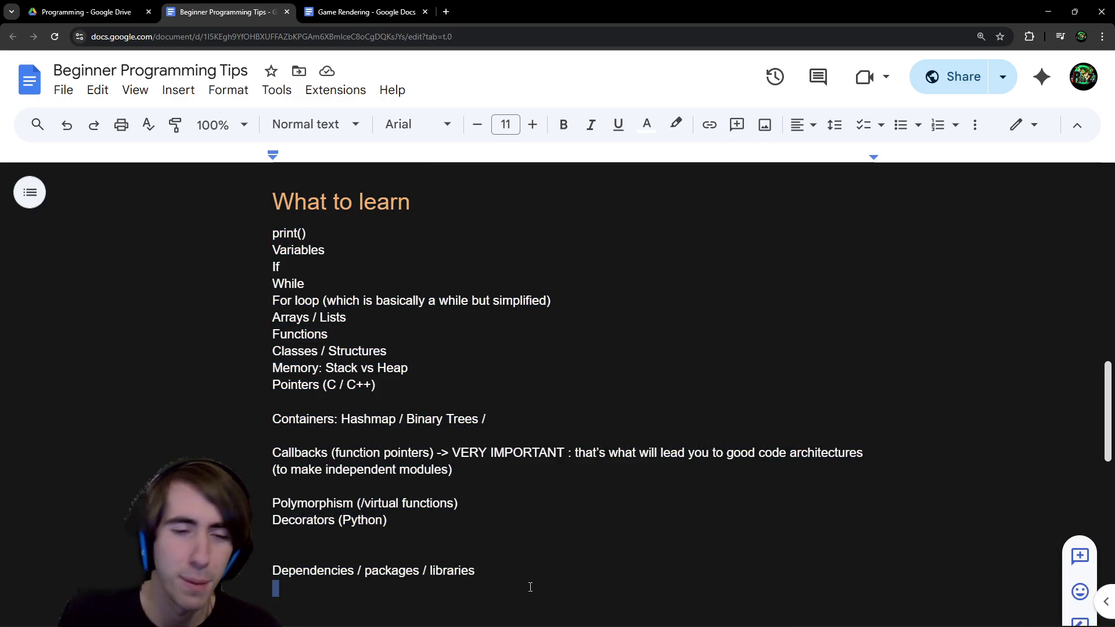
pyautogui.click(362, 5)
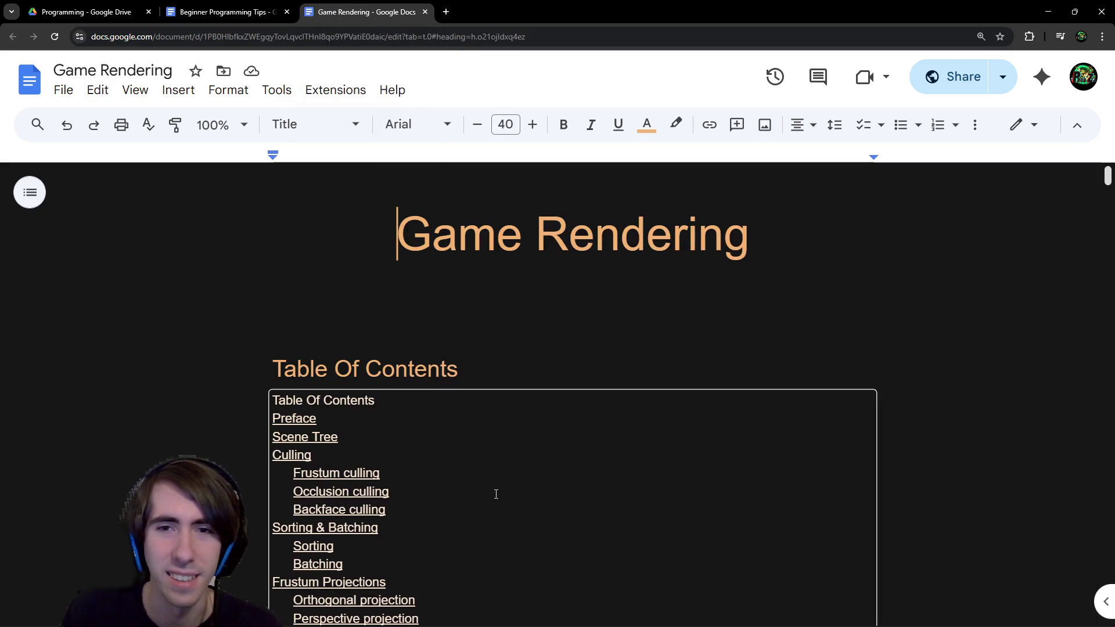
pyautogui.scroll(-20, 482, 481)
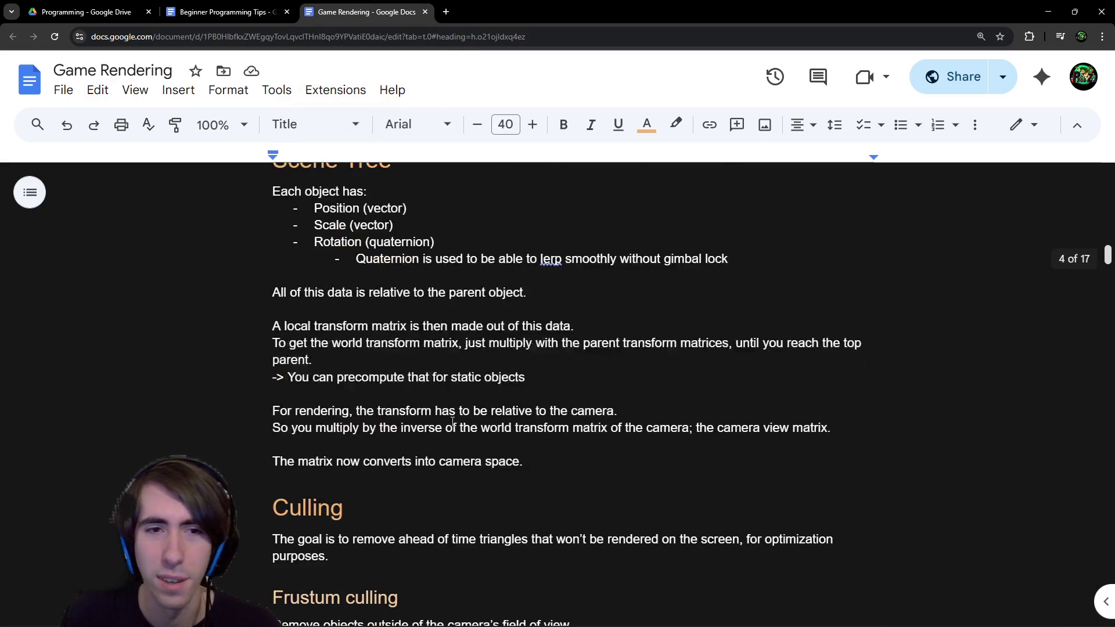
pyautogui.scroll(-20, 460, 413)
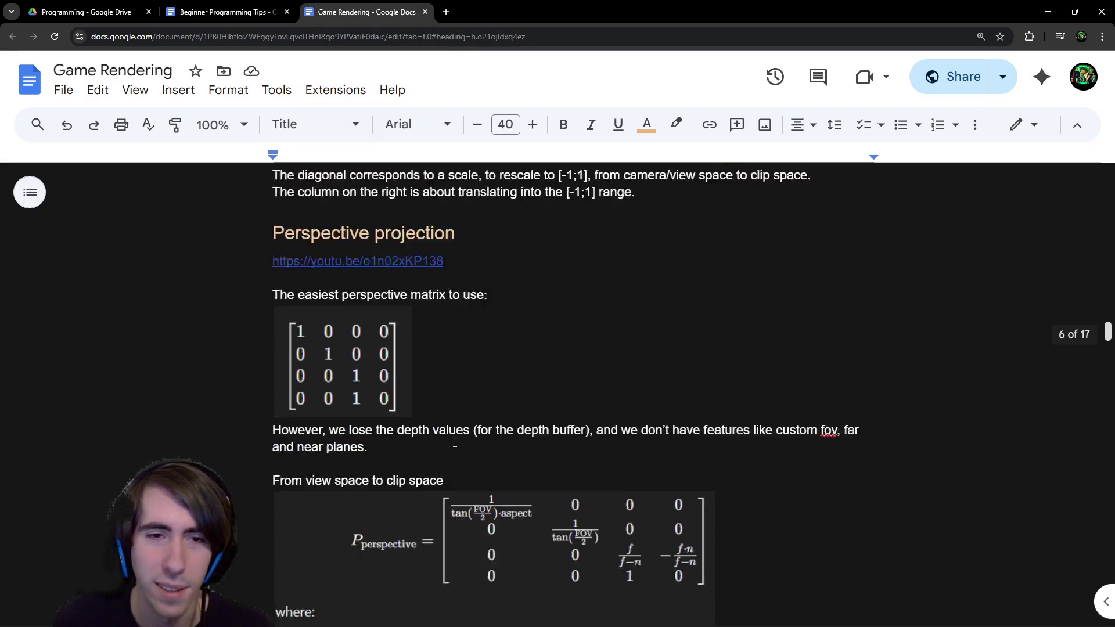
pyautogui.scroll(-16, 455, 441)
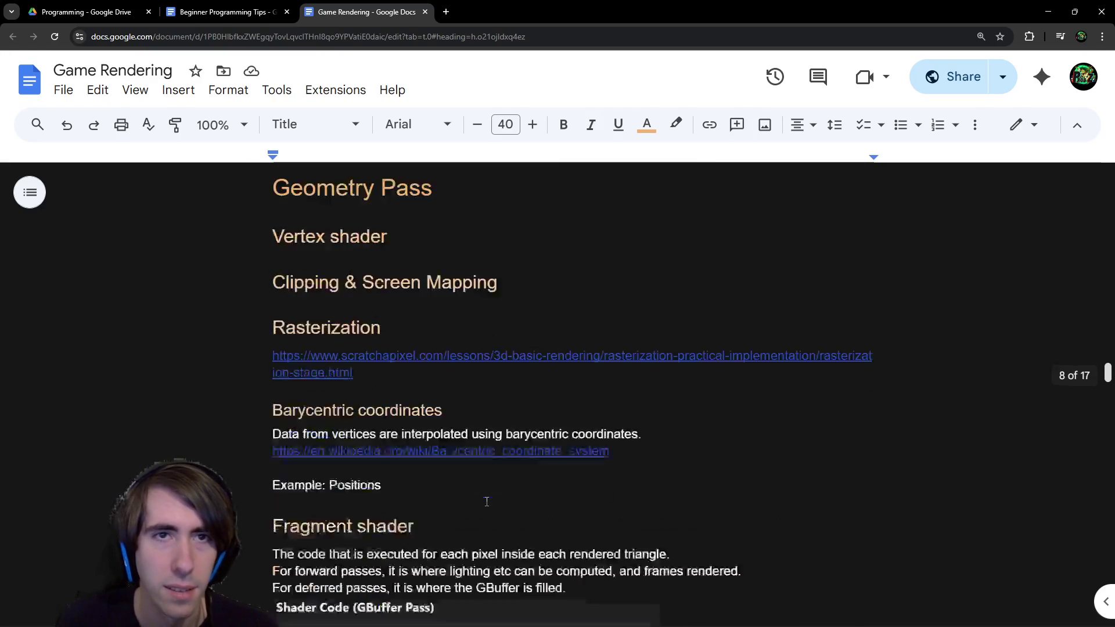
pyautogui.scroll(-20, 493, 491)
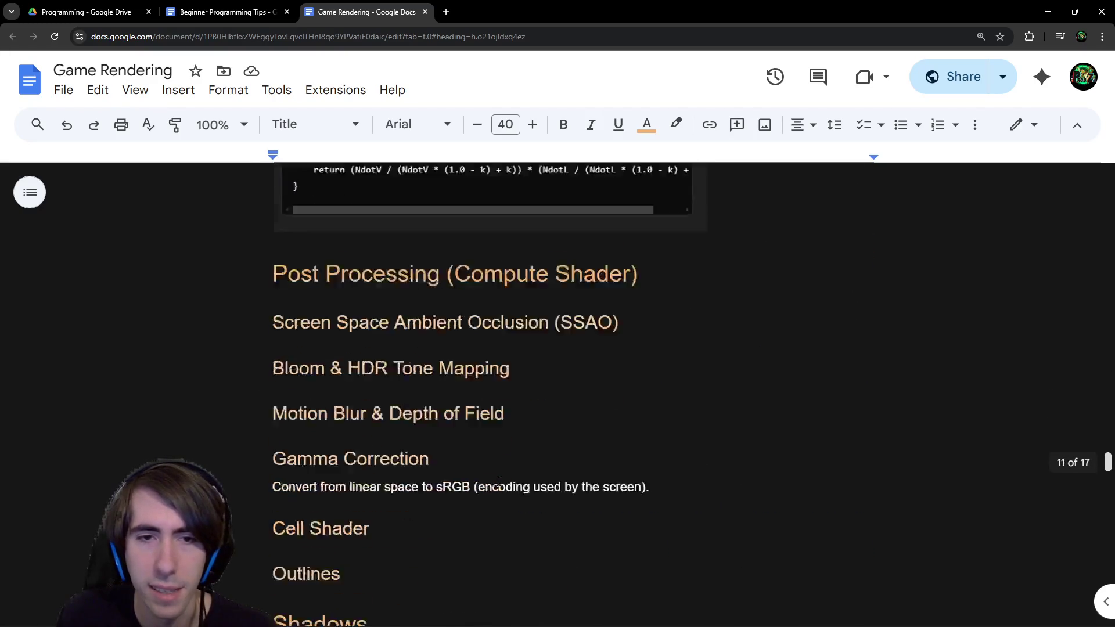
pyautogui.scroll(15, 497, 483)
pyautogui.scroll(6, 500, 486)
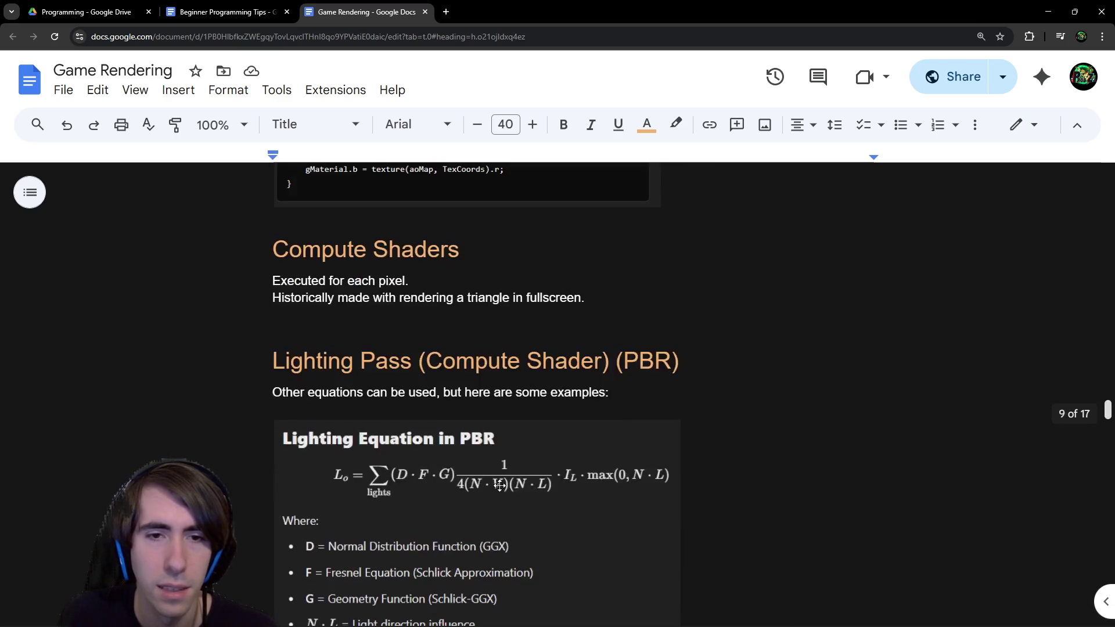
pyautogui.scroll(-20, 540, 526)
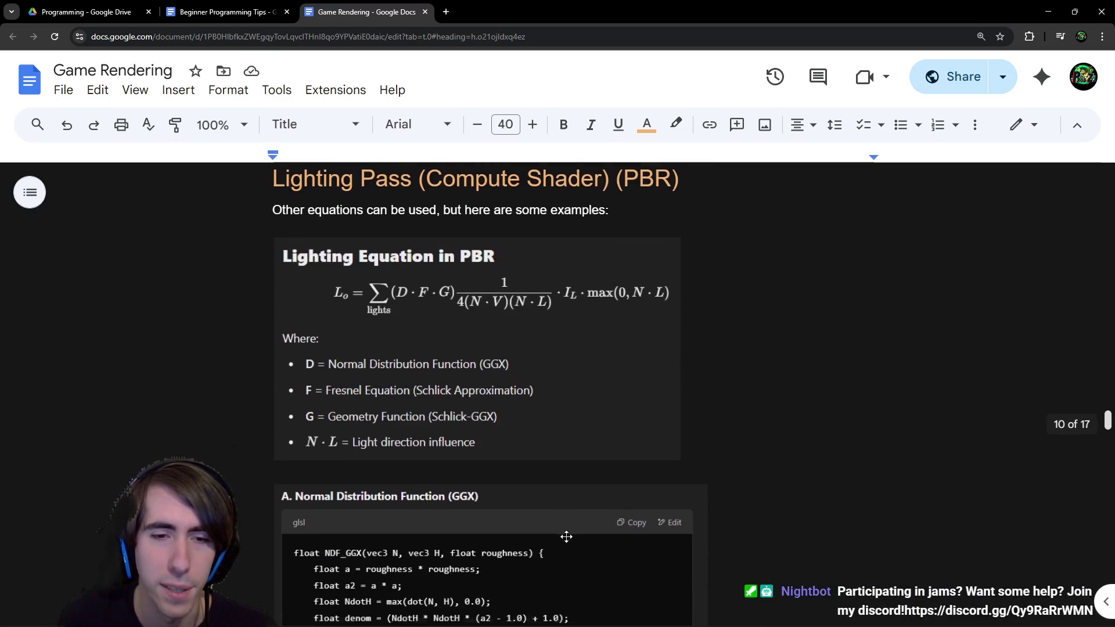
pyautogui.scroll(5, 554, 468)
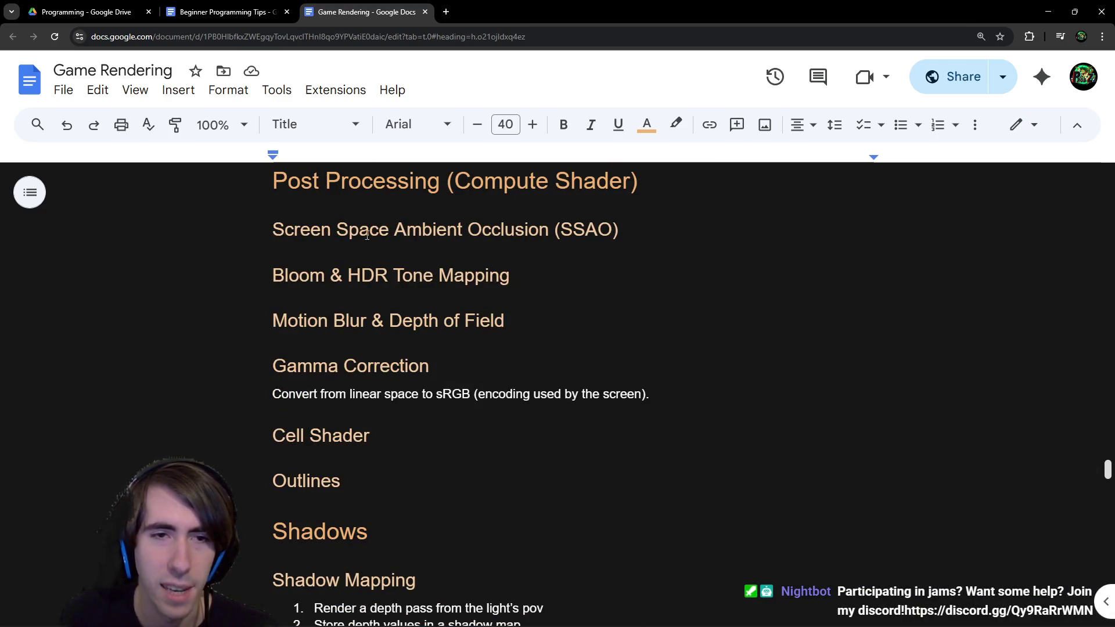
# Step: Read further down the Game Rendering notes to the Anti Aliasing and Nanite sections
pyautogui.moveTo(273, 229); pyautogui.dragTo(510, 275)
pyautogui.click(508, 350)
pyautogui.scroll(-3, 509, 353)
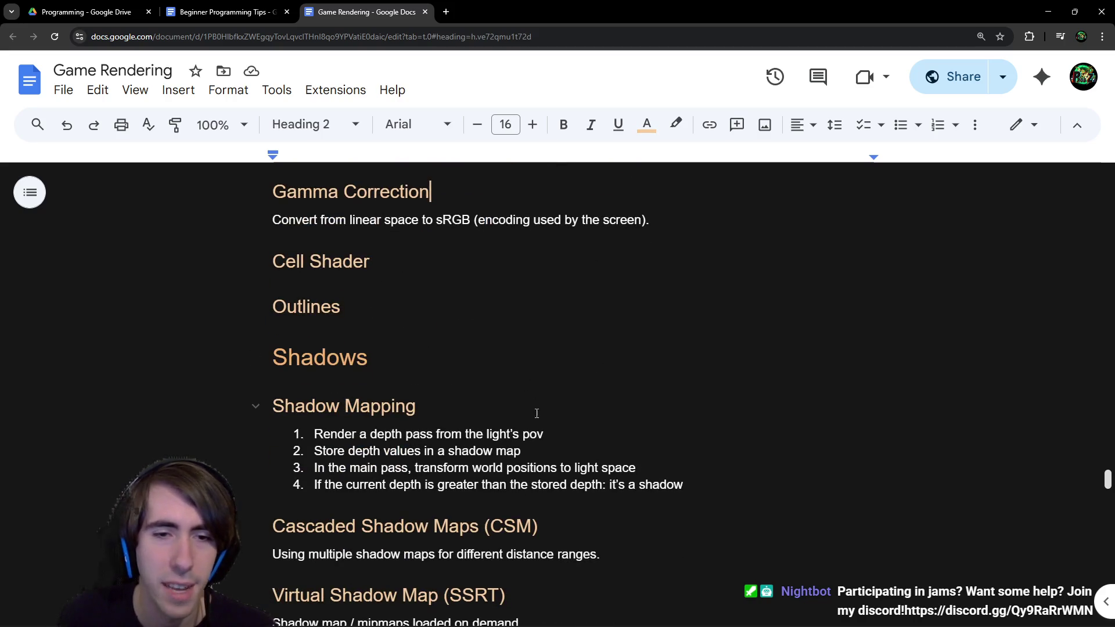
pyautogui.scroll(-15, 501, 424)
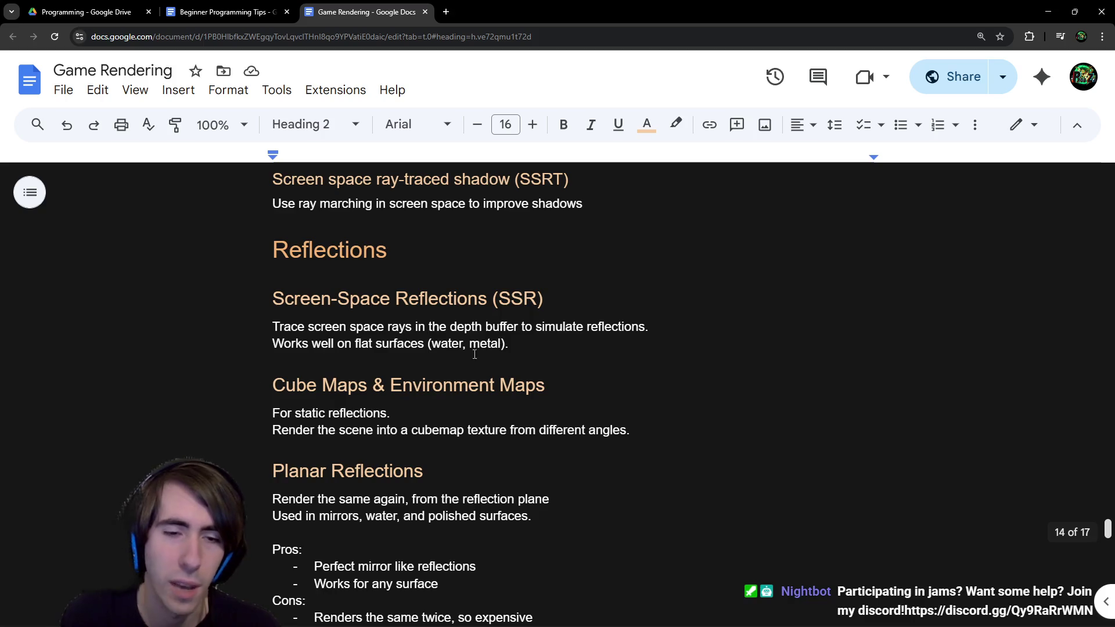
pyautogui.scroll(-4, 475, 354)
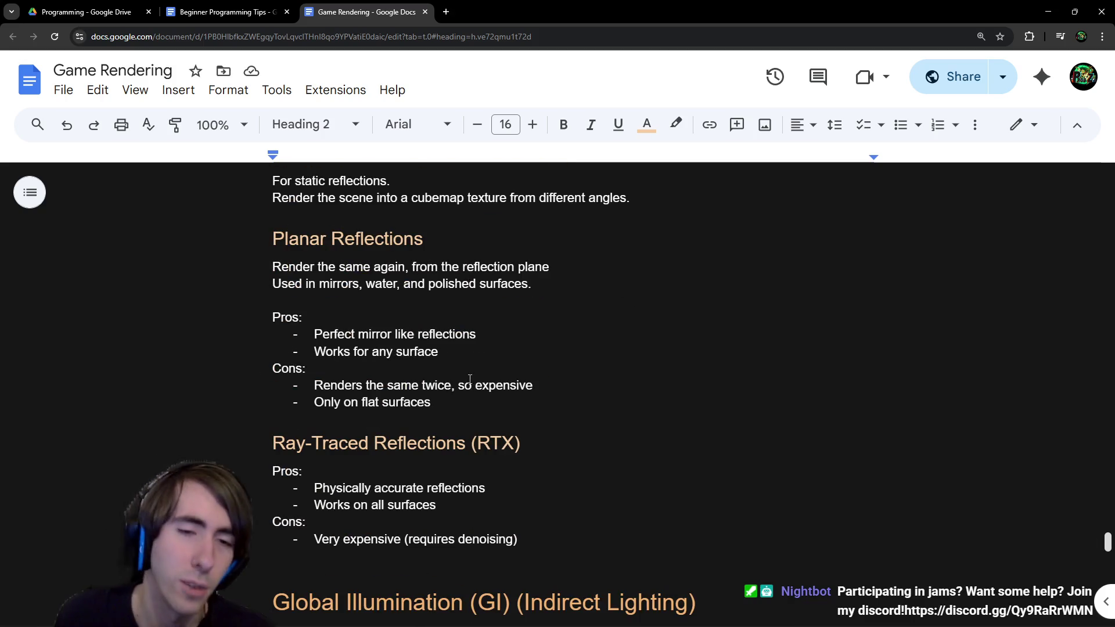
pyautogui.scroll(-15, 470, 395)
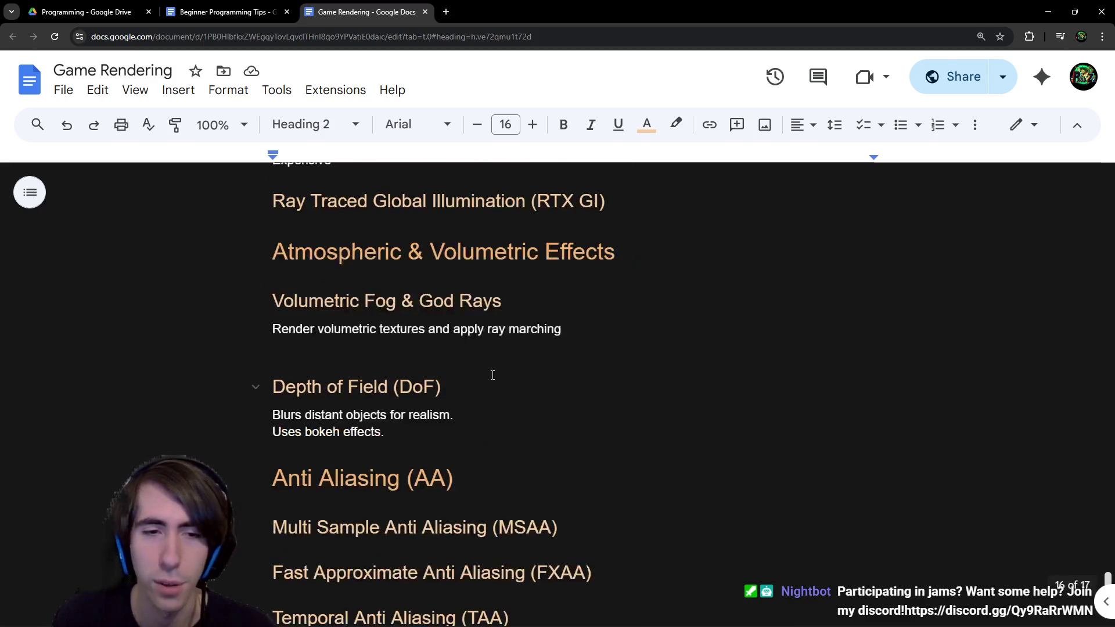
pyautogui.scroll(-5, 483, 339)
pyautogui.scroll(4, 411, 352)
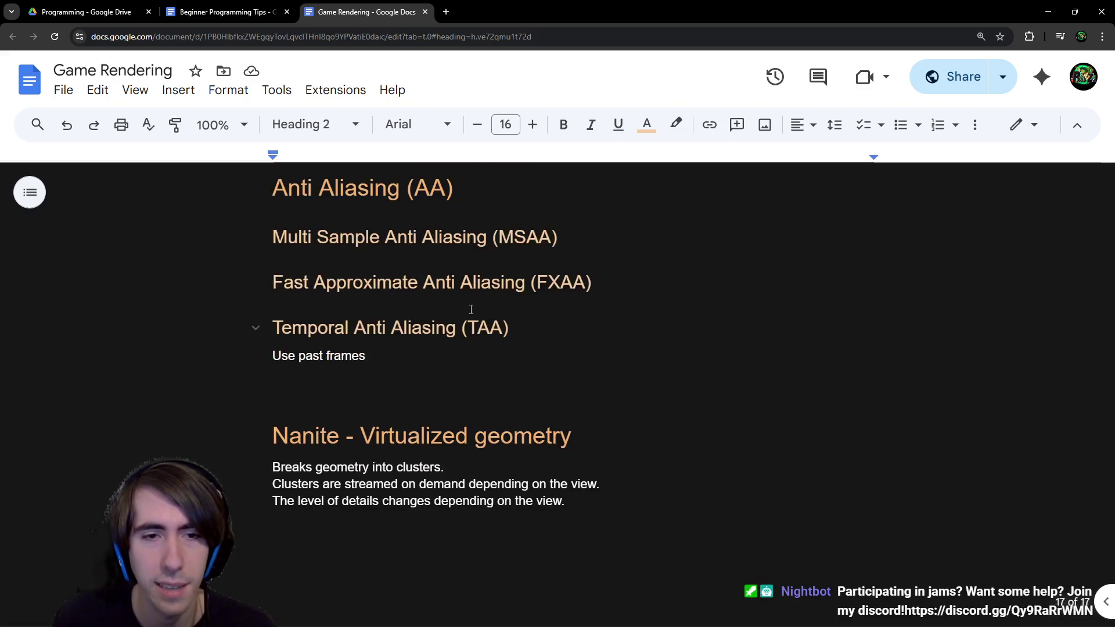
pyautogui.scroll(3, 418, 331)
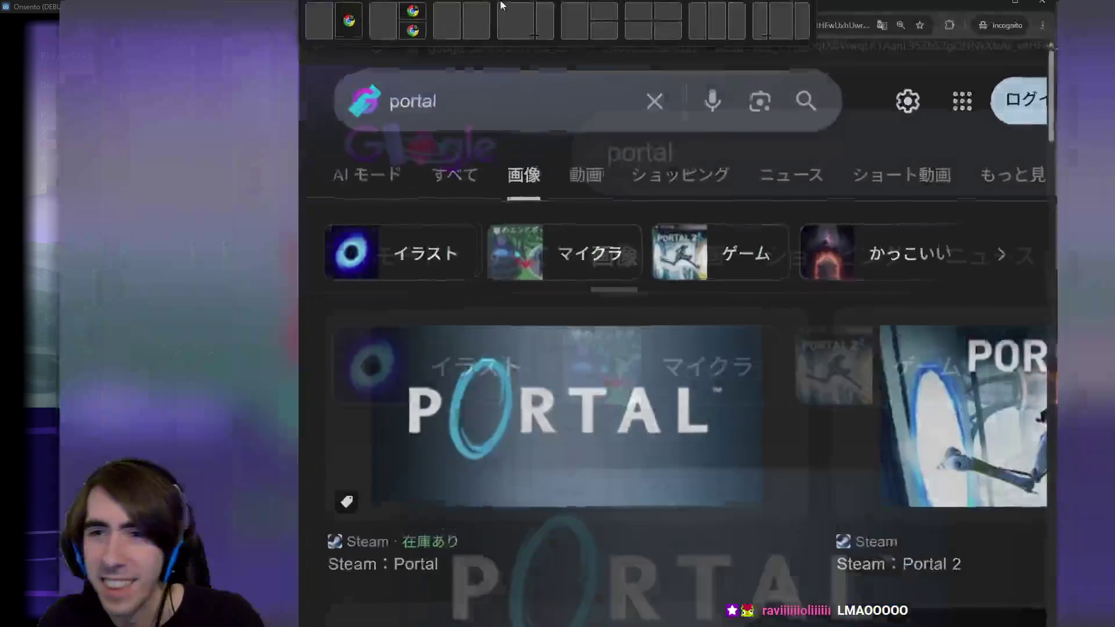
# Step: Browse the portal image results and preview the Real Sound Portal screenshot
pyautogui.scroll(-10, 490, 348)
pyautogui.scroll(-7, 491, 364)
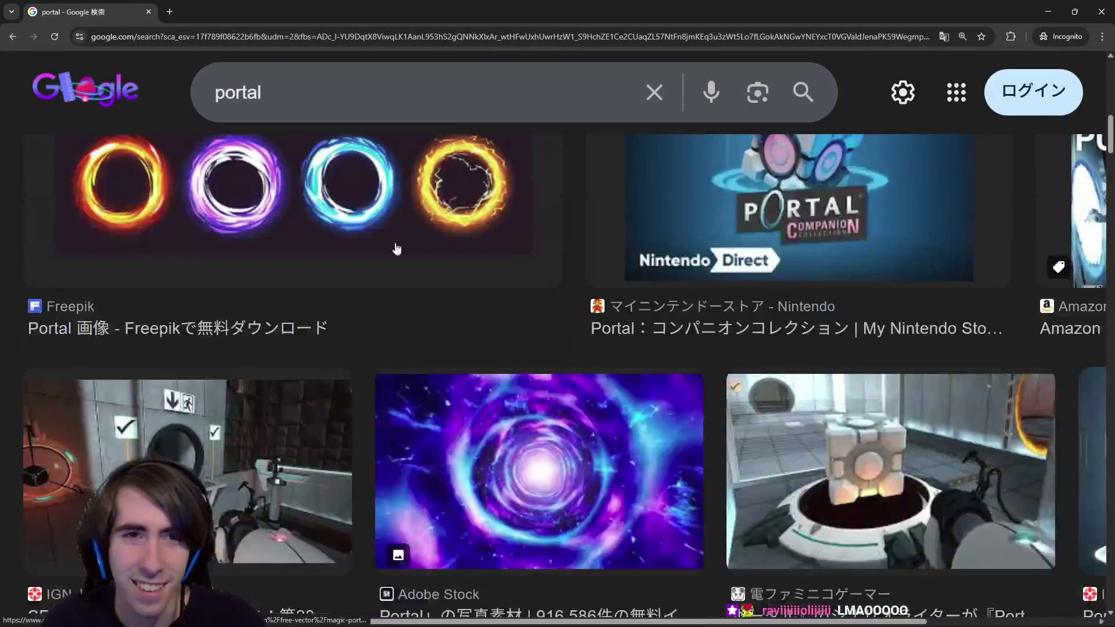
pyautogui.scroll(2, 241, 354)
pyautogui.scroll(-5, 241, 354)
pyautogui.scroll(-5, 235, 439)
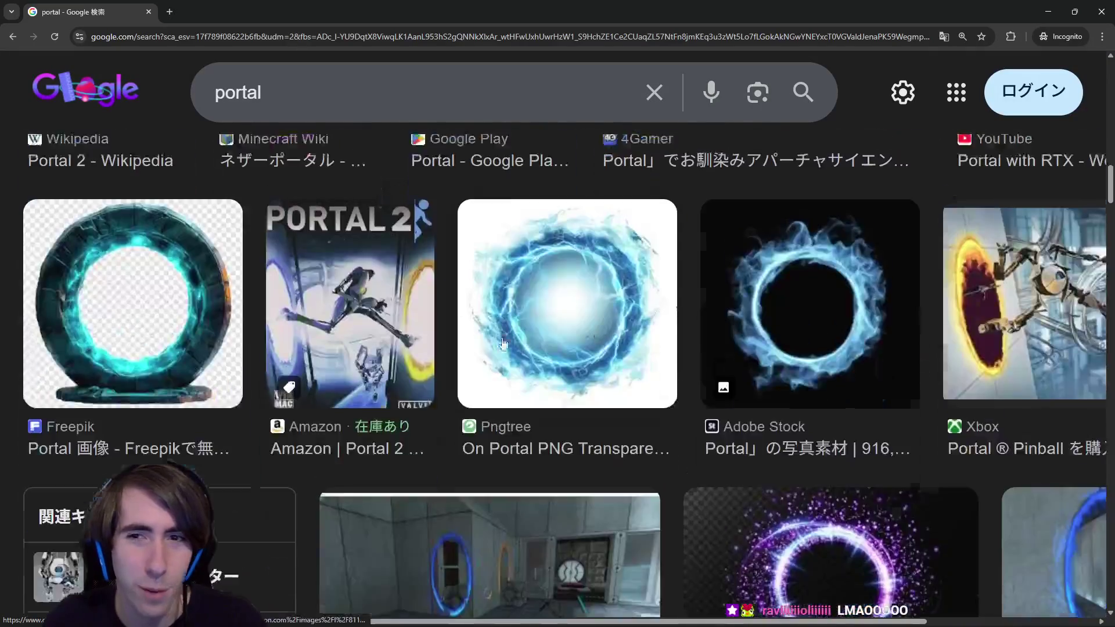
pyautogui.scroll(5, 235, 438)
pyautogui.scroll(-12, 1054, 298)
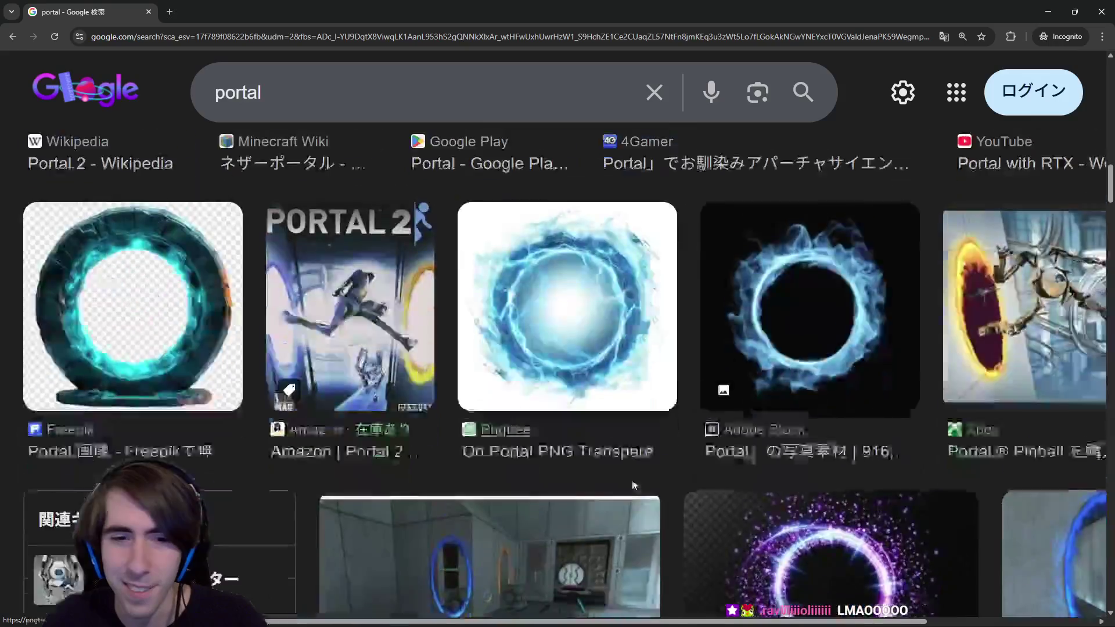
pyautogui.scroll(5, 1055, 299)
pyautogui.click(522, 418)
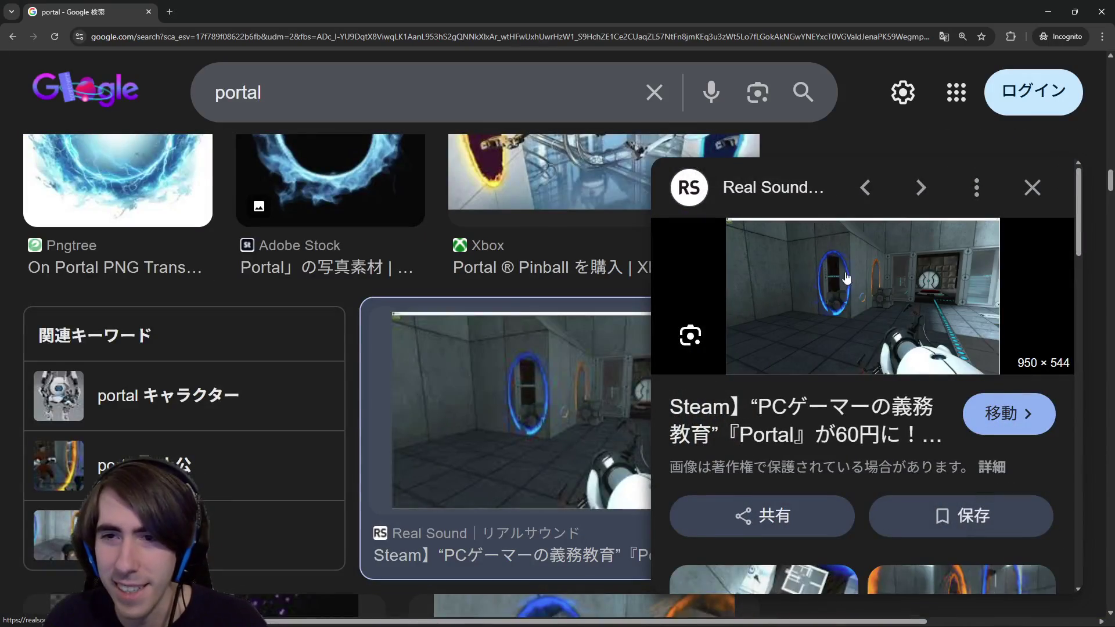
pyautogui.scroll(-4, 838, 323)
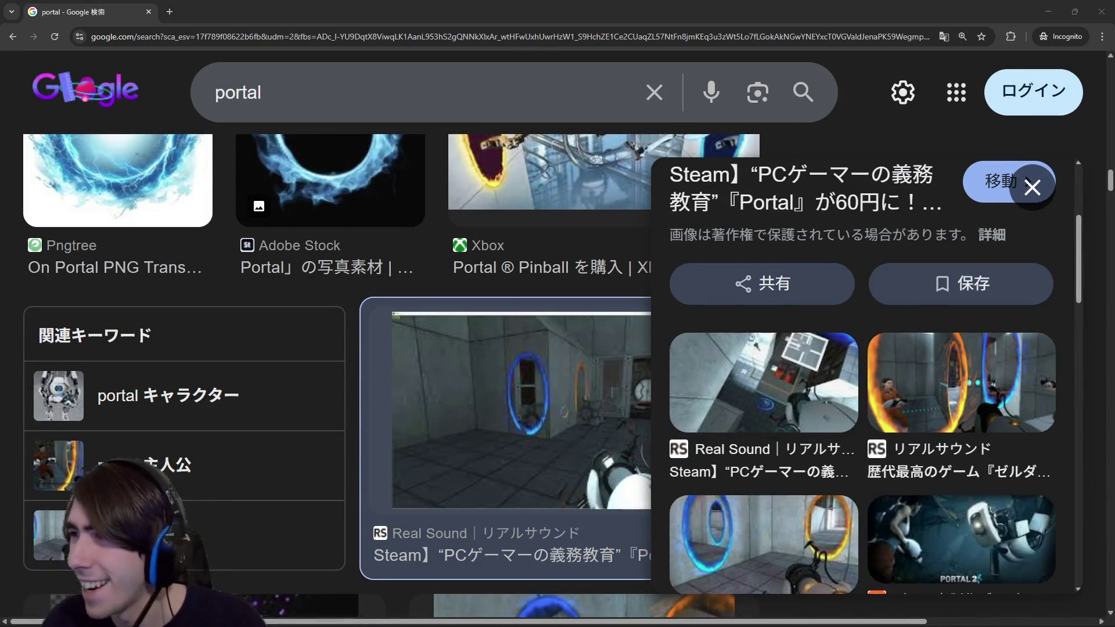
# Step: In an incognito window, open the Ars Technica Antichamber image in its own tab
pyautogui.hotkey('ctrl', 'shift', 'n')
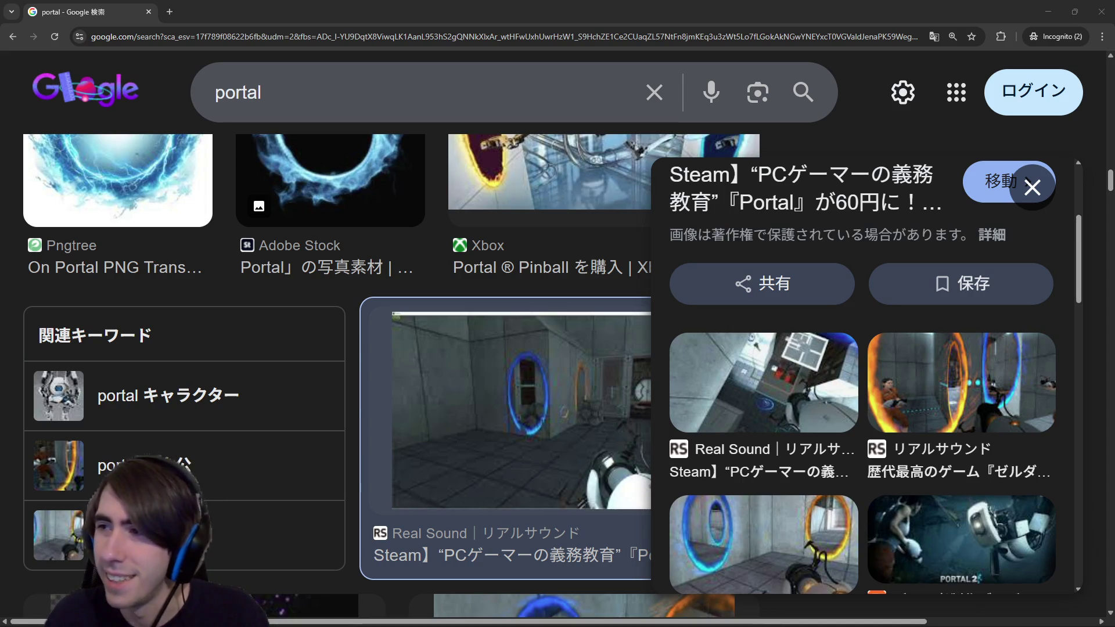
pyautogui.moveTo(581, 12); pyautogui.dragTo(227, 12)
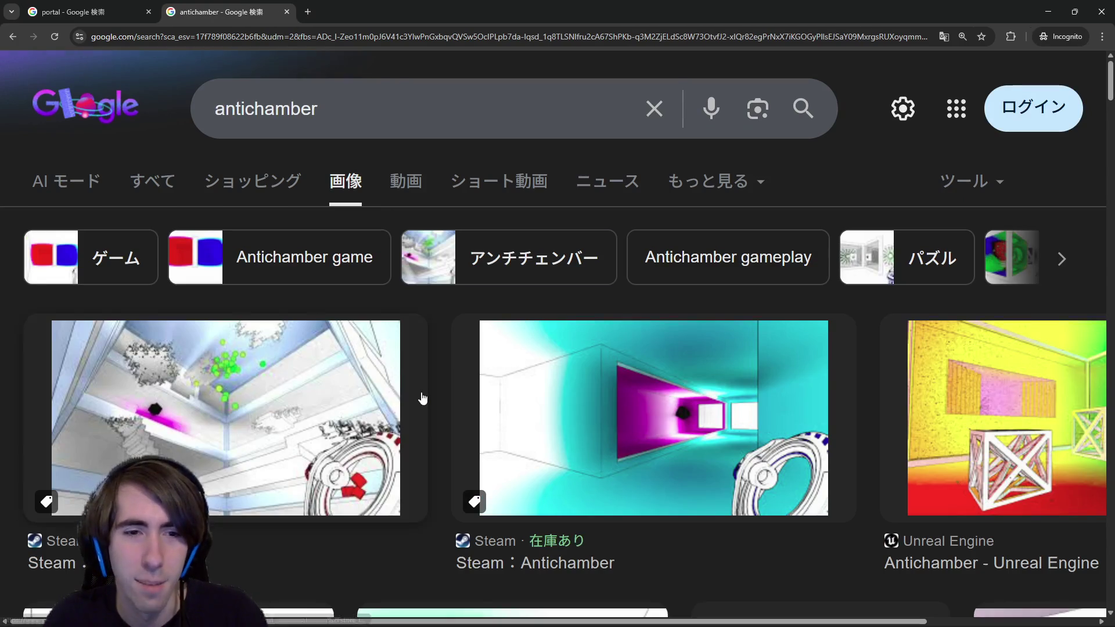
pyautogui.scroll(-5, 439, 364)
pyautogui.scroll(3, 580, 349)
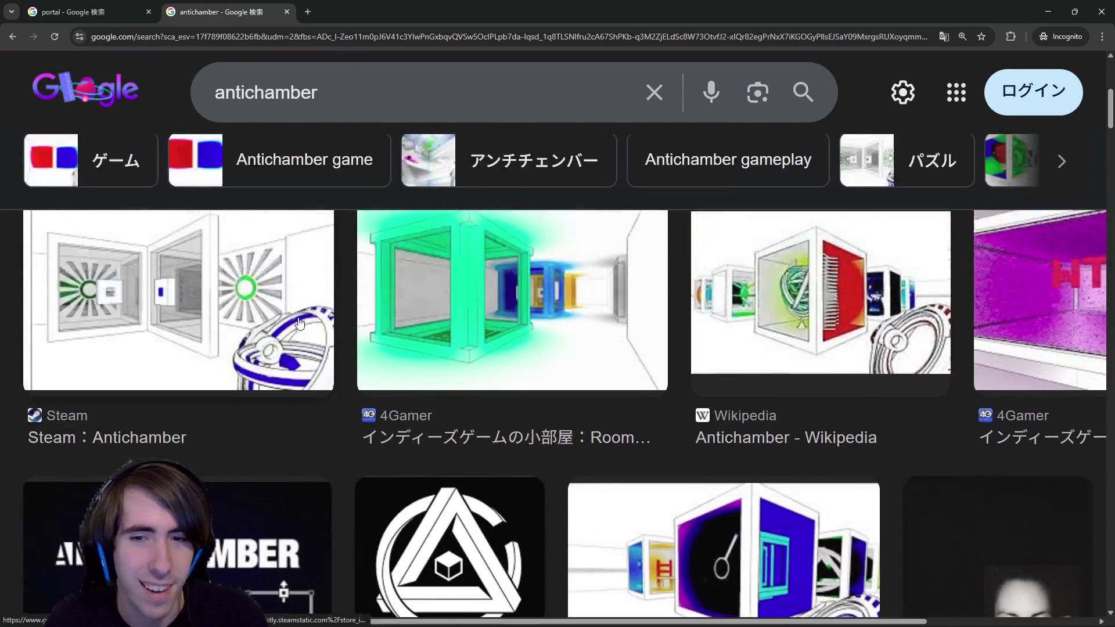
pyautogui.scroll(-4, 733, 341)
pyautogui.click(733, 341)
pyautogui.rightClick(737, 290)
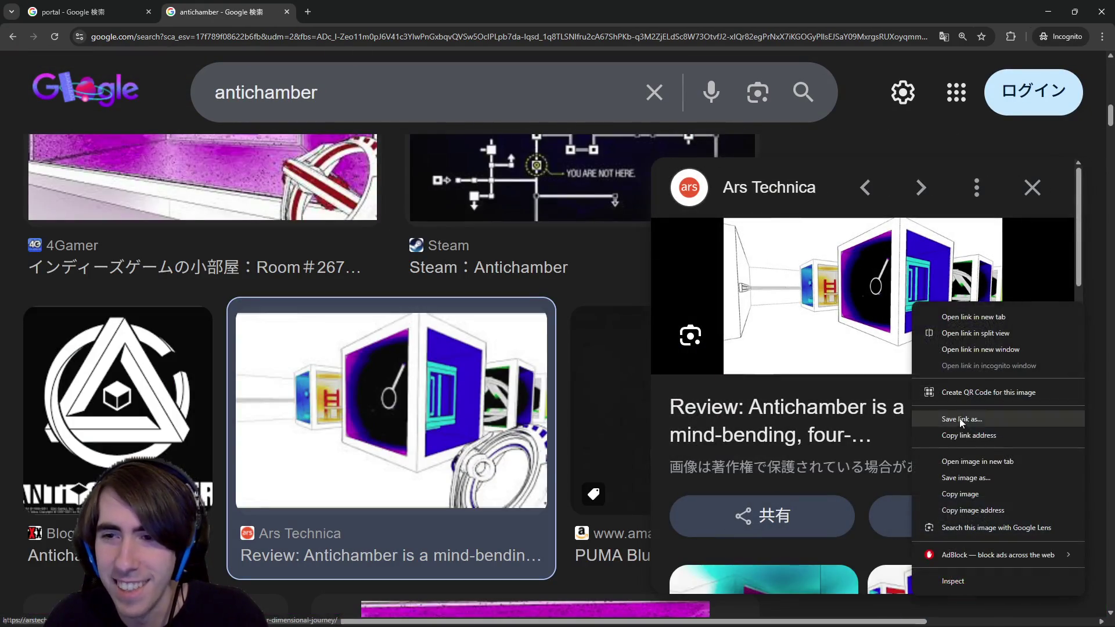
pyautogui.click(928, 426)
pyautogui.hotkey('ctrl', 'Tab')
pyautogui.scroll(3, 578, 300)
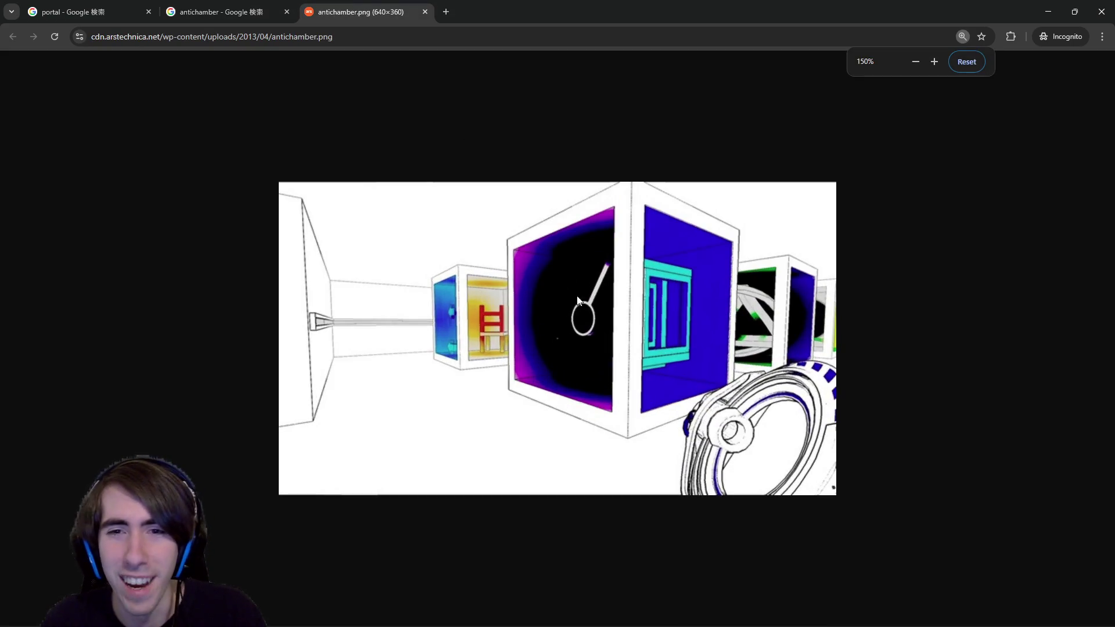
# Step: Return to the portal image results and scroll further through them
pyautogui.hotkey('ctrl', 'shift', 'n')
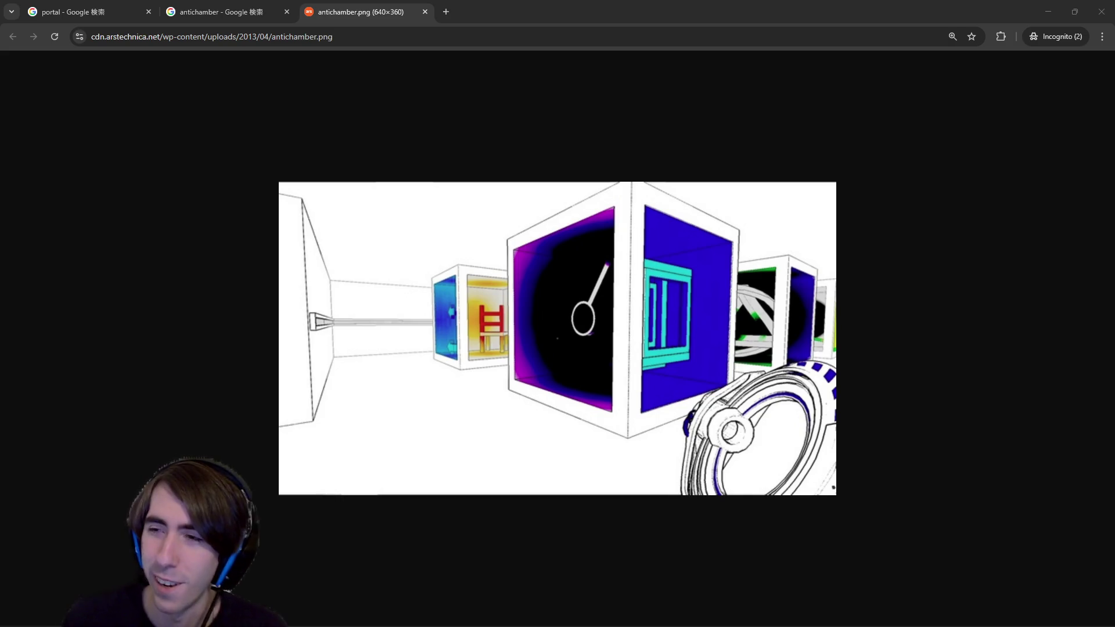
pyautogui.click(29, 6)
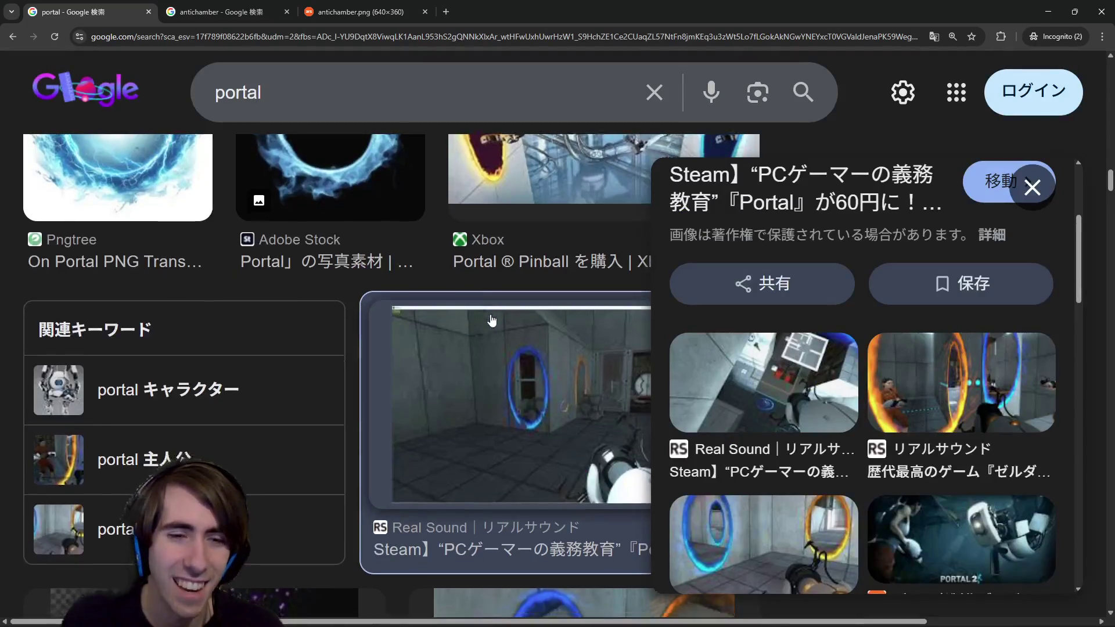
pyautogui.scroll(-7, 491, 320)
pyautogui.scroll(-10, 491, 321)
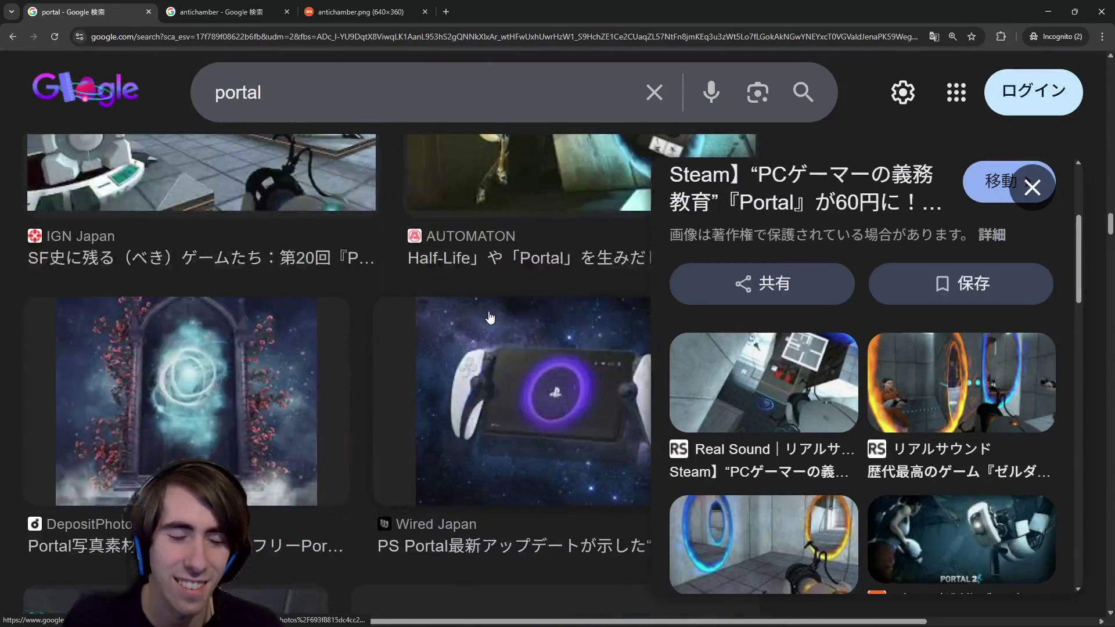
pyautogui.scroll(3, 445, 294)
pyautogui.scroll(-8, 445, 293)
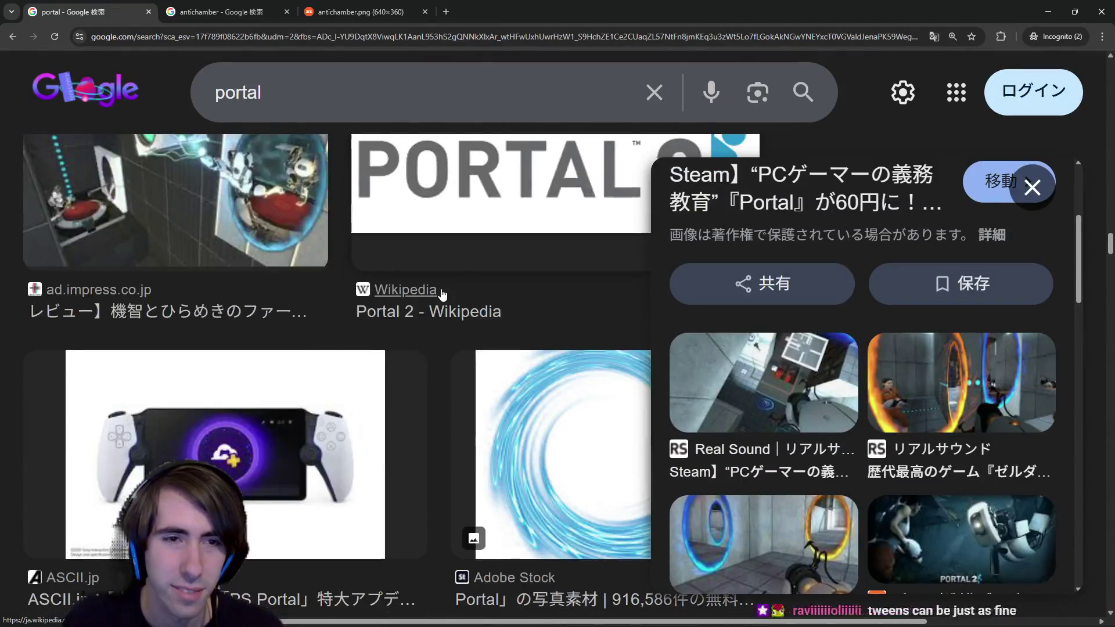
pyautogui.scroll(1, 479, 267)
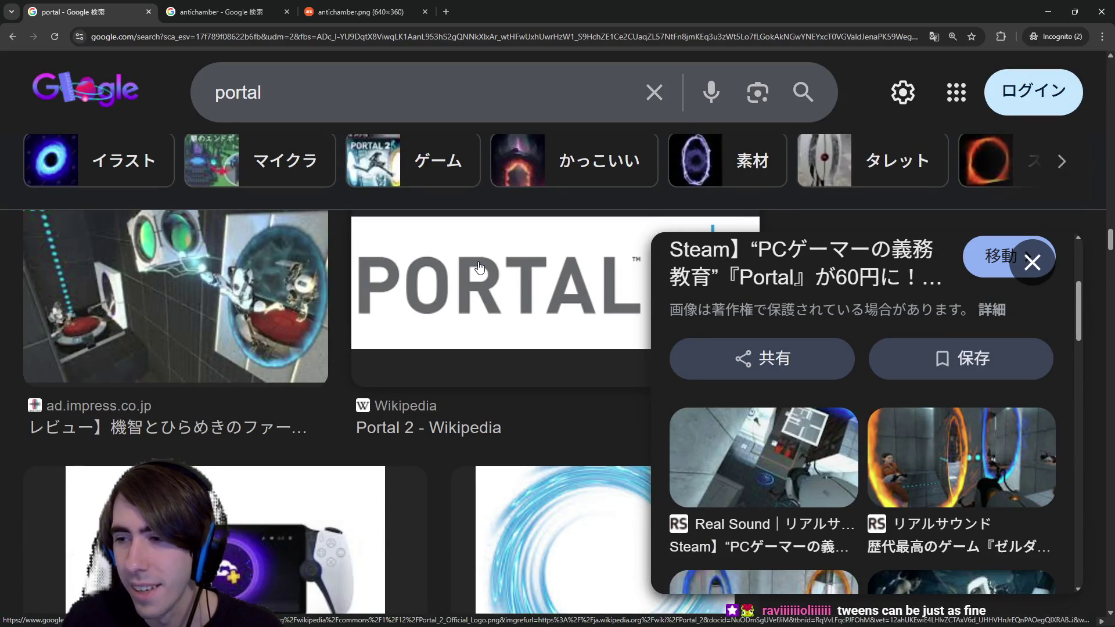
pyautogui.scroll(-8, 465, 265)
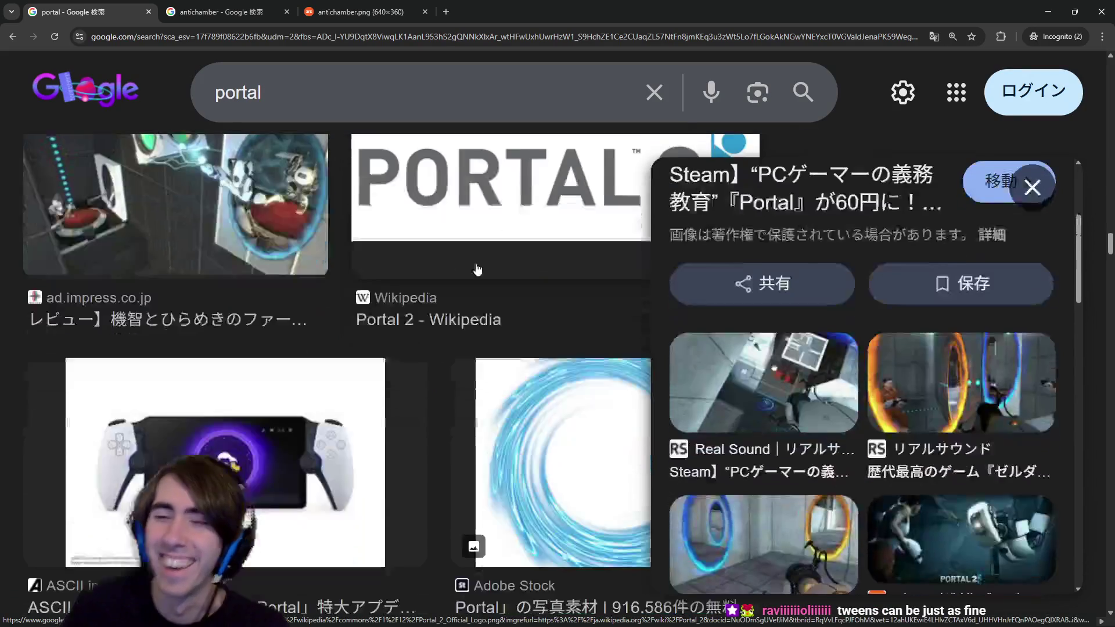
pyautogui.scroll(-3, 447, 264)
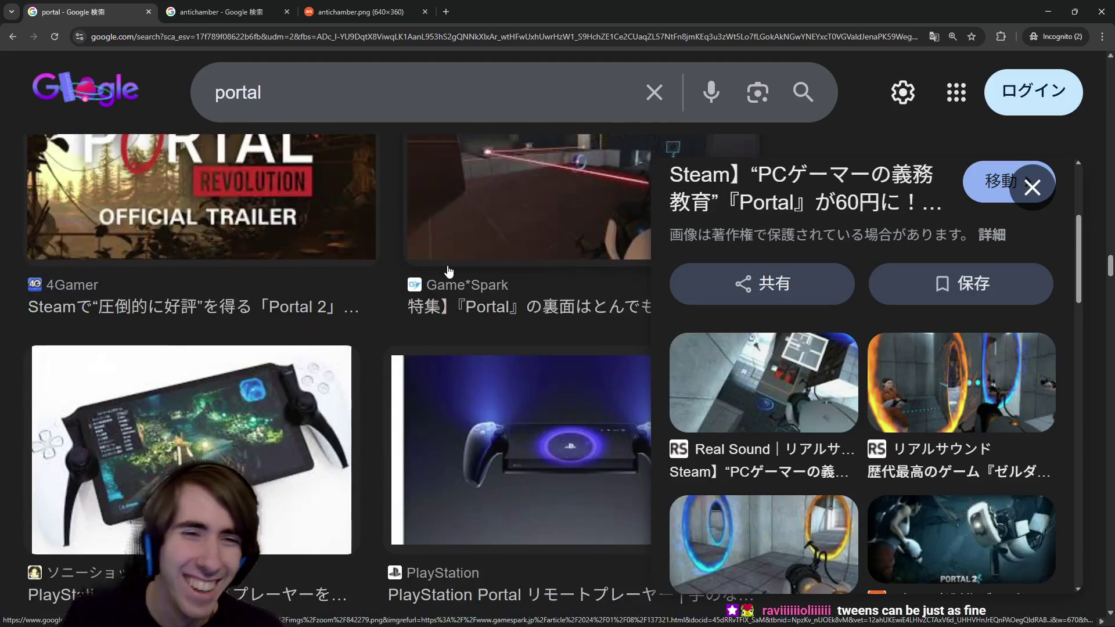
pyautogui.scroll(-2, 428, 342)
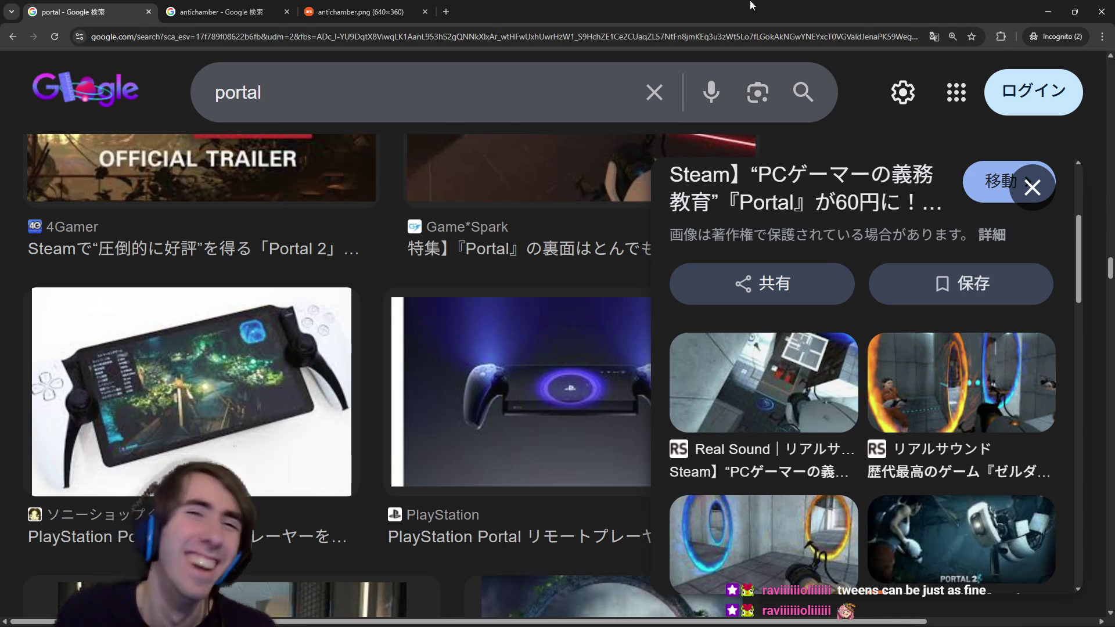
pyautogui.hotkey('alt', 'Tab')
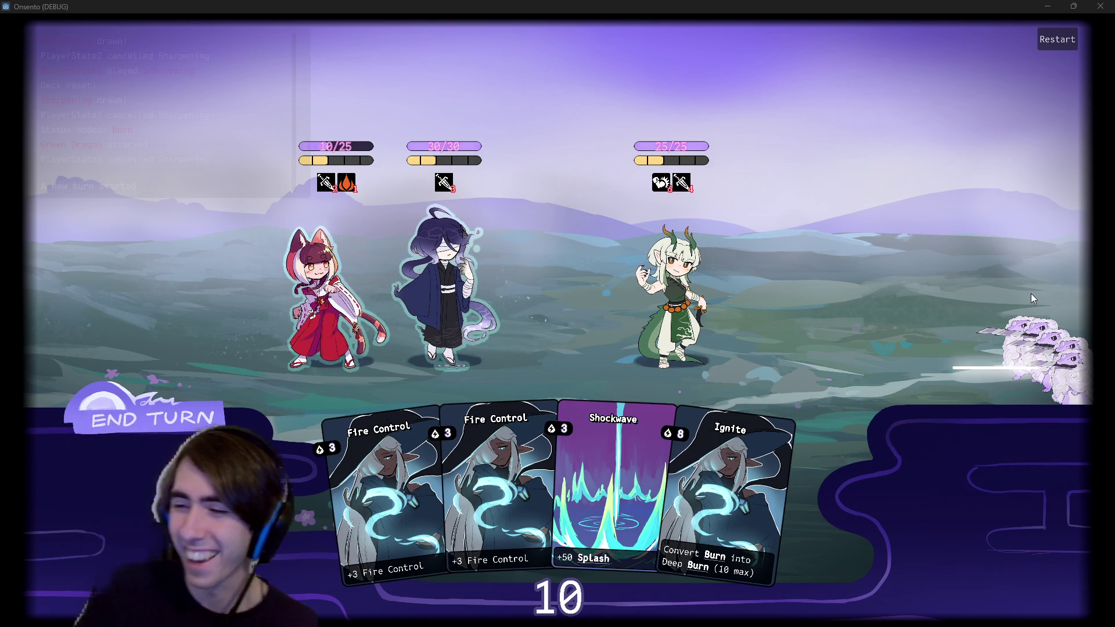
# Step: End the turn so Burn ticks the first ally from 10 to 9 HP, then close Onsento
pyautogui.moveTo(418, 542)
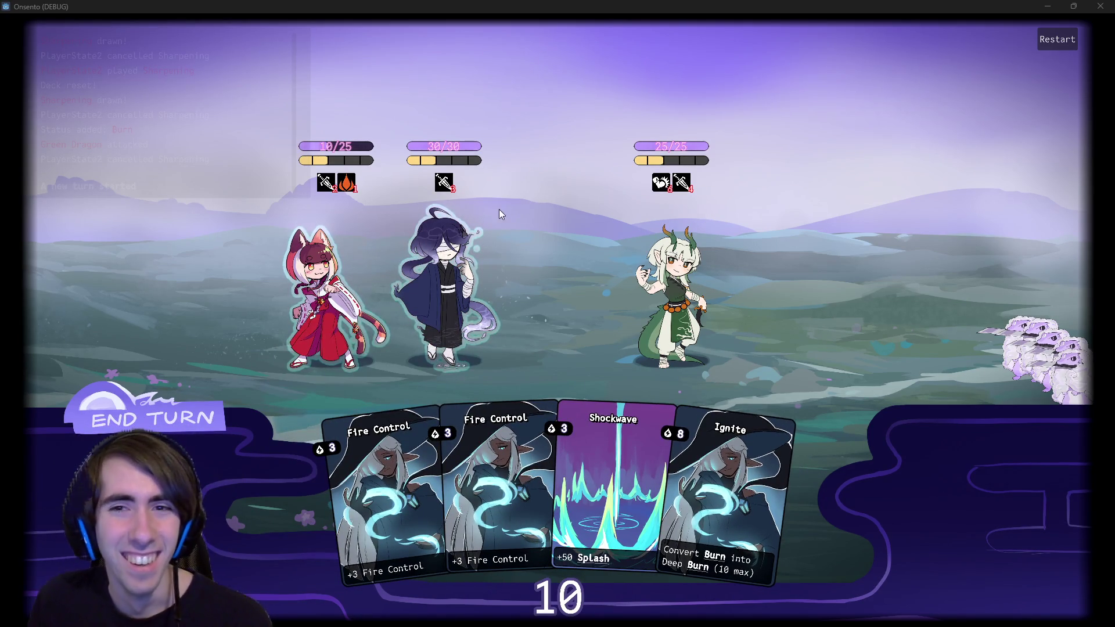
pyautogui.press('space')
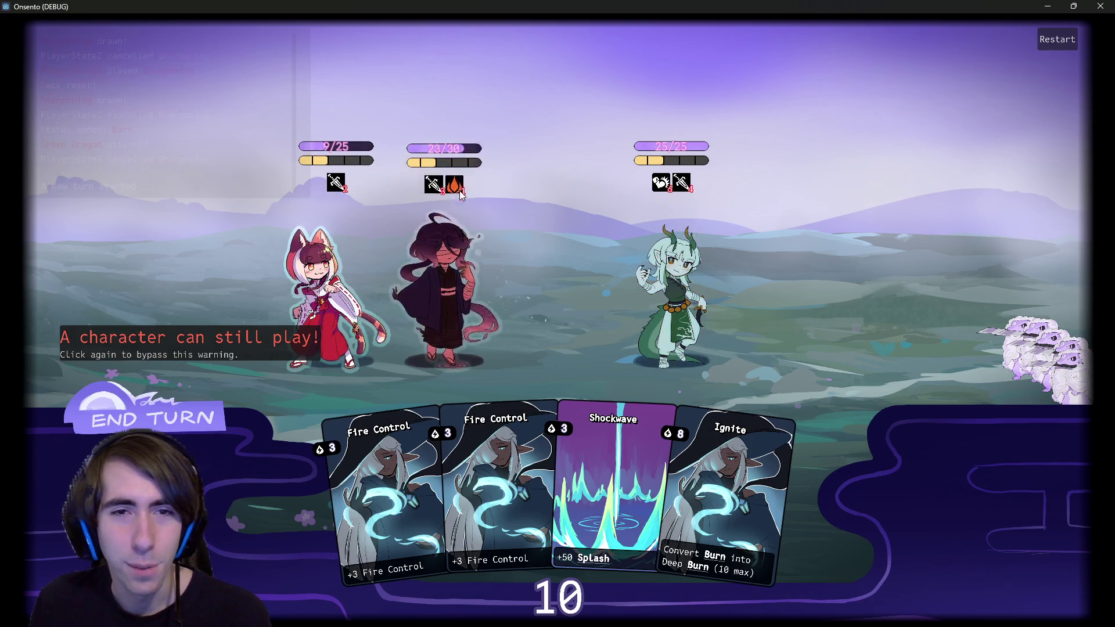
pyautogui.click(1100, 5)
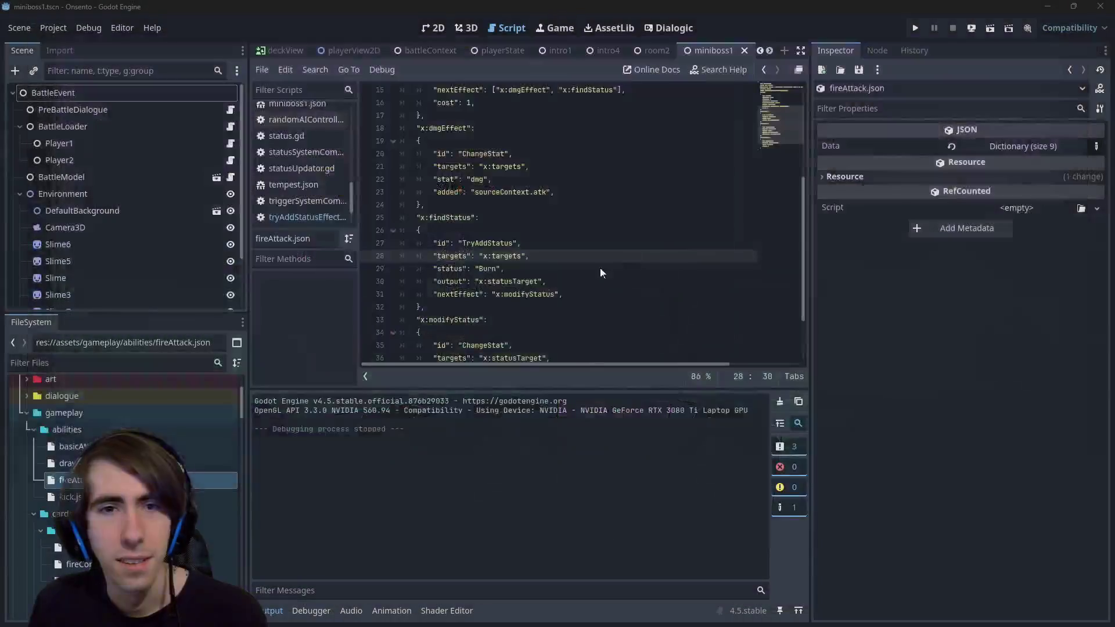
# Step: Inspect the findStatus targets block in fireAttack.json
pyautogui.click(561, 248)
pyautogui.click(568, 251)
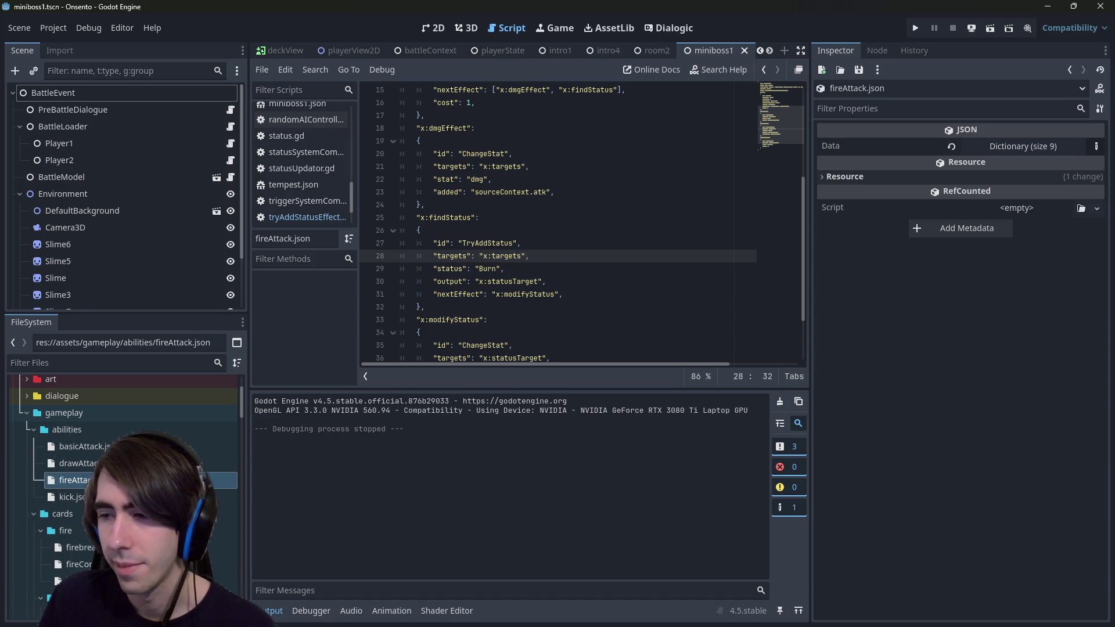
pyautogui.click(587, 229)
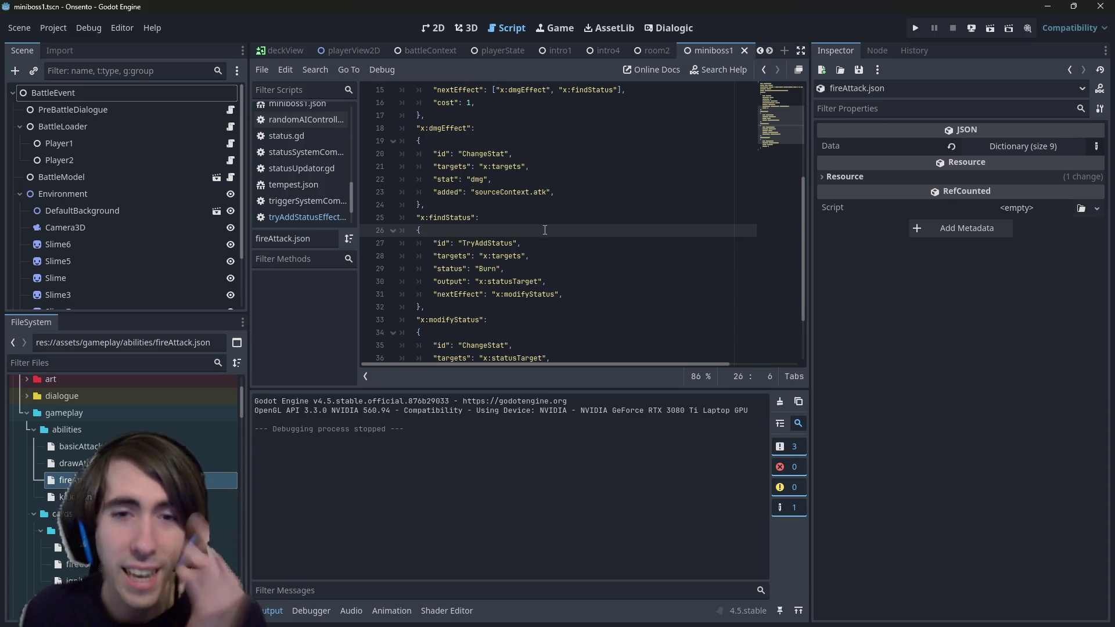
# Step: Find miniboss1.json under gameDungeon/plains/events/miniboss1 in the FileSystem dock and open it
pyautogui.scroll(-10, 140, 479)
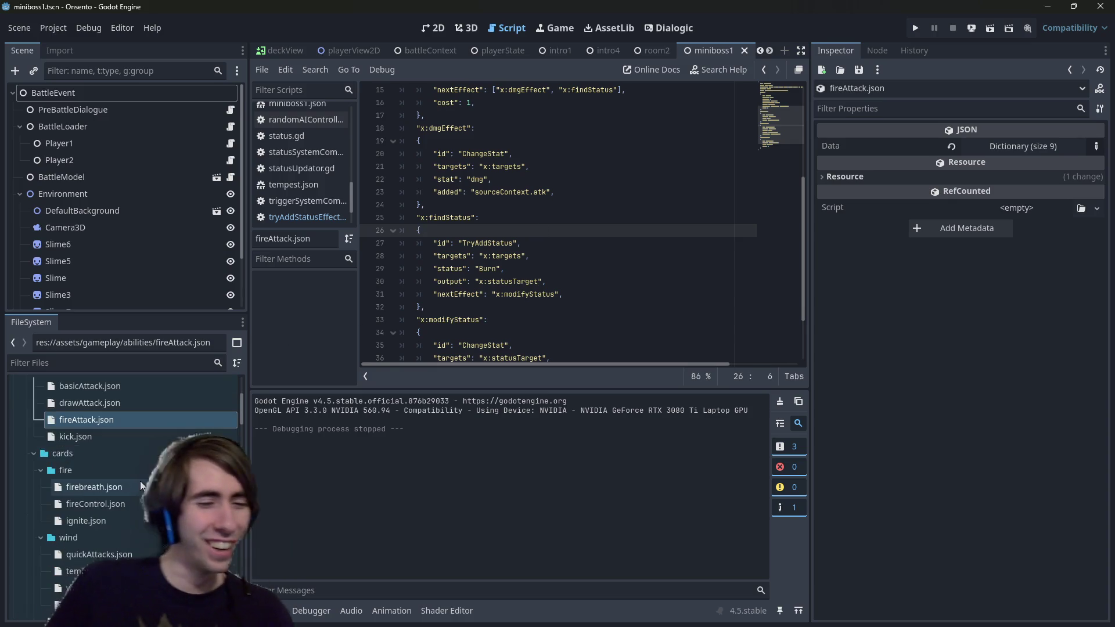
pyautogui.scroll(10, 140, 482)
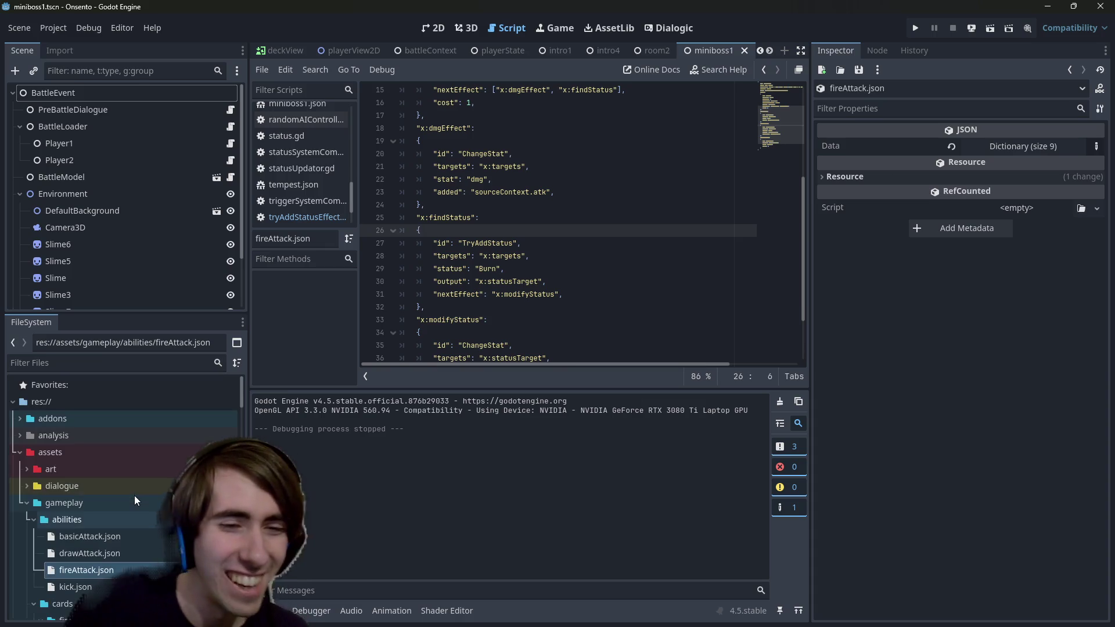
pyautogui.scroll(-15, 133, 493)
pyautogui.scroll(10, 126, 522)
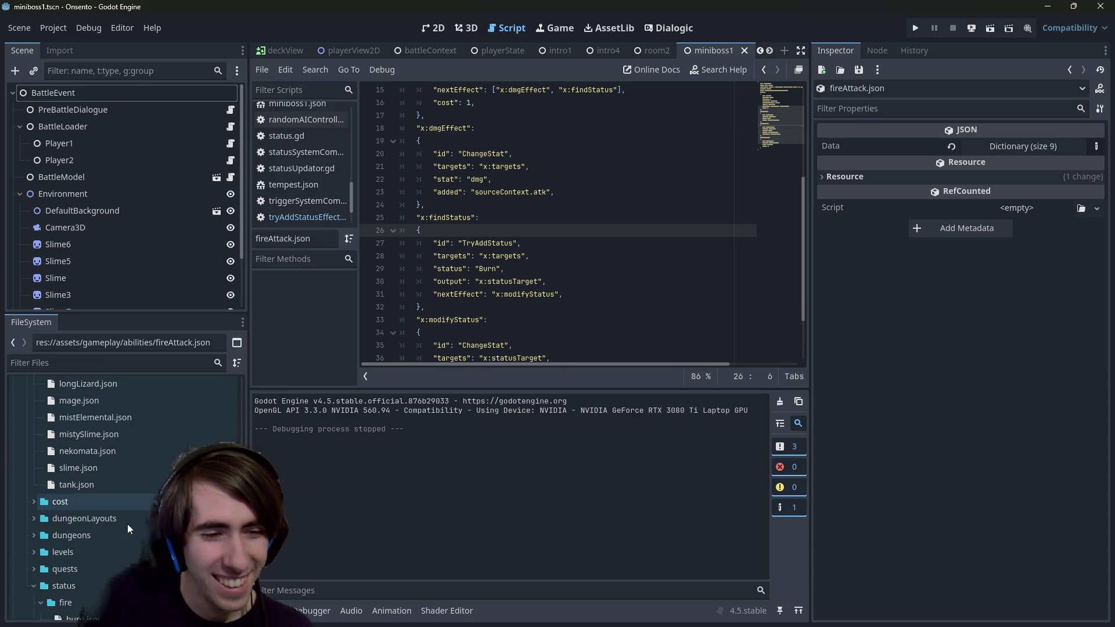
pyautogui.scroll(-10, 139, 519)
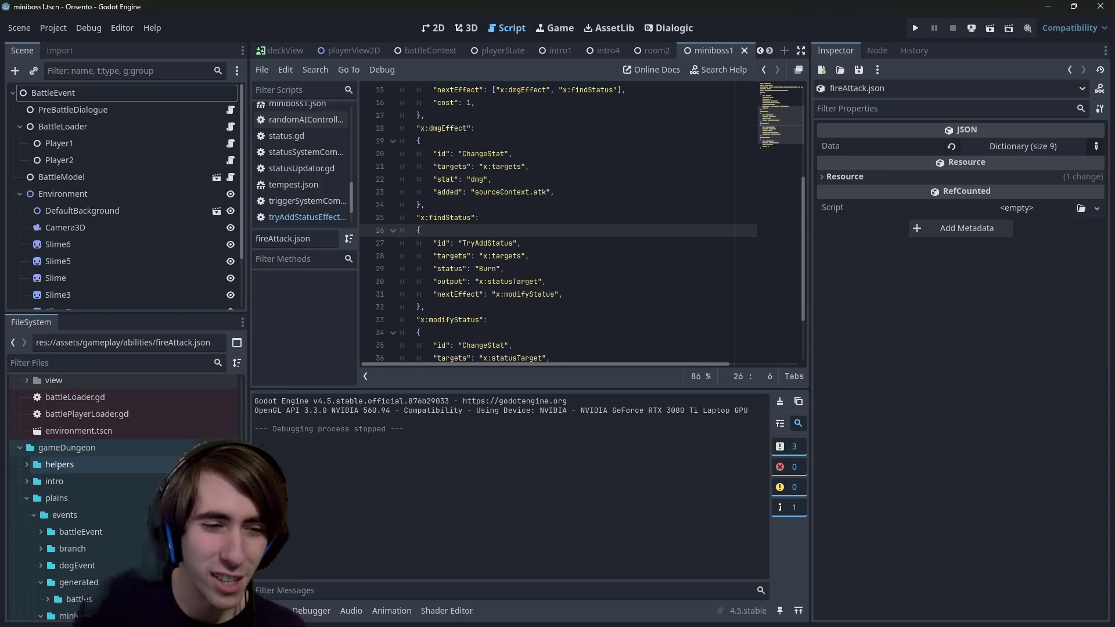
pyautogui.scroll(-2, 116, 522)
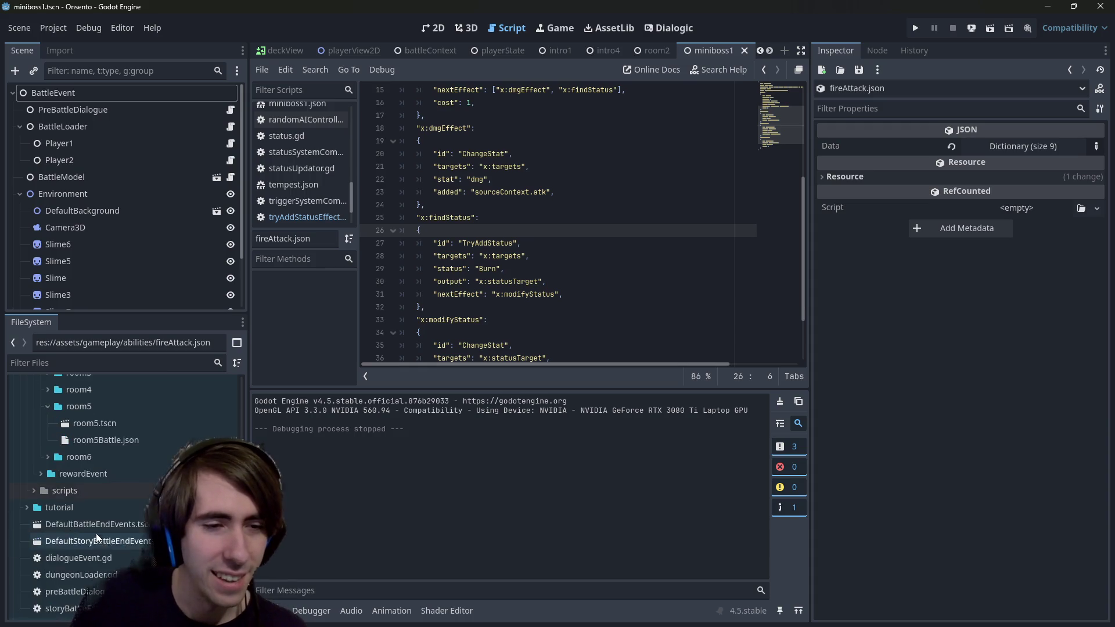
pyautogui.scroll(5, 93, 530)
pyautogui.scroll(5, 90, 522)
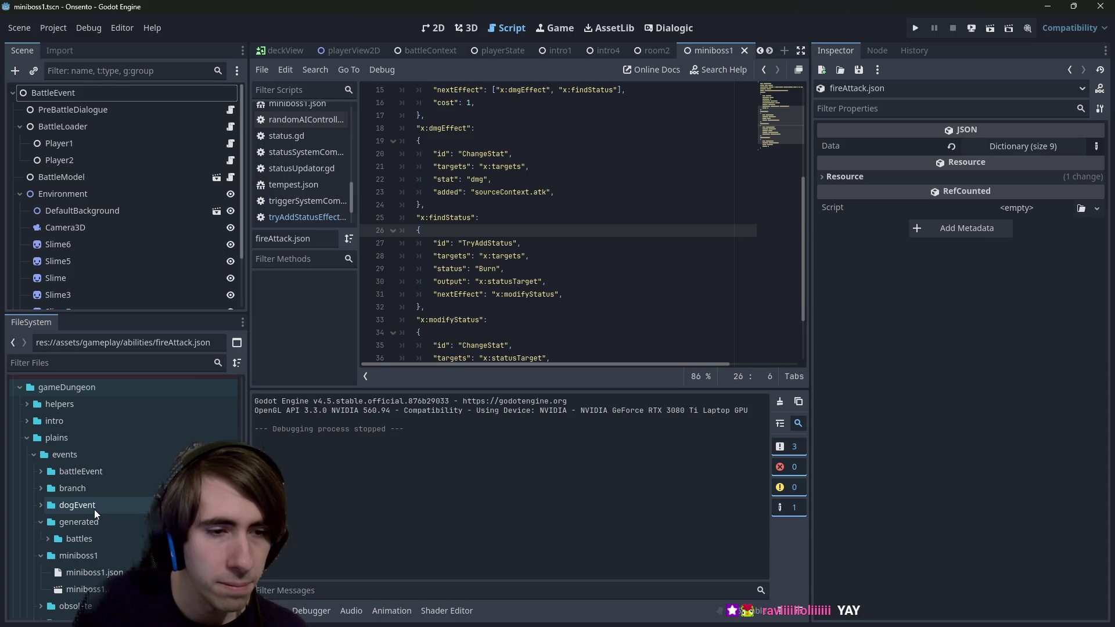
pyautogui.scroll(-3, 99, 511)
pyautogui.click(99, 510)
pyautogui.doubleClick(107, 483)
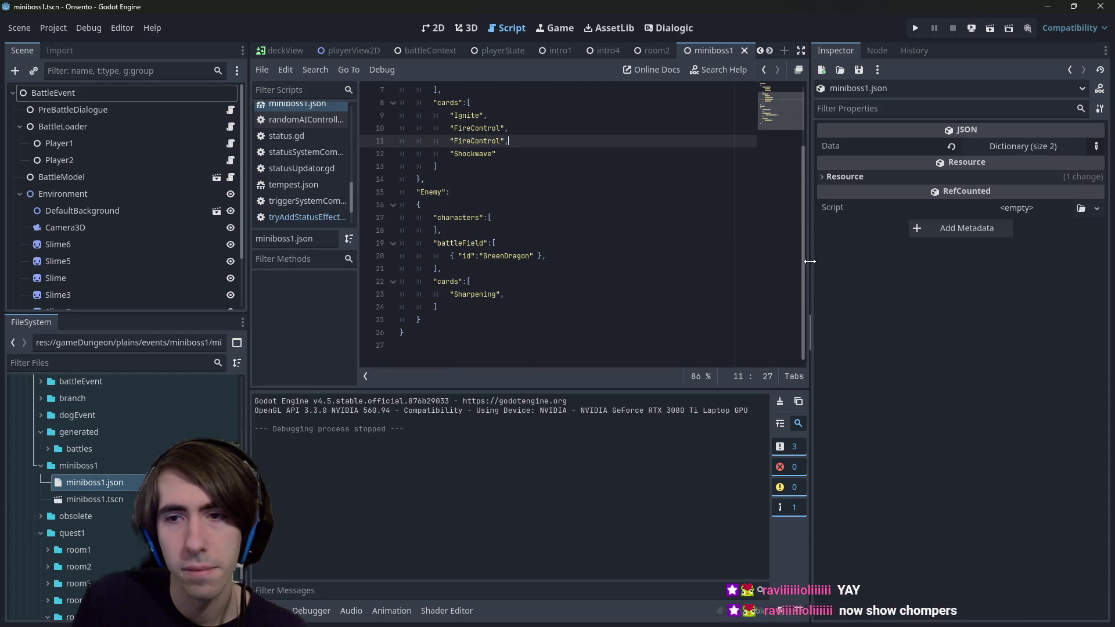
# Step: Widen the code editor and scroll to the top of miniboss1.json
pyautogui.moveTo(812, 267); pyautogui.dragTo(942, 270)
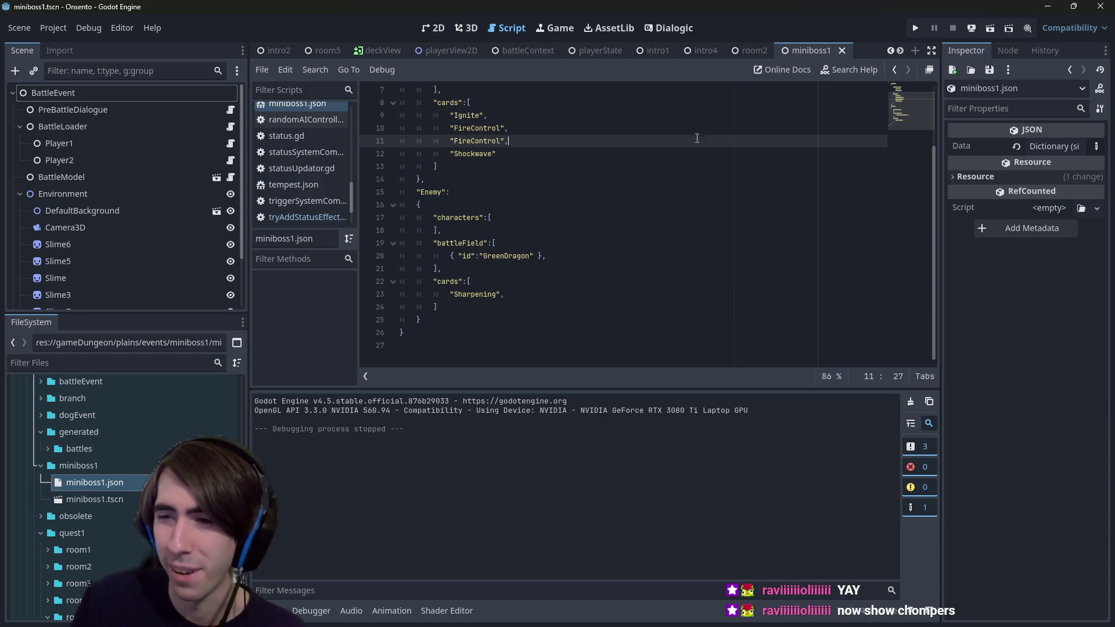
pyautogui.click(436, 28)
pyautogui.click(508, 28)
pyautogui.scroll(3, 619, 217)
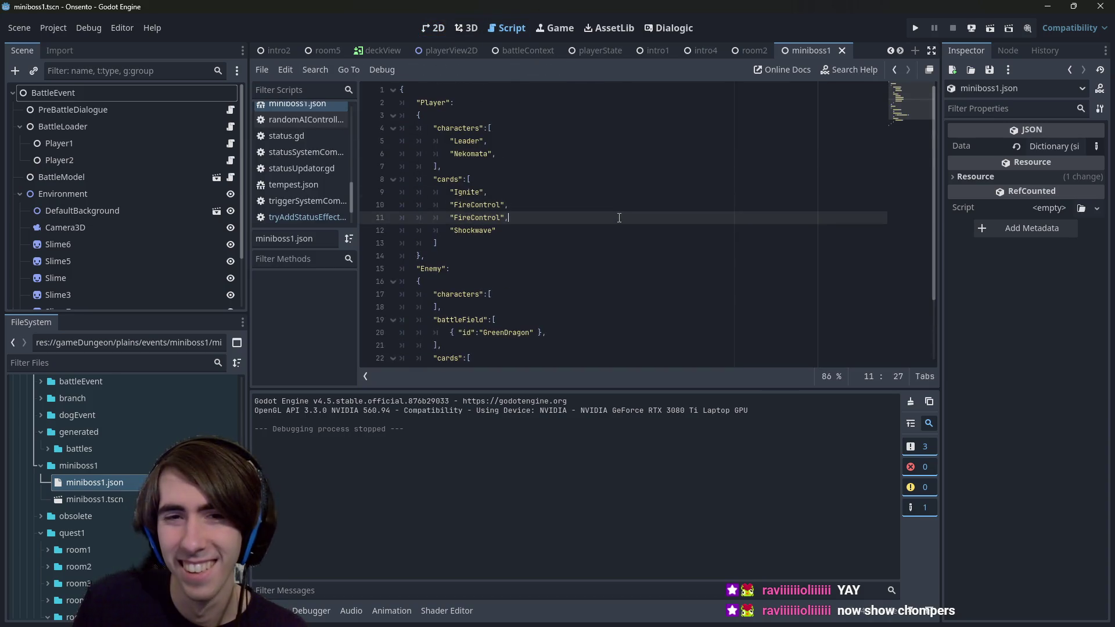
# Step: Copy the player's Ignite and two FireControl card lines
pyautogui.moveTo(406, 231)
pyautogui.mouseDown()
pyautogui.moveTo(406, 126)
pyautogui.moveTo(404, 205)
pyautogui.mouseUp()
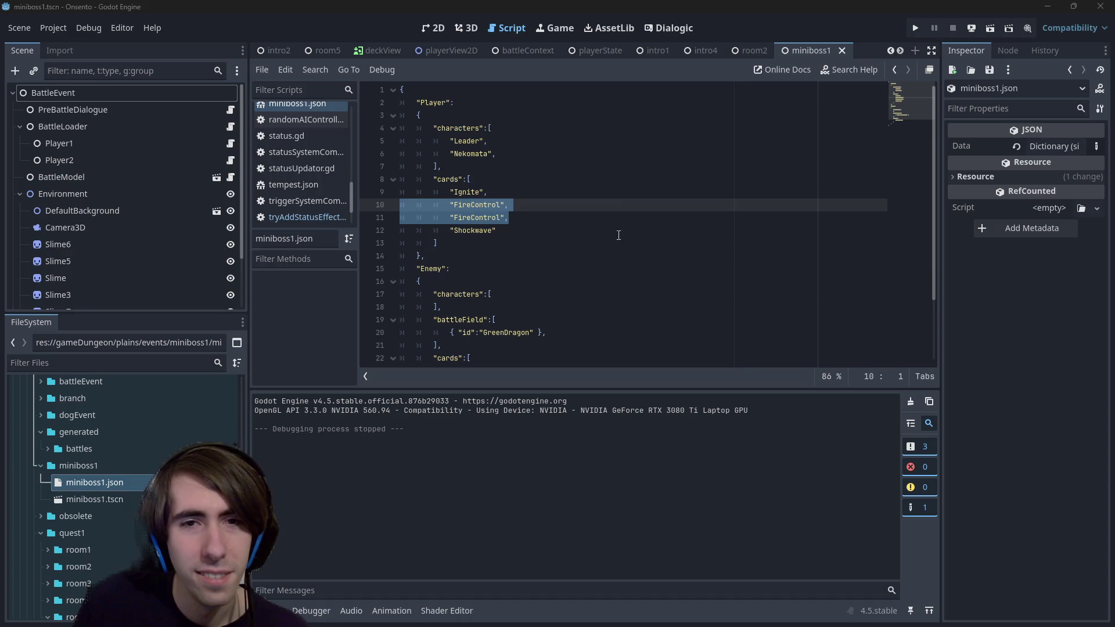
pyautogui.click(555, 219)
pyautogui.click(551, 217)
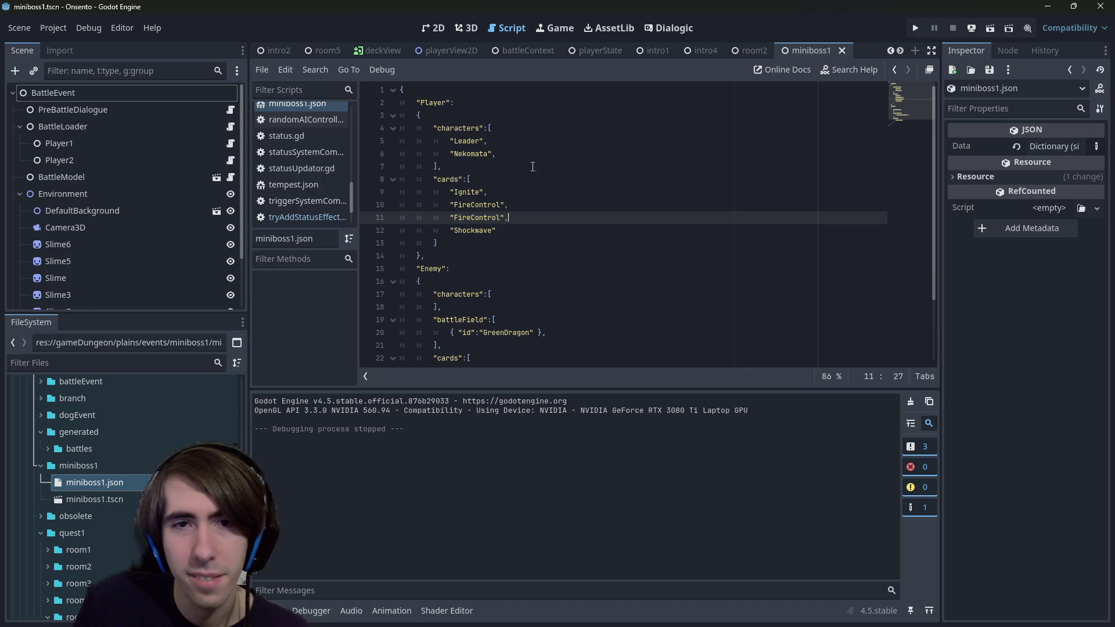
pyautogui.click(526, 141)
pyautogui.click(525, 152)
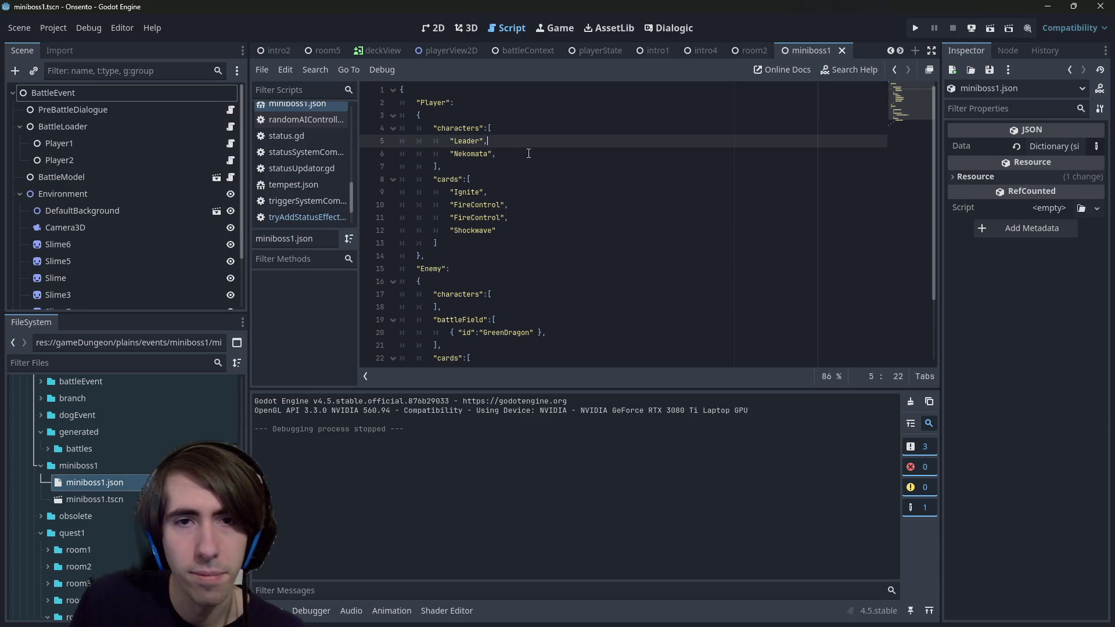
pyautogui.scroll(-2, 530, 252)
pyautogui.moveTo(509, 141); pyautogui.dragTo(400, 128)
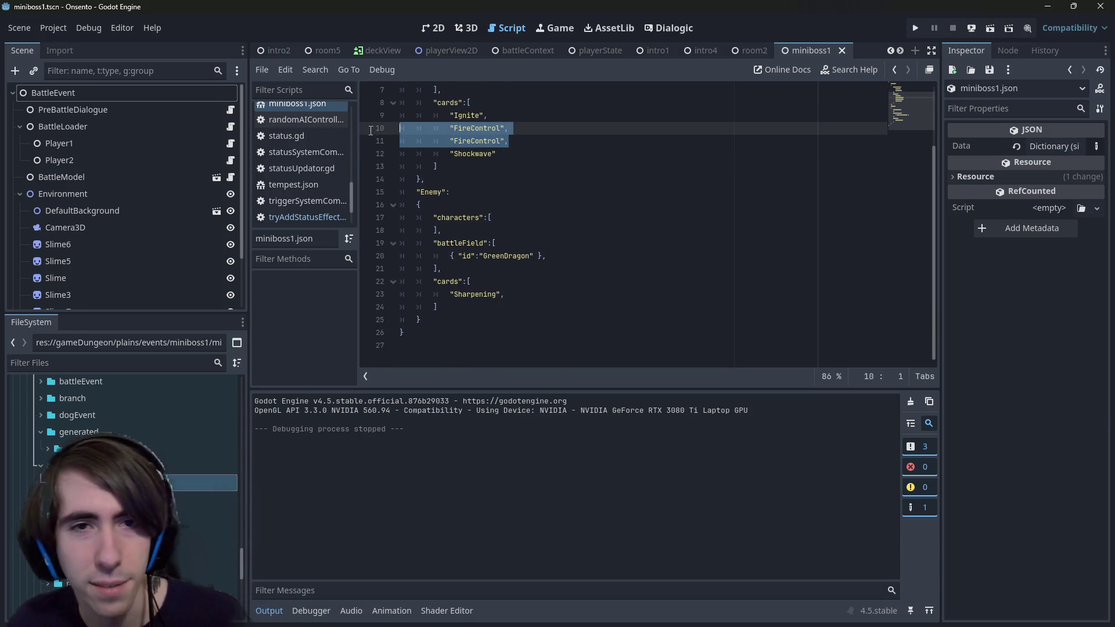
pyautogui.click(524, 138)
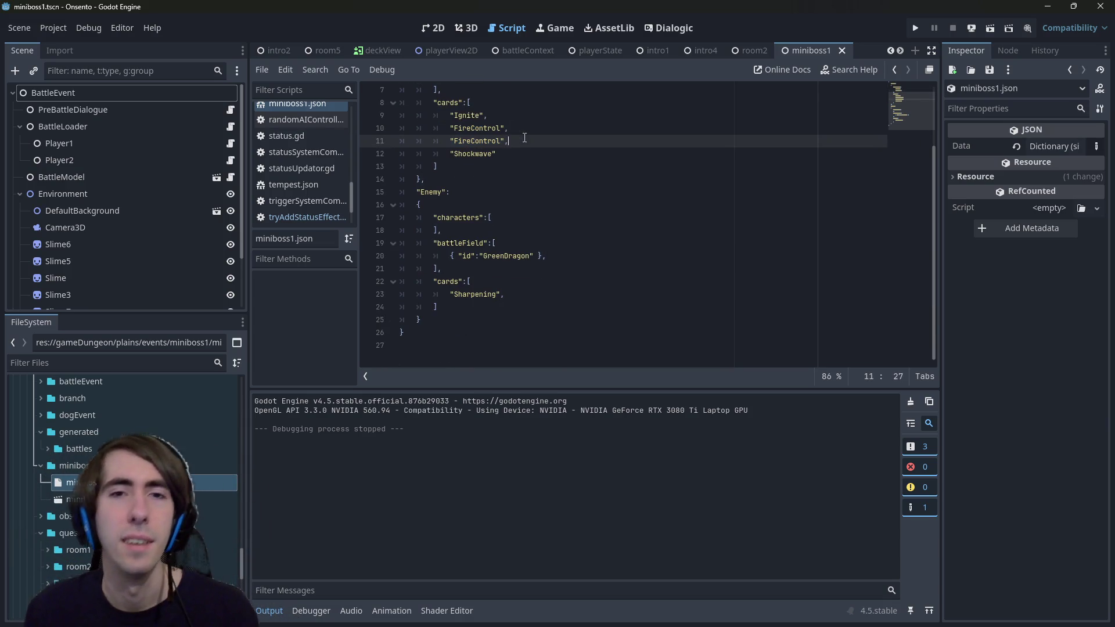
pyautogui.tripleClick(551, 142)
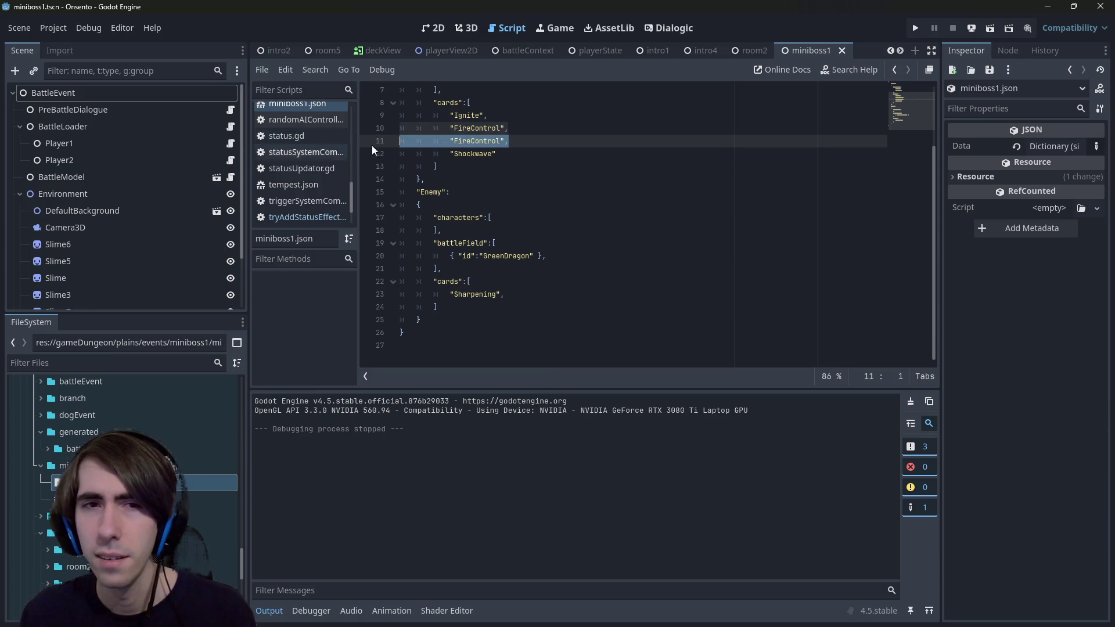
pyautogui.click(545, 142)
pyautogui.moveTo(545, 142); pyautogui.dragTo(372, 115)
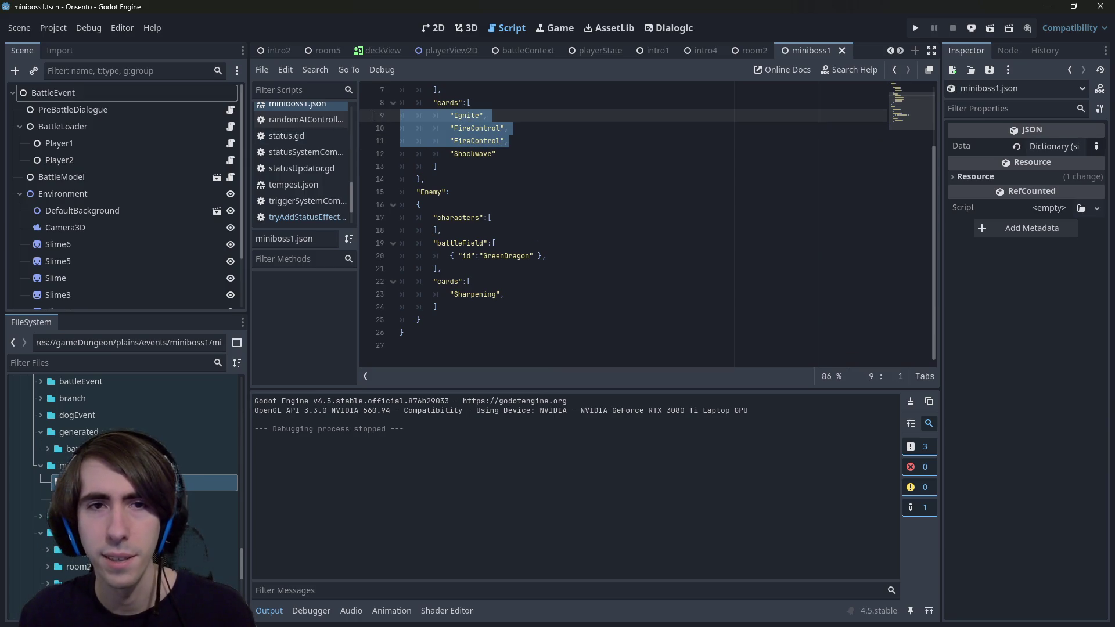
pyautogui.hotkey('ctrl', 'c')
# Step: Paste the three cards after Sharpening in the Enemy cards, add a Shield line, and run the scene
pyautogui.click(508, 290)
pyautogui.press('Return')
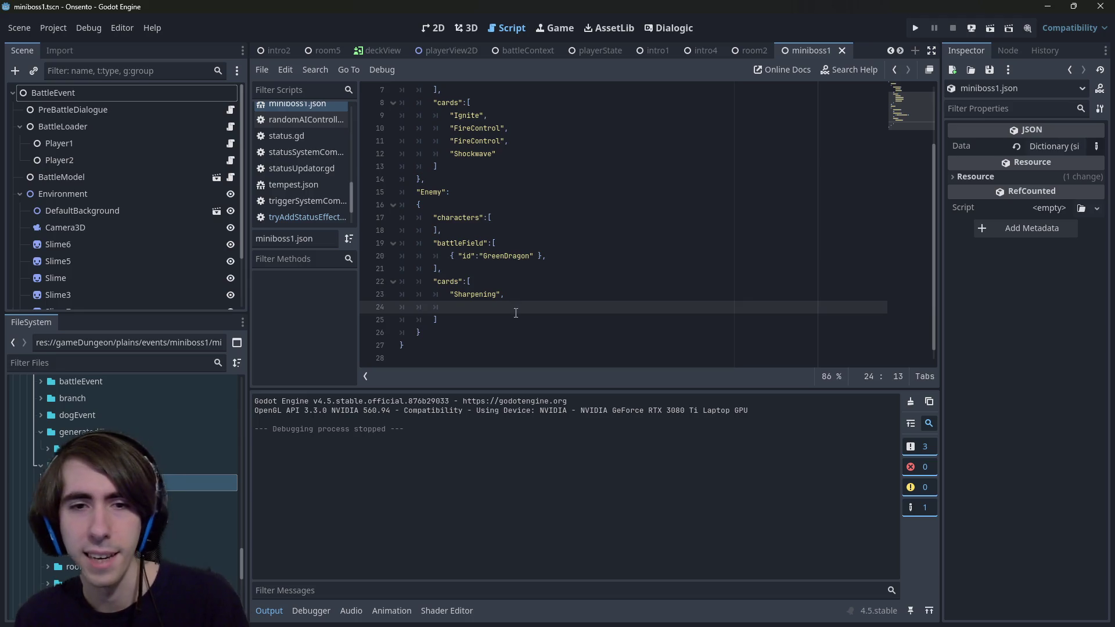
pyautogui.hotkey('shift', 'Home')
pyautogui.hotkey('ctrl', 'v')
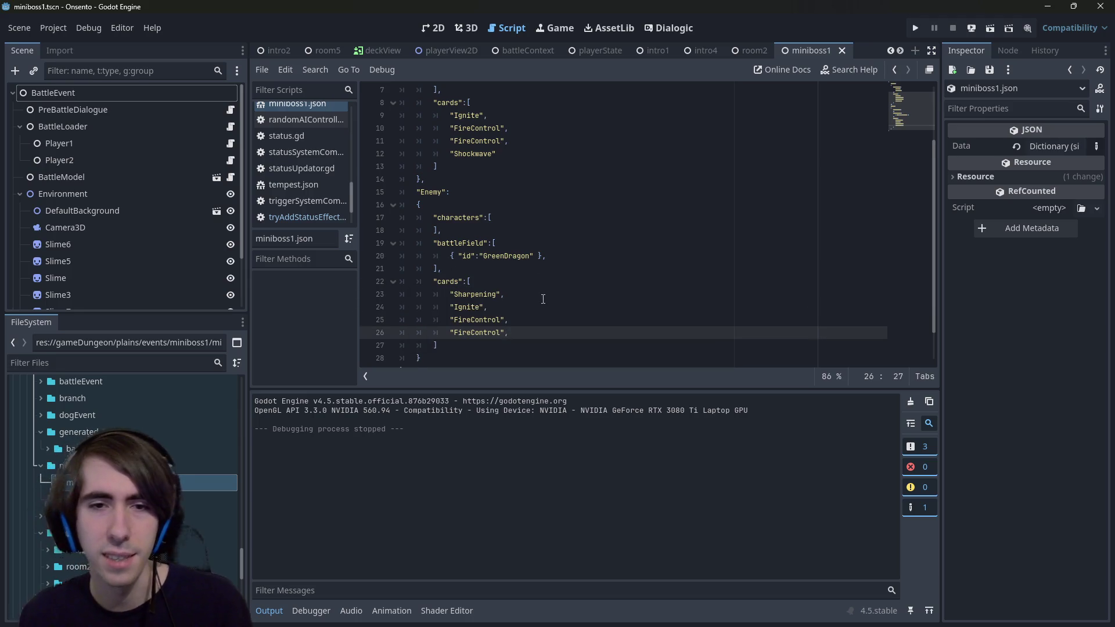
pyautogui.click(542, 299)
pyautogui.press('Return')
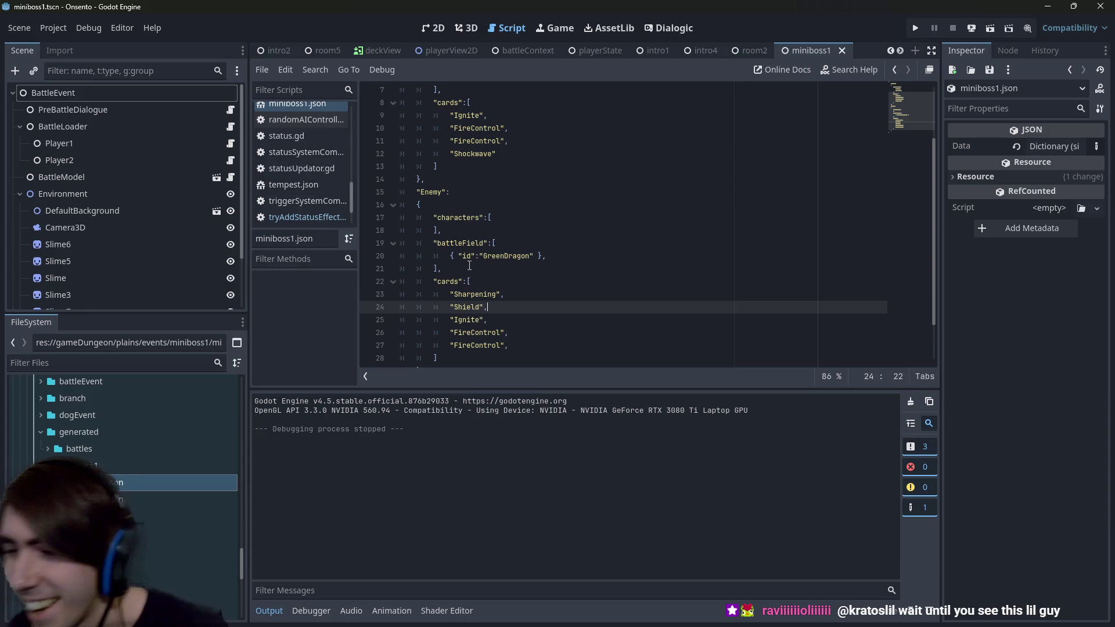
pyautogui.click(437, 28)
pyautogui.click(981, 31)
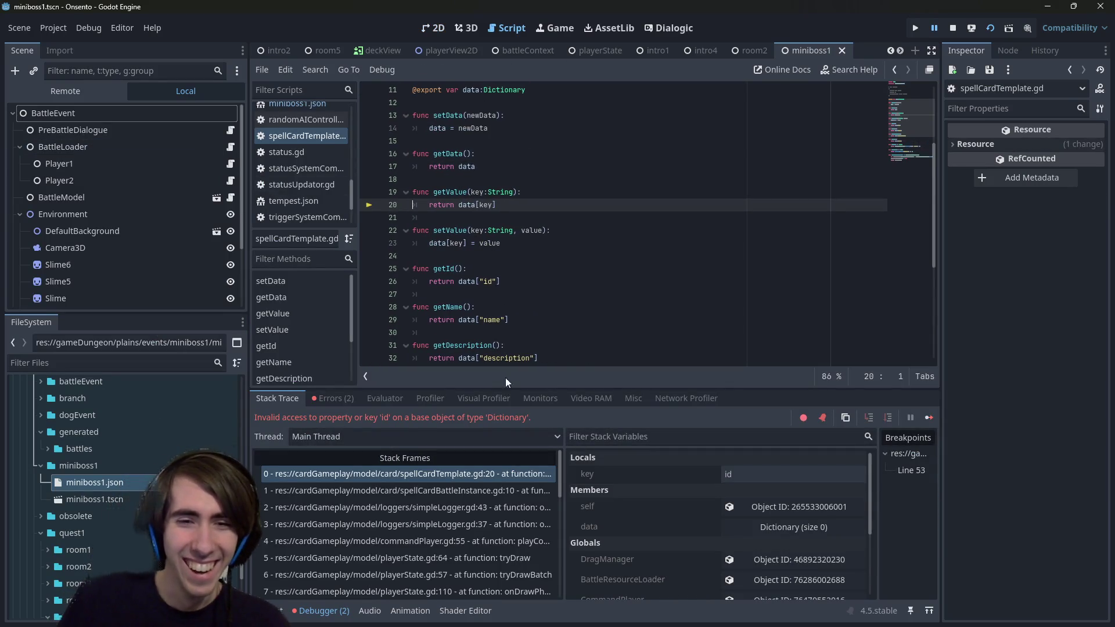
# Step: Change Shield to ShieldBoost on line 24 of miniboss1.json, then stop and relaunch the game
pyautogui.click(542, 335)
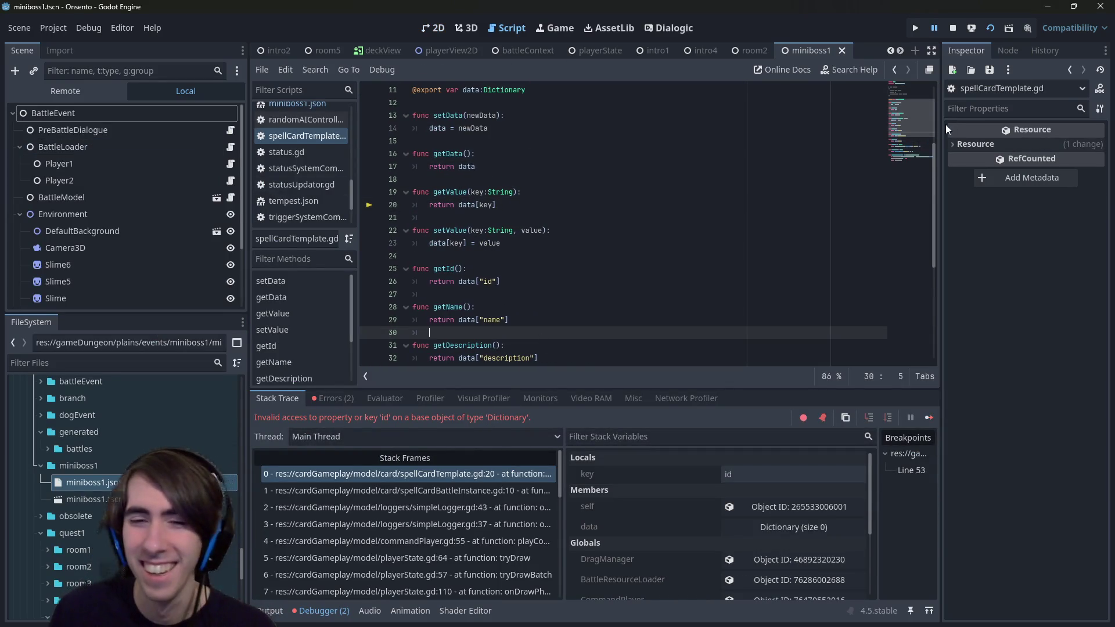
pyautogui.hotkey('alt', 'Left')
pyautogui.hotkey('alt', 'Left')
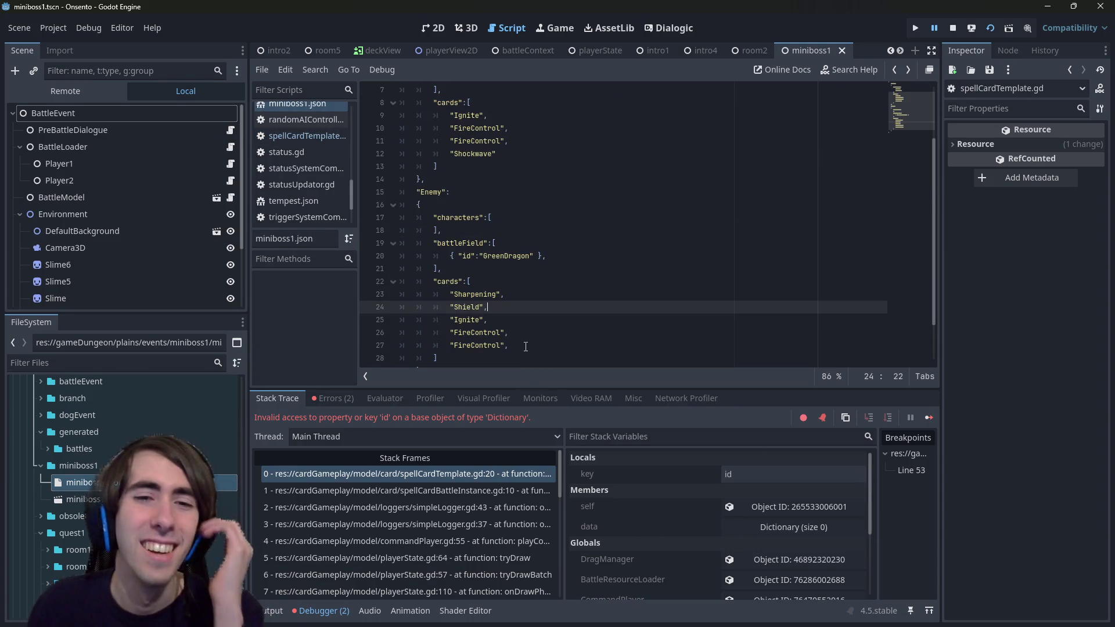
pyautogui.doubleClick(475, 323)
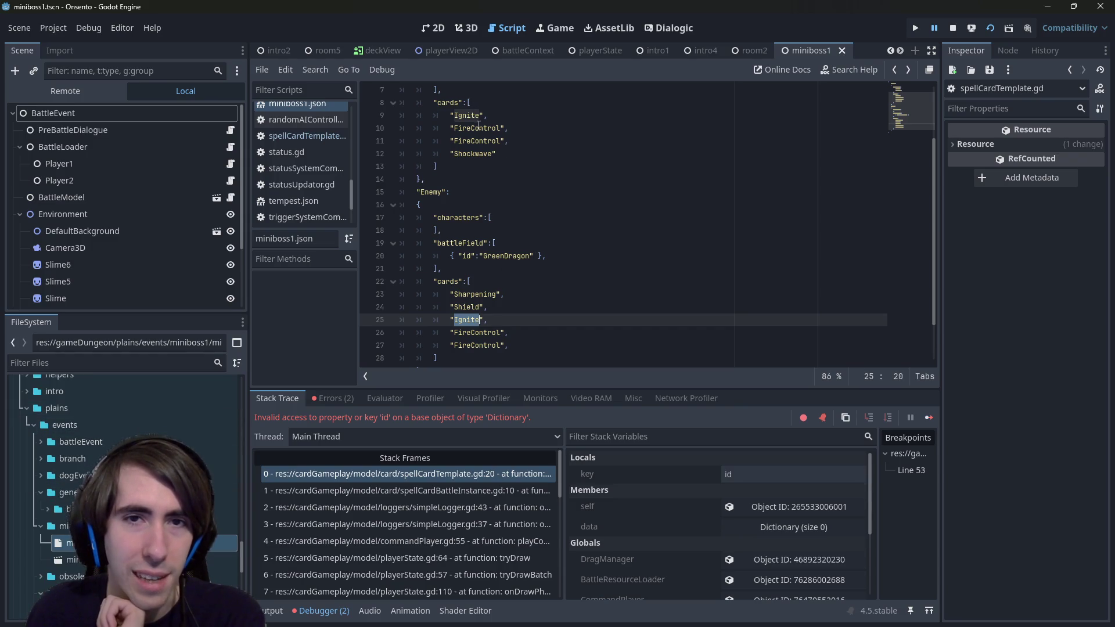
pyautogui.doubleClick(464, 307)
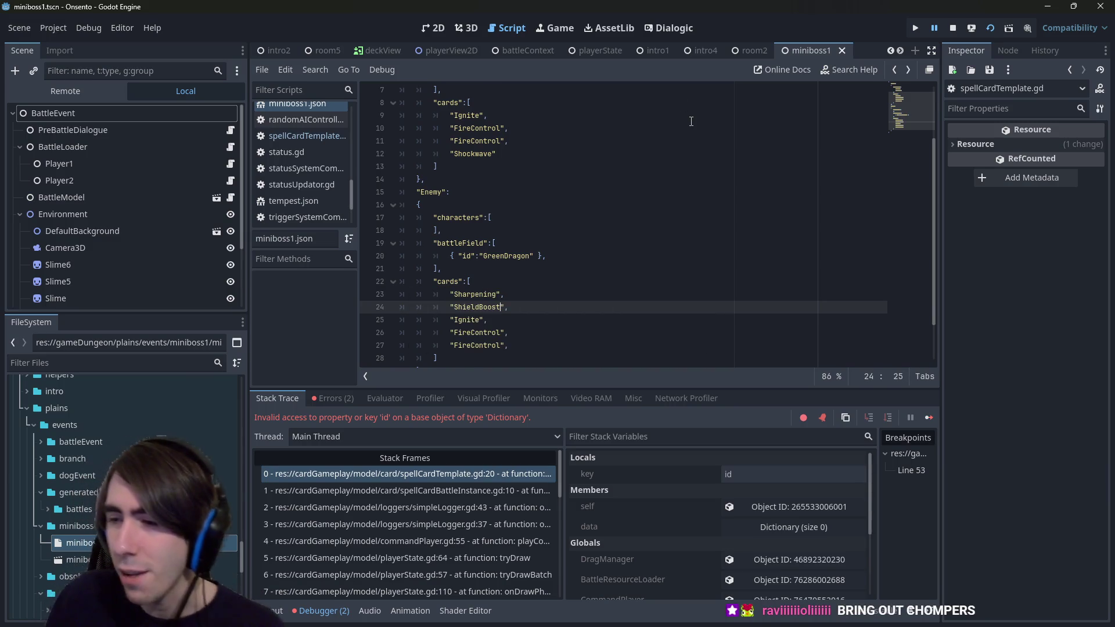
pyautogui.click(952, 28)
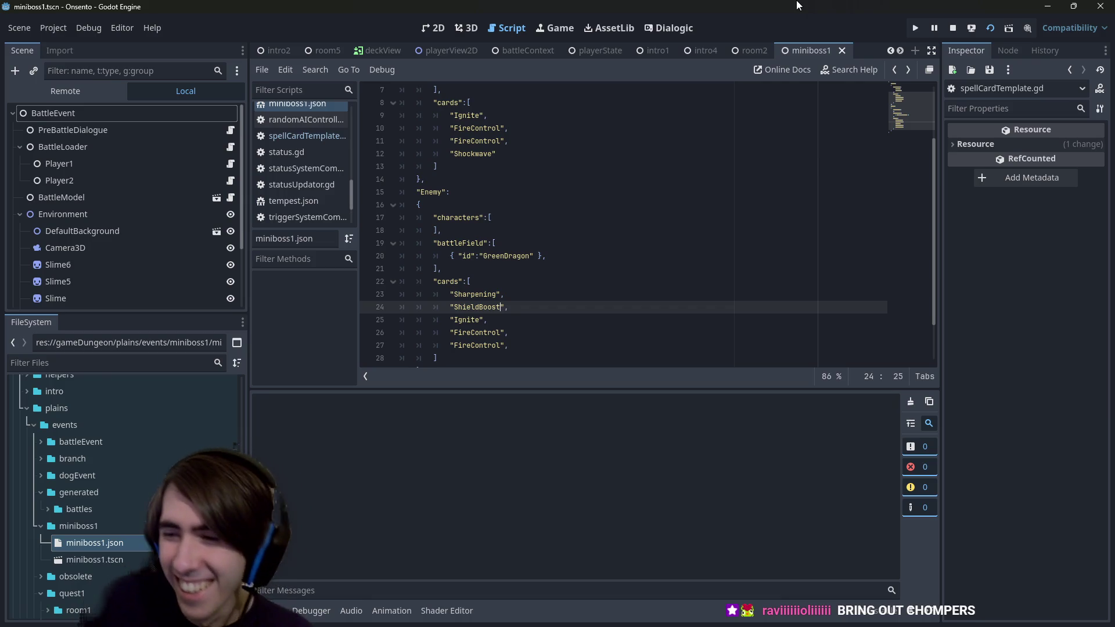
pyautogui.press('F5')
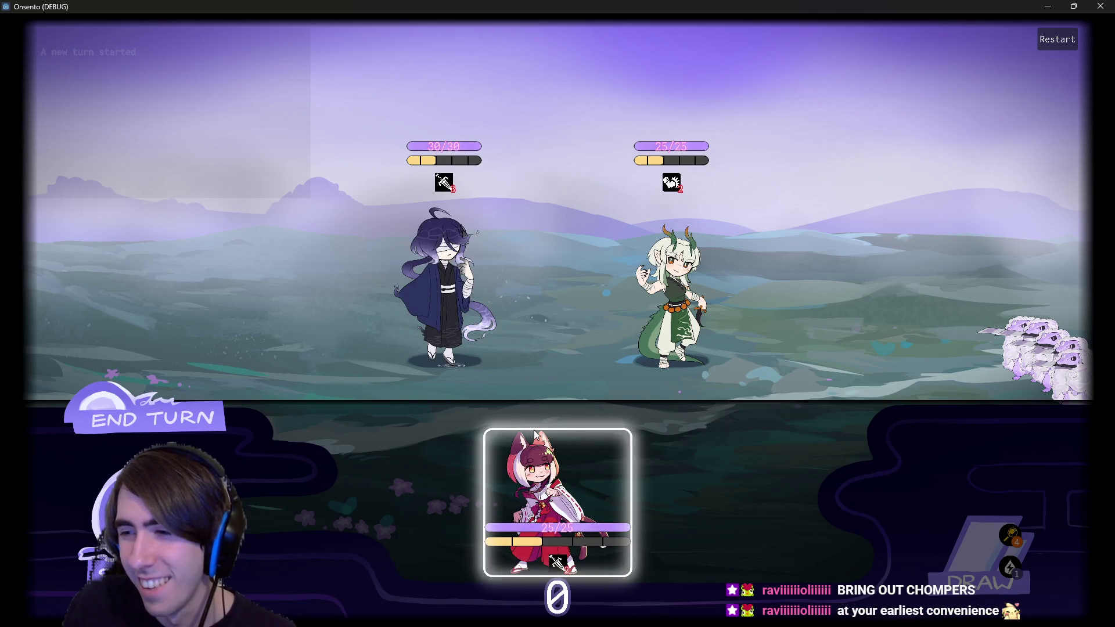
# Step: Place the fox-girl character on the battlefield and try casting Fire Control on the hooded ally
pyautogui.moveTo(587, 485)
pyautogui.mouseDown()
pyautogui.moveTo(410, 283)
pyautogui.moveTo(381, 279)
pyautogui.mouseUp()
pyautogui.moveTo(614, 484)
pyautogui.mouseDown()
pyautogui.moveTo(351, 282)
pyautogui.moveTo(319, 278)
pyautogui.mouseUp()
pyautogui.moveTo(142, 201)
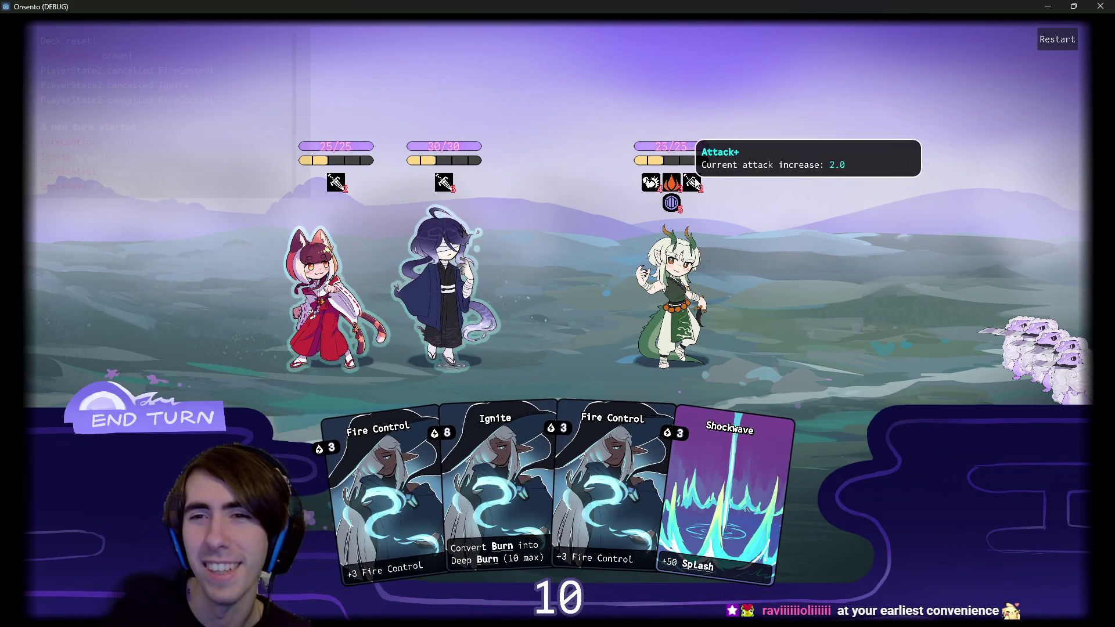
pyautogui.moveTo(671, 182)
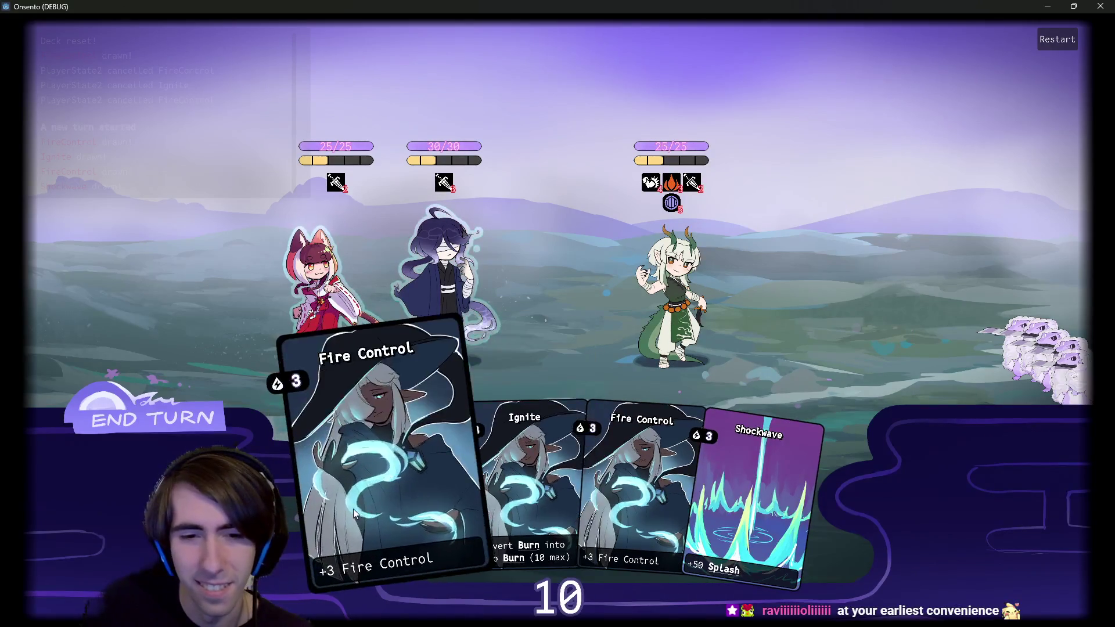
pyautogui.moveTo(372, 481)
pyautogui.mouseDown()
pyautogui.moveTo(425, 232)
pyautogui.moveTo(412, 472)
pyautogui.mouseUp()
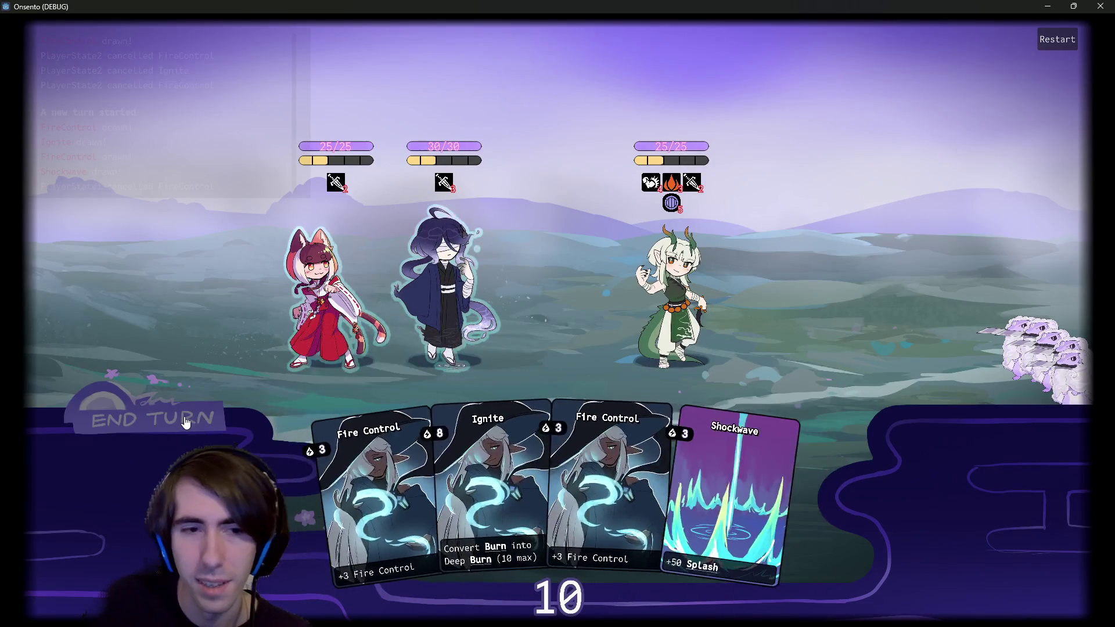
# Step: End several turns past the warning while Burn ticks on the party, then close the game
pyautogui.click(186, 423)
pyautogui.click(186, 423)
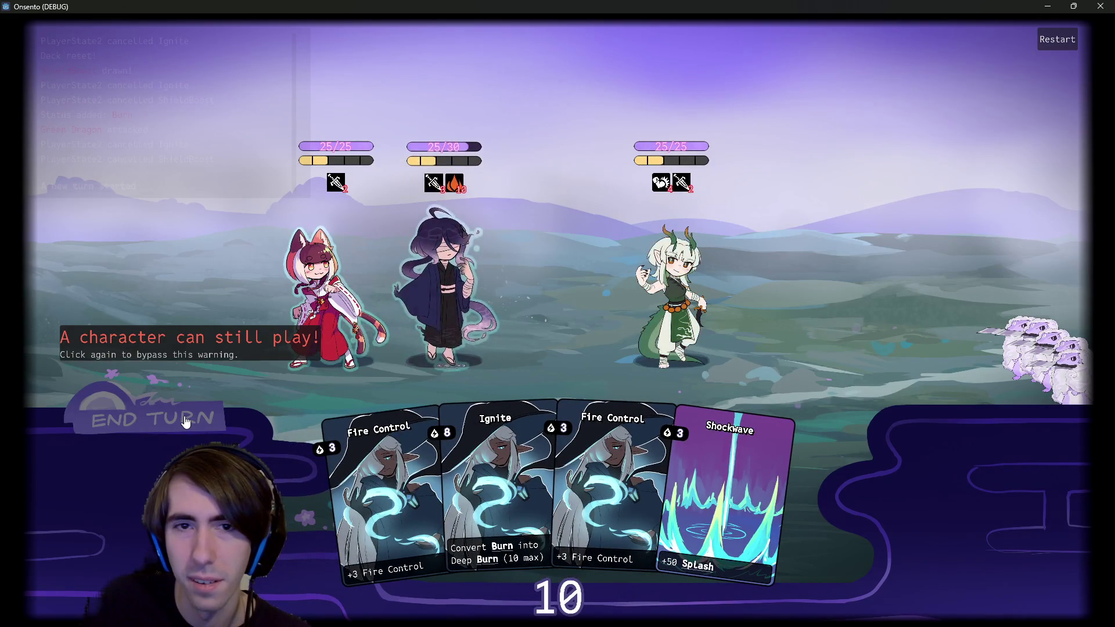
pyautogui.moveTo(465, 189)
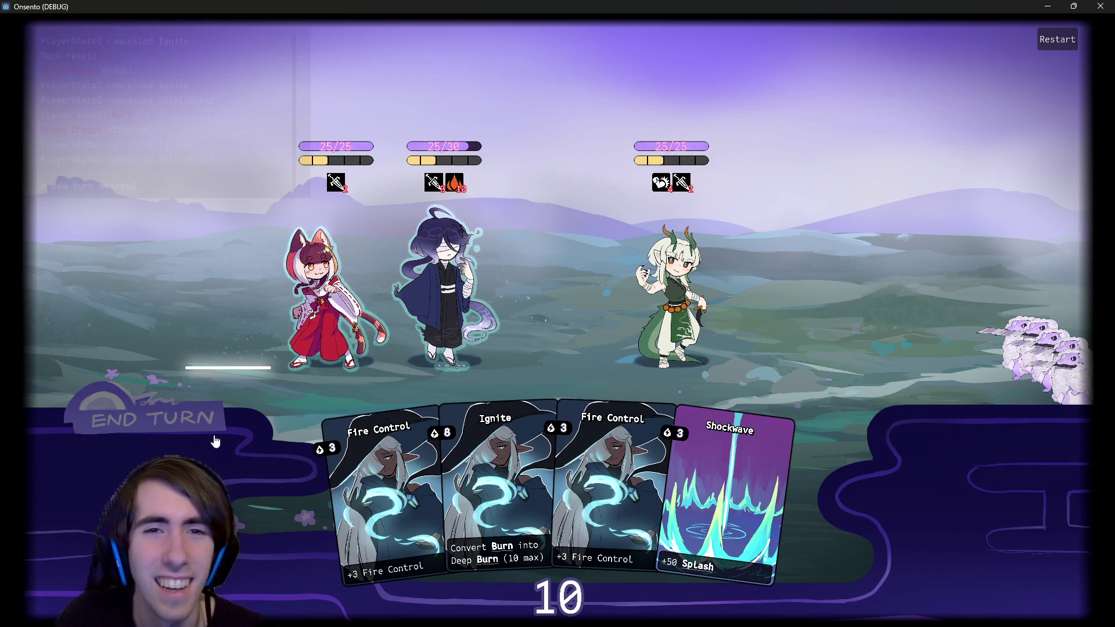
pyautogui.click(210, 419)
pyautogui.click(211, 419)
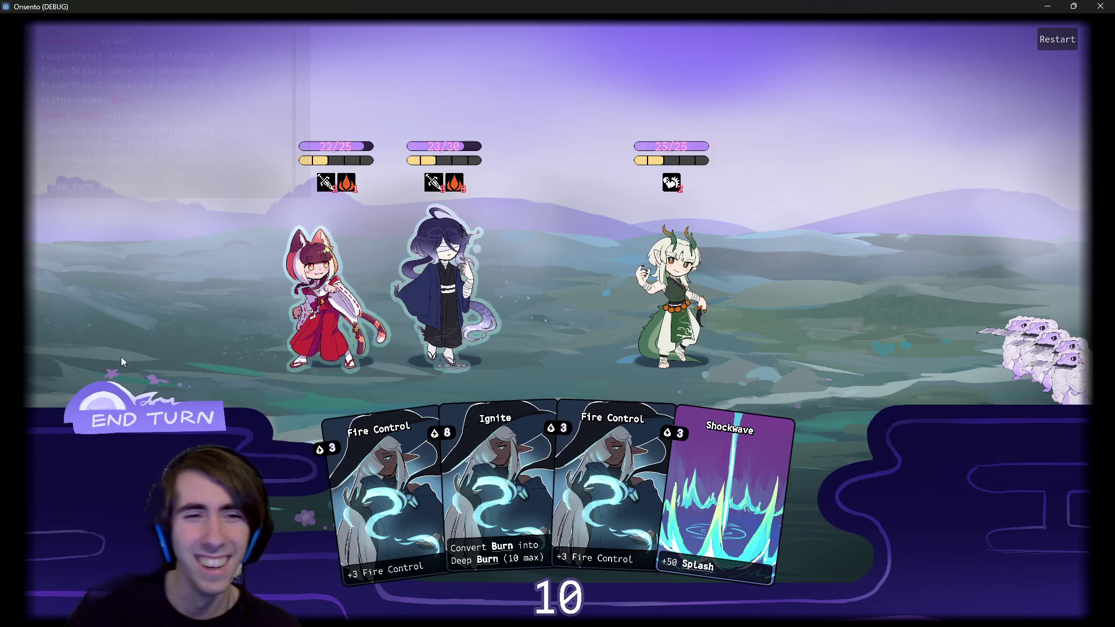
pyautogui.click(125, 407)
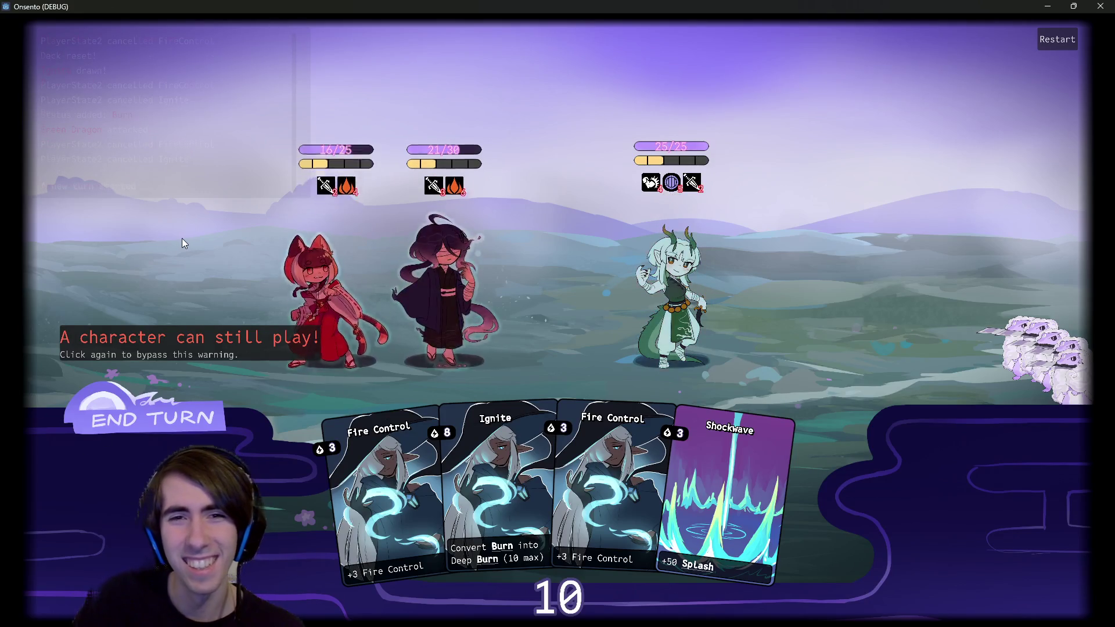
pyautogui.click(172, 380)
pyautogui.click(172, 380)
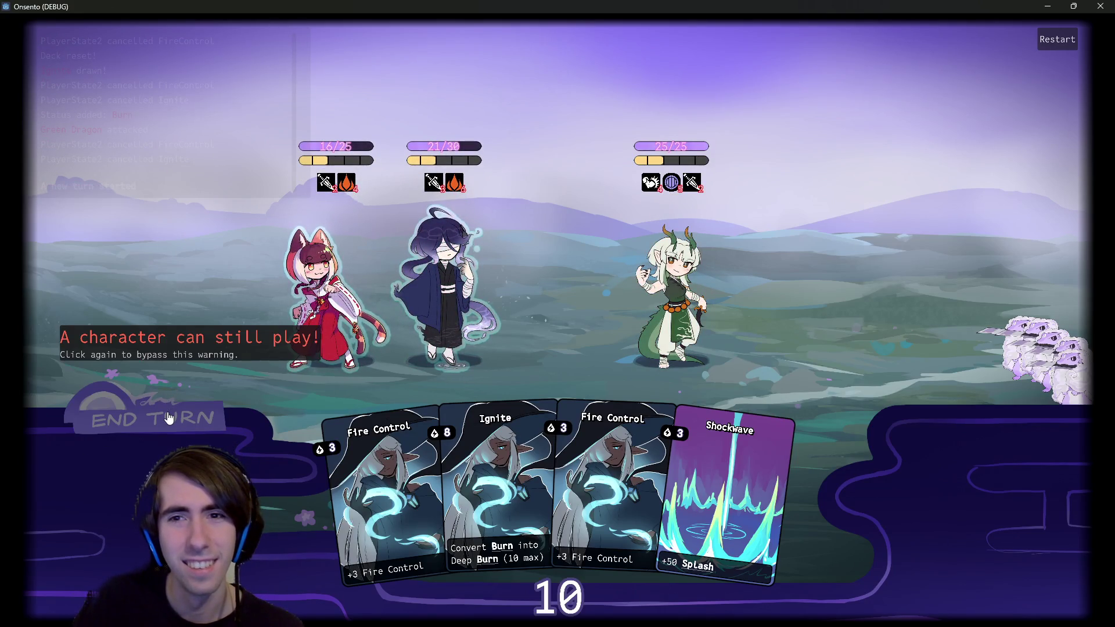
pyautogui.click(169, 418)
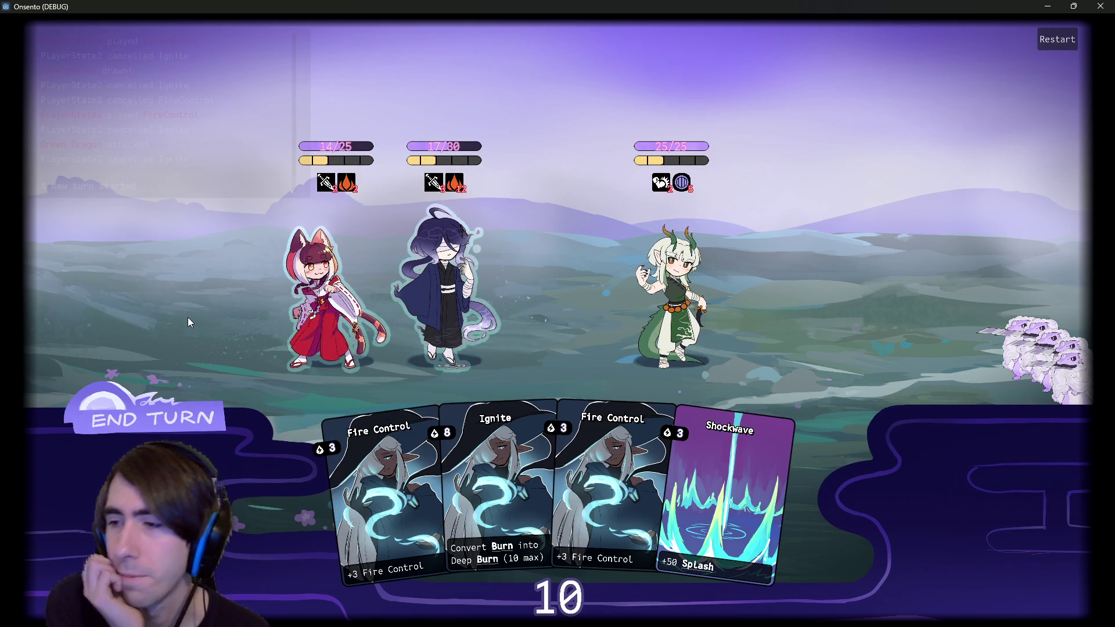
pyautogui.click(157, 418)
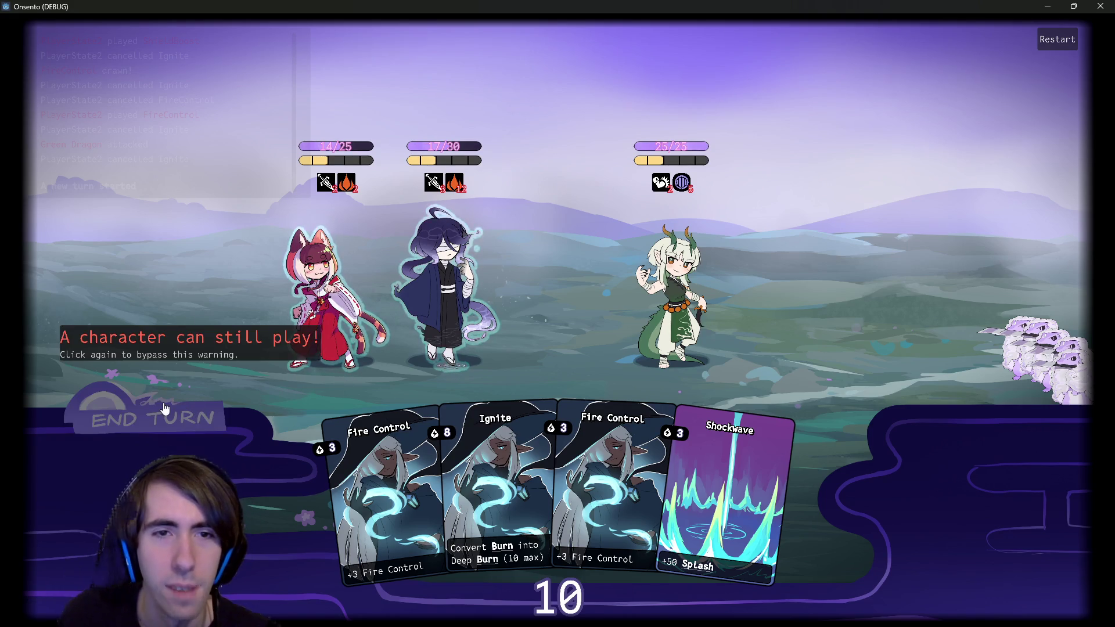
pyautogui.click(156, 418)
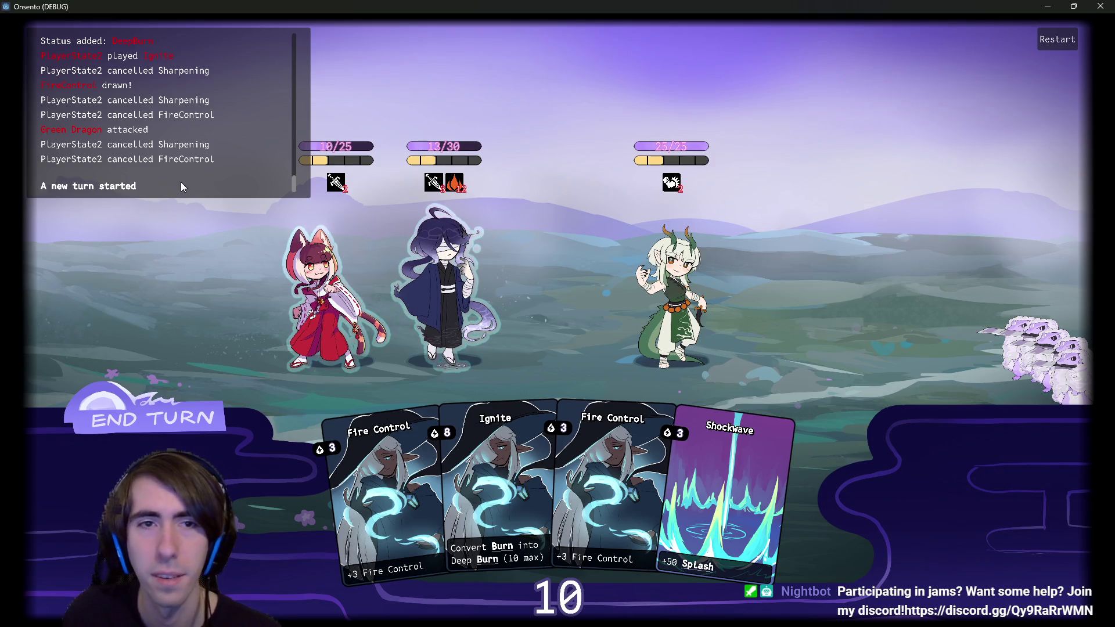
pyautogui.click(166, 424)
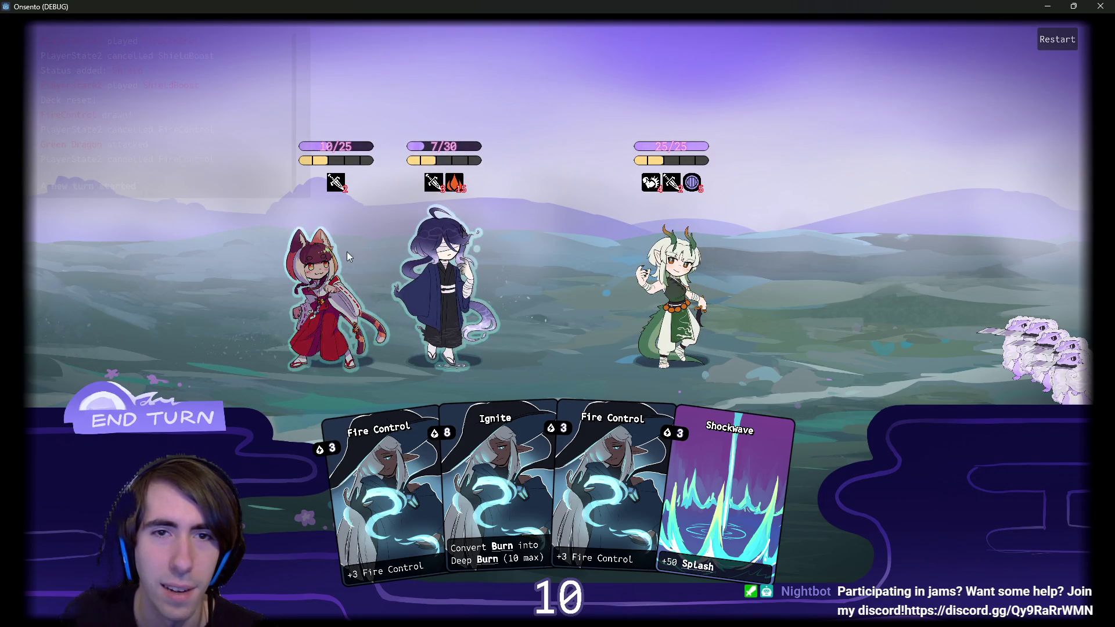
pyautogui.moveTo(458, 193)
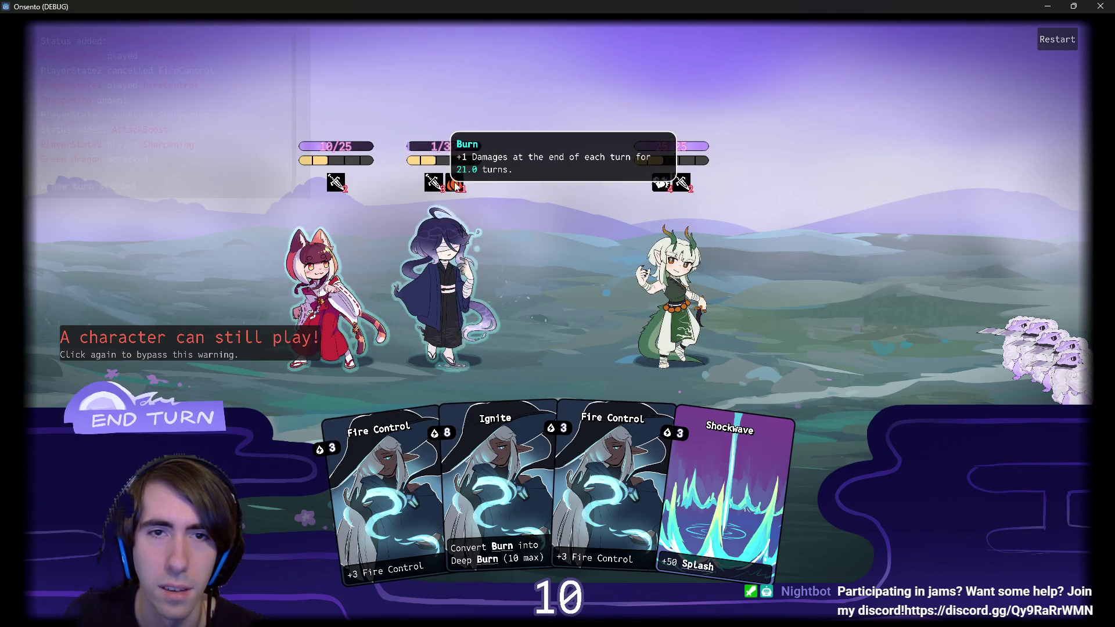
pyautogui.click(1100, 6)
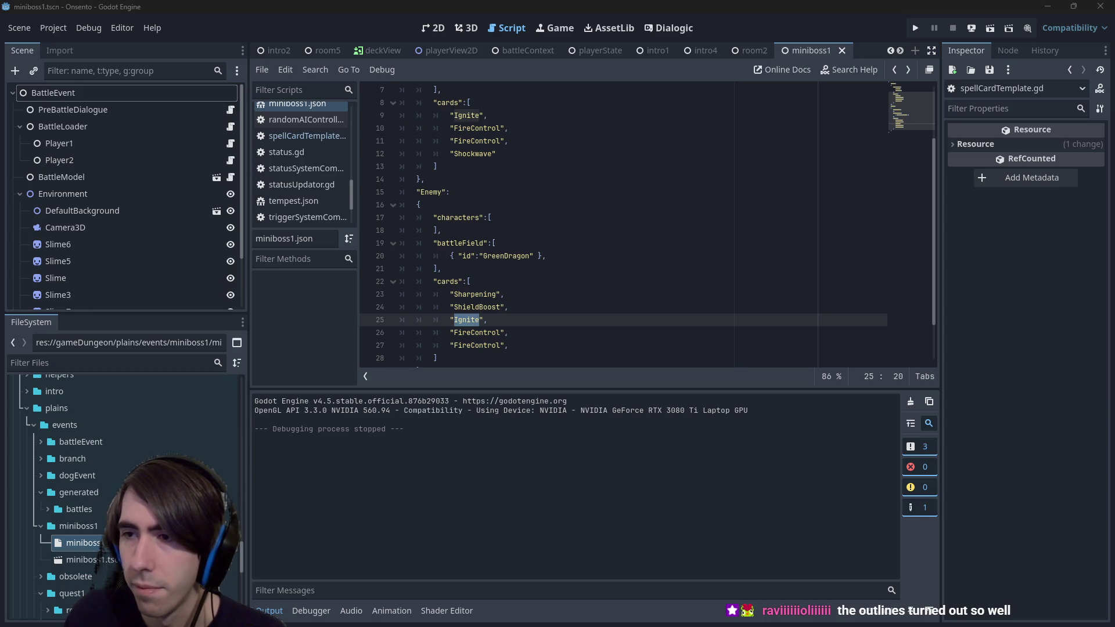
# Step: Select Ignite on line 25, look it up with Quick Open, then rerun the miniboss1 battle scene
pyautogui.press('End')
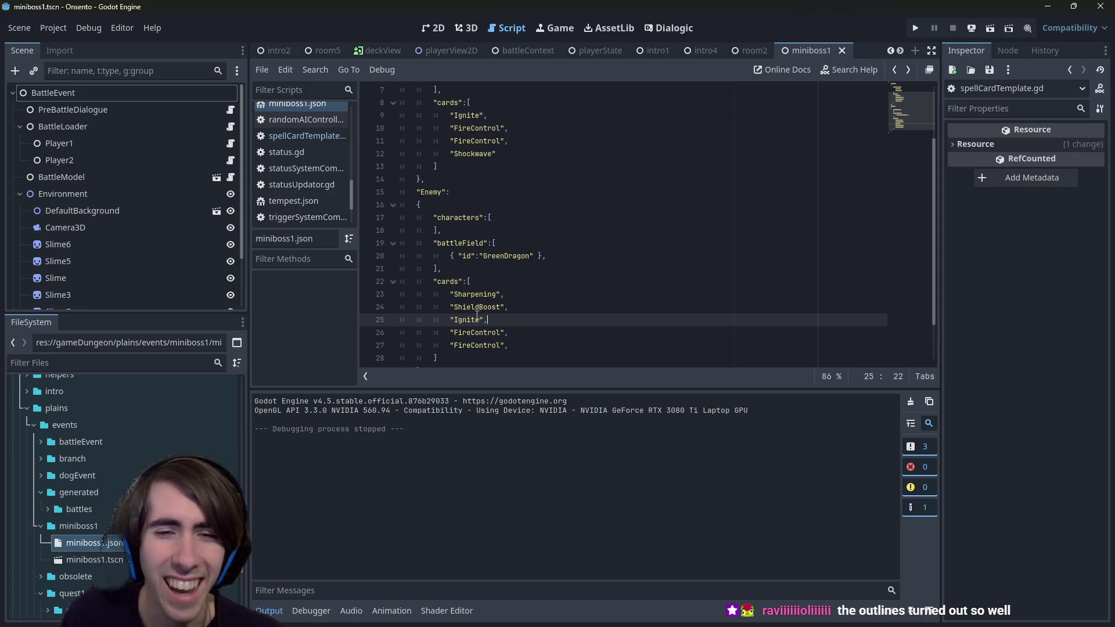
pyautogui.doubleClick(476, 319)
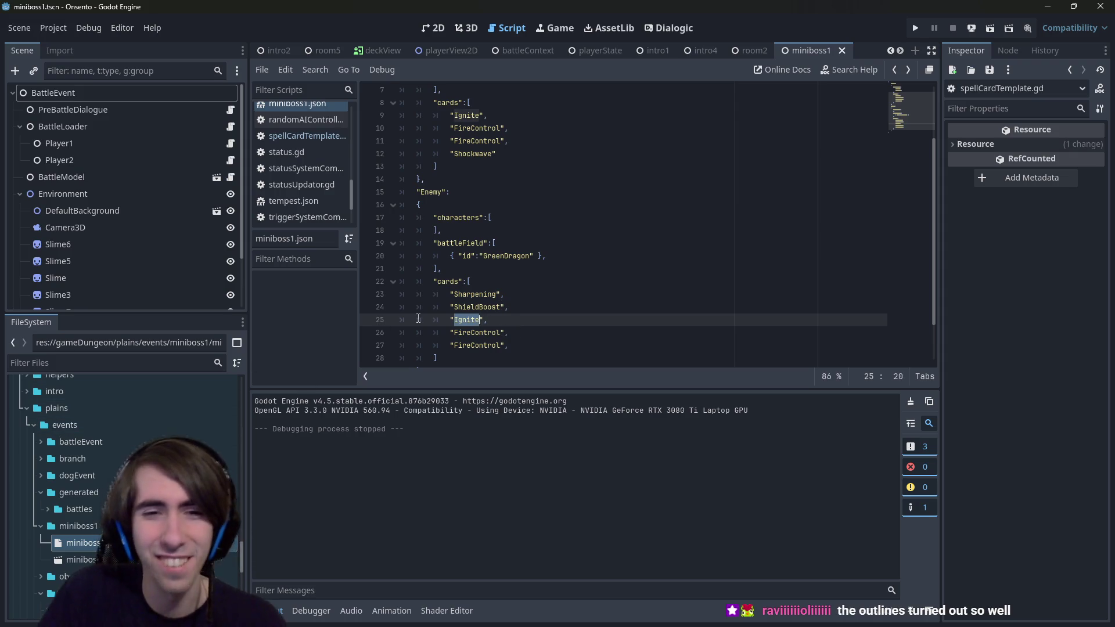
pyautogui.hotkey('shift', 'alt', 'o')
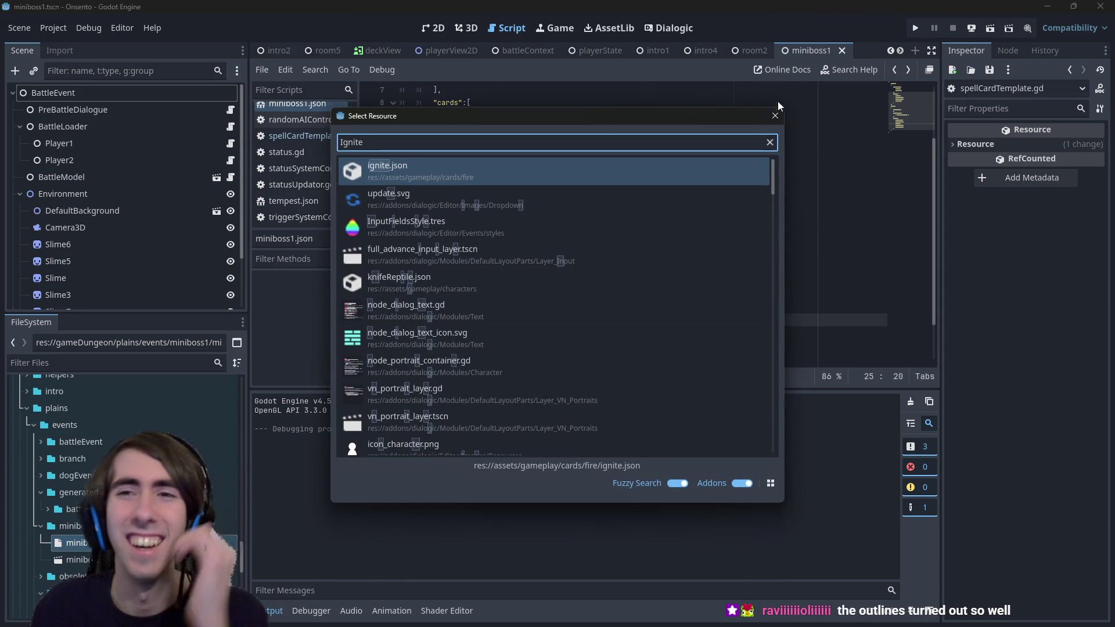
pyautogui.click(775, 116)
pyautogui.click(987, 31)
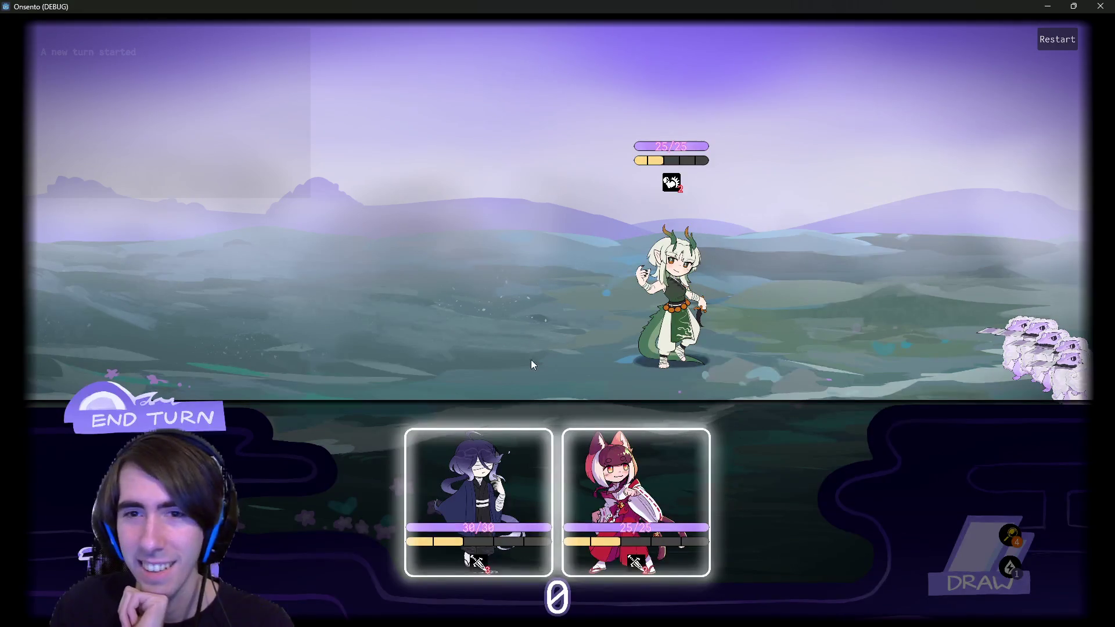
# Step: Move both character cards onto the battlefield, putting the red character in the left slot
pyautogui.moveTo(476, 499); pyautogui.dragTo(498, 279)
pyautogui.moveTo(557, 502); pyautogui.dragTo(360, 280)
pyautogui.click(162, 415)
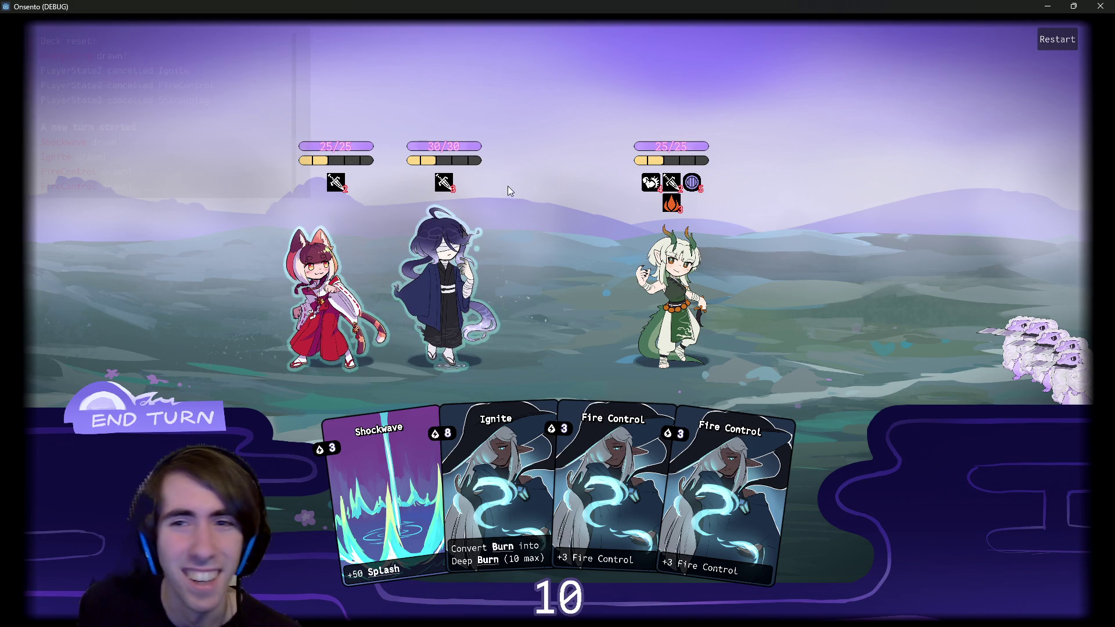
pyautogui.moveTo(678, 200)
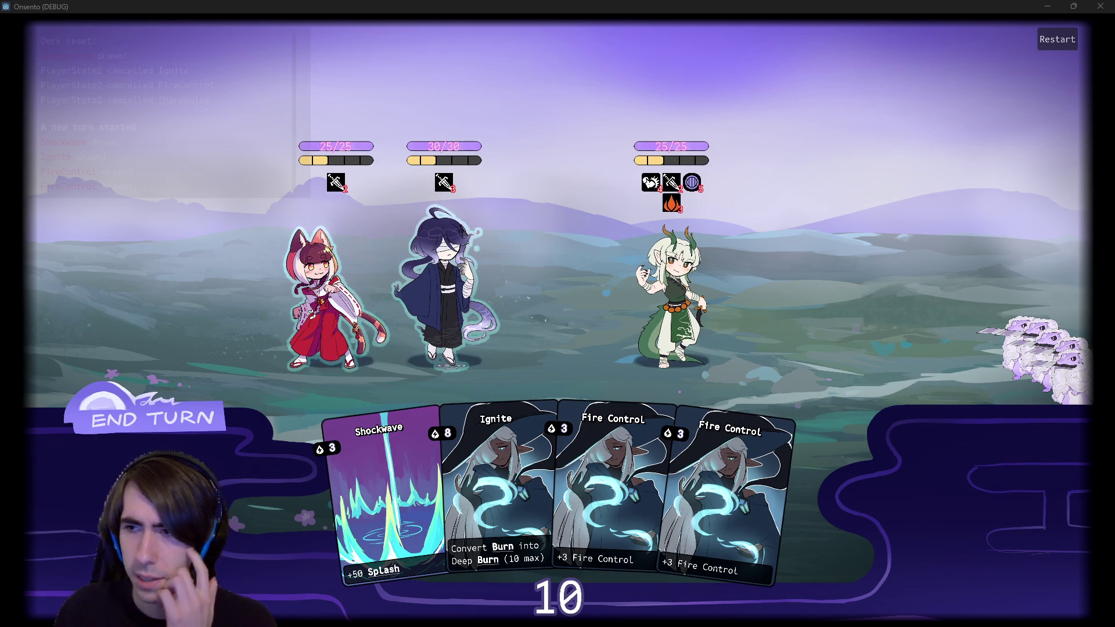
# Step: Bring the Game Jams Compendium doc forward and jump to its Puzzle games section
pyautogui.moveTo(889, 273); pyautogui.dragTo(379, 4)
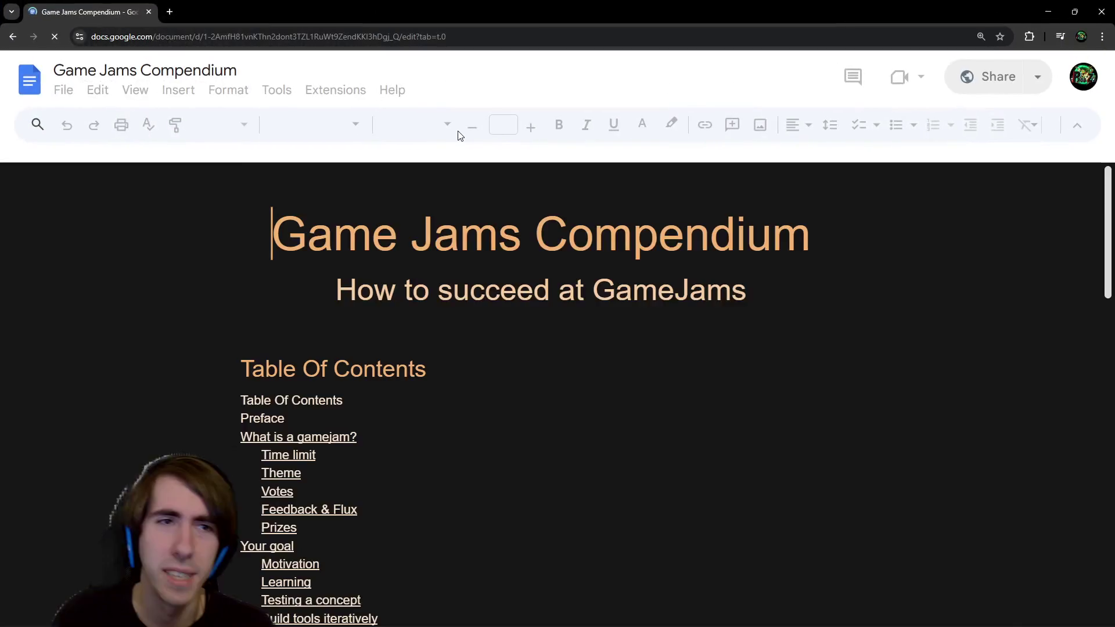
pyautogui.scroll(-5, 662, 349)
pyautogui.scroll(-5, 428, 423)
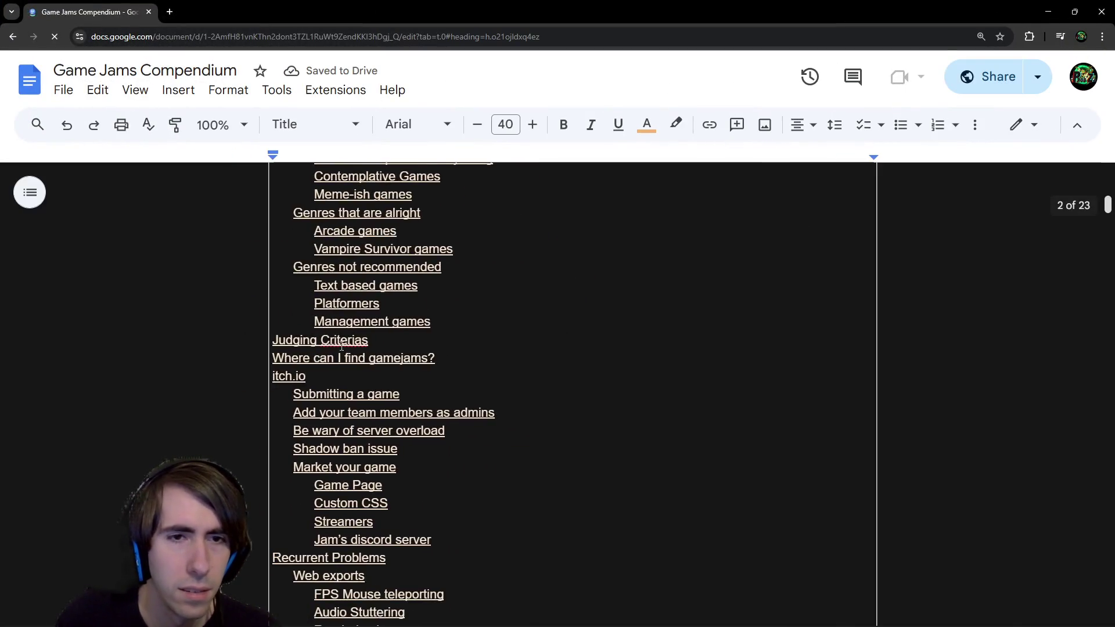
pyautogui.scroll(-2, 357, 431)
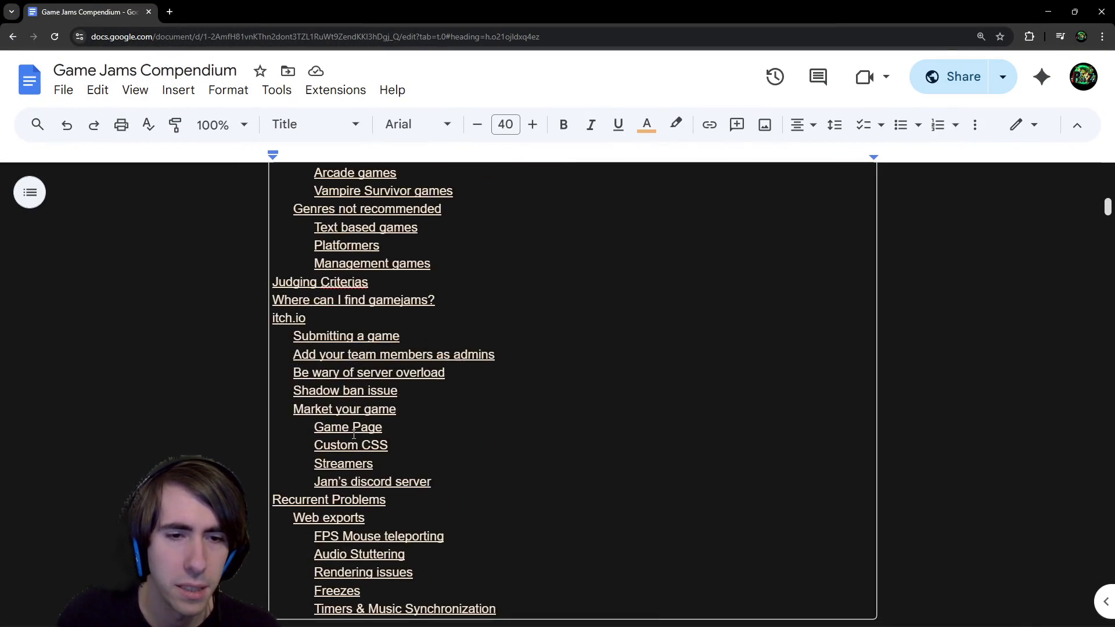
pyautogui.scroll(6, 355, 433)
pyautogui.scroll(-1, 354, 434)
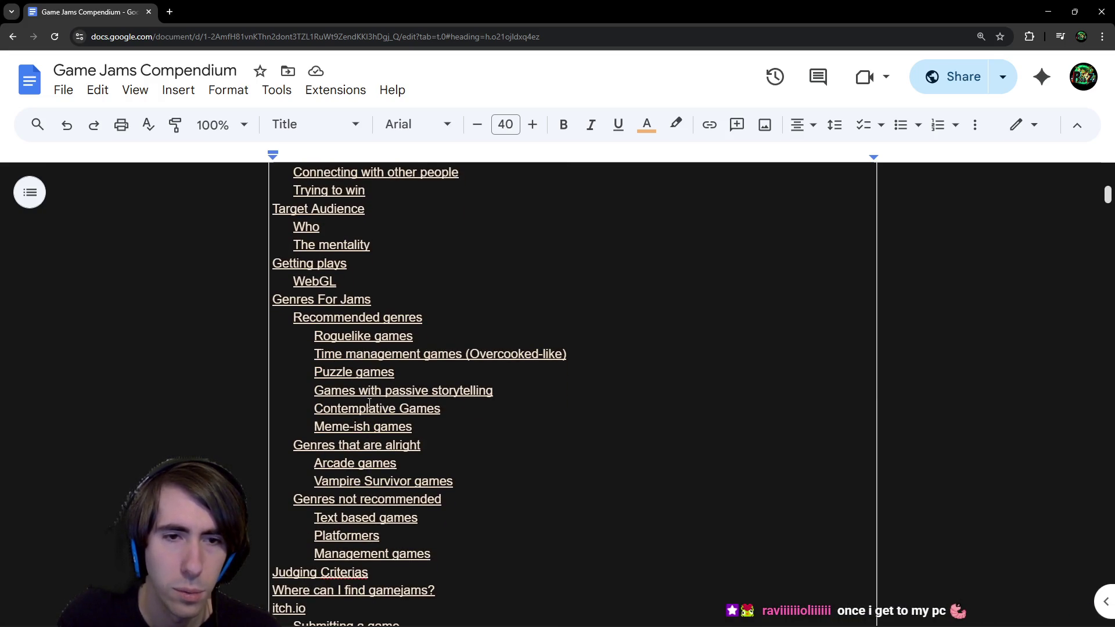
pyautogui.click(356, 366)
pyautogui.click(372, 401)
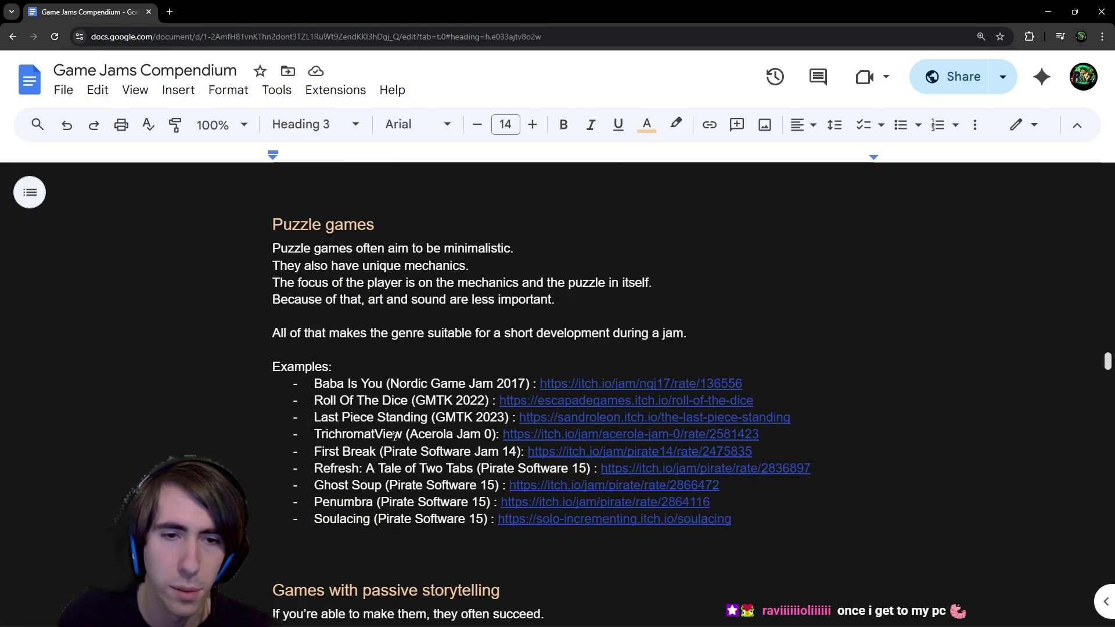
# Step: Open the Ghost Soup game page, then follow the Soulacing link to its not-found page
pyautogui.click(542, 490)
pyautogui.click(570, 513)
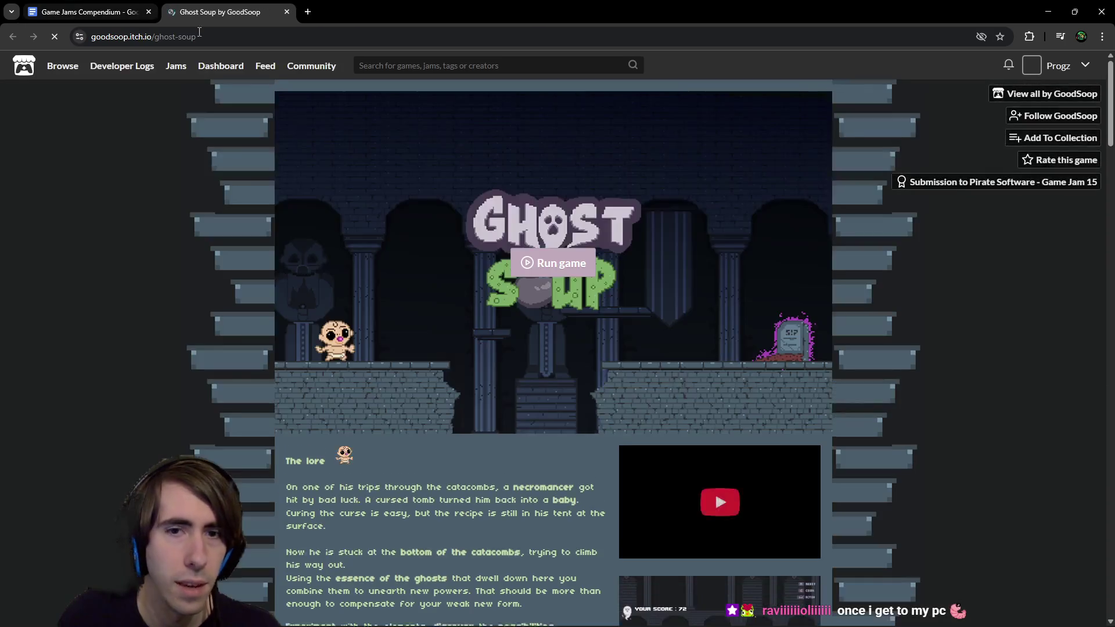
pyautogui.scroll(-5, 583, 378)
pyautogui.click(129, 5)
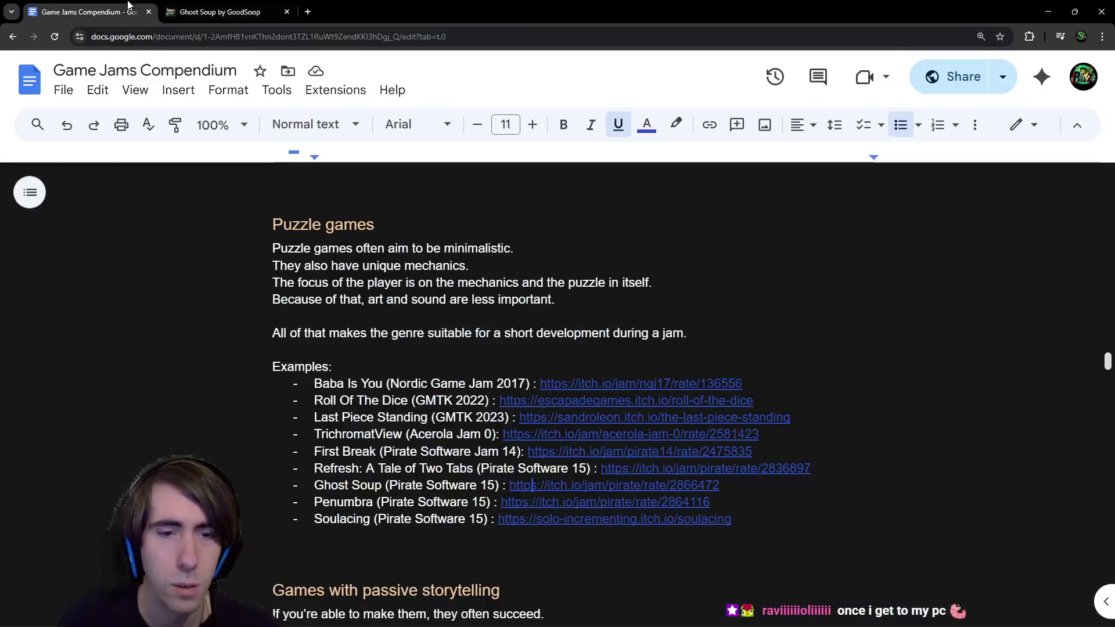
pyautogui.click(592, 519)
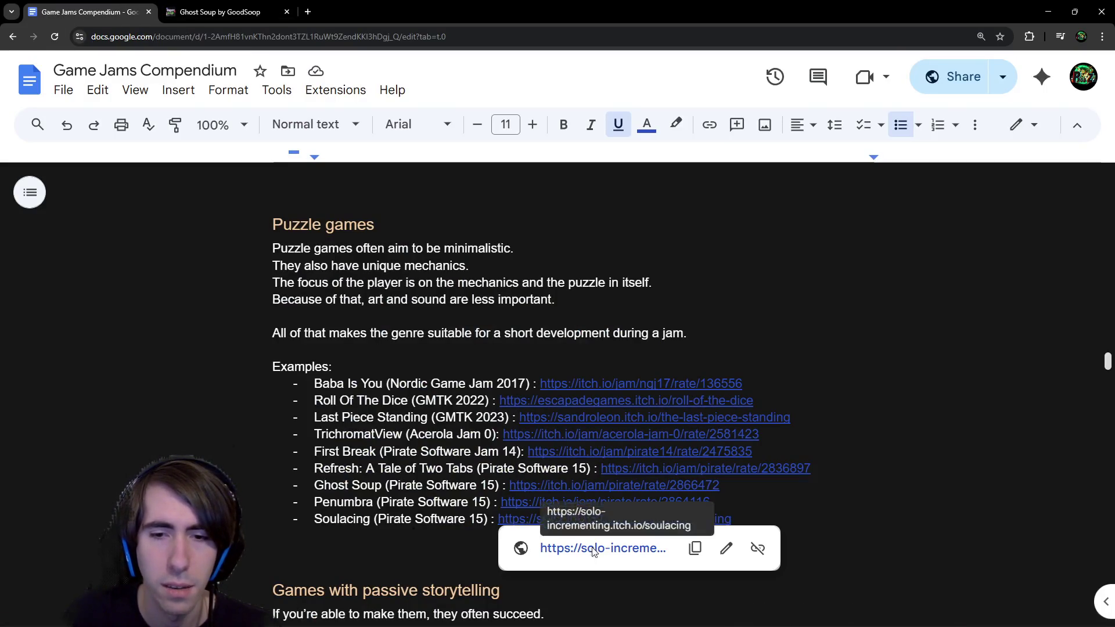
pyautogui.click(588, 548)
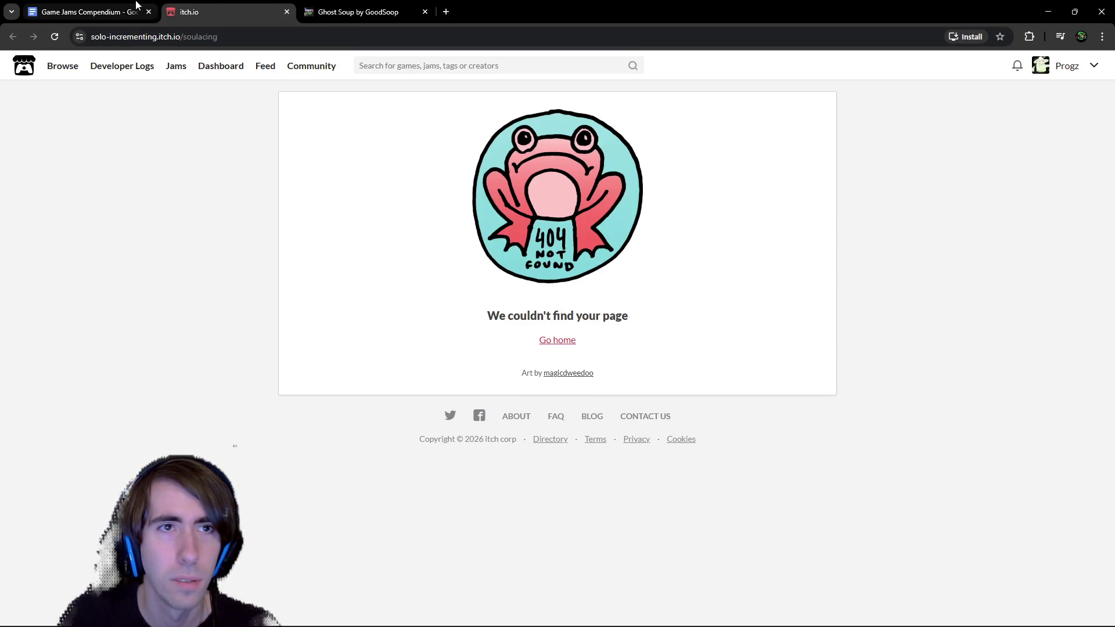
pyautogui.click(93, 10)
pyautogui.click(226, 5)
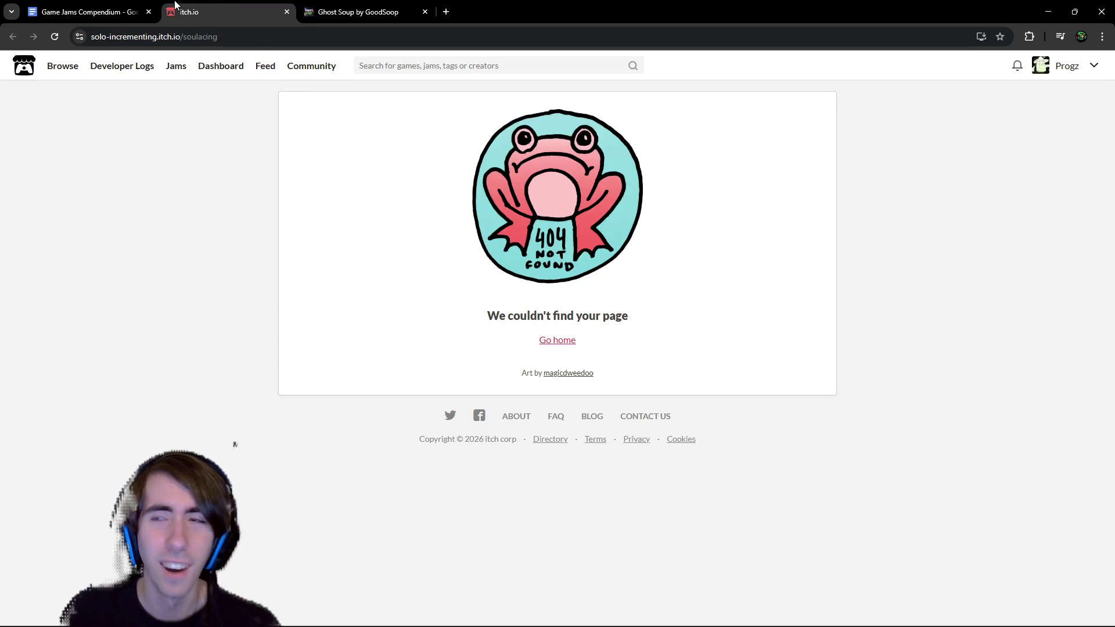
pyautogui.click(92, 11)
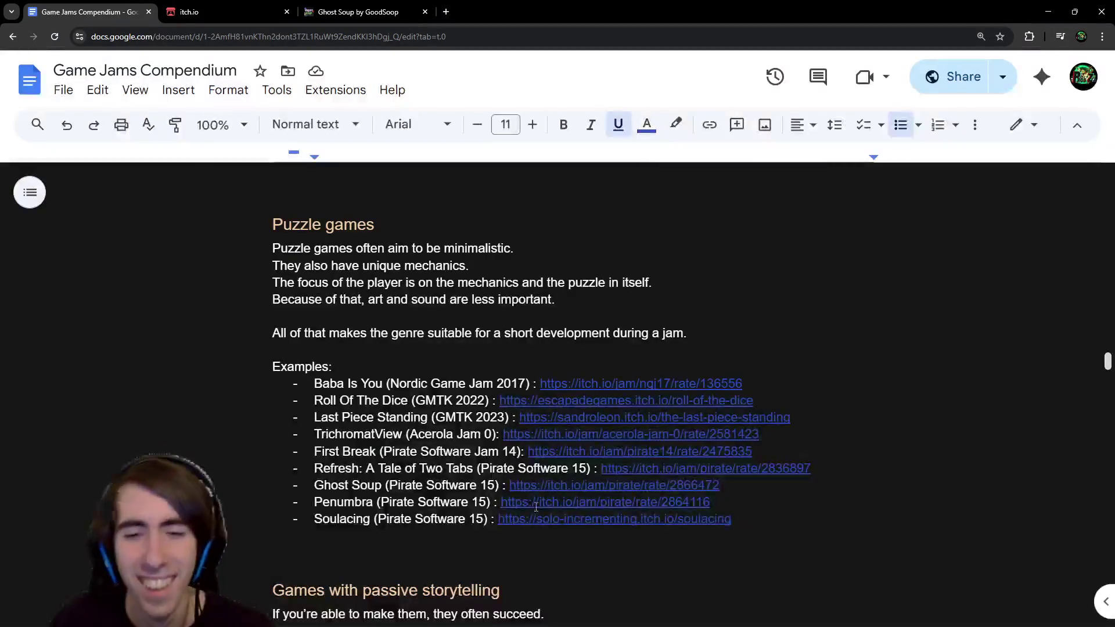
# Step: Copy the Soulacing link's site address, load it in the itch.io tab, then close that tab
pyautogui.moveTo(503, 520); pyautogui.dragTo(675, 518)
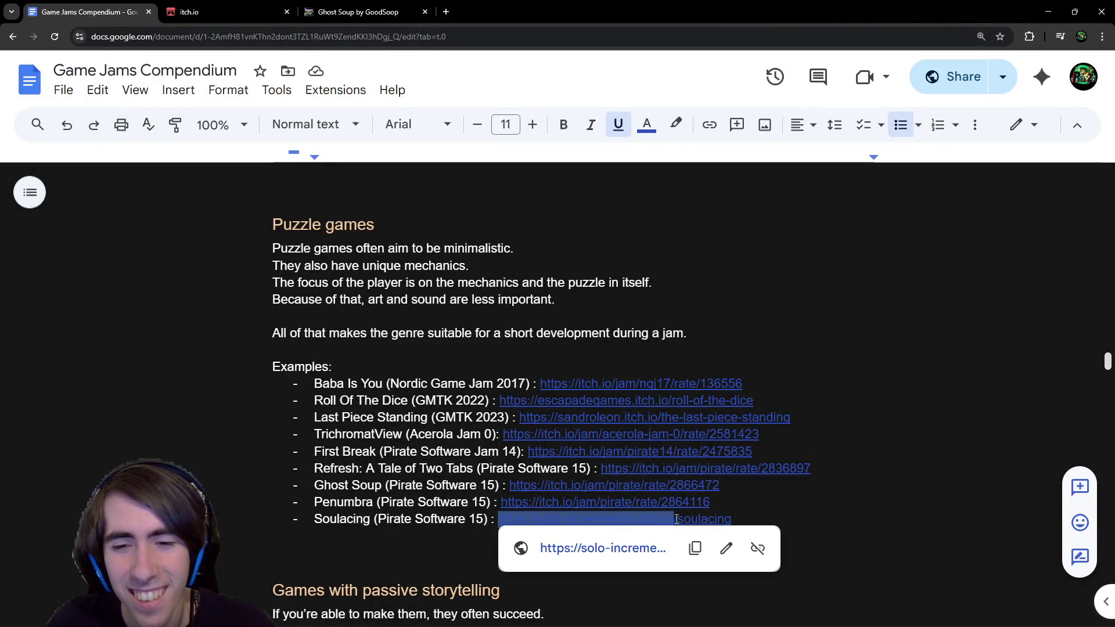
pyautogui.hotkey('ctrl', 'c')
pyautogui.click(226, 12)
pyautogui.click(294, 41)
pyautogui.hotkey('ctrl', 'v')
pyautogui.press('Return')
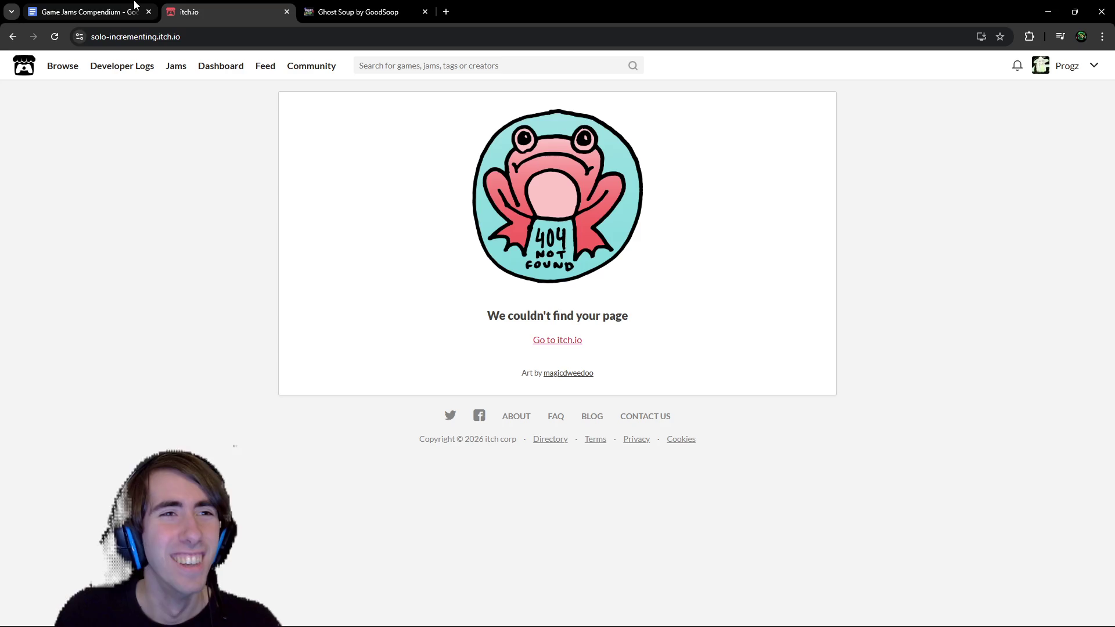
pyautogui.click(287, 11)
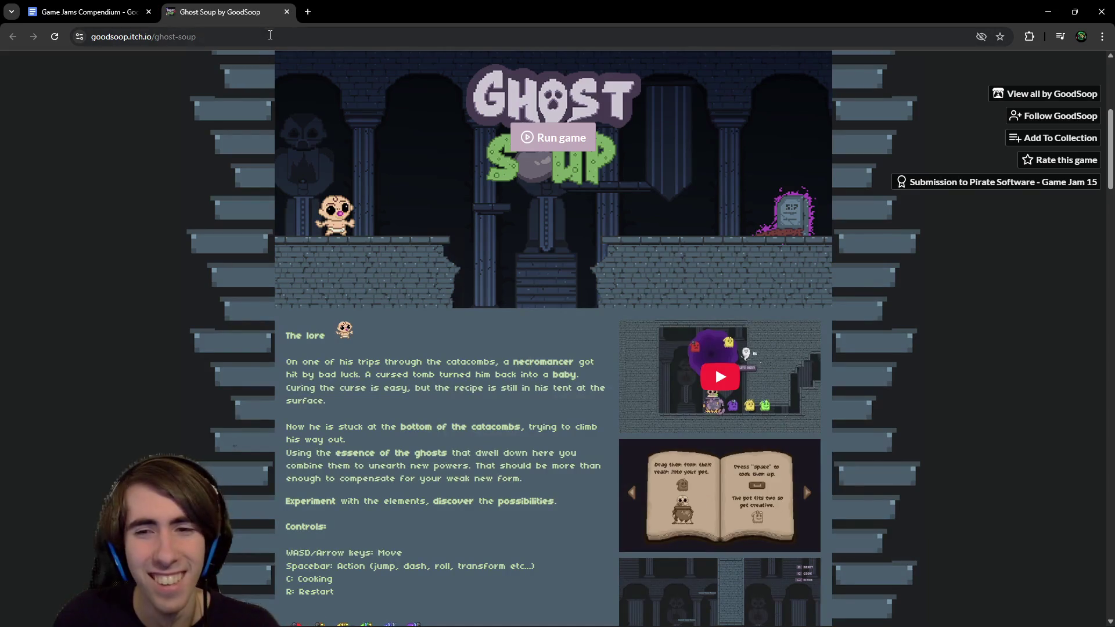
# Step: Enlarge the third, the vortex-and-cauldron, and the animated Ghost Soup screenshots in turn
pyautogui.scroll(-5, 564, 325)
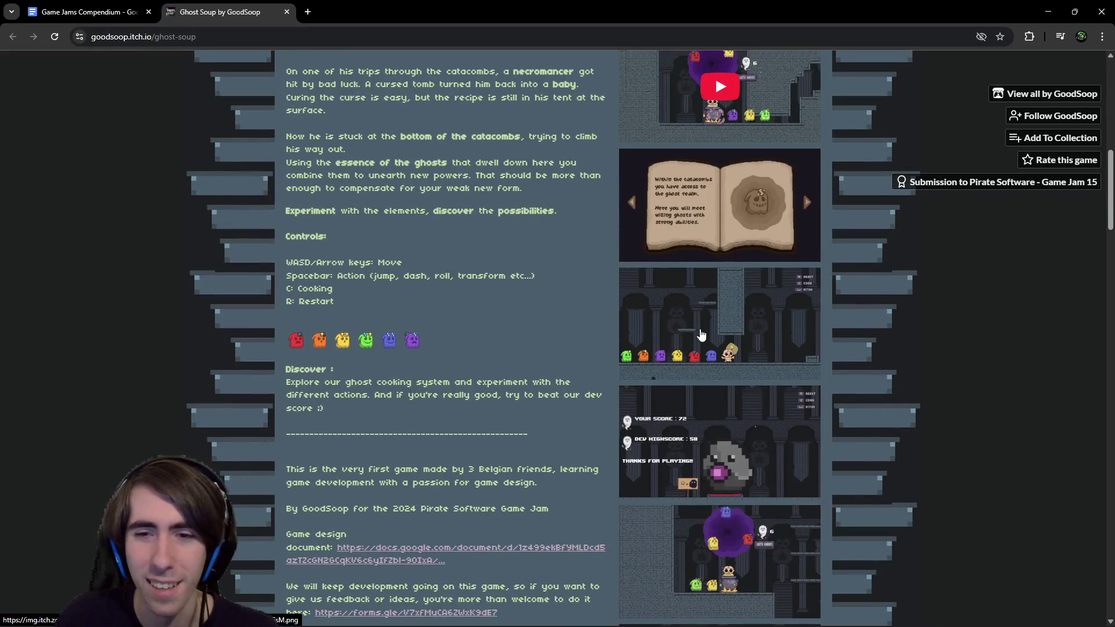
pyautogui.click(701, 335)
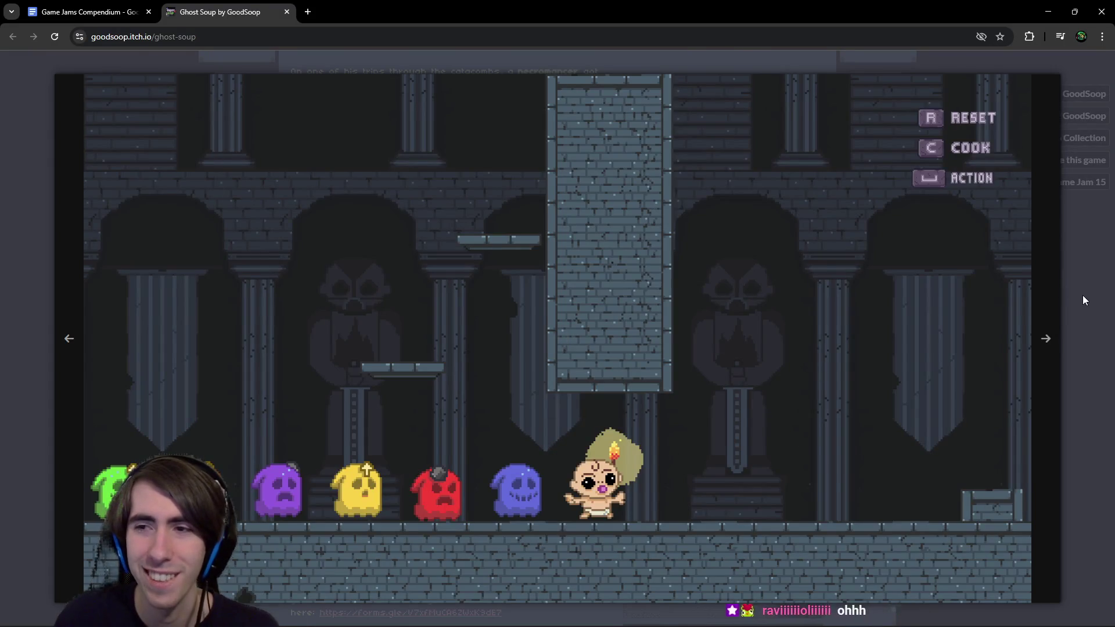
pyautogui.click(1083, 300)
pyautogui.click(734, 286)
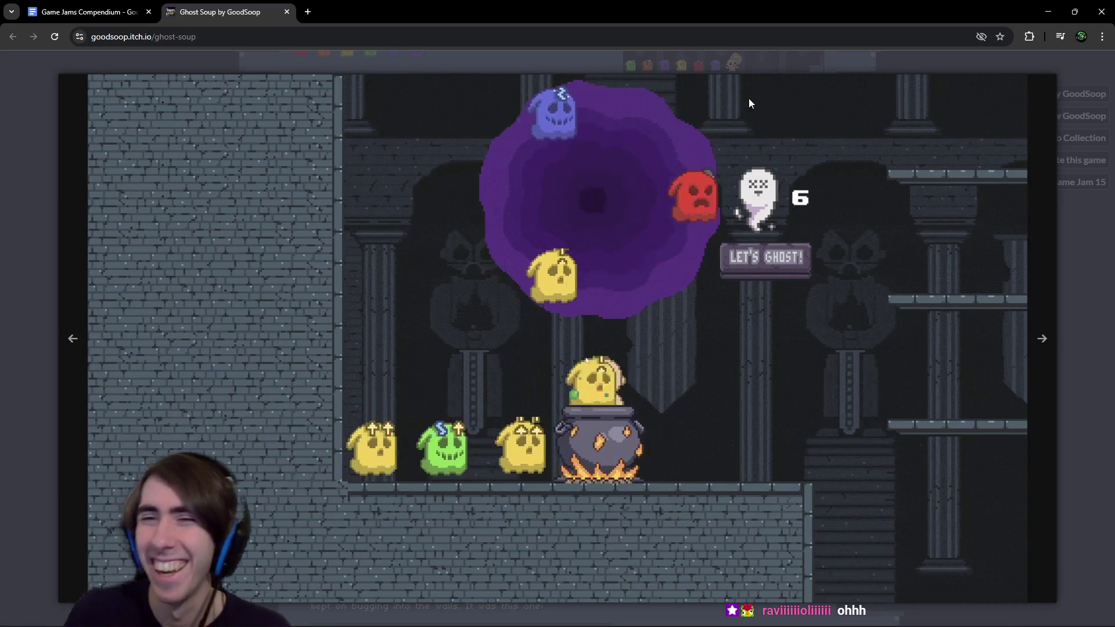
pyautogui.click(689, 68)
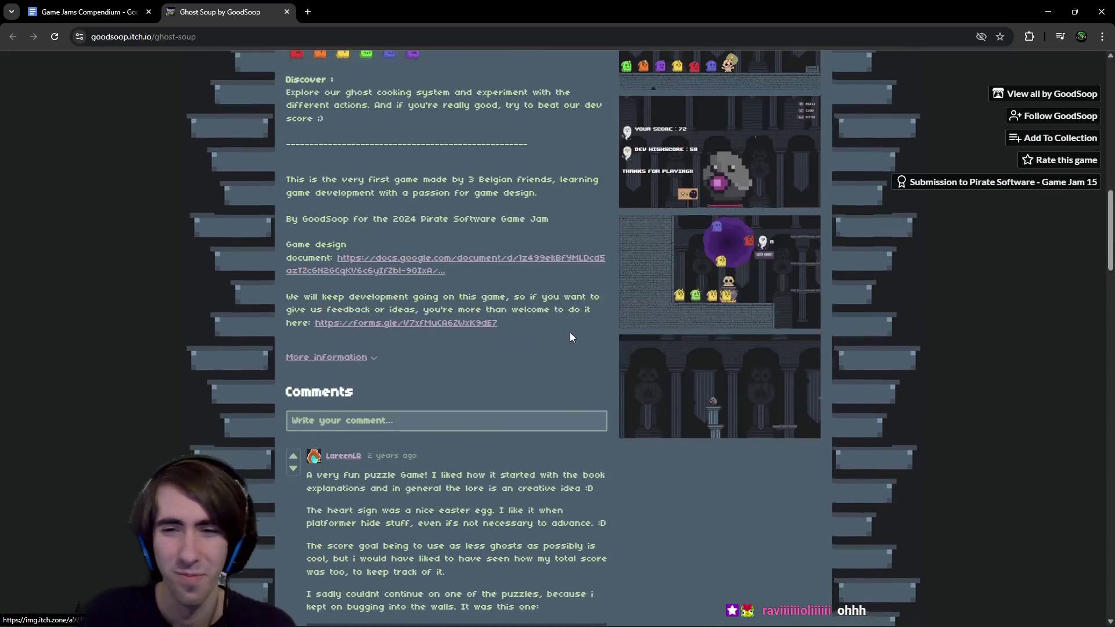
pyautogui.click(709, 273)
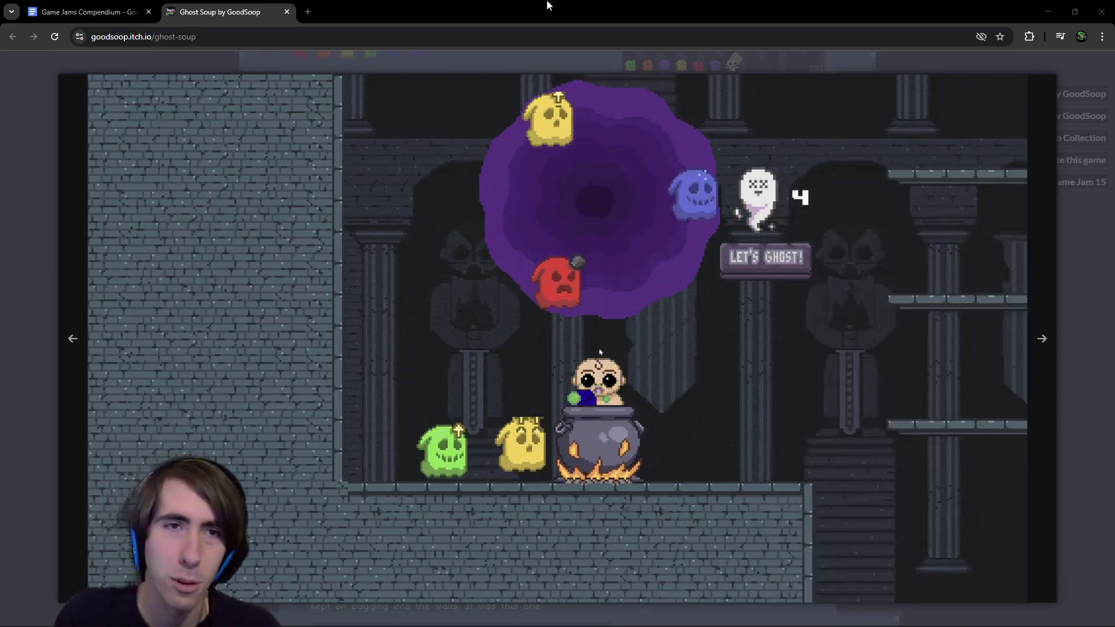
pyautogui.scroll(1, 525, 281)
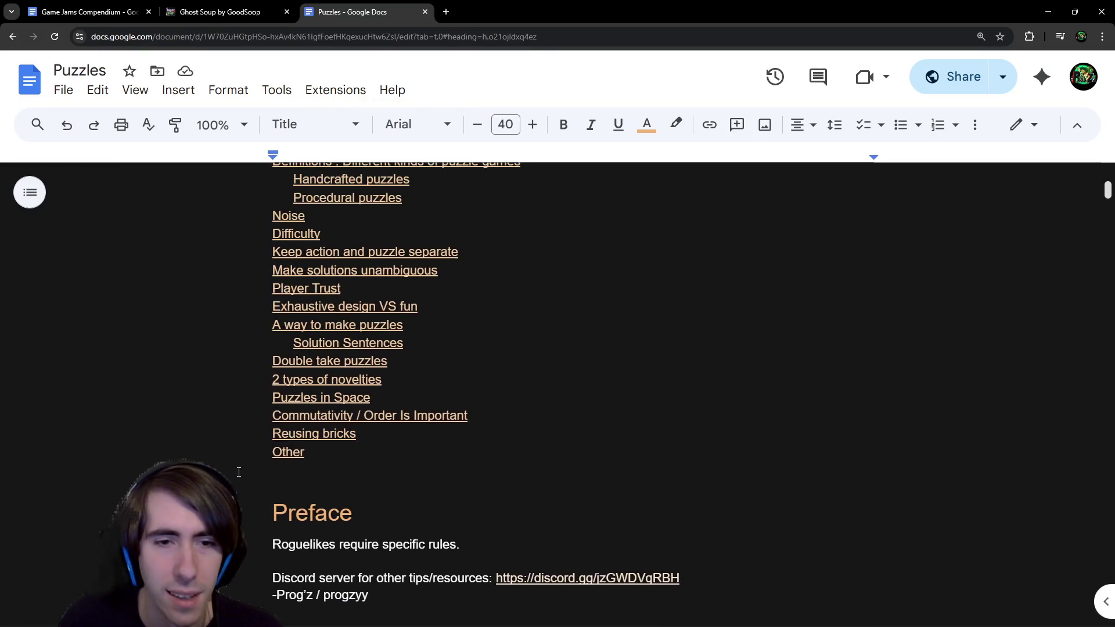
# Step: Jump to the Commutativity / Order Is Important section and scroll through the surrounding sections
pyautogui.click(335, 416)
pyautogui.click(353, 446)
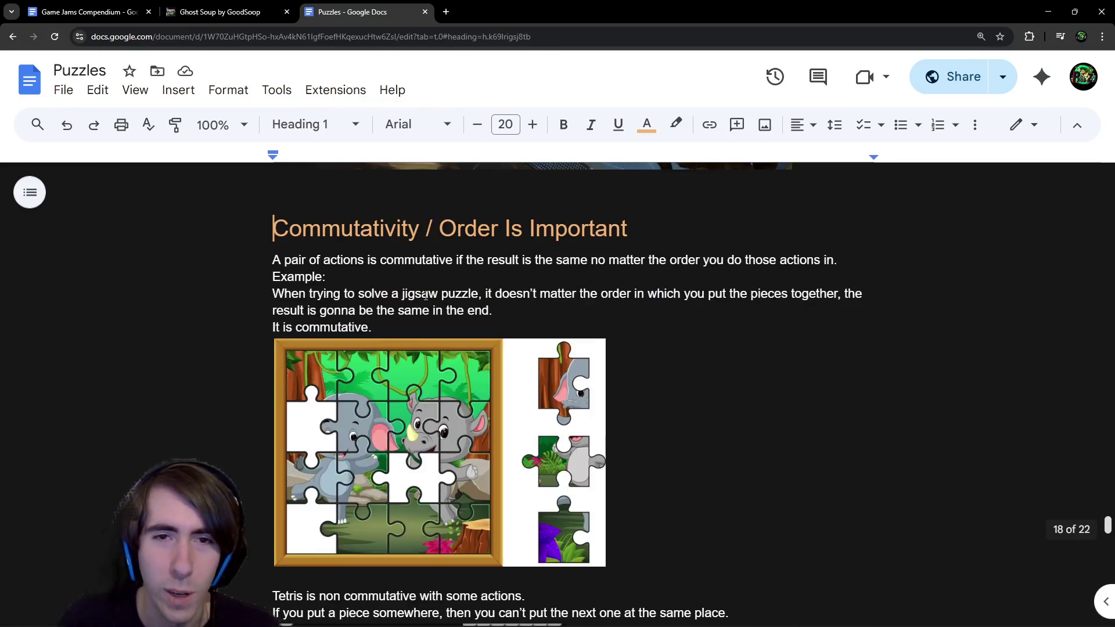
pyautogui.scroll(-15, 691, 333)
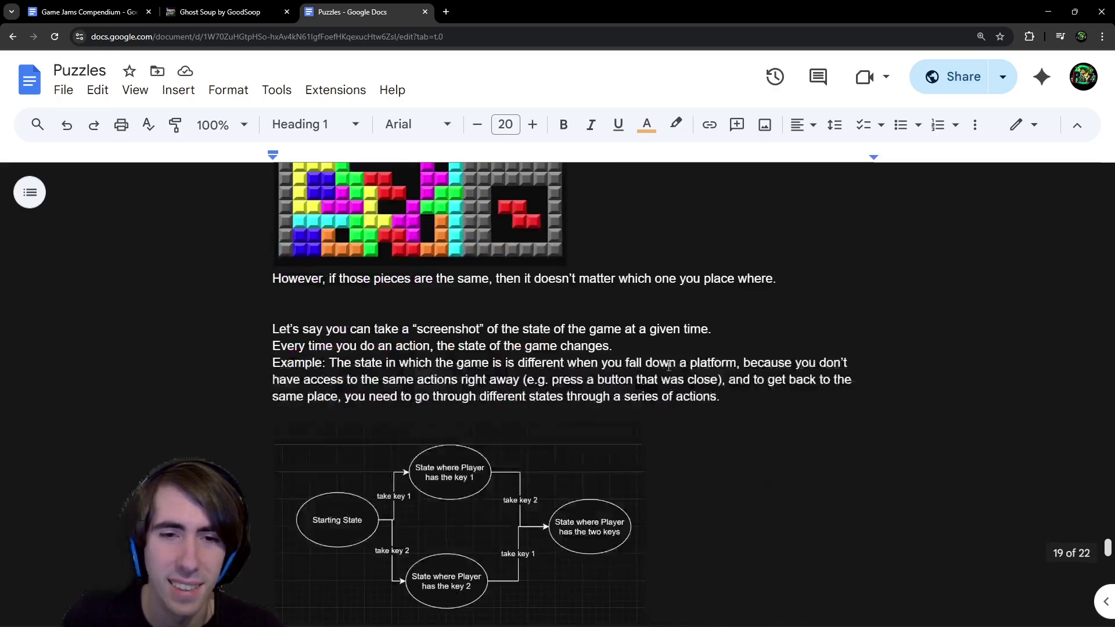
pyautogui.scroll(-20, 670, 362)
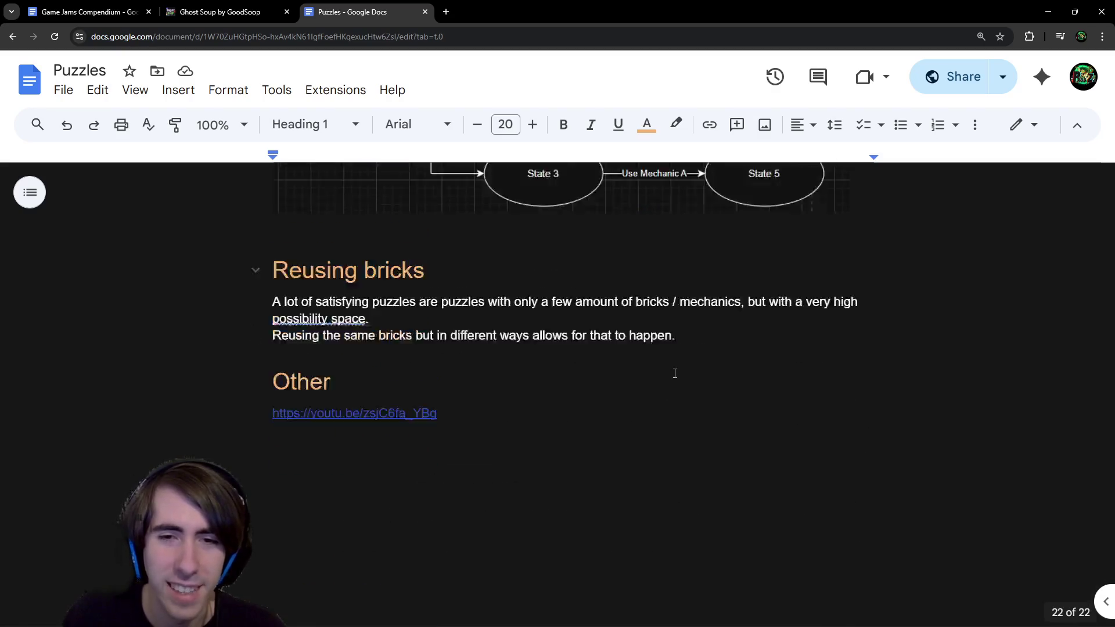
pyautogui.scroll(3, 653, 361)
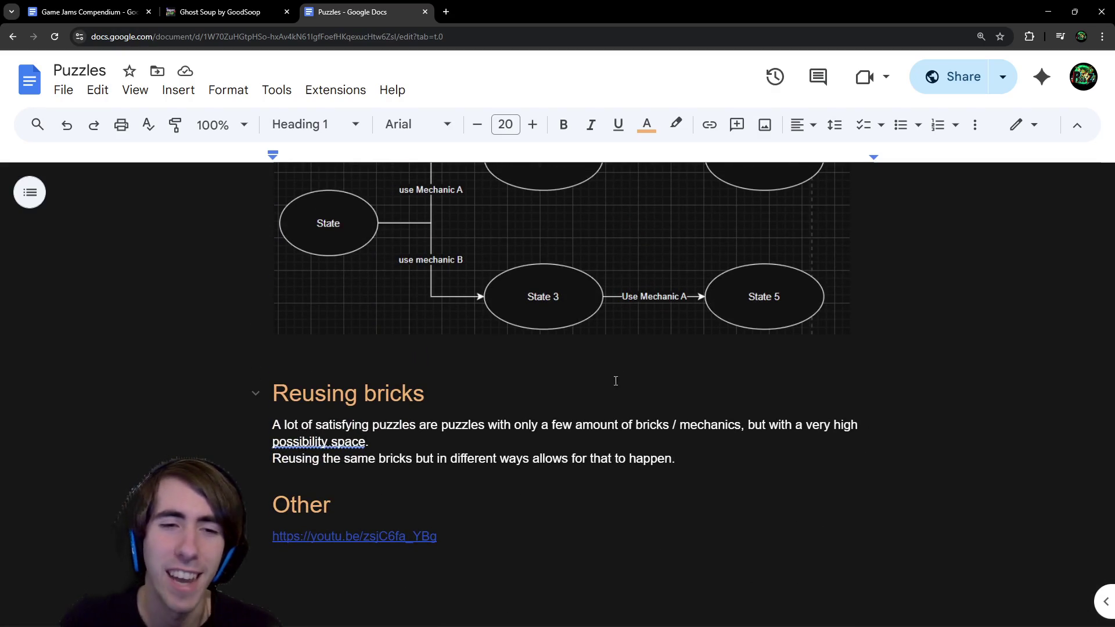
pyautogui.scroll(20, 615, 381)
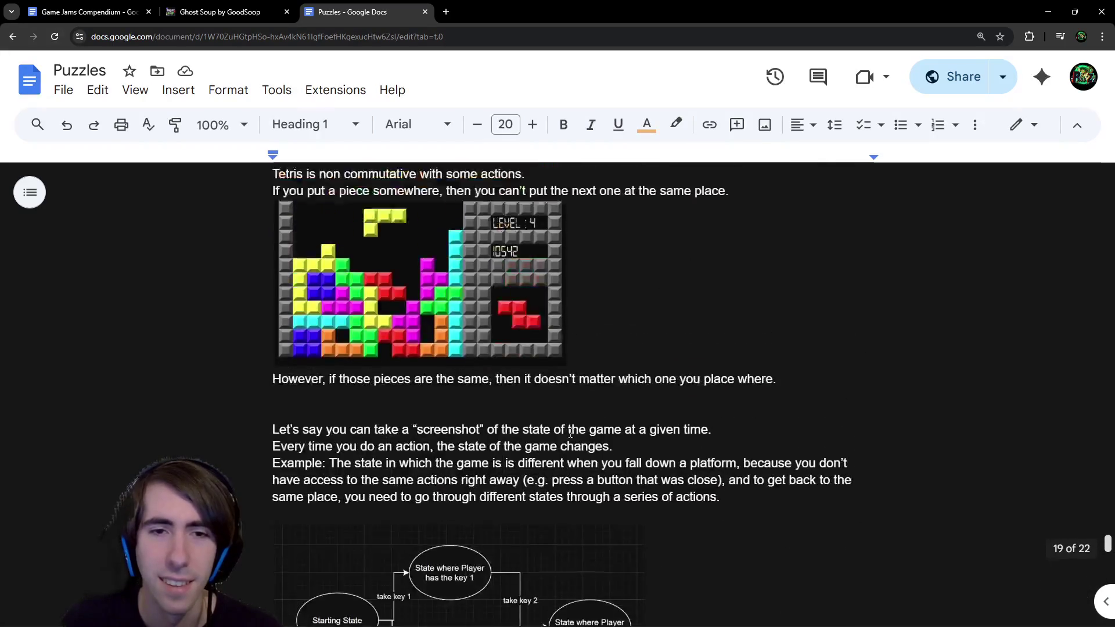
pyautogui.scroll(15, 570, 432)
pyautogui.scroll(-2, 569, 434)
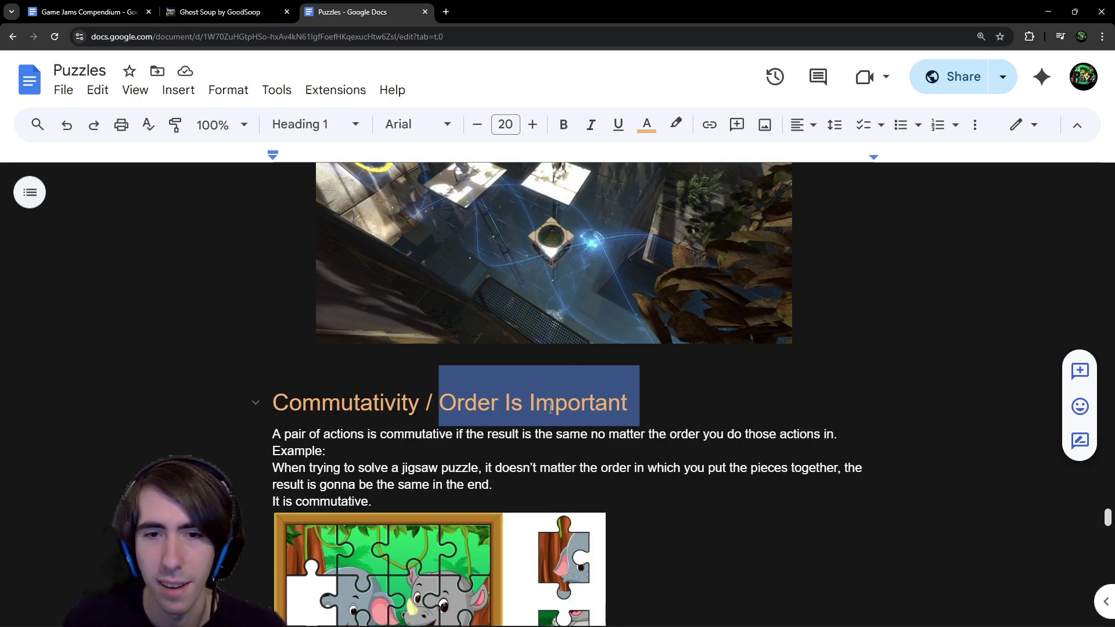
pyautogui.scroll(15, 550, 408)
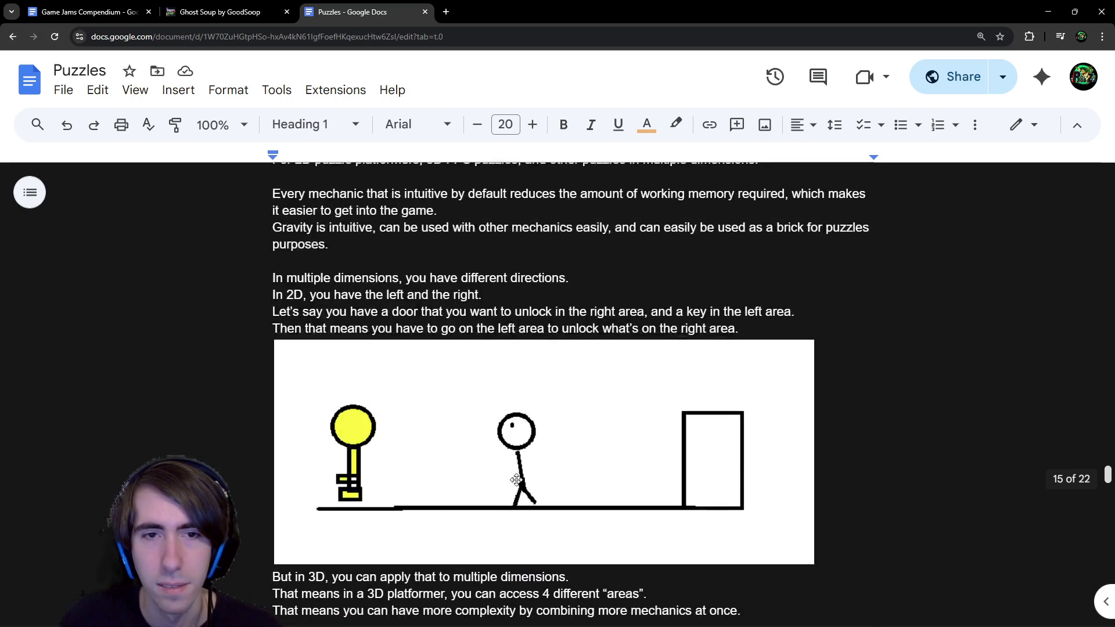
pyautogui.scroll(4, 517, 480)
pyautogui.scroll(-5, 515, 480)
pyautogui.scroll(5, 515, 480)
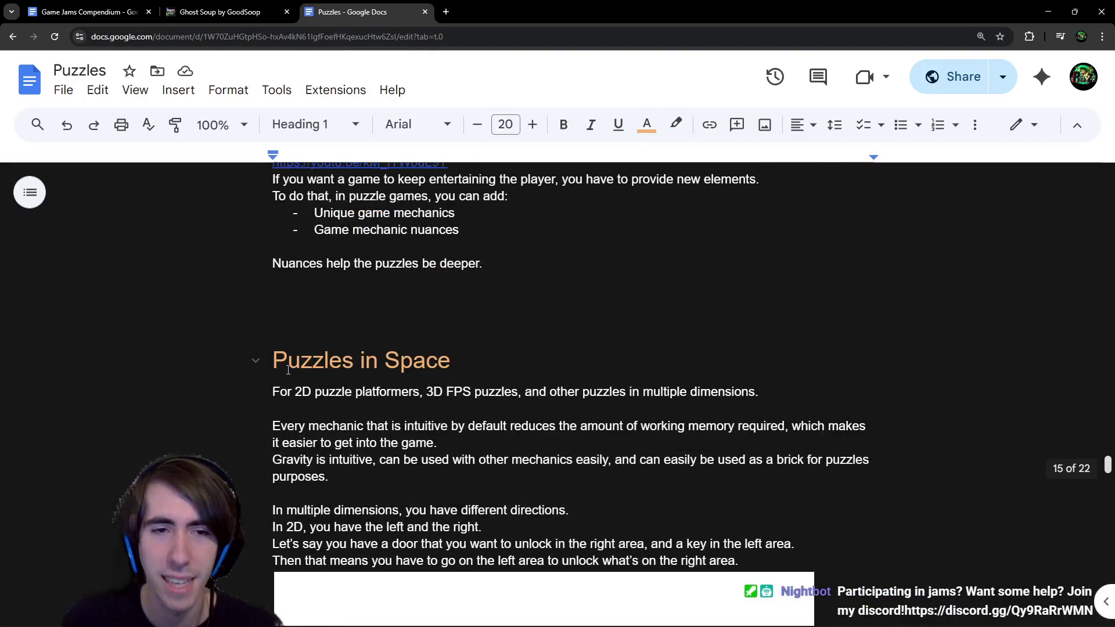
# Step: Select the Puzzles in Space heading, then deselect it
pyautogui.moveTo(288, 369); pyautogui.dragTo(440, 370)
pyautogui.click(458, 369)
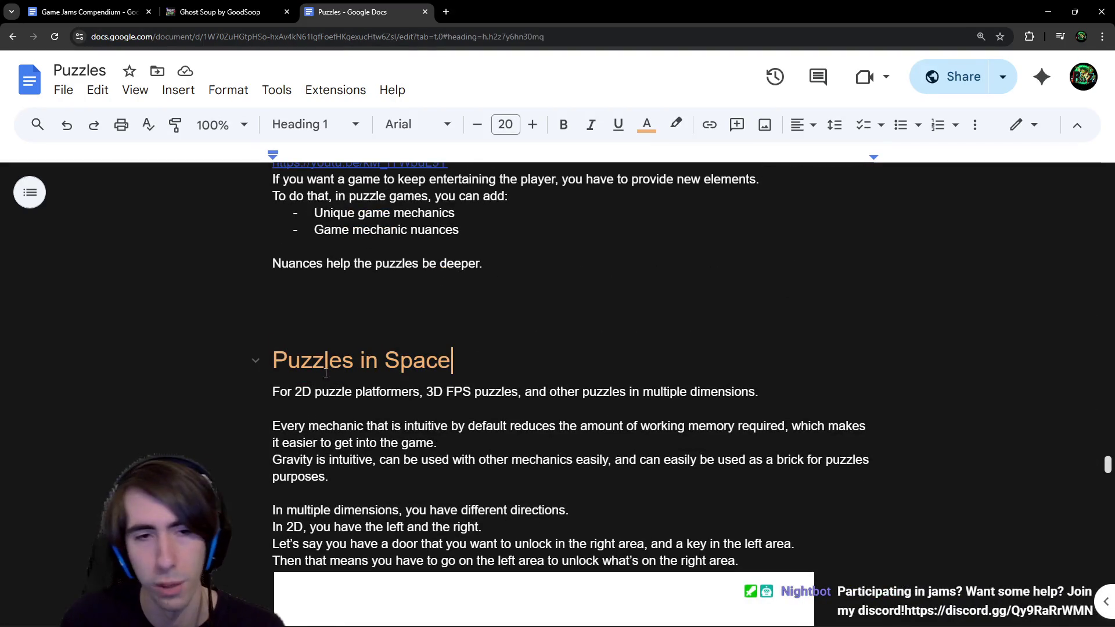
pyautogui.moveTo(272, 363); pyautogui.dragTo(479, 367)
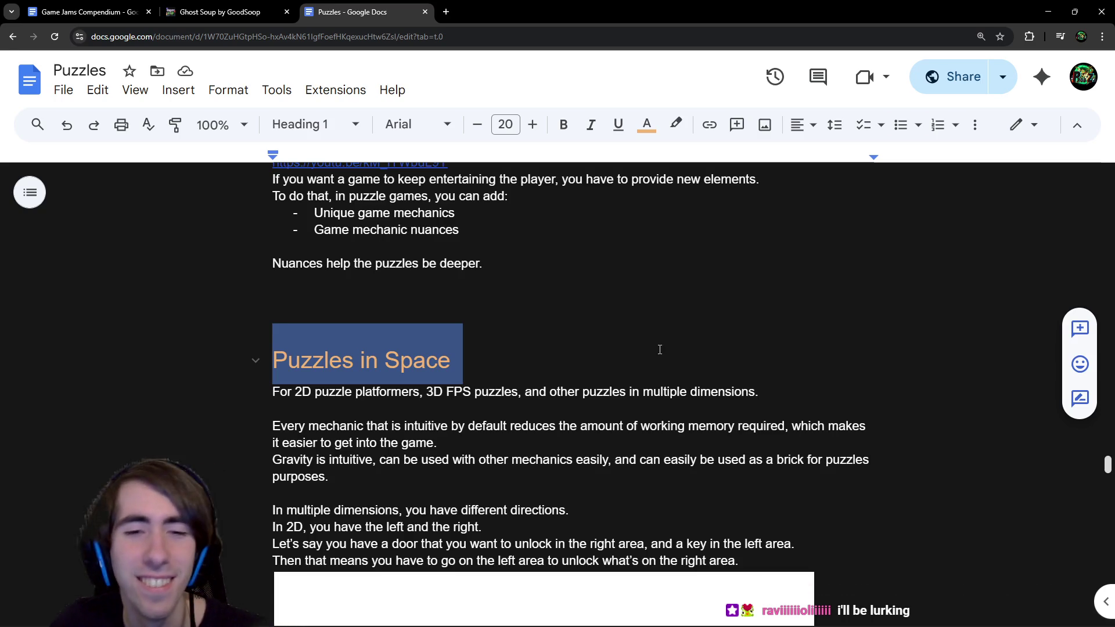
pyautogui.click(659, 349)
pyautogui.scroll(-5, 657, 348)
pyautogui.scroll(4, 633, 357)
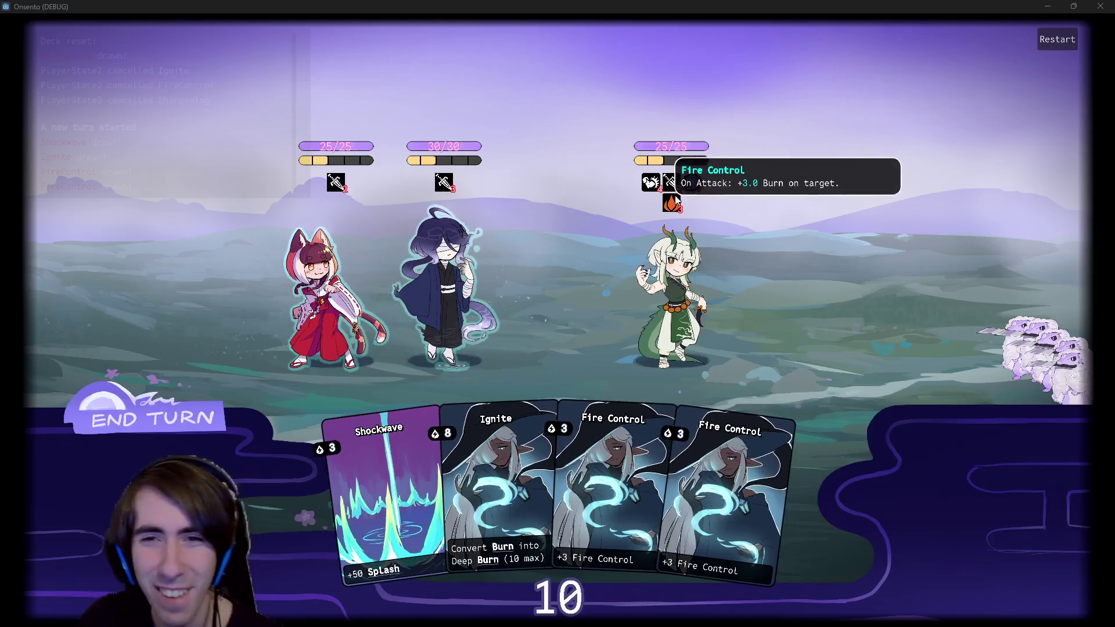
# Step: End the turn past the warning so Burn cuts the red-robed girl to 20/25, then close the game
pyautogui.click(152, 418)
pyautogui.click(152, 418)
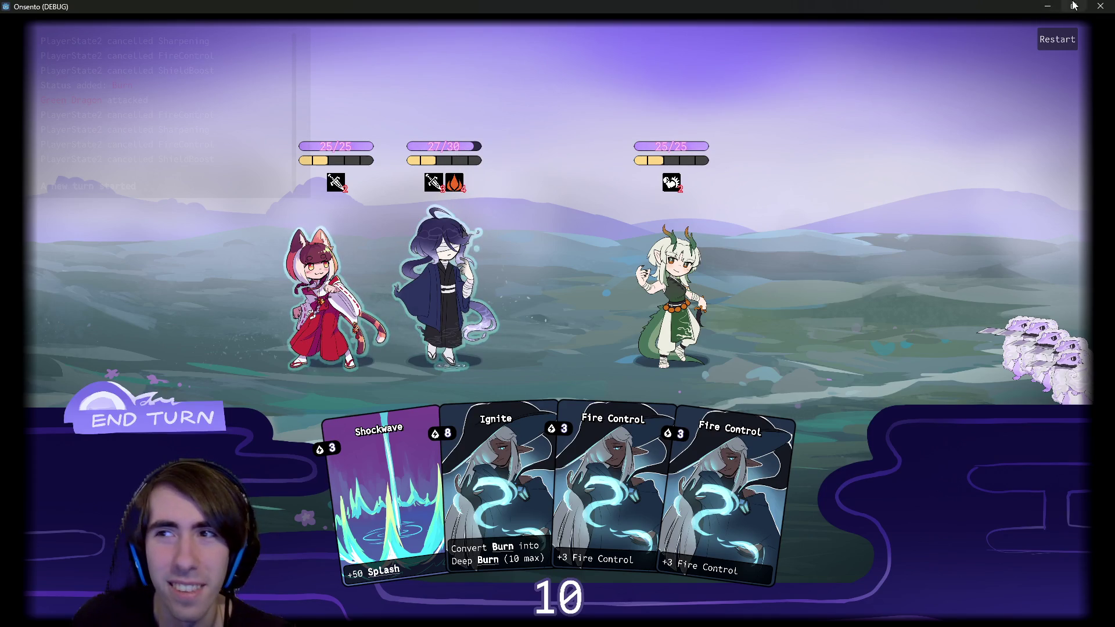
pyautogui.click(143, 430)
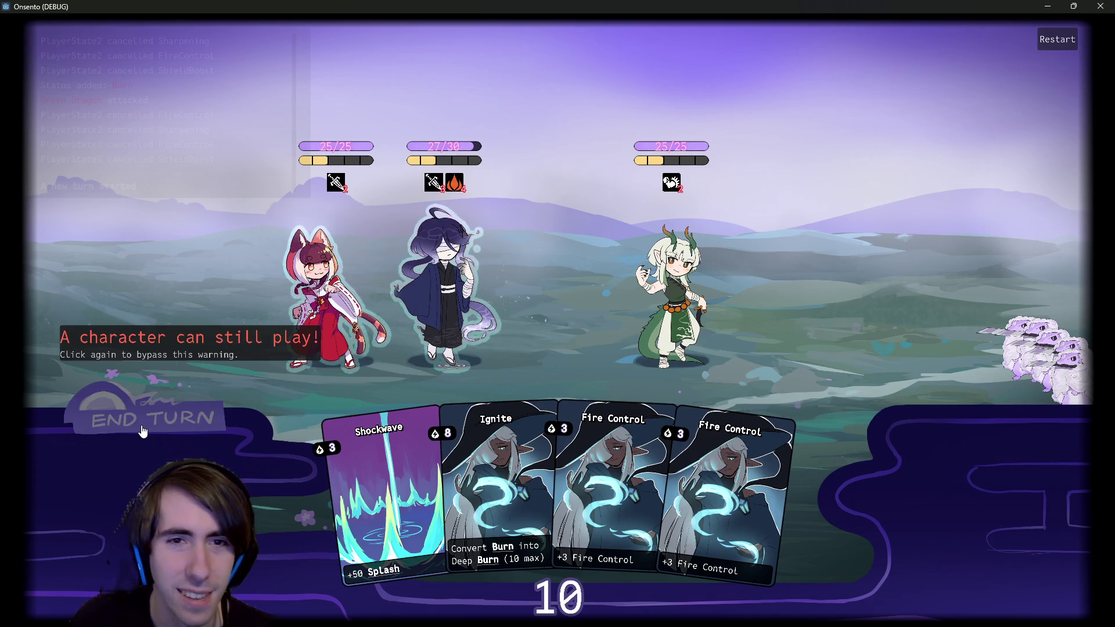
pyautogui.click(143, 429)
pyautogui.moveTo(451, 190)
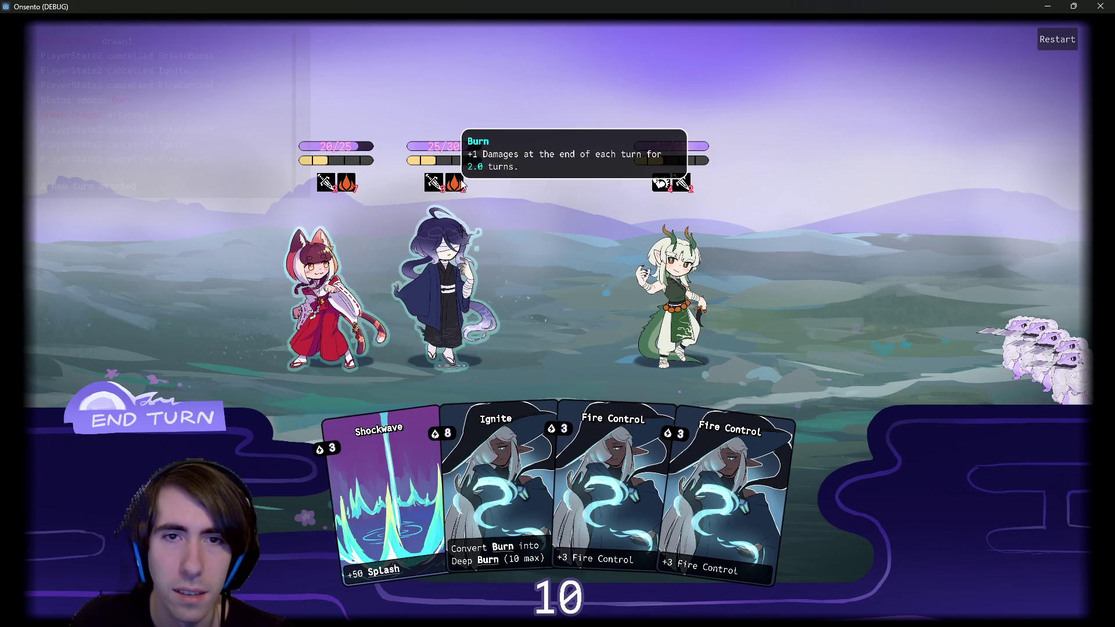
pyautogui.click(1100, 6)
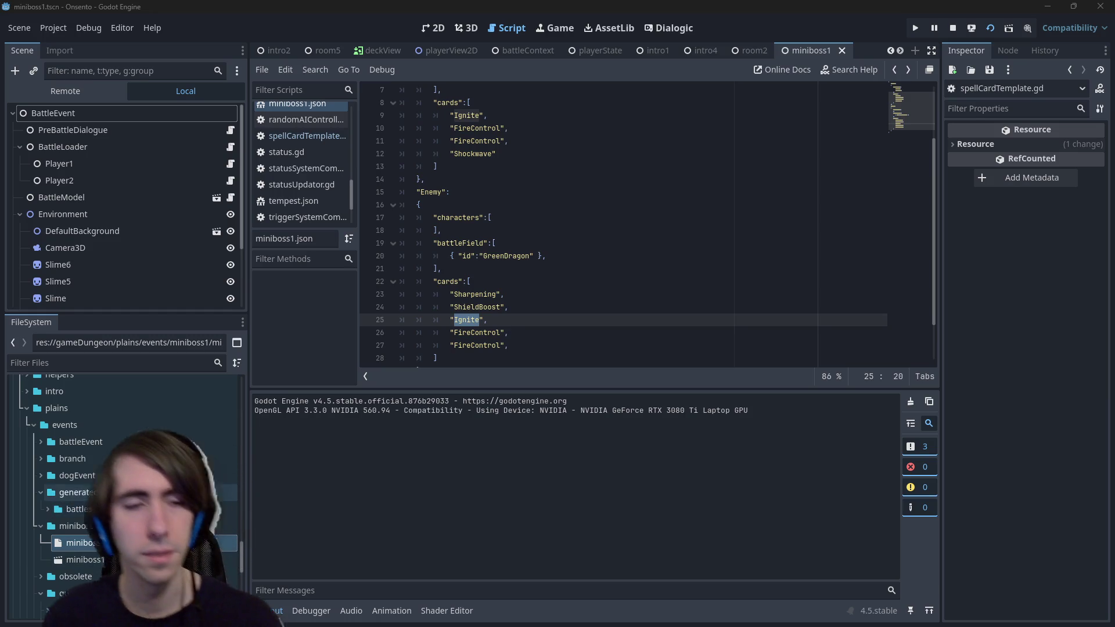
# Step: In the Remote tree, open BattleEvent > BattleModel > PlayerState2 > Hand and expand its three-card Cards array
pyautogui.scroll(3, 25, 566)
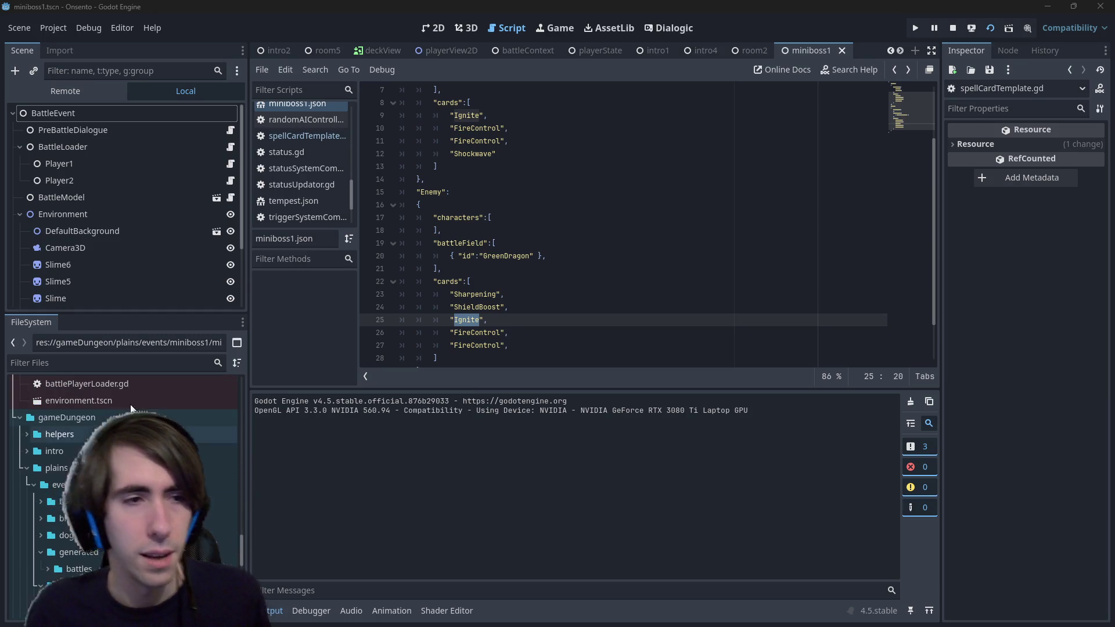
pyautogui.click(76, 93)
pyautogui.click(20, 264)
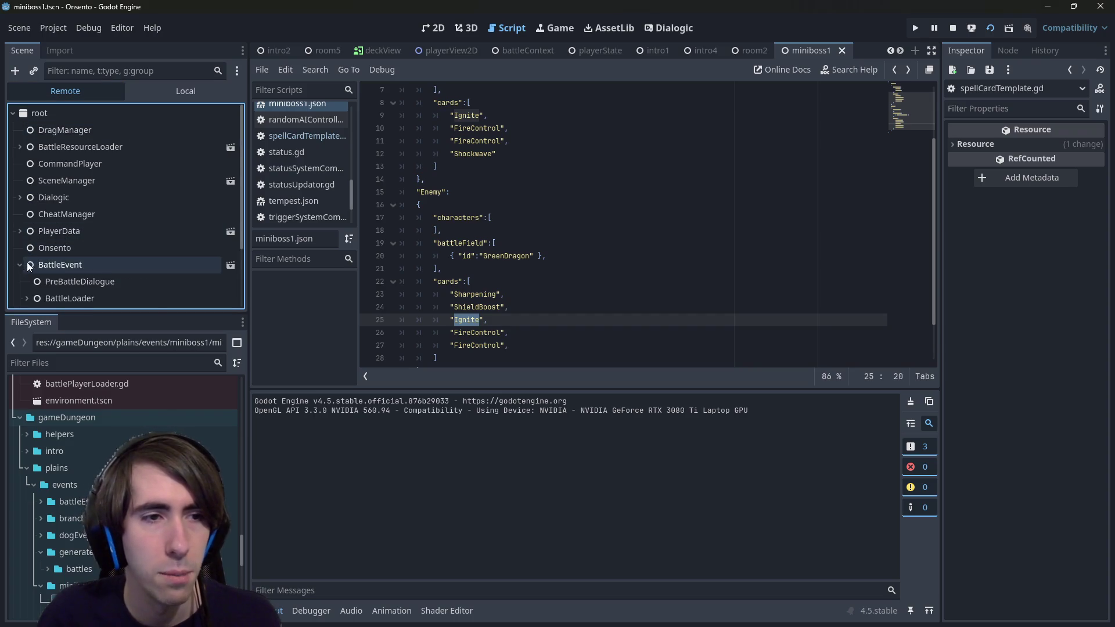
pyautogui.scroll(-3, 51, 258)
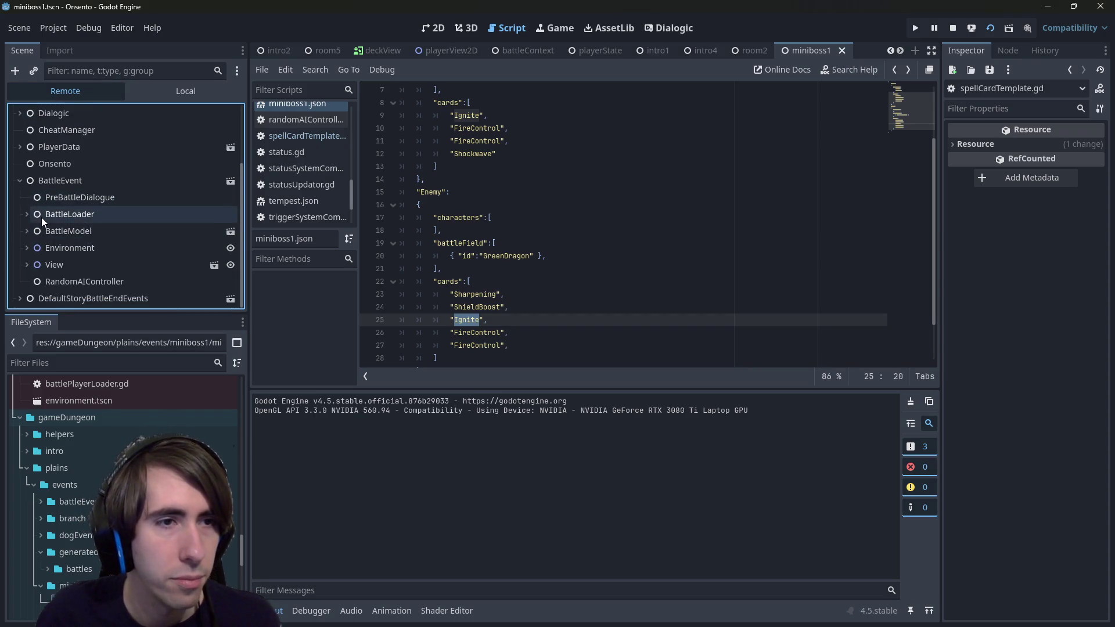
pyautogui.click(27, 231)
pyautogui.scroll(-5, 29, 233)
pyautogui.scroll(1, 38, 204)
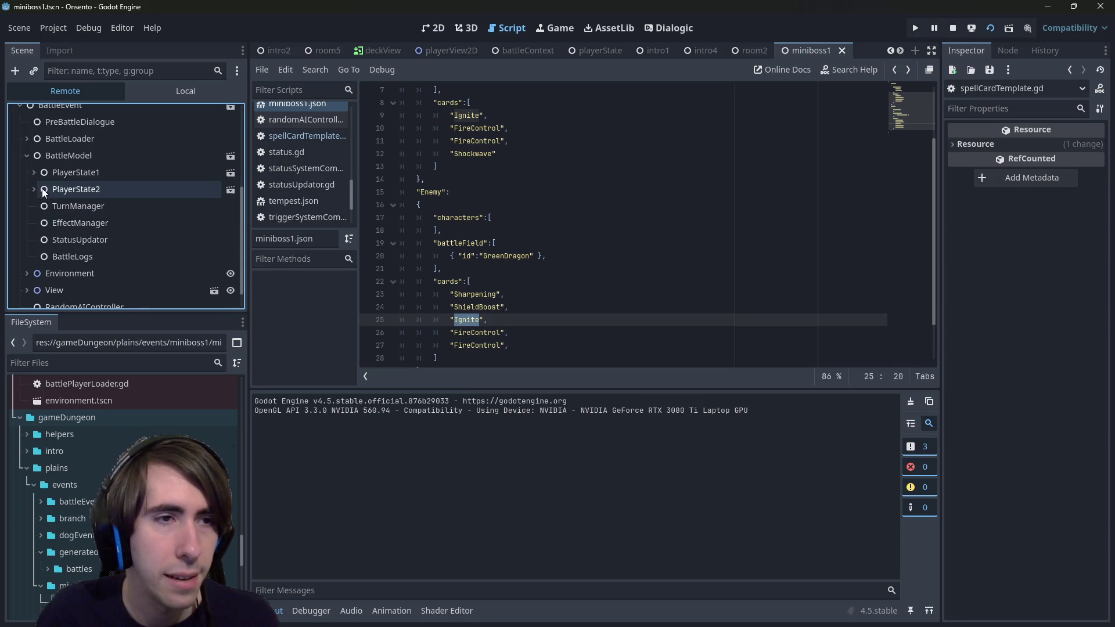
pyautogui.click(34, 194)
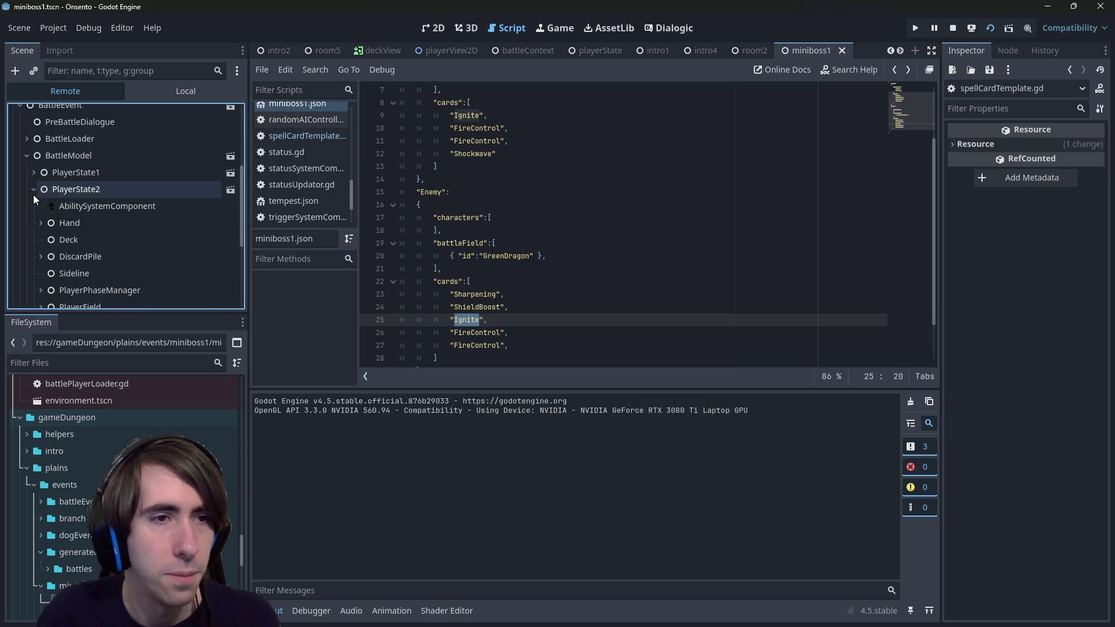
pyautogui.scroll(-1, 116, 245)
pyautogui.click(96, 204)
pyautogui.click(40, 197)
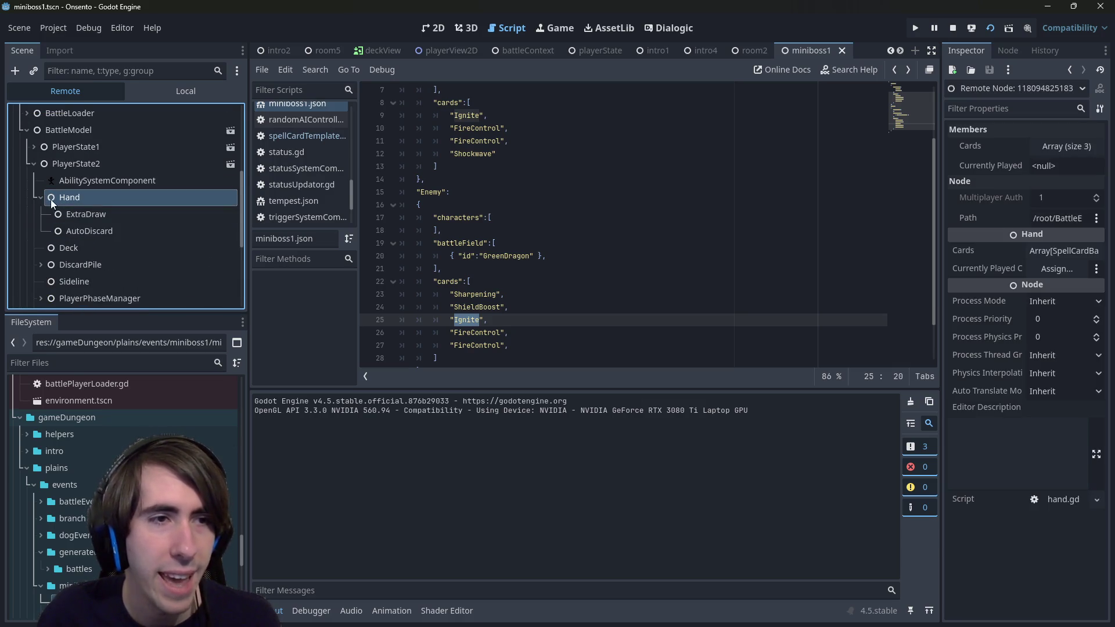
pyautogui.click(1061, 149)
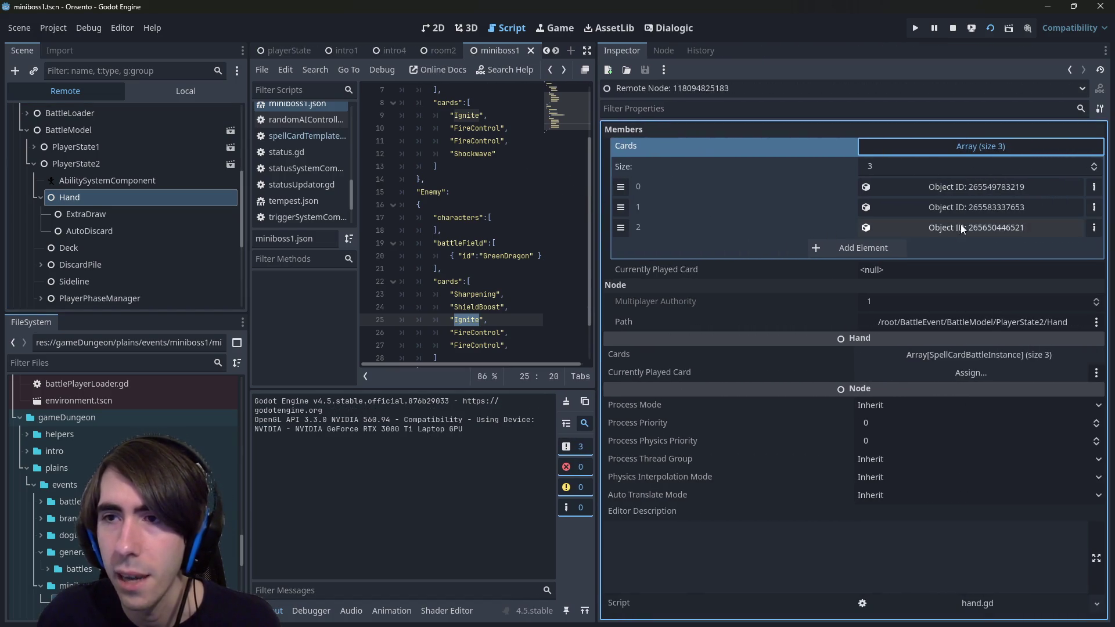
# Step: Inspect the first hand card's data, then the Ignite card's data with its 8 ActionPoints cost expanded
pyautogui.click(974, 186)
pyautogui.click(973, 152)
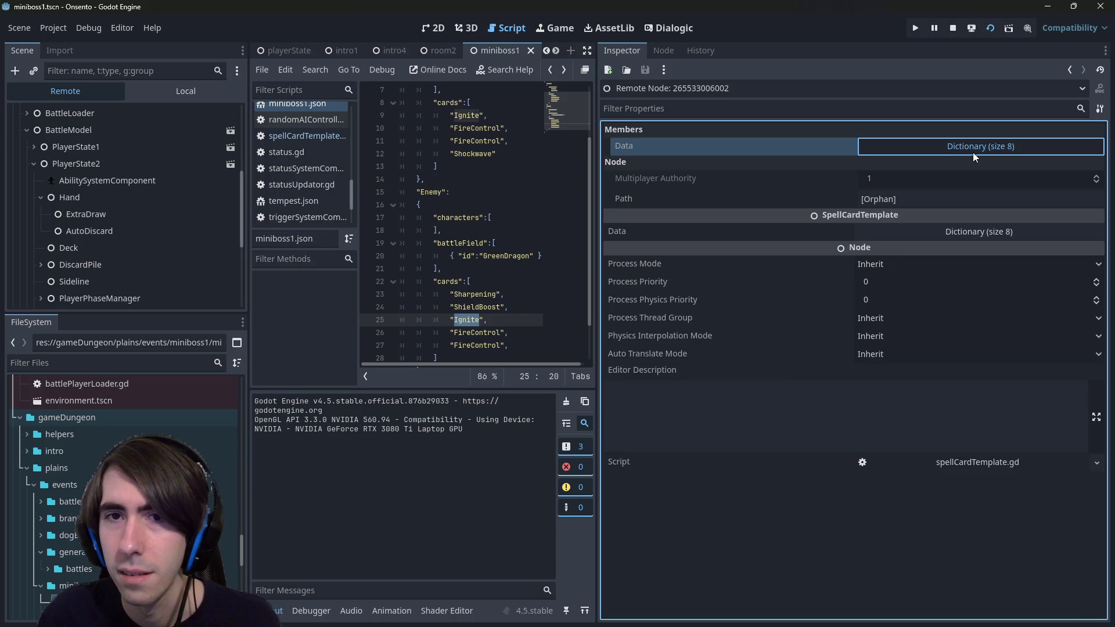
pyautogui.click(973, 152)
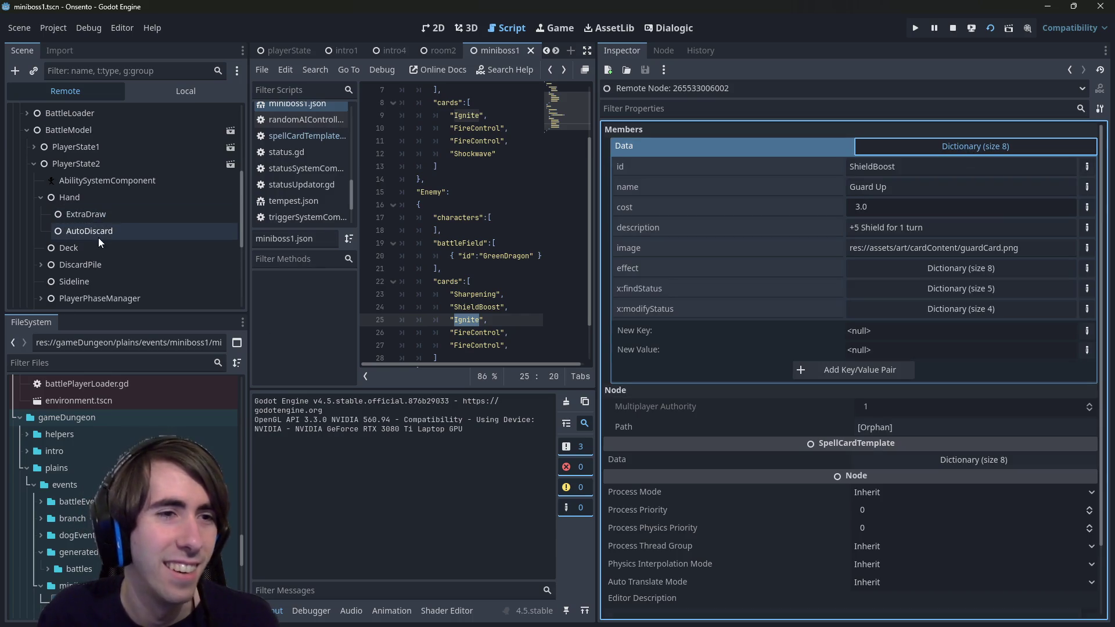
pyautogui.click(98, 202)
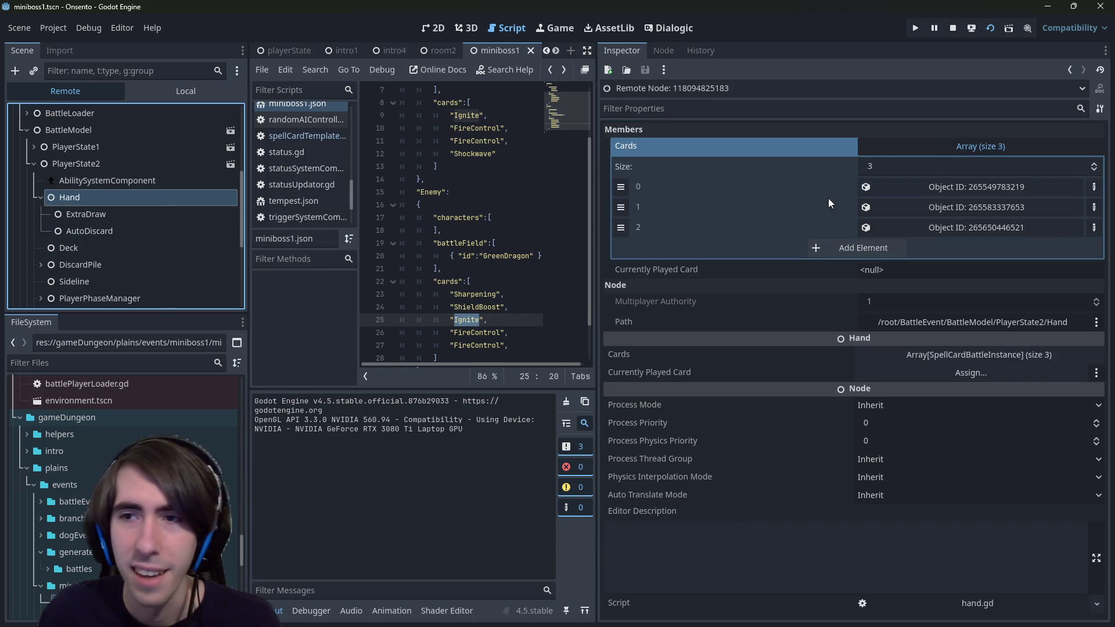
pyautogui.click(900, 205)
pyautogui.click(929, 148)
pyautogui.click(929, 148)
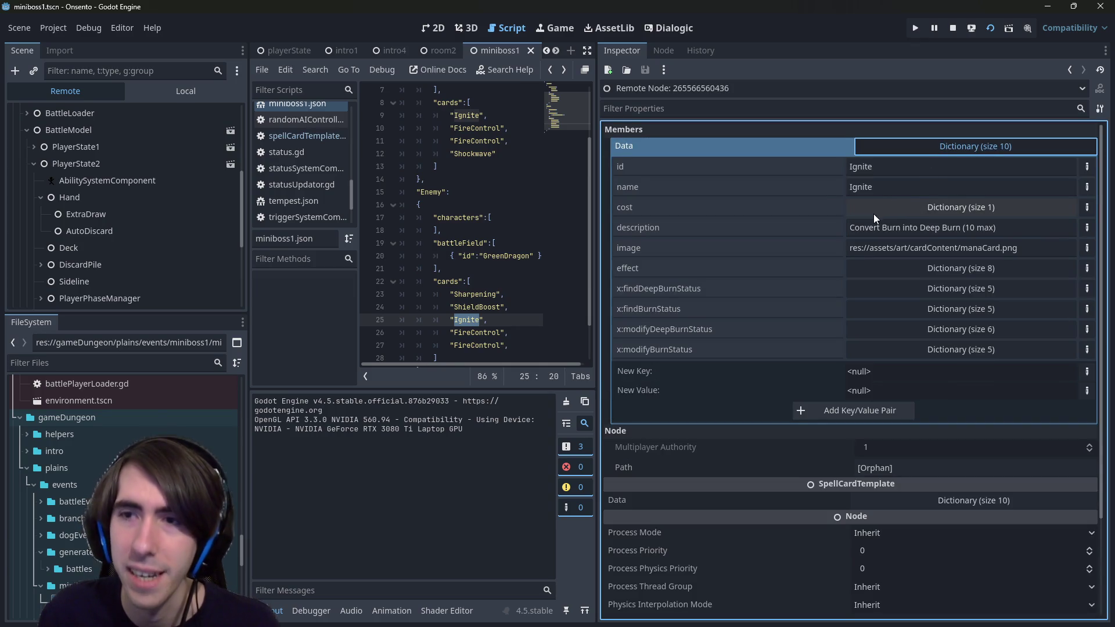
pyautogui.click(921, 214)
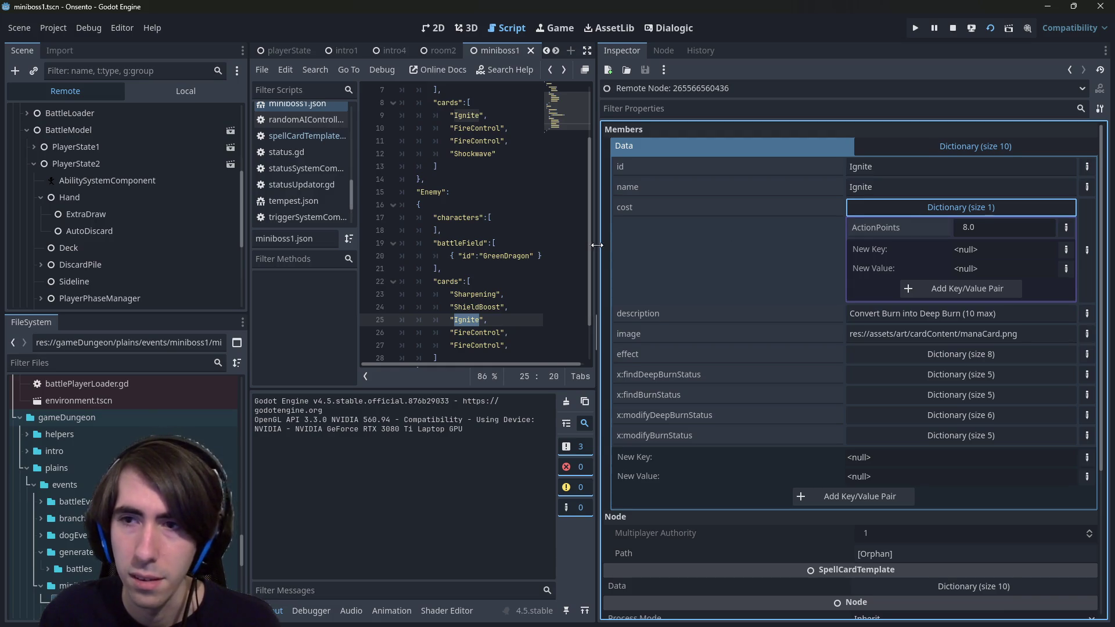
# Step: Widen the code editor and place the caret at the enemy card list in miniboss1.json
pyautogui.moveTo(596, 245); pyautogui.dragTo(628, 240)
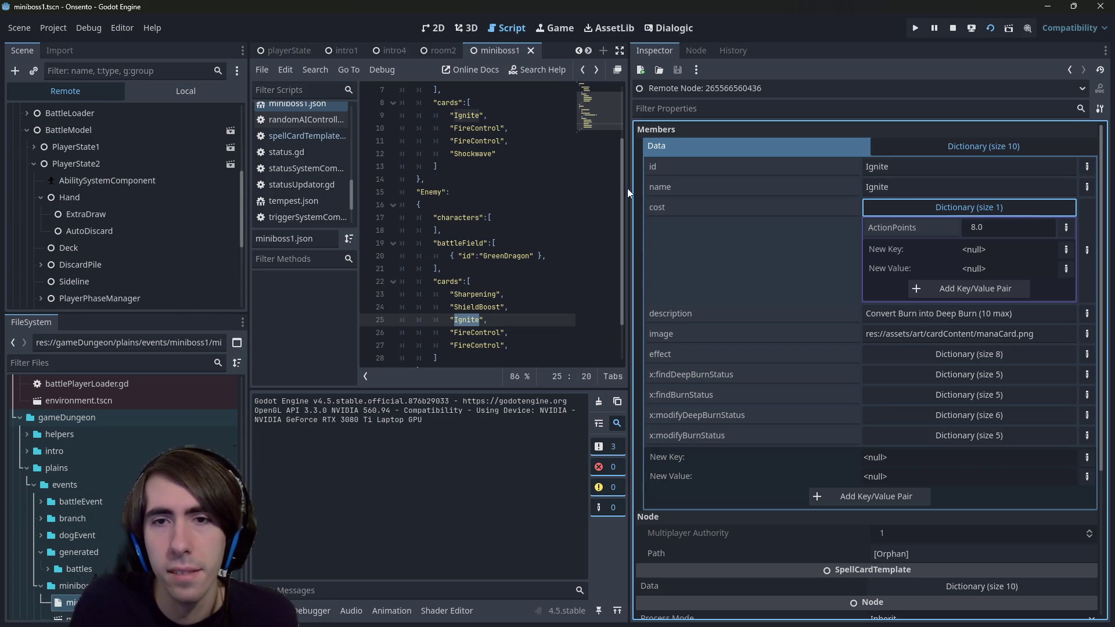
pyautogui.moveTo(628, 325); pyautogui.dragTo(883, 325)
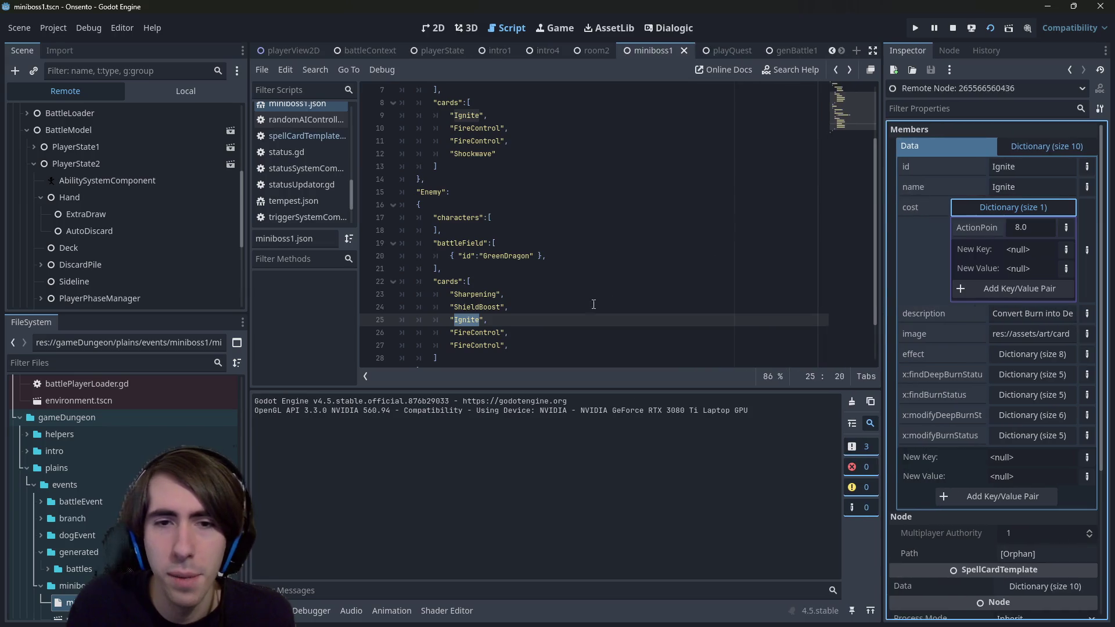
pyautogui.click(556, 311)
pyautogui.scroll(-1, 556, 315)
pyautogui.keyDown('shift'); pyautogui.click(375, 239); pyautogui.keyUp('shift')
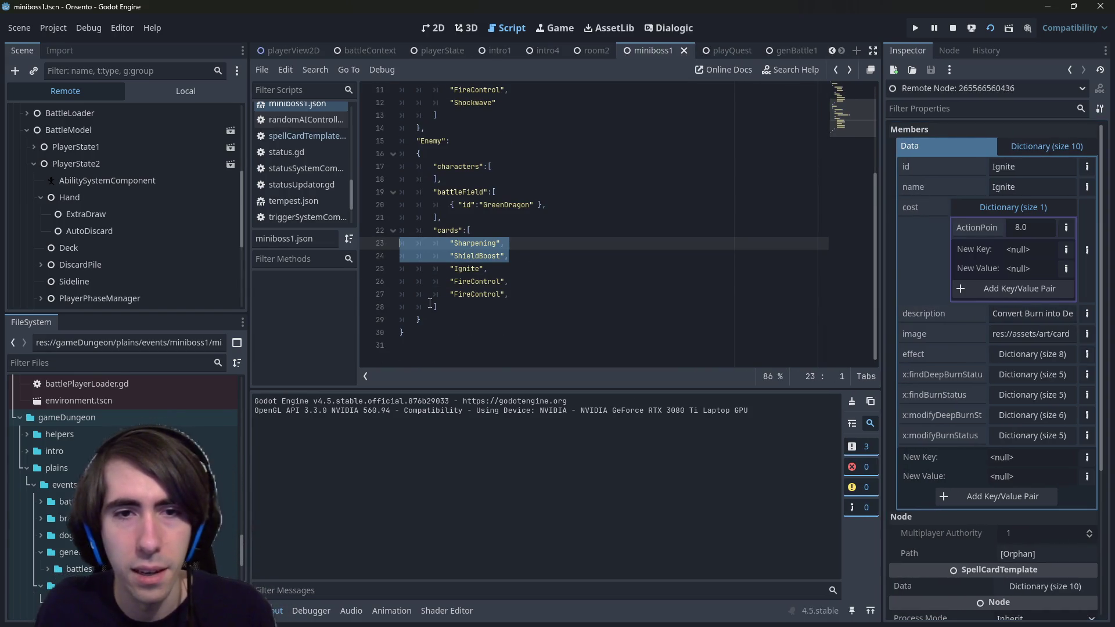
# Step: Duplicate the enemy cards block and rename the first copy to cards2
pyautogui.moveTo(439, 307)
pyautogui.mouseDown()
pyautogui.moveTo(407, 294)
pyautogui.moveTo(370, 230)
pyautogui.mouseUp()
pyautogui.hotkey('ctrl', 'c')
pyautogui.click(475, 222)
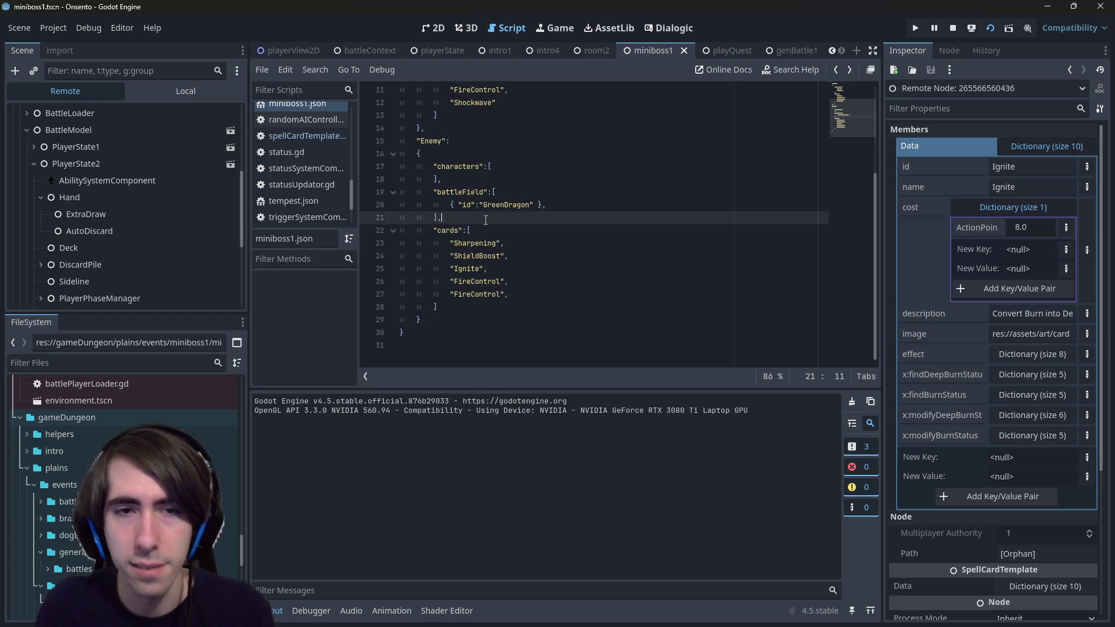
pyautogui.press('Return')
pyautogui.hotkey('ctrl', 'v')
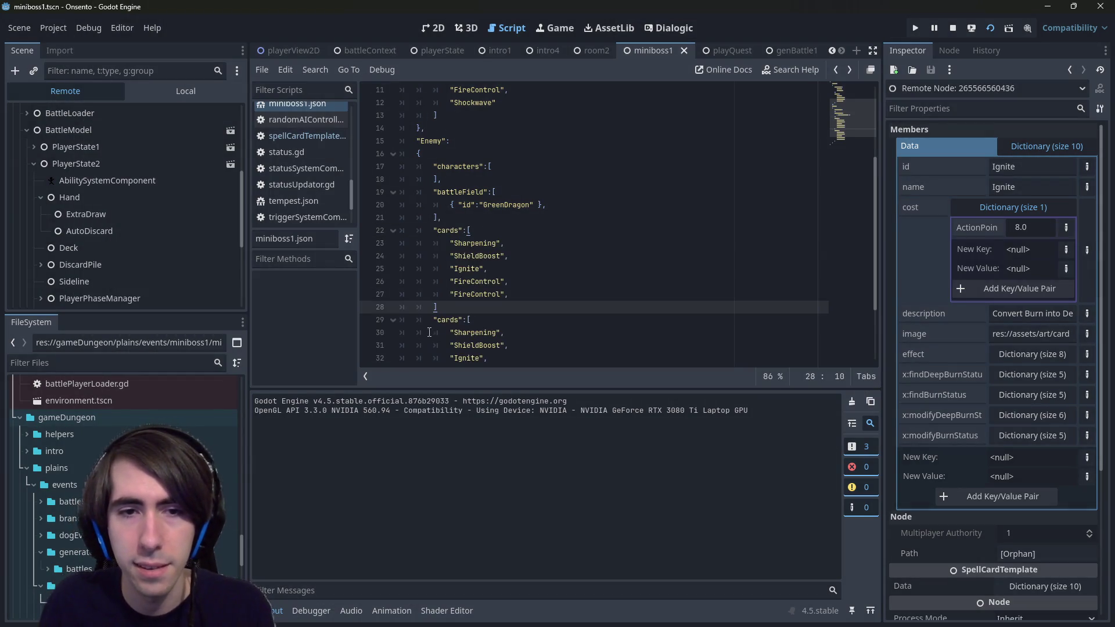
pyautogui.moveTo(448, 306); pyautogui.dragTo(372, 233)
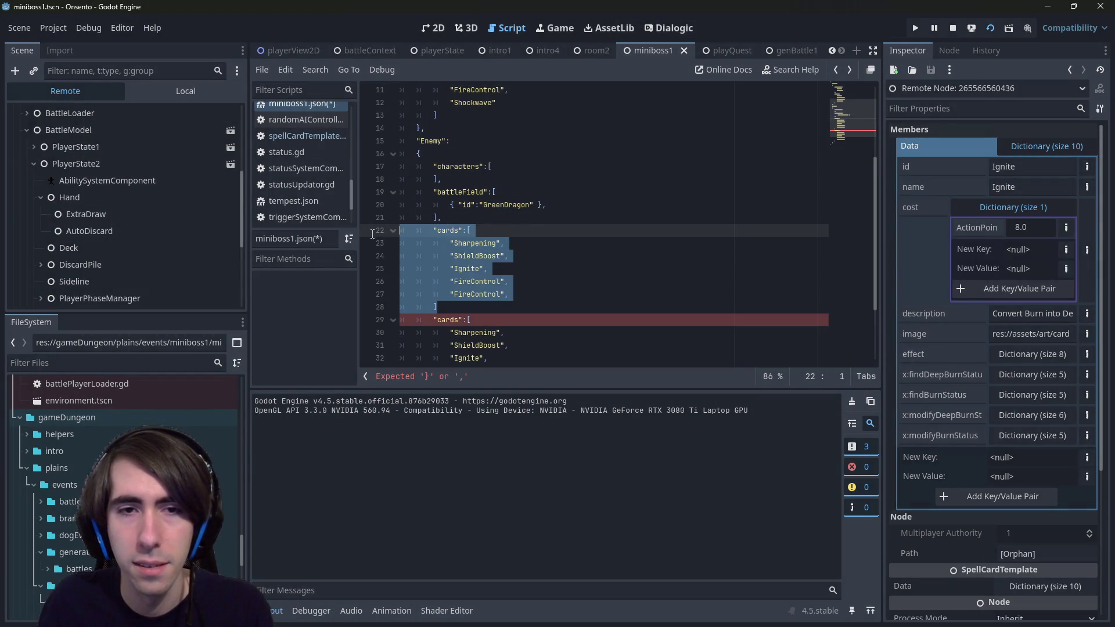
pyautogui.click(459, 231)
pyautogui.write('2')
# Step: Trim the cards list down to only Ignite, fix the commas, and stop the running game
pyautogui.scroll(-1, 459, 231)
pyautogui.moveTo(548, 307); pyautogui.dragTo(416, 292)
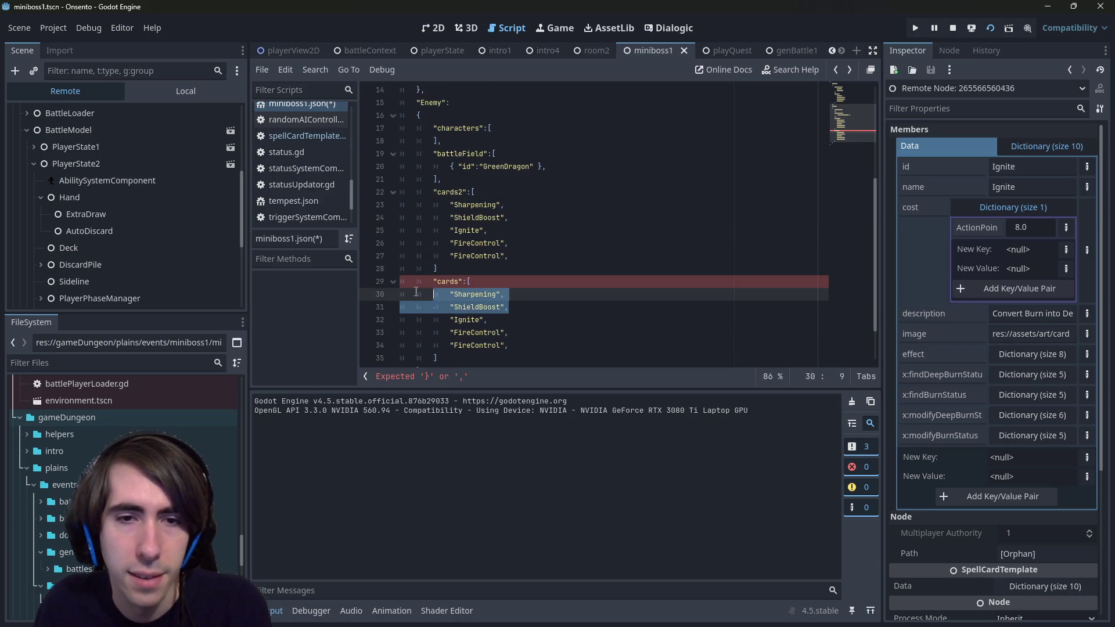
pyautogui.press('Delete')
pyautogui.moveTo(508, 320); pyautogui.dragTo(336, 307)
pyautogui.press('Delete')
pyautogui.press('BackSpace')
pyautogui.click(591, 256)
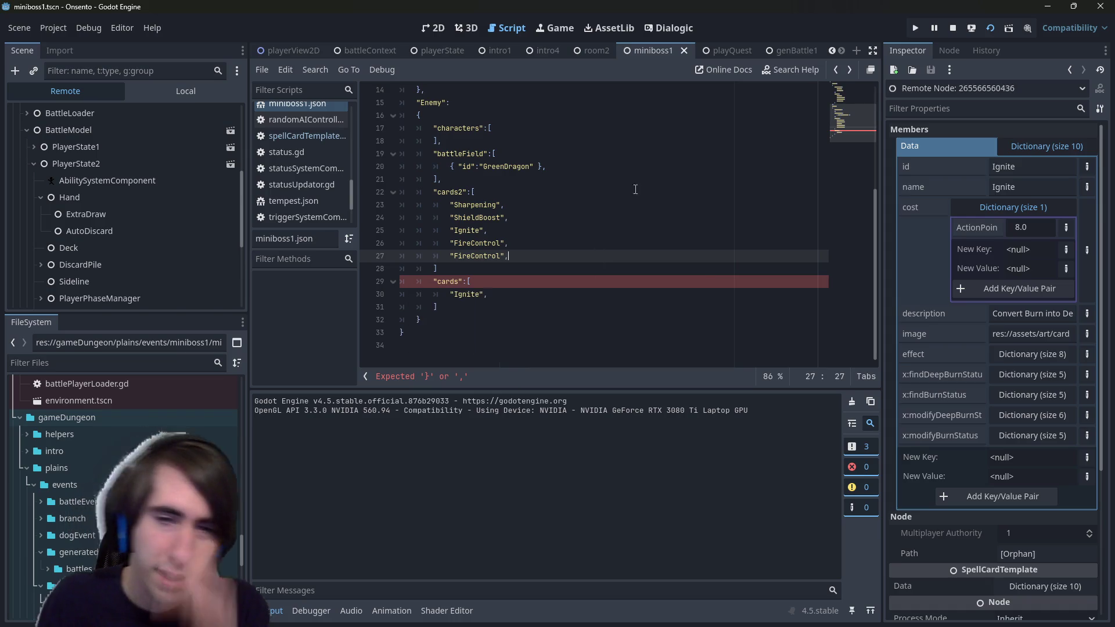
pyautogui.click(491, 294)
pyautogui.press('BackSpace')
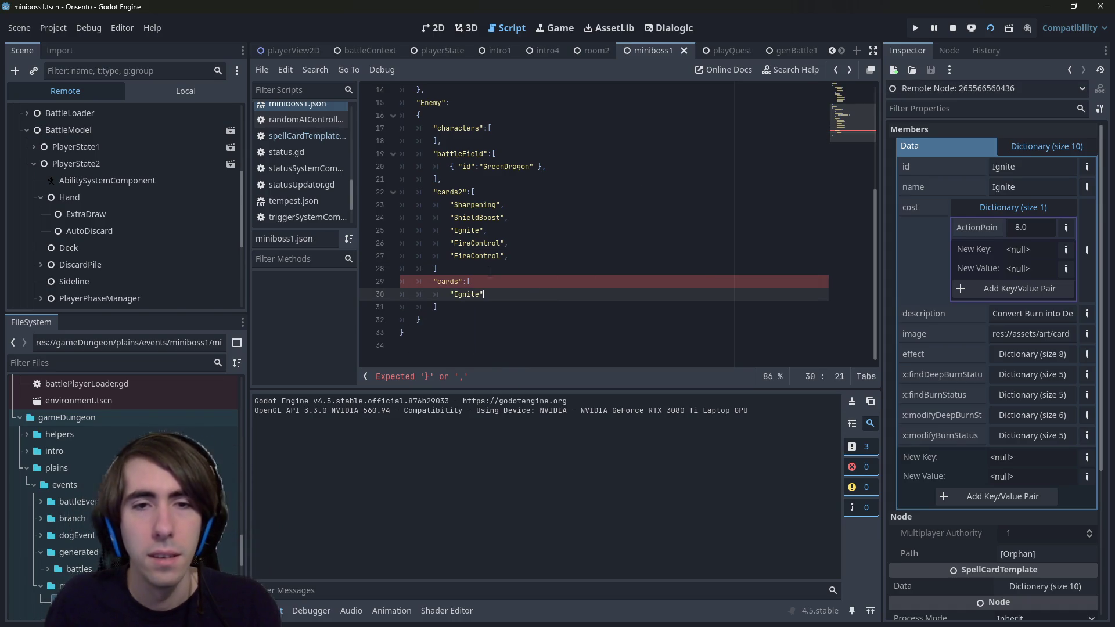
pyautogui.click(483, 268)
pyautogui.write(',')
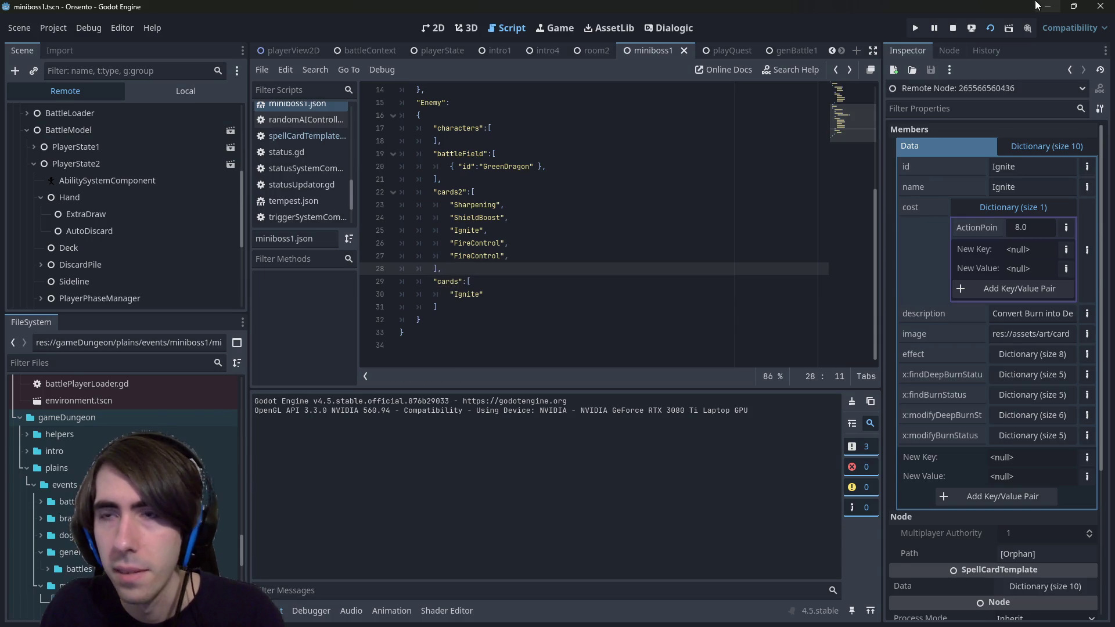
pyautogui.click(952, 28)
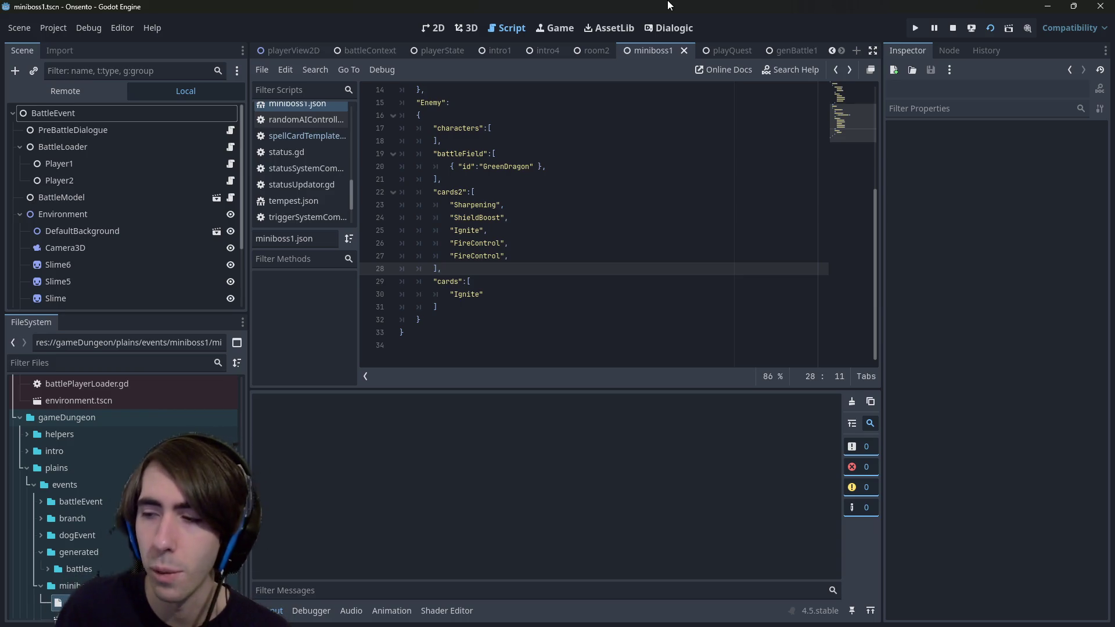
# Step: Run the game, cast Fire Control on the purple ally, end the turn past the warning, and quit
pyautogui.press('F5')
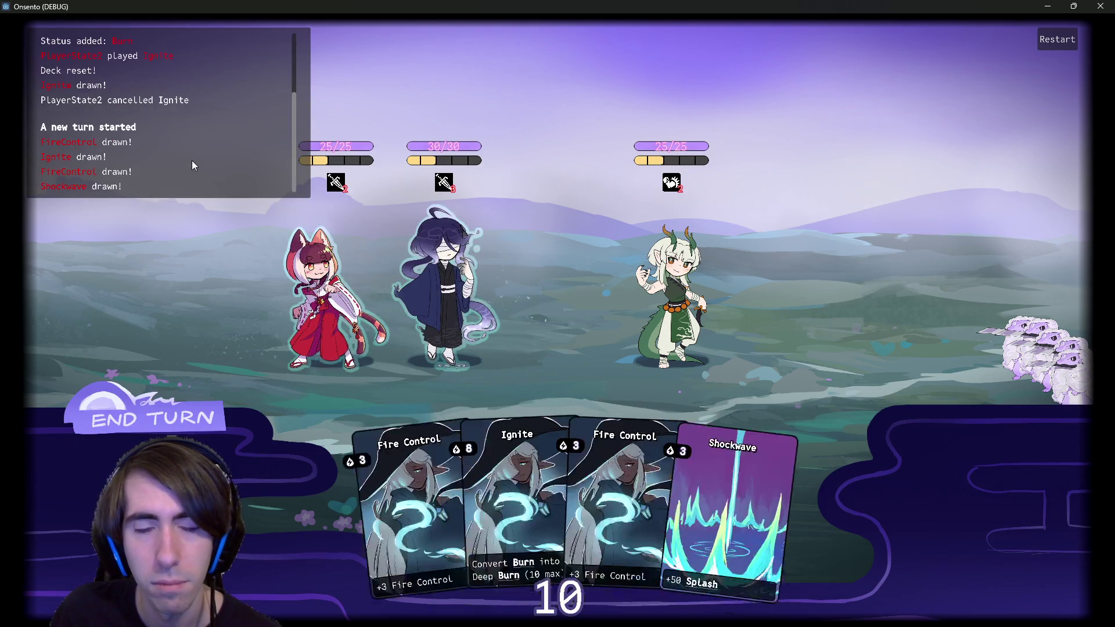
pyautogui.moveTo(570, 455)
pyautogui.mouseDown()
pyautogui.moveTo(348, 429)
pyautogui.moveTo(422, 321)
pyautogui.mouseUp()
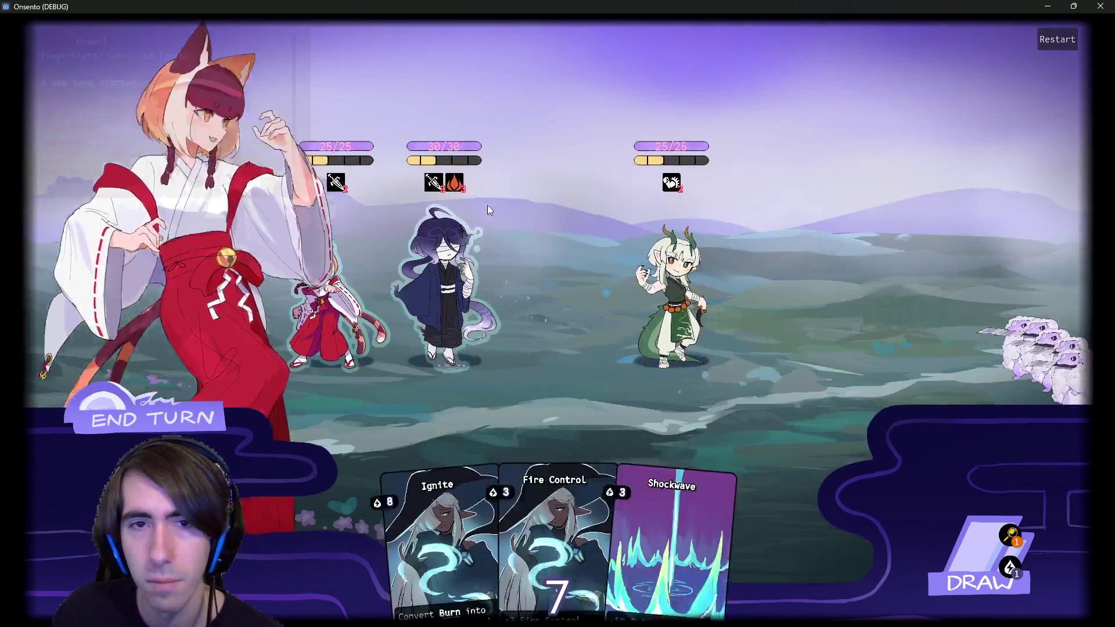
pyautogui.moveTo(454, 184)
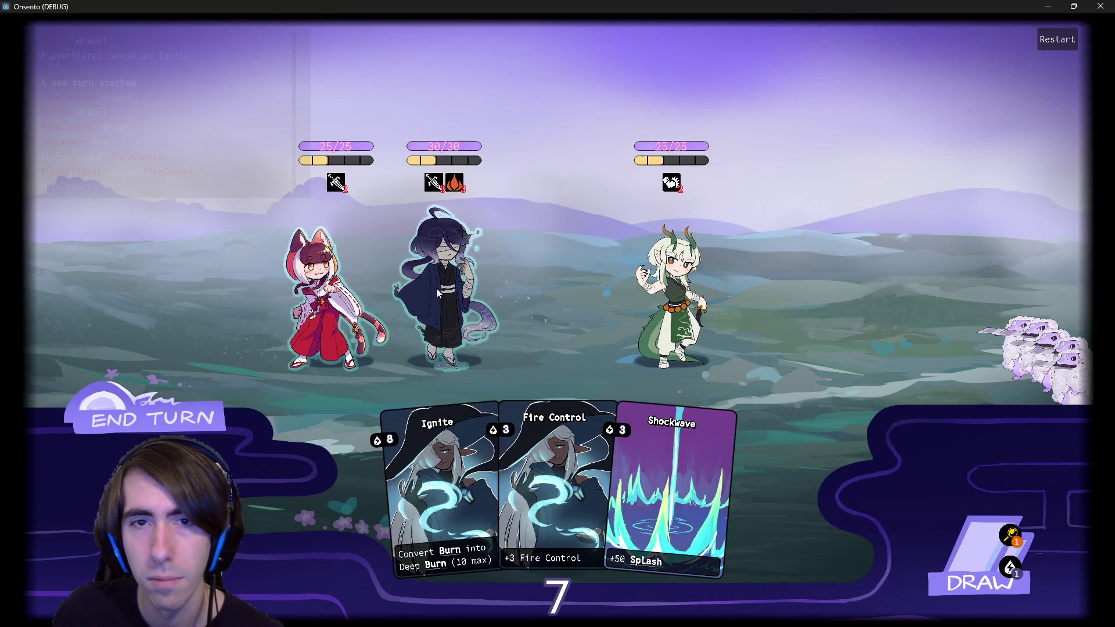
pyautogui.click(197, 416)
pyautogui.click(197, 416)
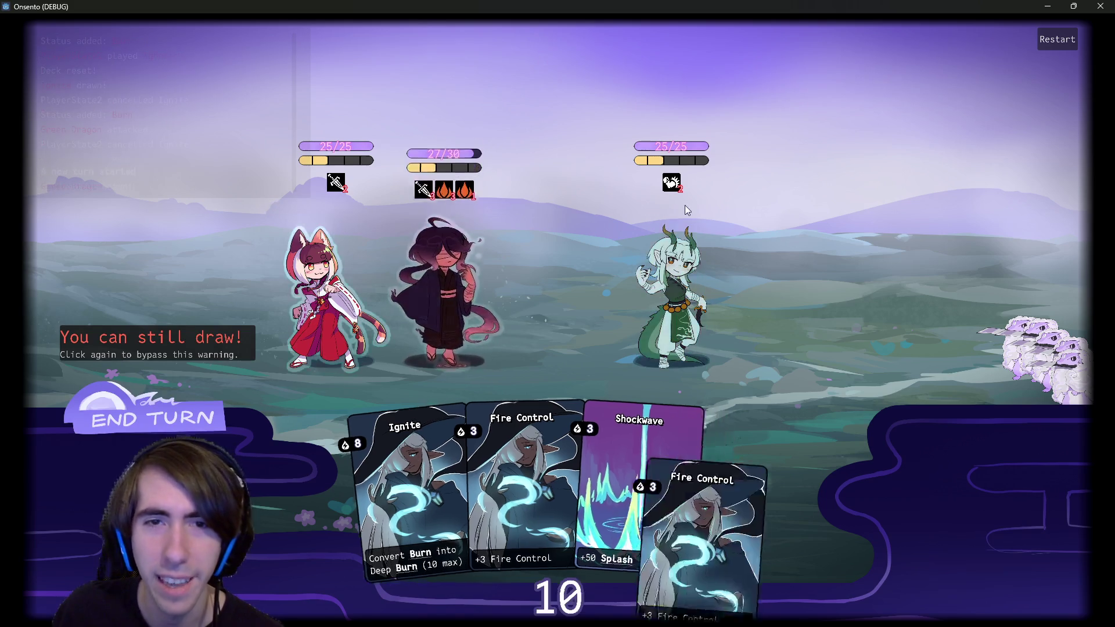
pyautogui.moveTo(458, 201)
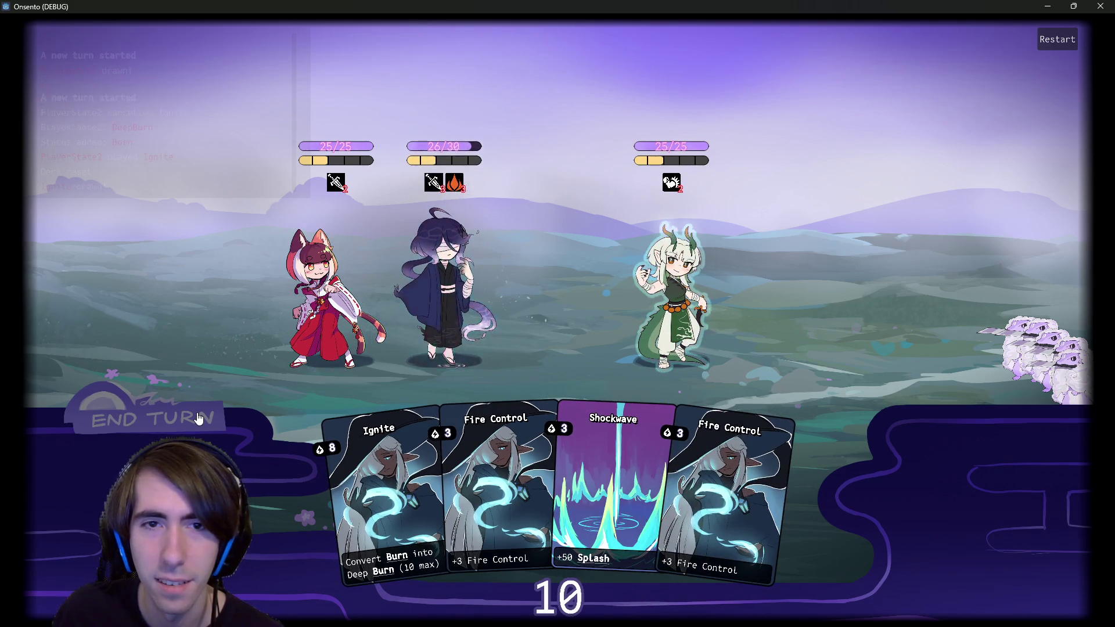
pyautogui.press('F8')
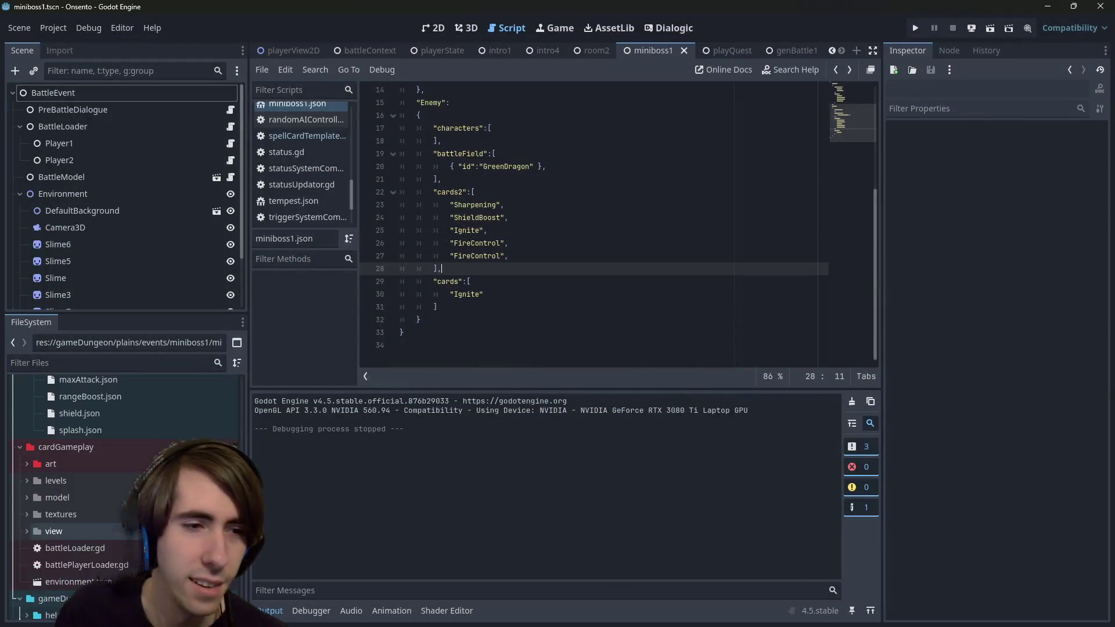
# Step: Open fireAttack.json and change the Burn counter 'added' value from 2 to 5
pyautogui.scroll(-5, 52, 494)
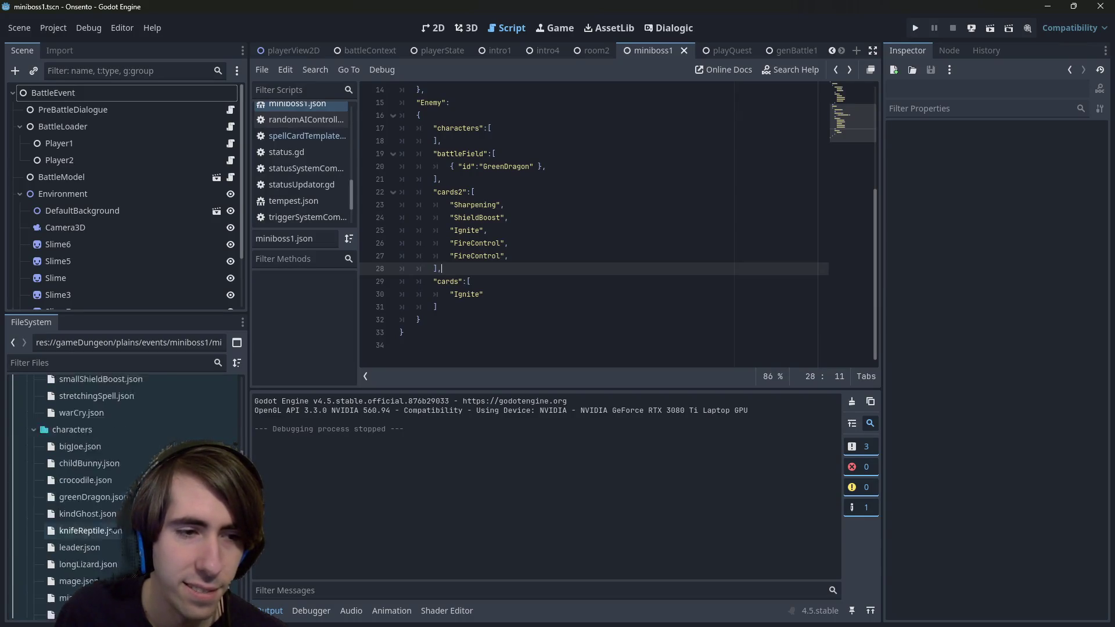
pyautogui.scroll(4, 122, 479)
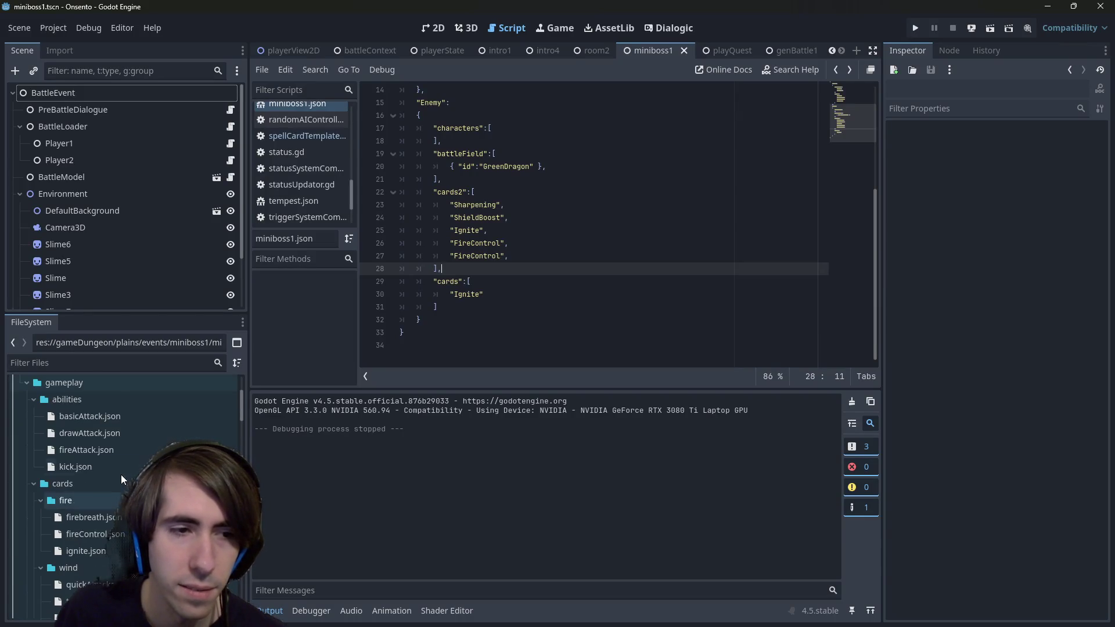
pyautogui.scroll(-3, 99, 499)
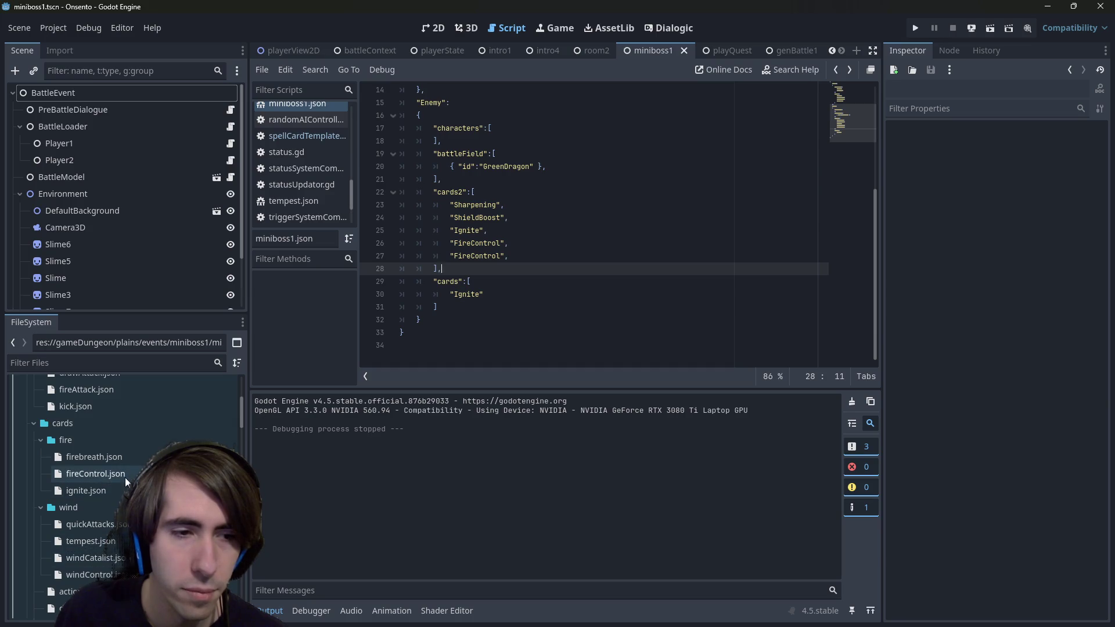
pyautogui.scroll(3, 129, 461)
pyautogui.doubleClick(87, 449)
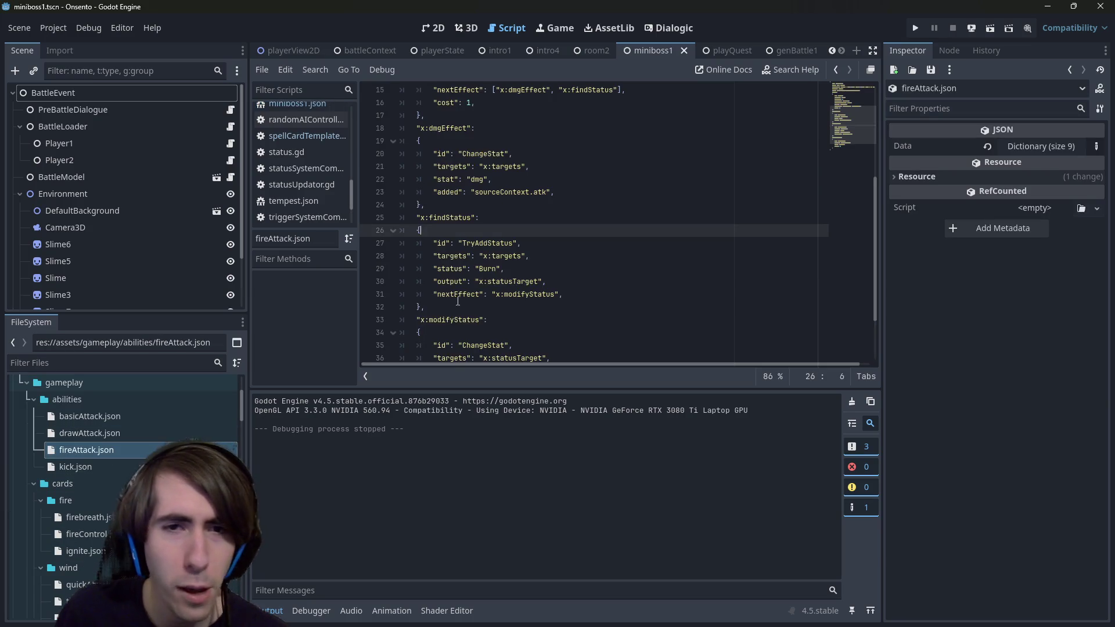
pyautogui.scroll(1, 630, 355)
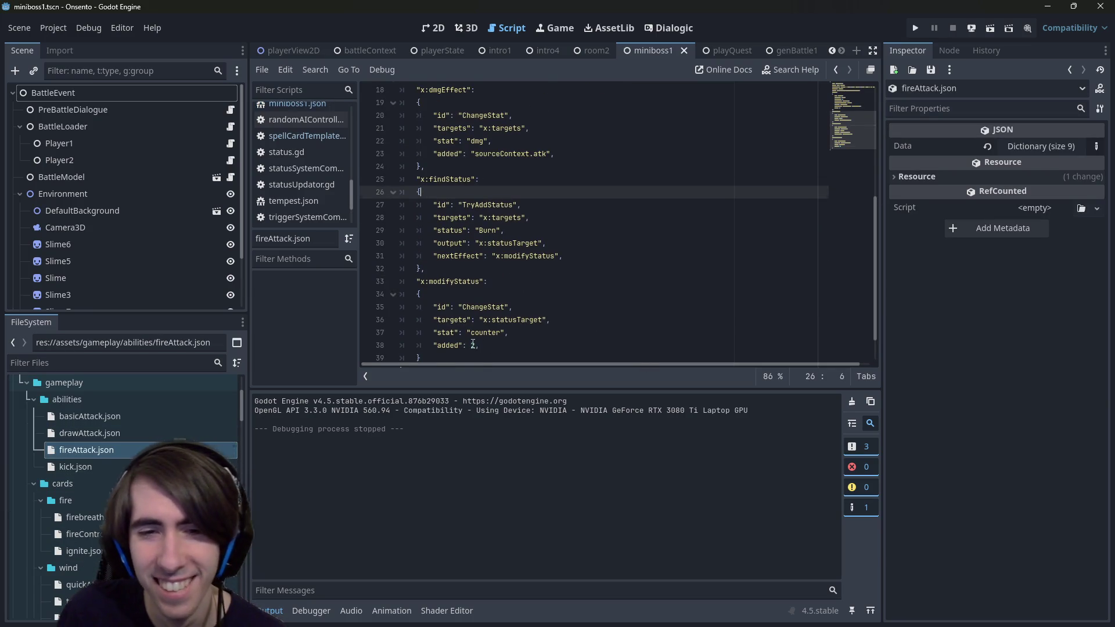
pyautogui.click(472, 345)
# Step: Save fireAttack.json and relaunch the battle scene with the new burn value
pyautogui.hotkey('ctrl', 's')
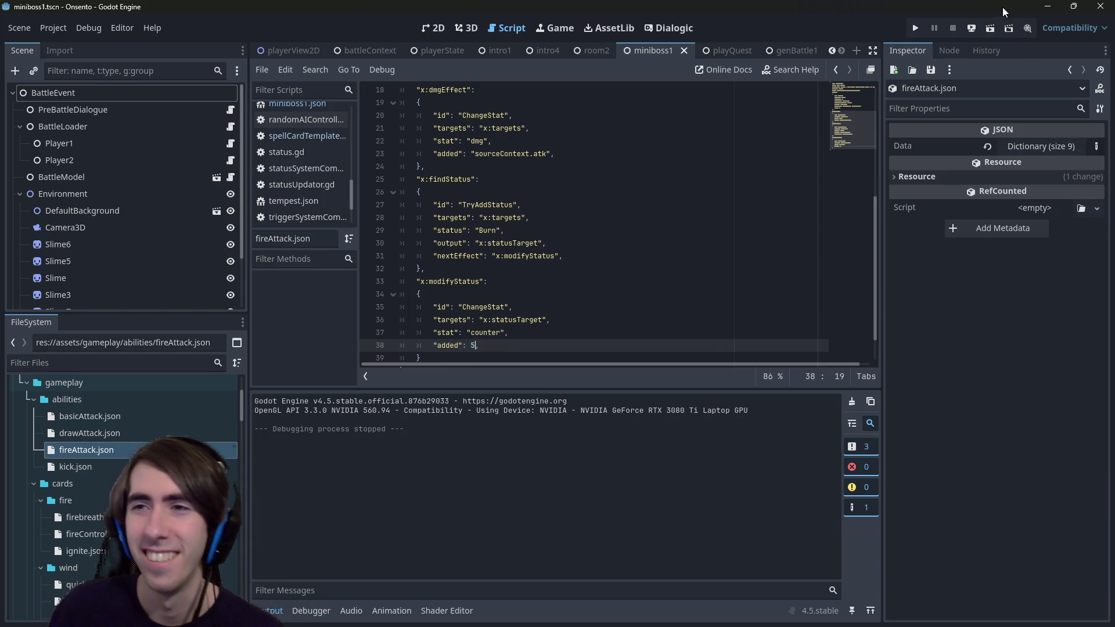
pyautogui.click(992, 28)
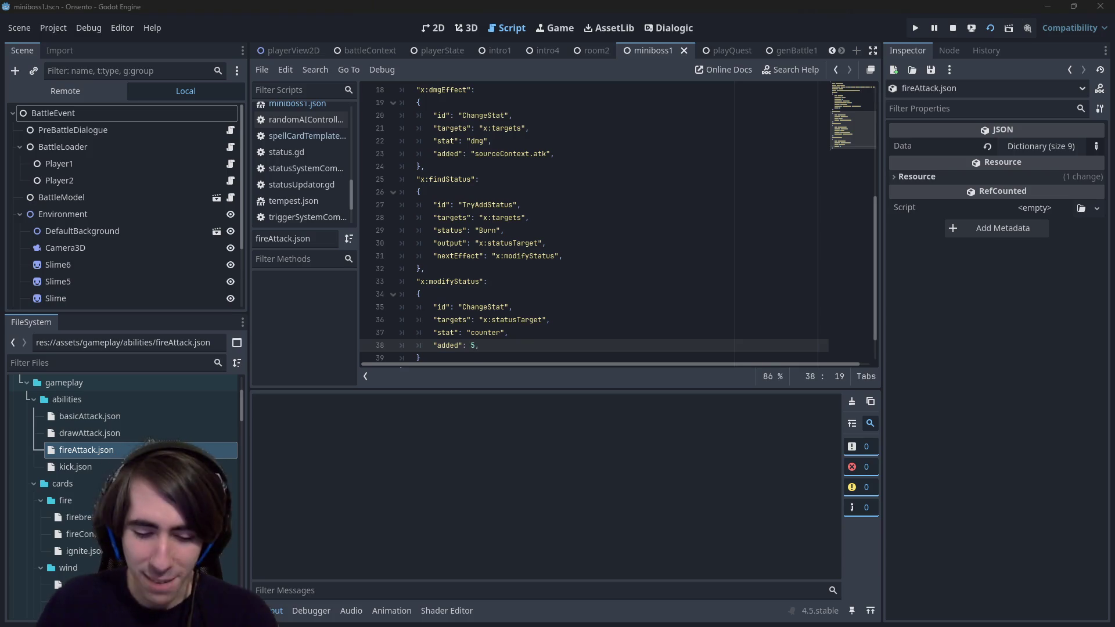
pyautogui.press('F5')
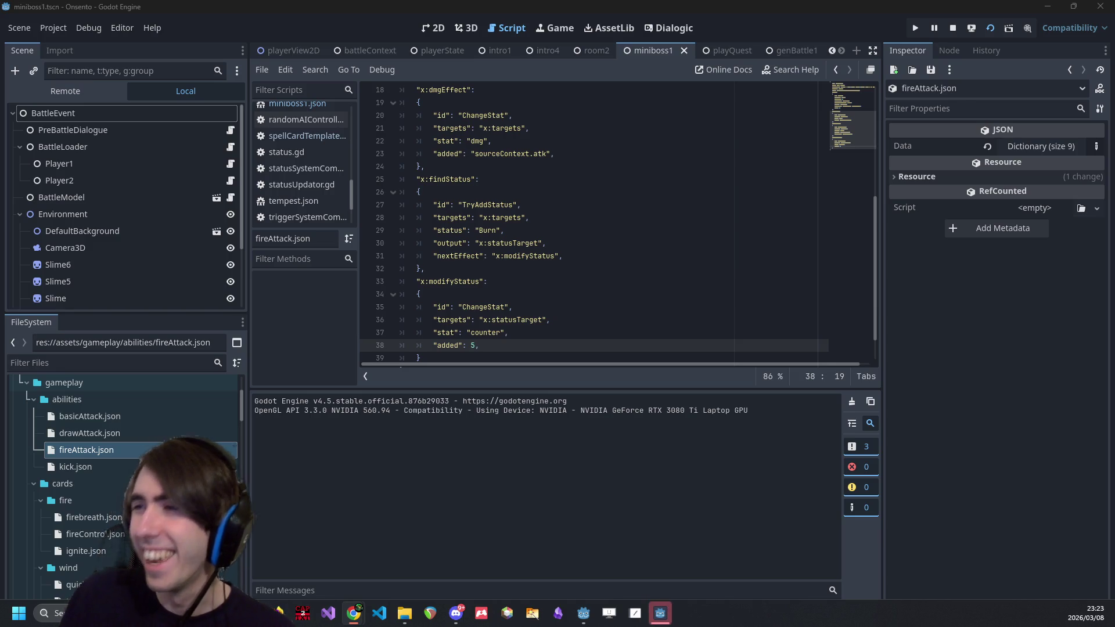
# Step: Maximise Chrome and open the CBR Fire Nation meme search result preview
pyautogui.moveTo(1112, 261); pyautogui.dragTo(1073, 309)
pyautogui.doubleClick(1073, 309)
pyautogui.click(391, 197)
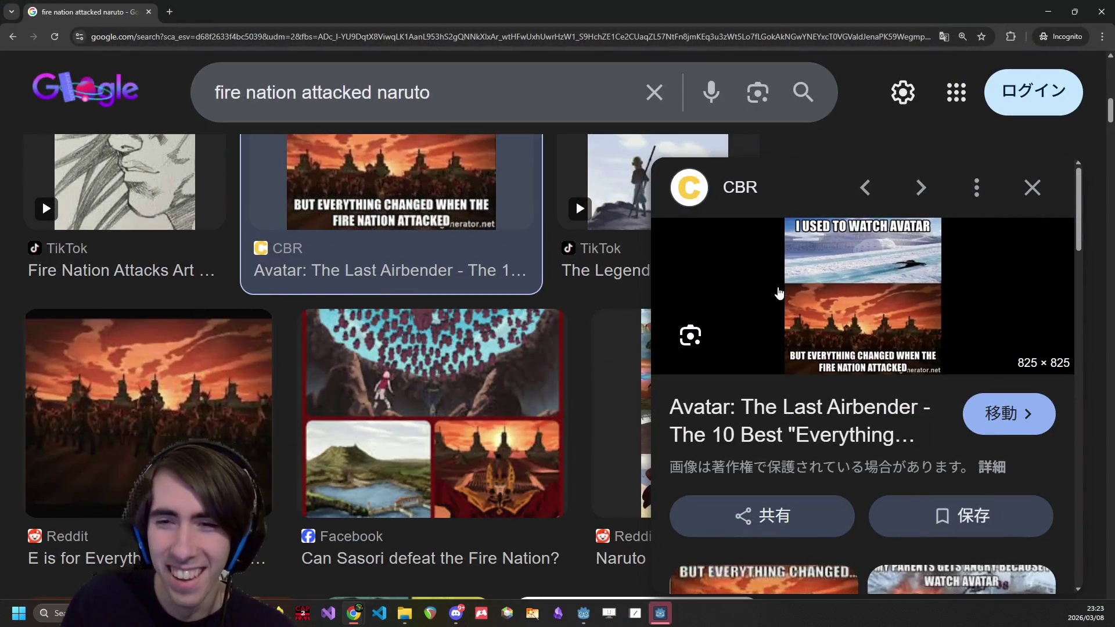
# Step: Open the full-size meme image in a new tab, view it, then minimise Chrome
pyautogui.rightClick(900, 308)
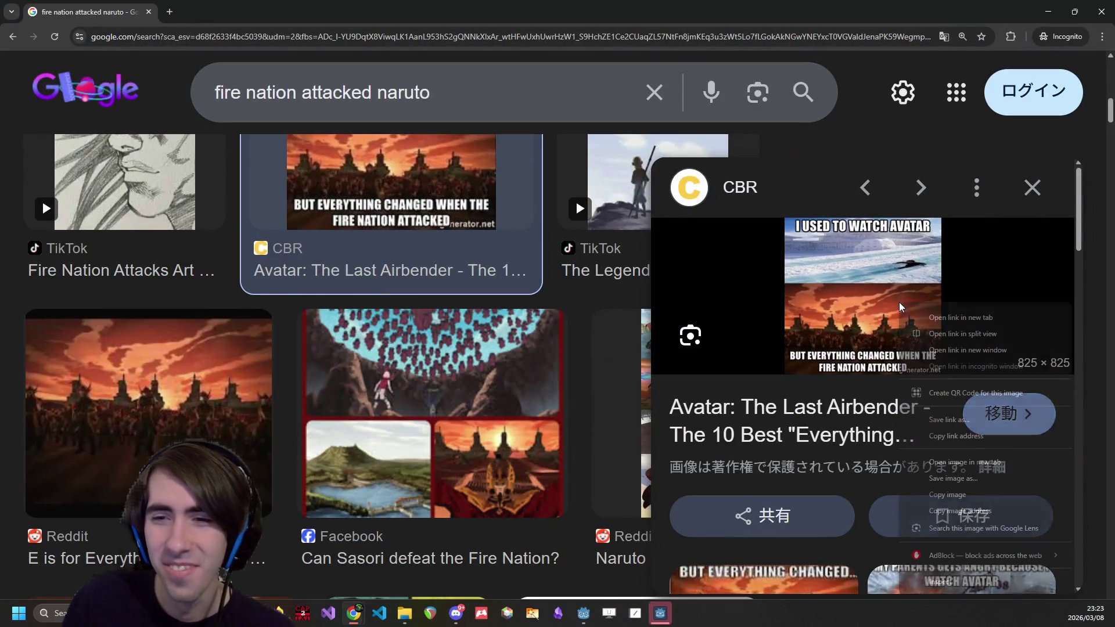
pyautogui.click(952, 463)
pyautogui.click(223, 11)
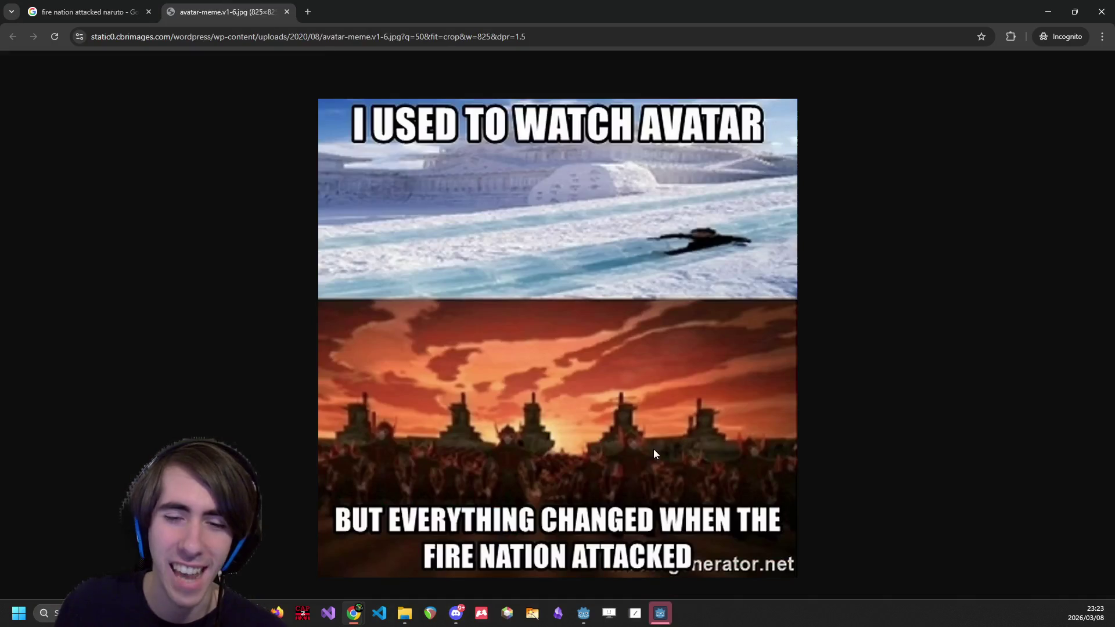
pyautogui.click(1048, 12)
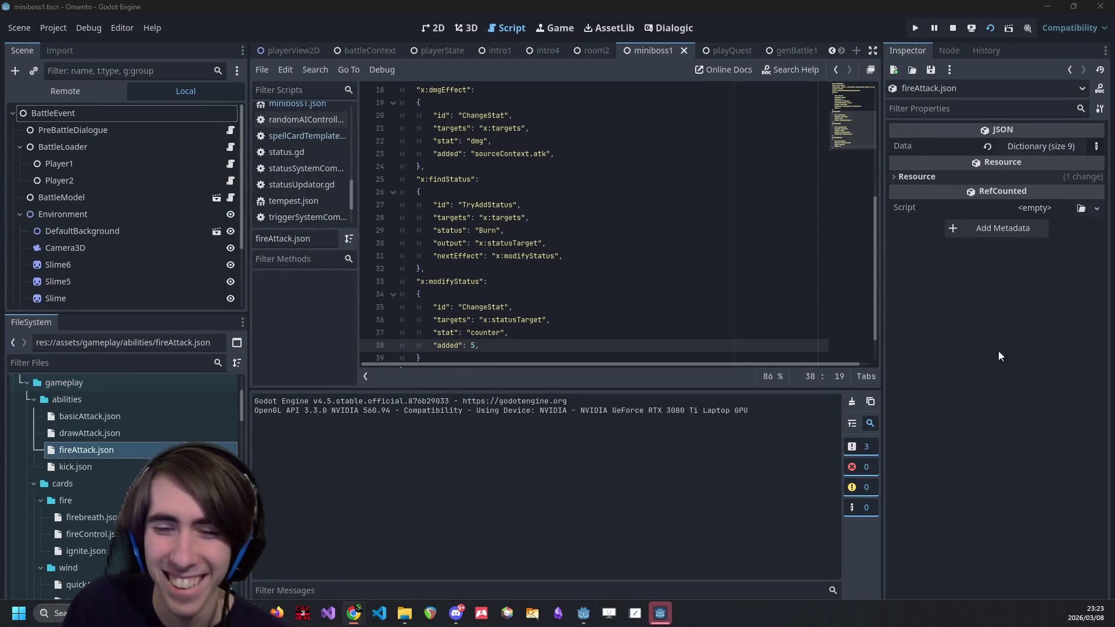
# Step: Deploy the fox and end turns past the warnings until burns knock it out, then close the game
pyautogui.click(660, 613)
pyautogui.moveTo(580, 441)
pyautogui.mouseDown()
pyautogui.moveTo(534, 482)
pyautogui.moveTo(473, 498)
pyautogui.moveTo(429, 302)
pyautogui.mouseUp()
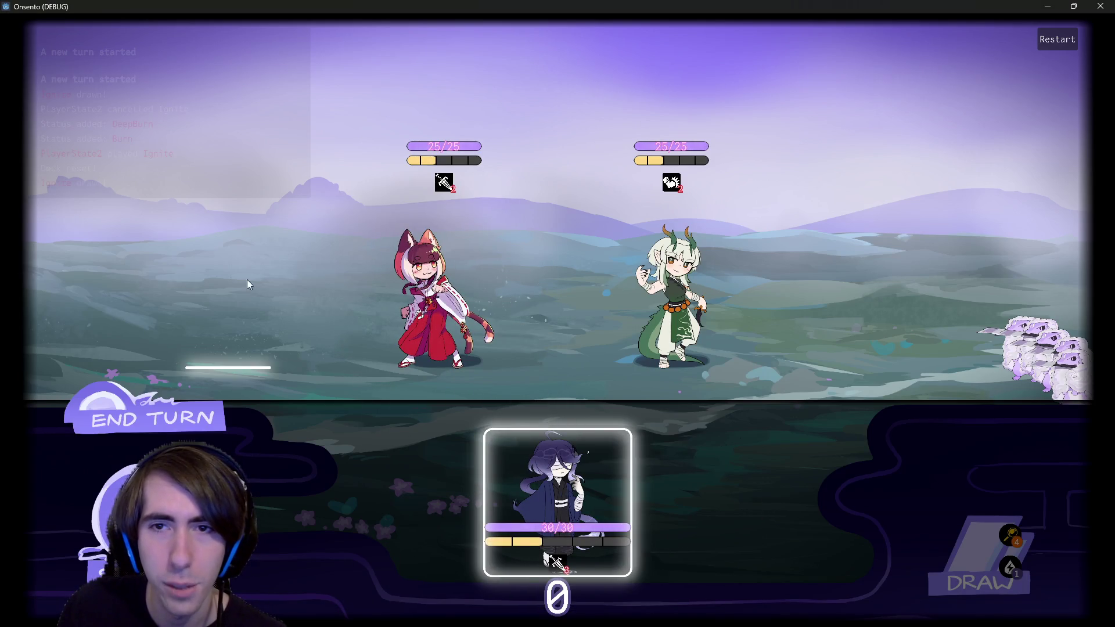
pyautogui.click(145, 413)
pyautogui.click(146, 413)
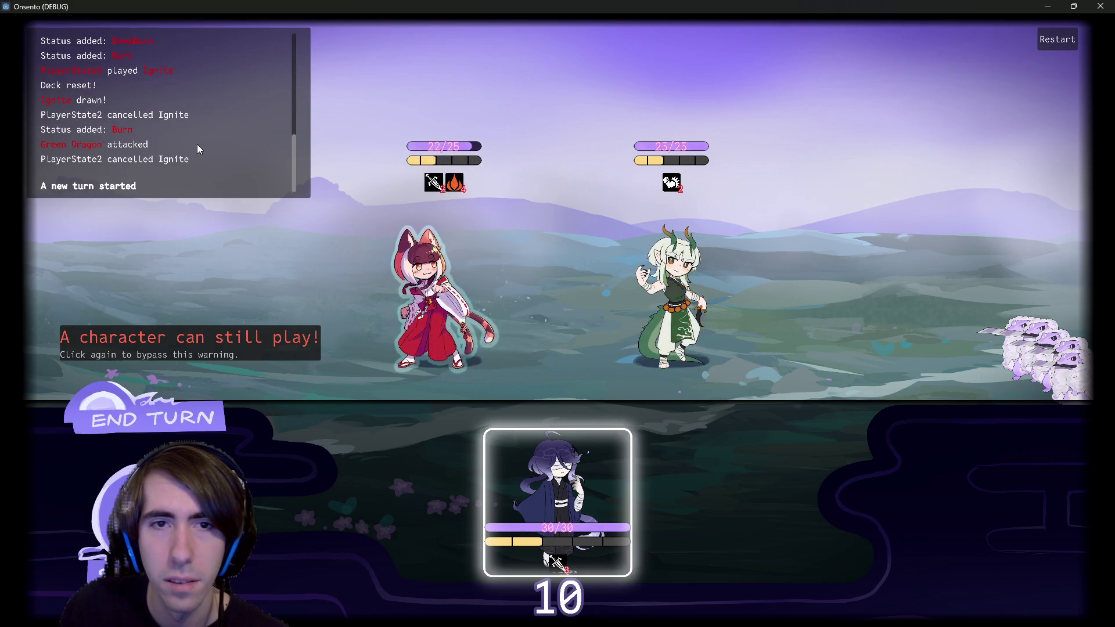
pyautogui.click(192, 407)
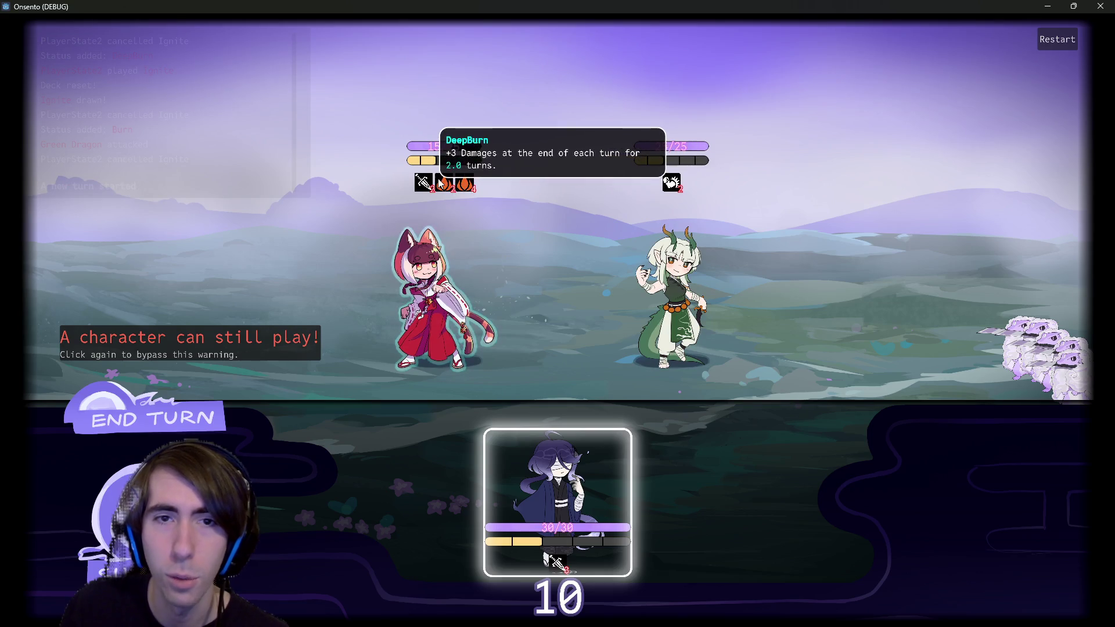
pyautogui.click(151, 418)
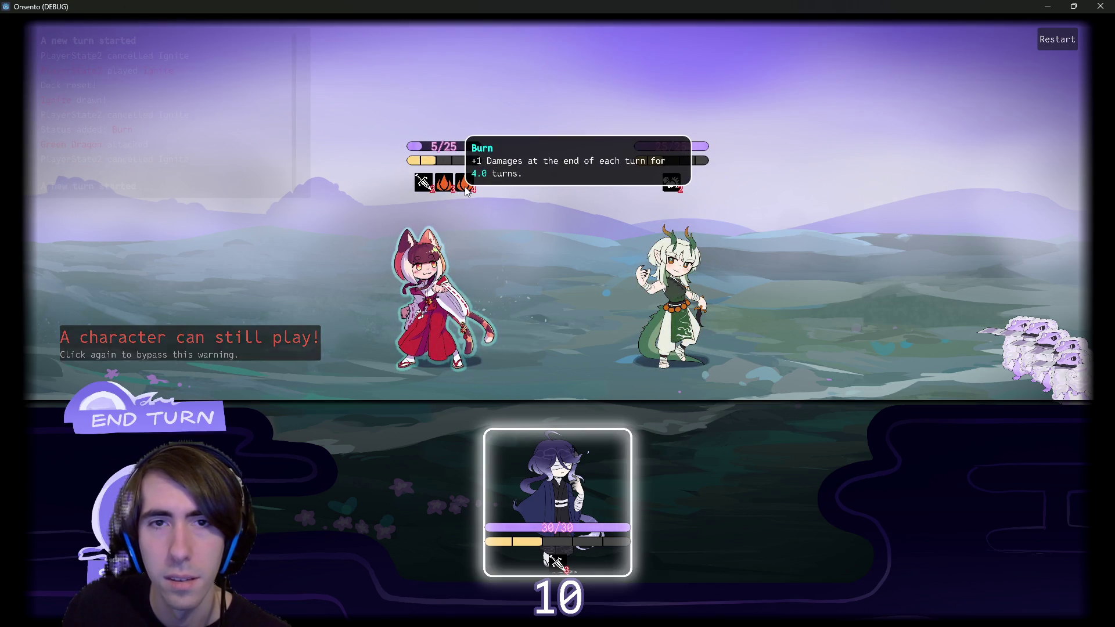
pyautogui.click(203, 408)
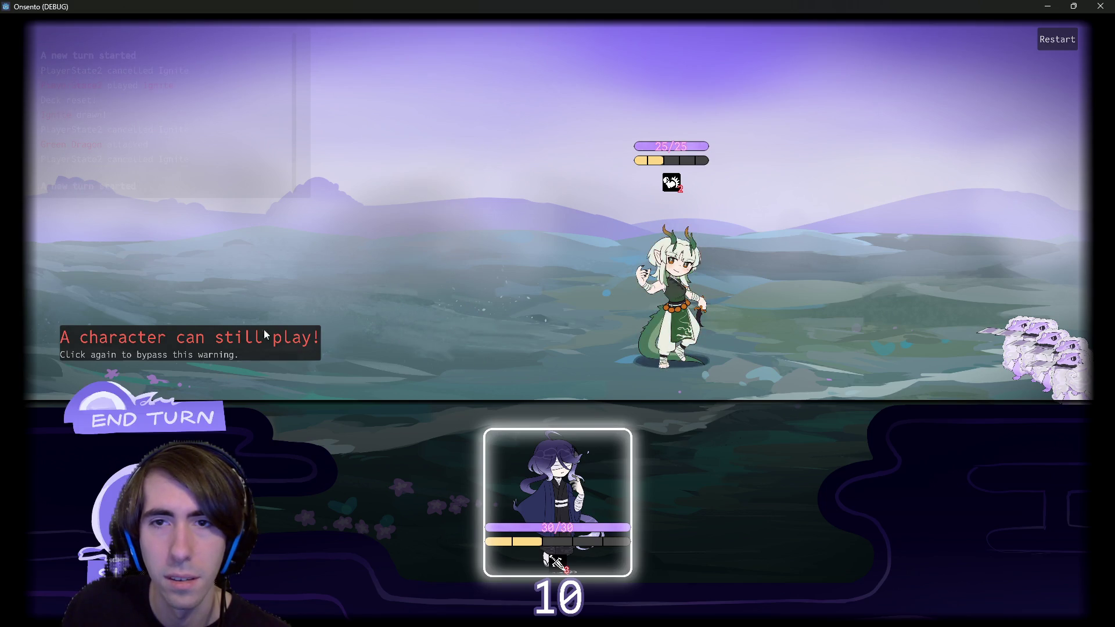
pyautogui.click(1094, 5)
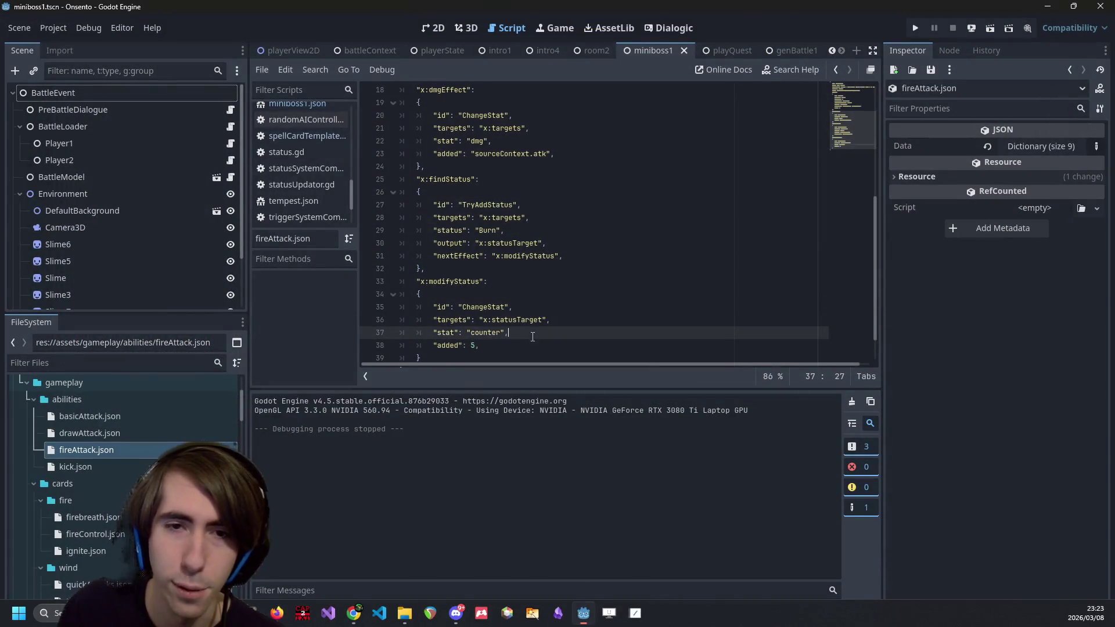
# Step: Relaunch the game from the Godot editor
pyautogui.click(165, 449)
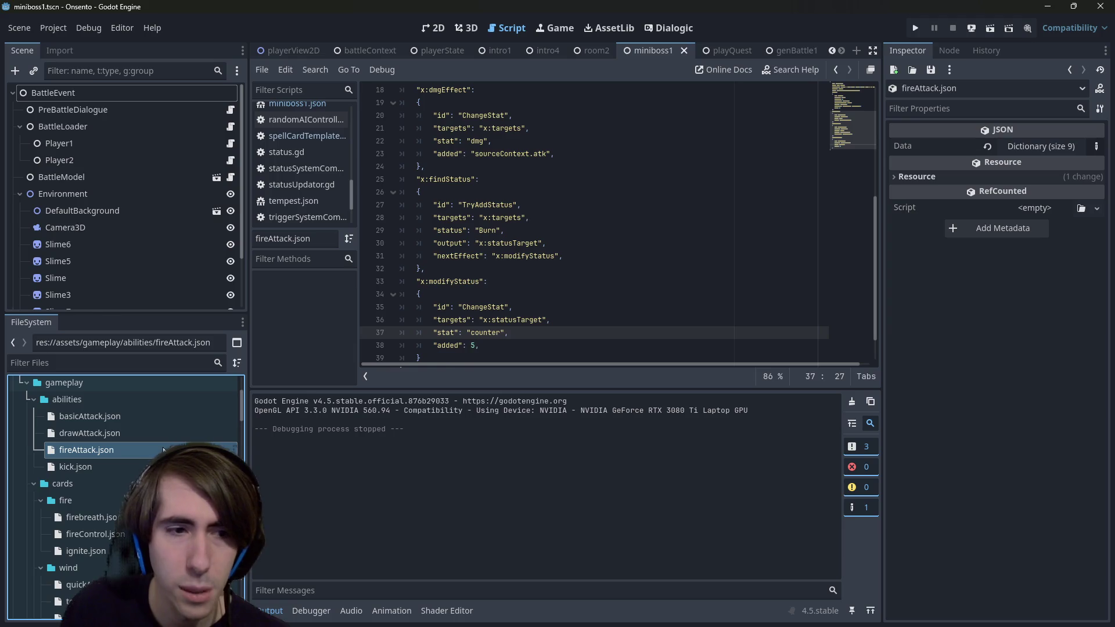
pyautogui.scroll(-2, 153, 456)
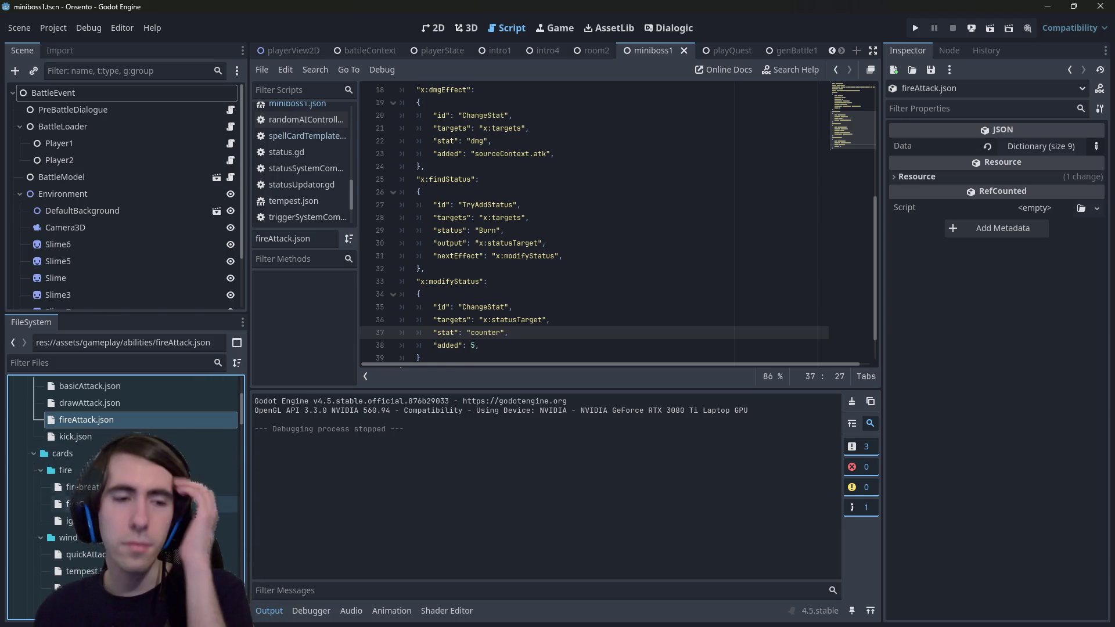
pyautogui.click(990, 28)
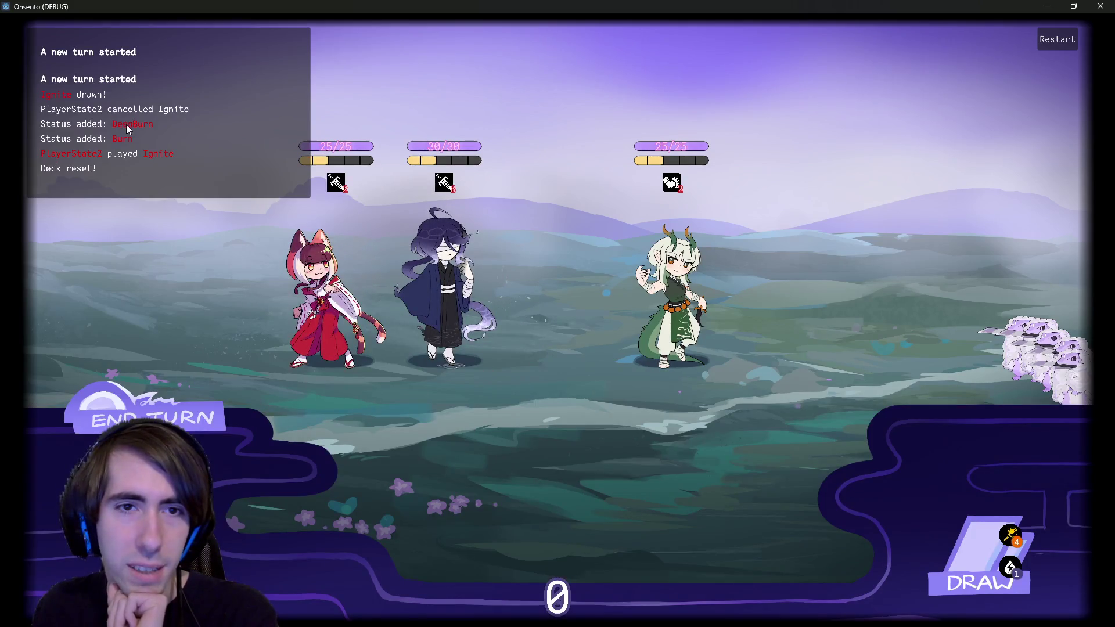
# Step: Play Fire Control on the second character, restart the battle, and end two turns with Space
pyautogui.click(413, 448)
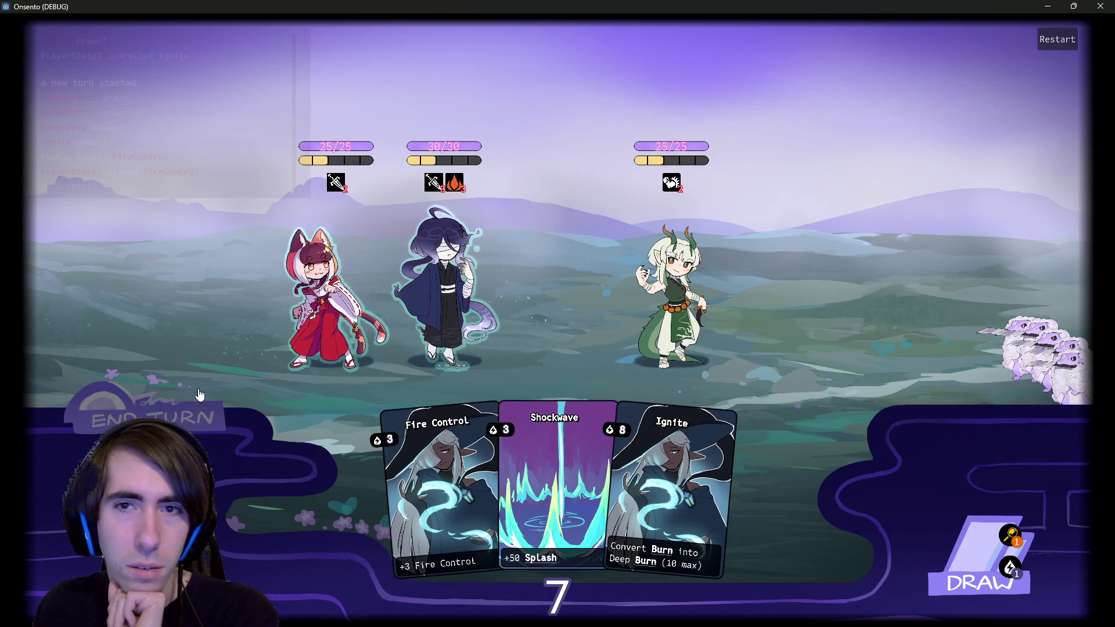
pyautogui.click(1057, 39)
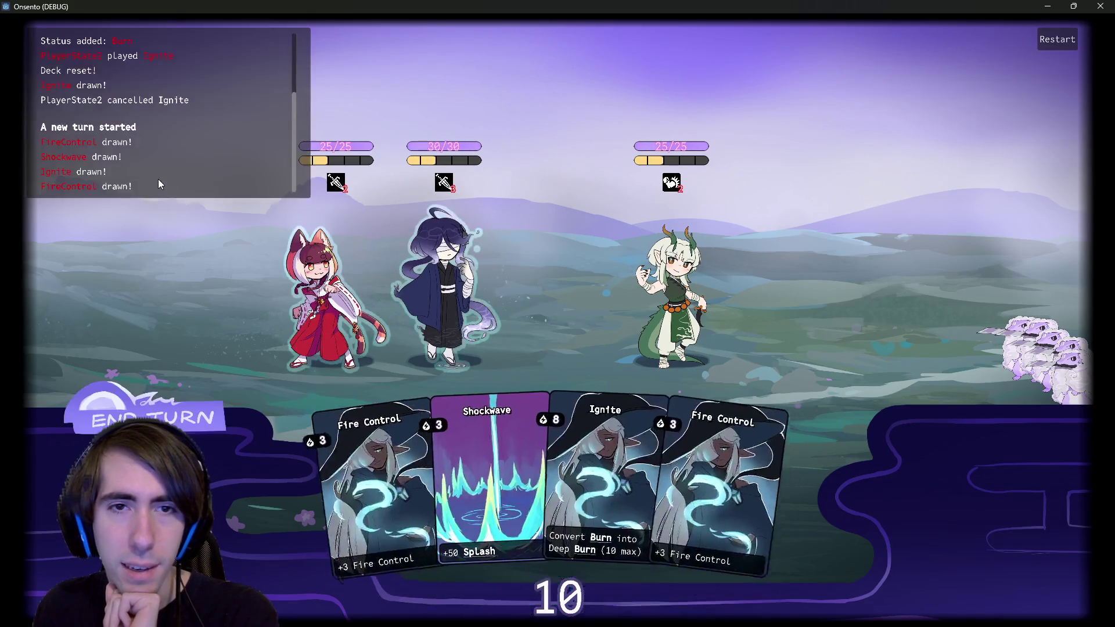
pyautogui.press('space')
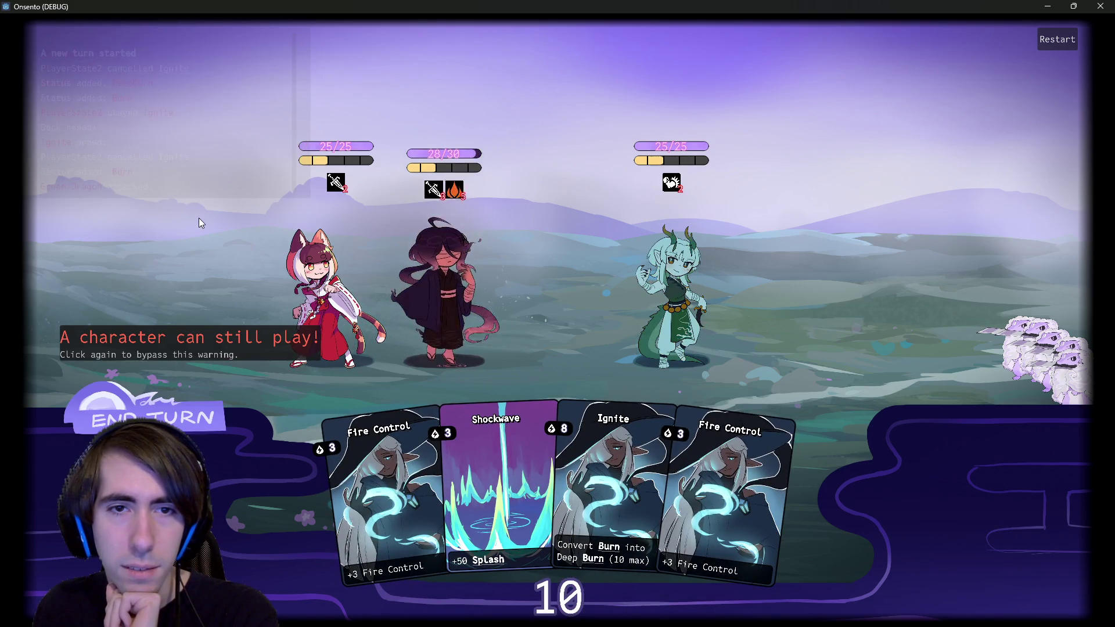
pyautogui.press('space')
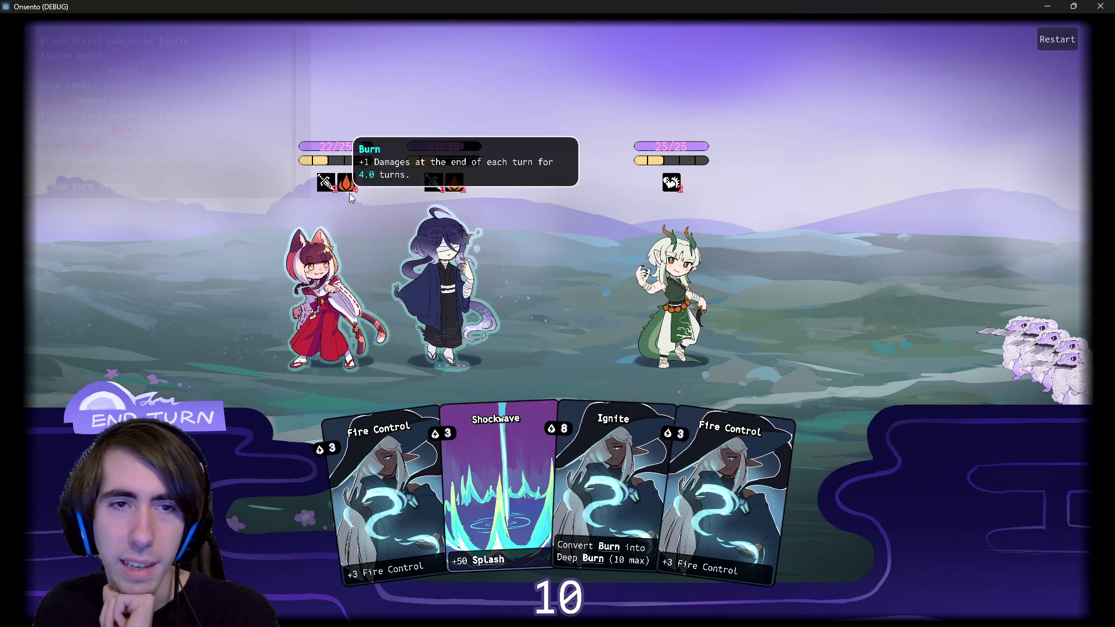
pyautogui.press('space')
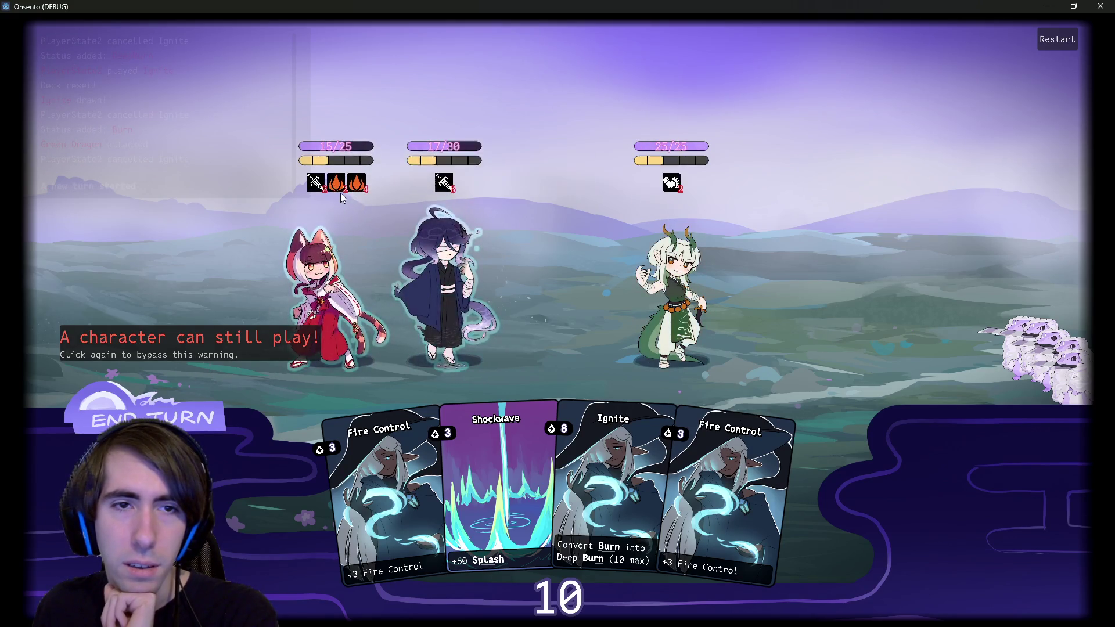
pyautogui.moveTo(338, 184)
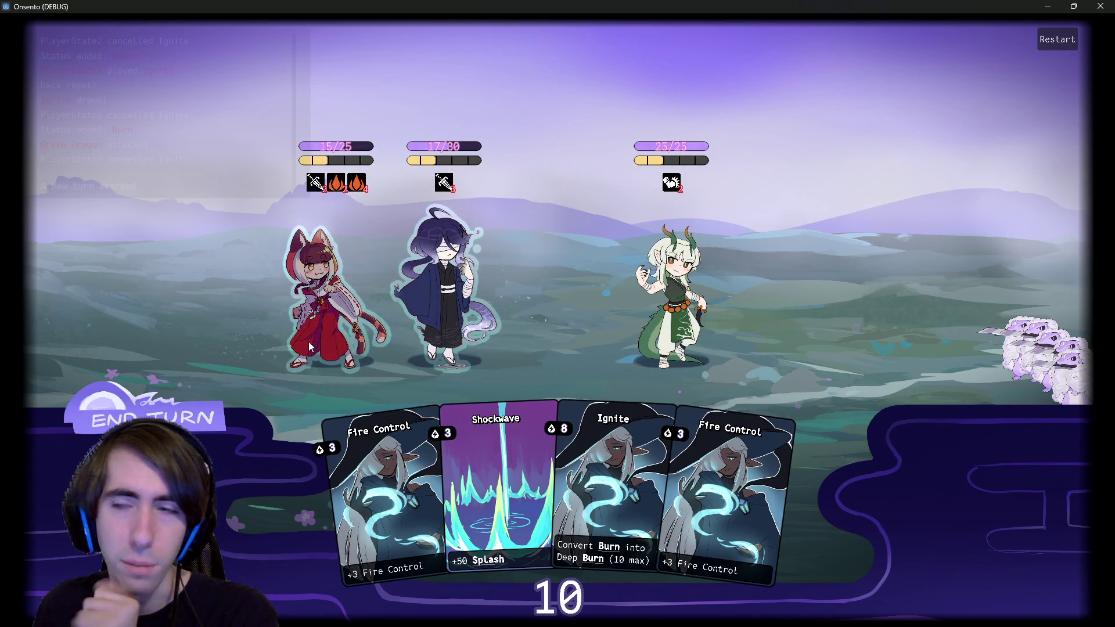
# Step: Close the test game and bring fireAttack.json back up from its first line showing cost 1
pyautogui.click(1099, 6)
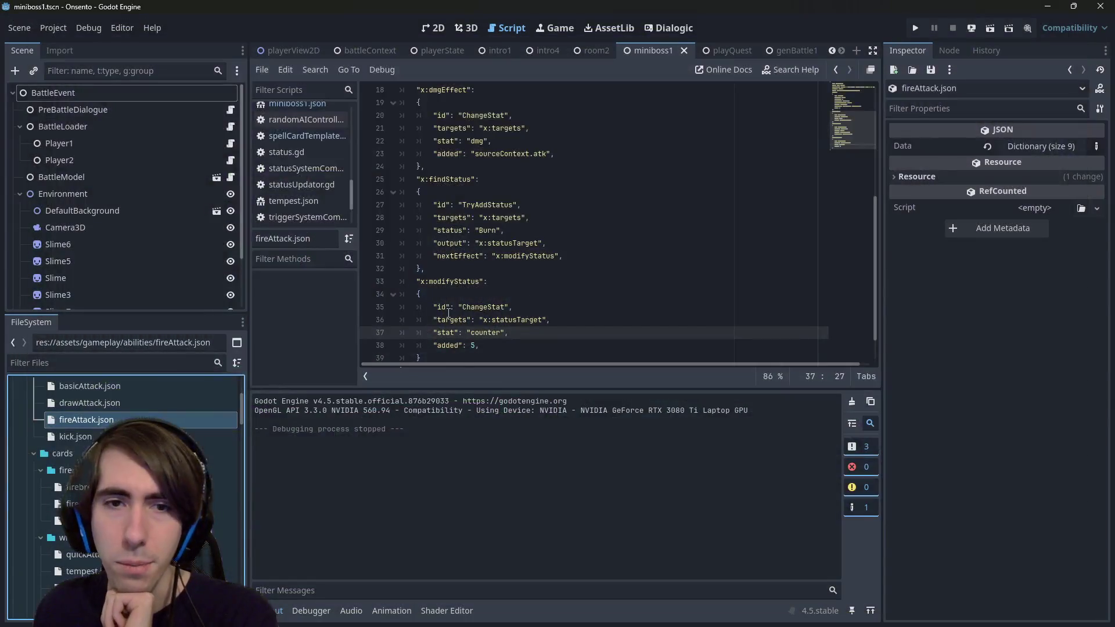
pyautogui.scroll(2, 551, 344)
pyautogui.scroll(4, 551, 344)
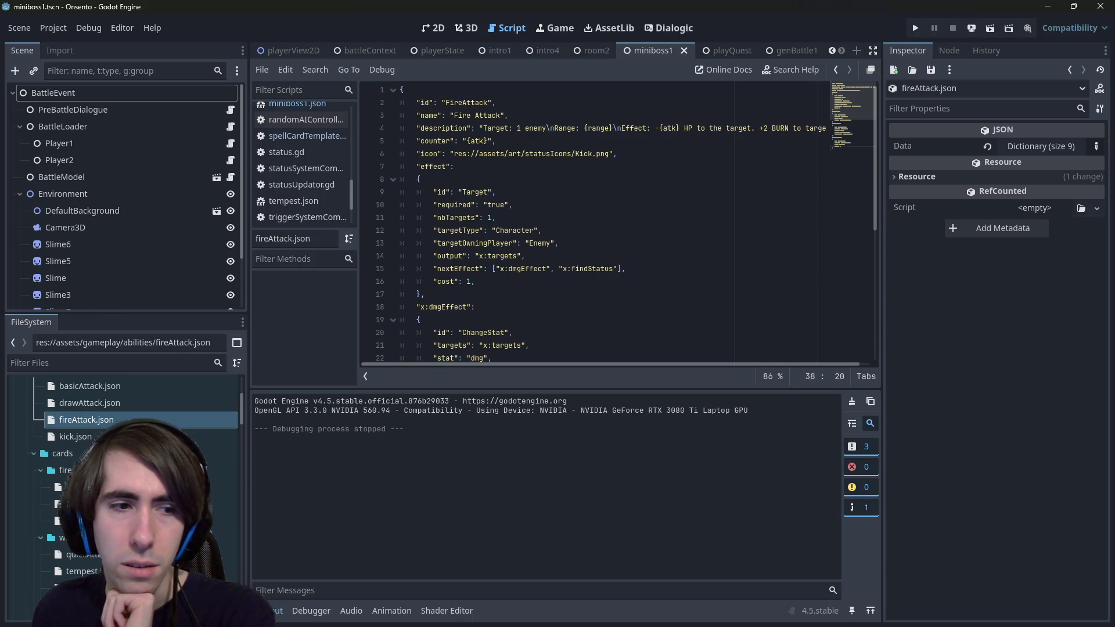
pyautogui.doubleClick(116, 419)
pyautogui.scroll(-3, 119, 420)
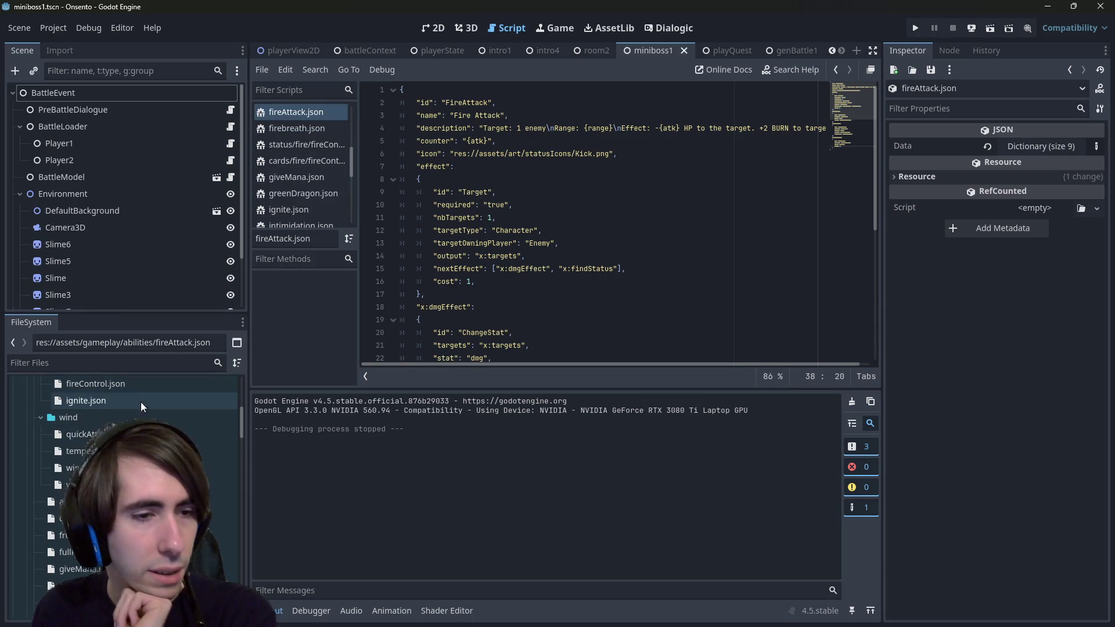
# Step: Open ignite.json to check its aiCost block of Burn 5, then bring up the file finder
pyautogui.click(119, 430)
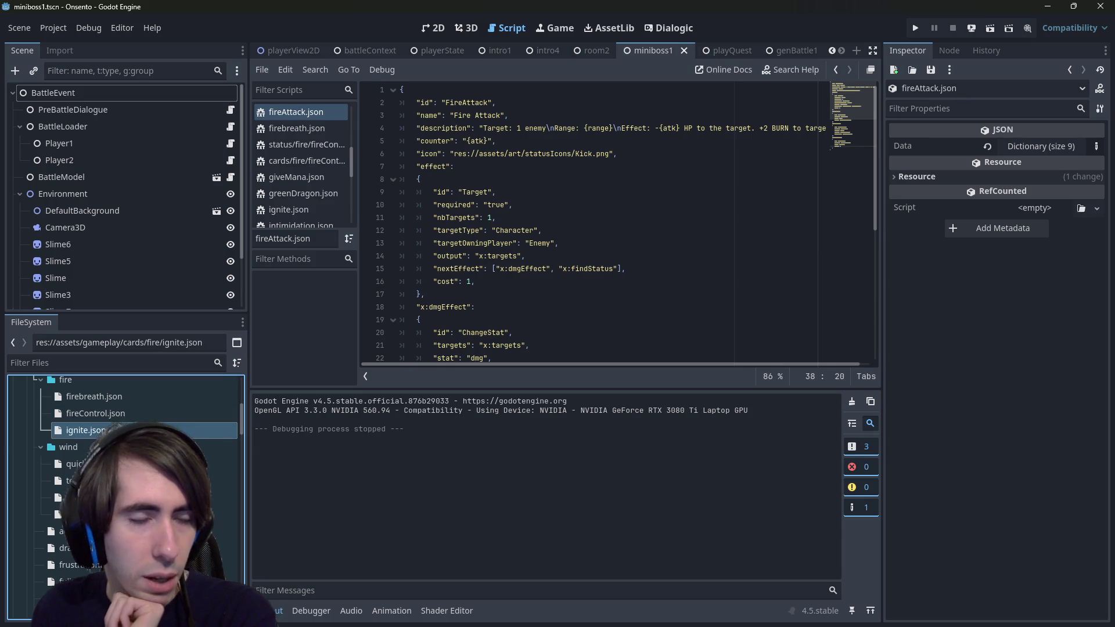
pyautogui.click(575, 244)
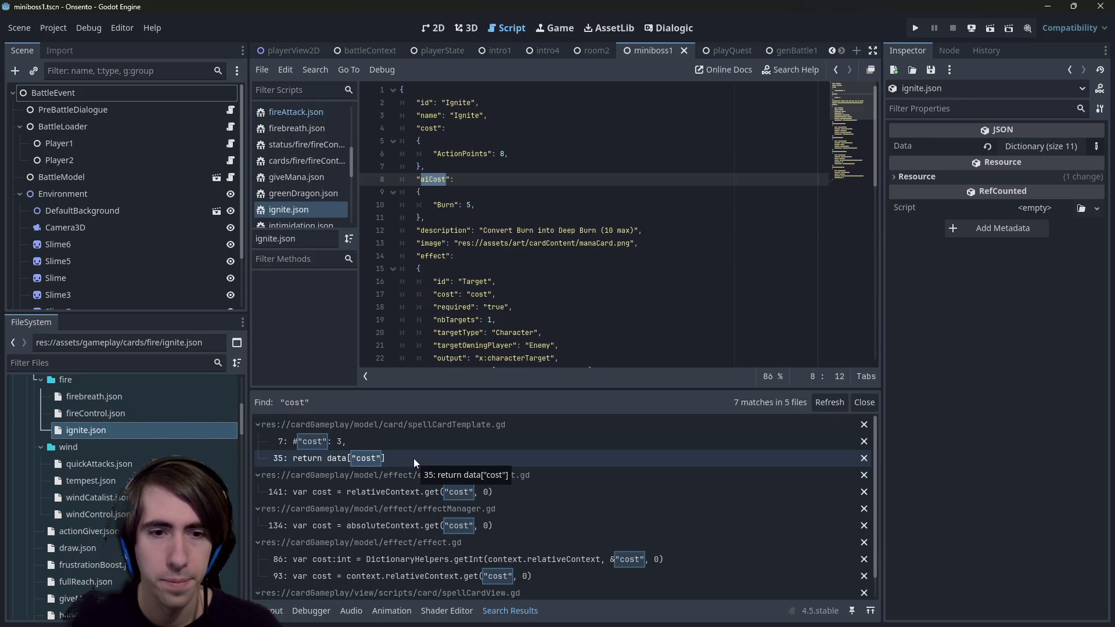
pyautogui.click(536, 205)
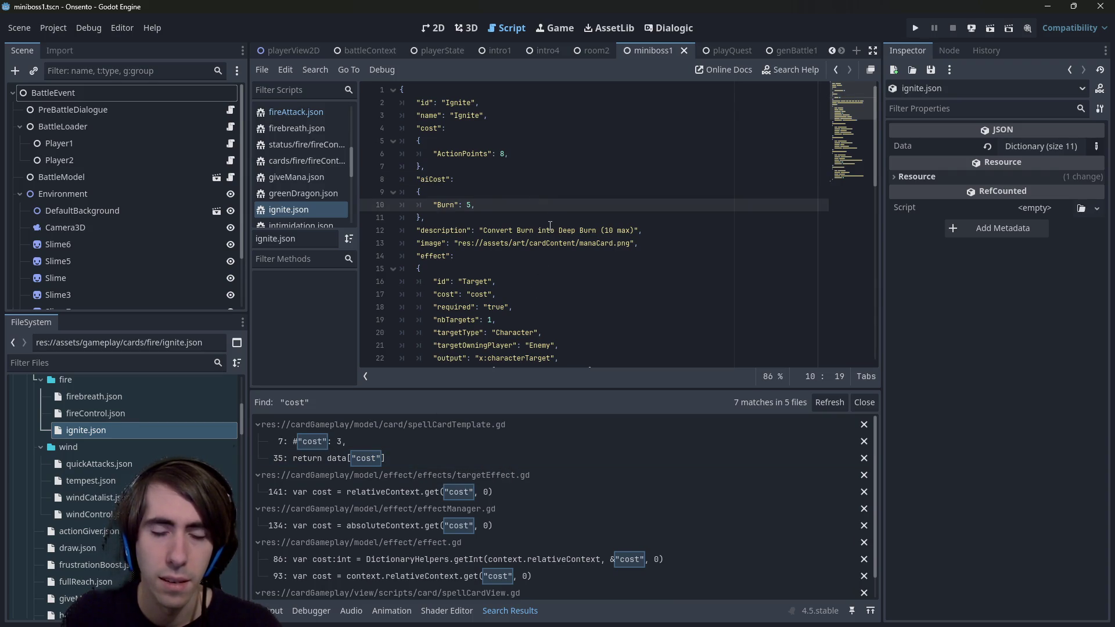
pyautogui.hotkey('shift', 'alt', 'o')
# Step: Search 'target' in the file finder and open targetEffect.gd
pyautogui.write('target')
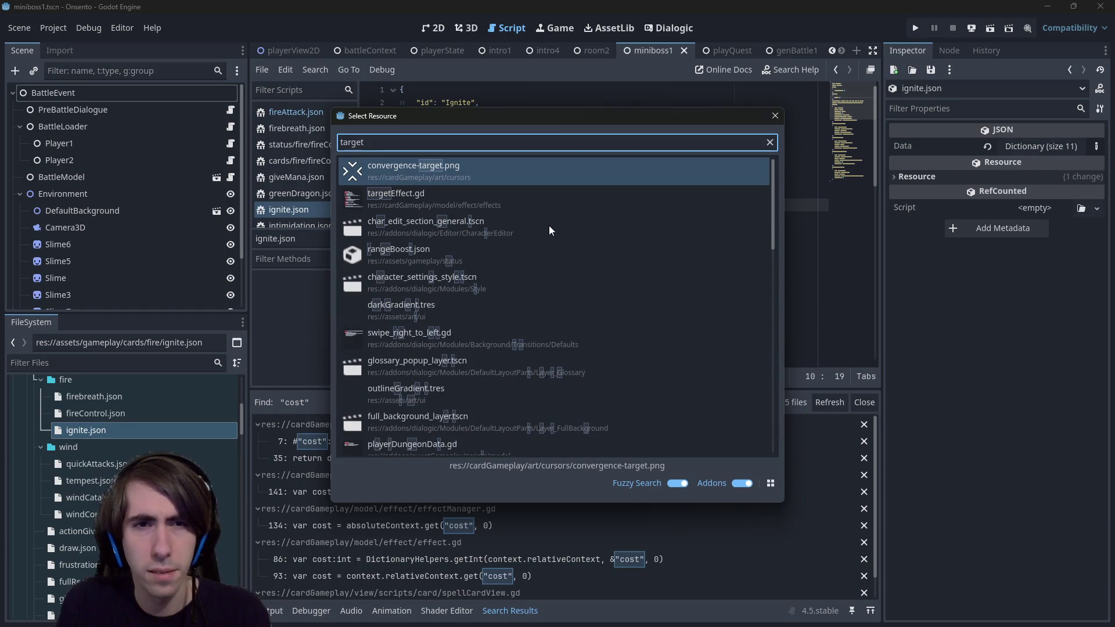
pyautogui.press('Down')
pyautogui.press('Return')
pyautogui.scroll(-15, 838, 263)
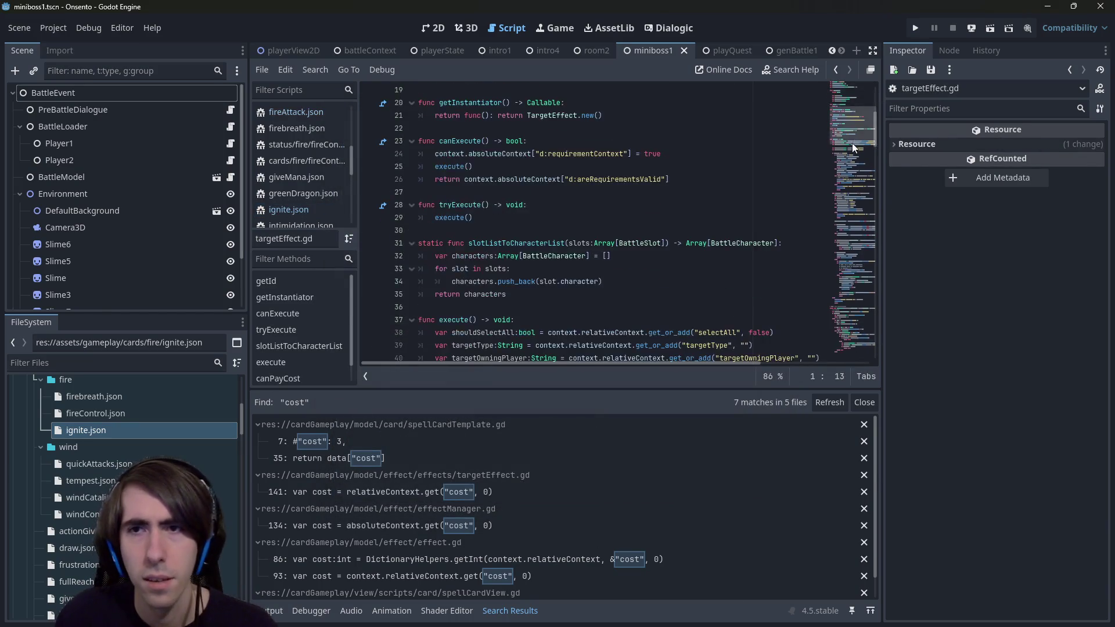
pyautogui.moveTo(851, 353); pyautogui.dragTo(832, 303)
# Step: Inspect canPayCost and select the line that reads the card's cost value
pyautogui.doubleClick(505, 171)
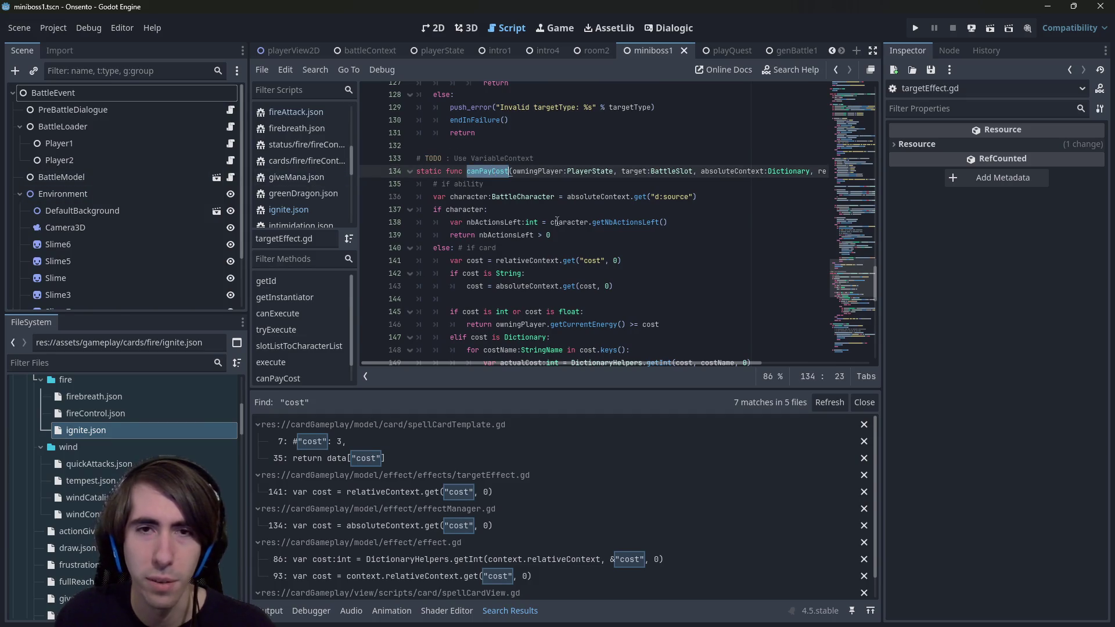
pyautogui.scroll(-4, 559, 230)
pyautogui.scroll(3, 559, 228)
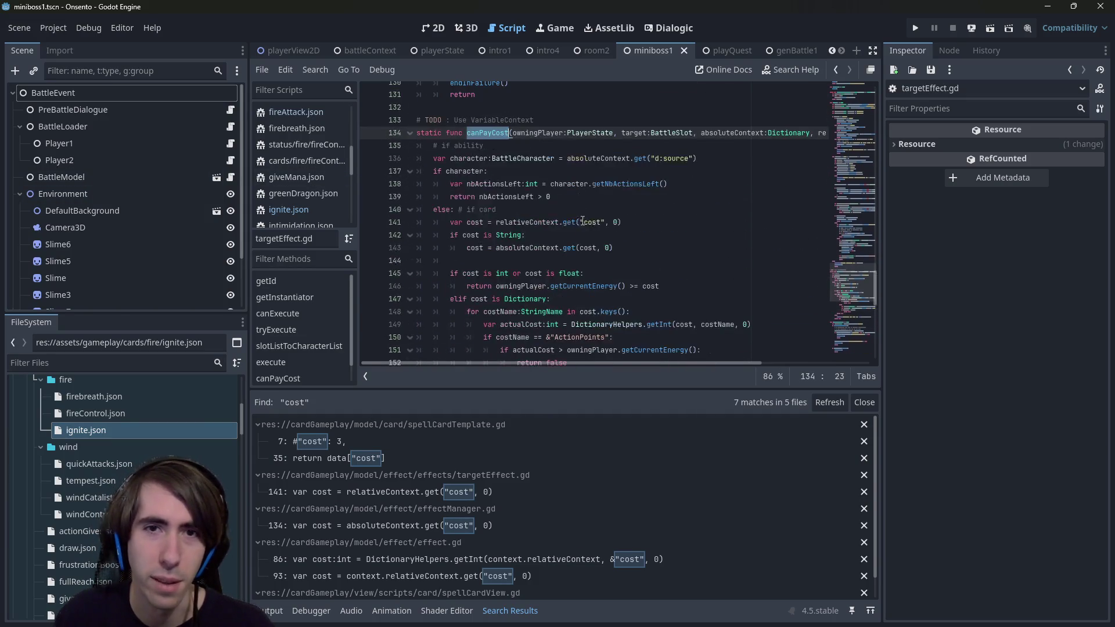
pyautogui.tripleClick(553, 227)
pyautogui.hotkey('ctrl', 'c')
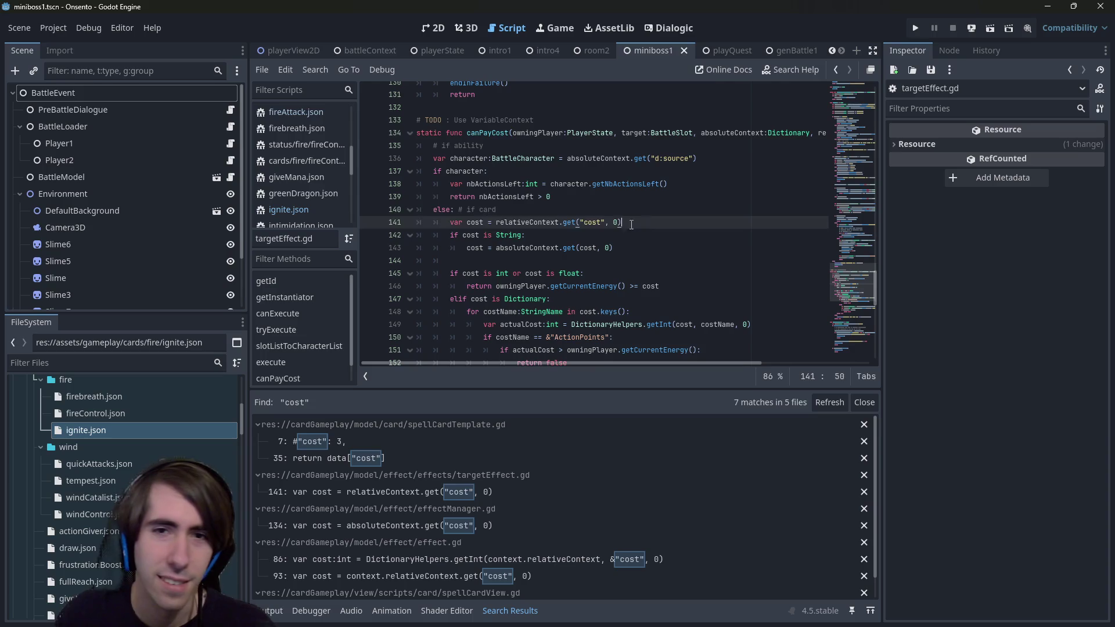
pyautogui.scroll(-3, 549, 228)
pyautogui.scroll(1, 546, 228)
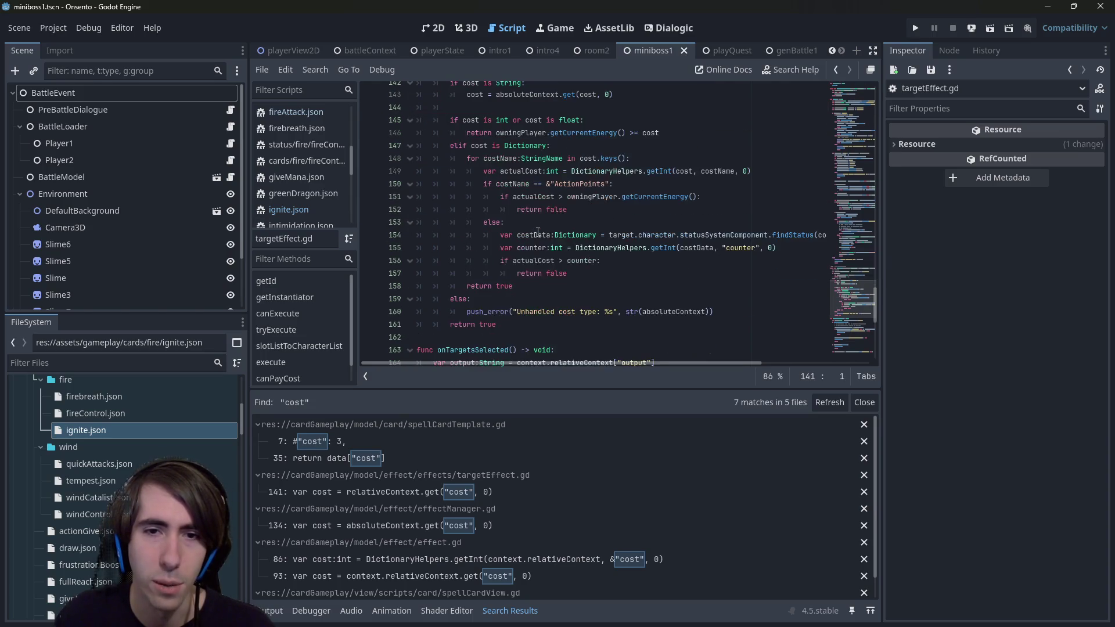
pyautogui.scroll(-1, 514, 286)
pyautogui.scroll(1, 514, 285)
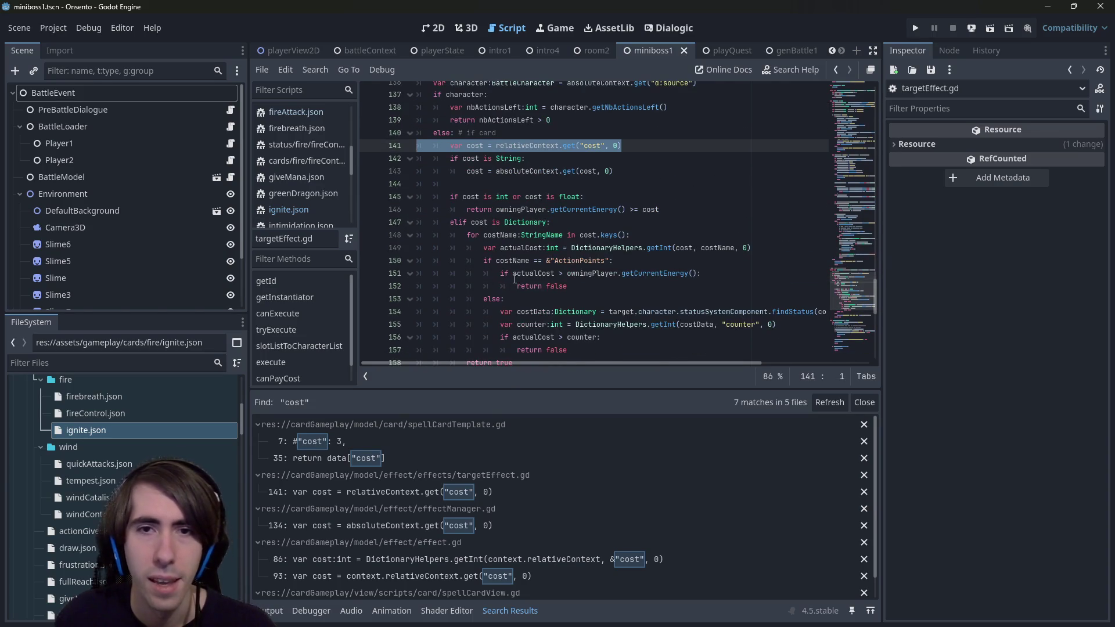
pyautogui.scroll(-1, 513, 286)
pyautogui.scroll(3, 531, 286)
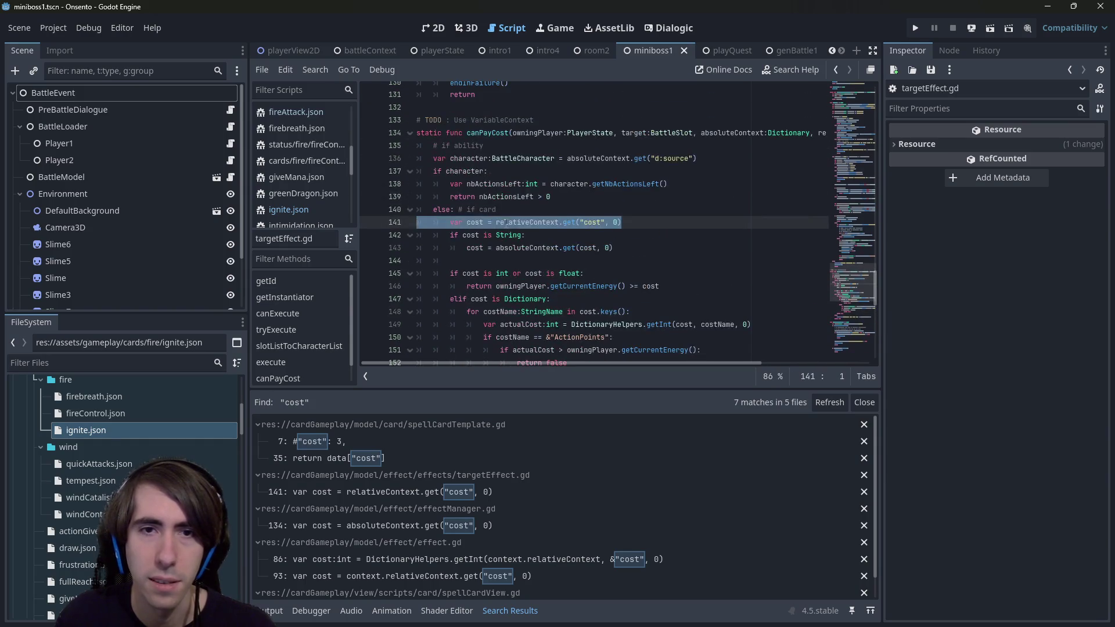
pyautogui.moveTo(622, 222); pyautogui.dragTo(351, 224)
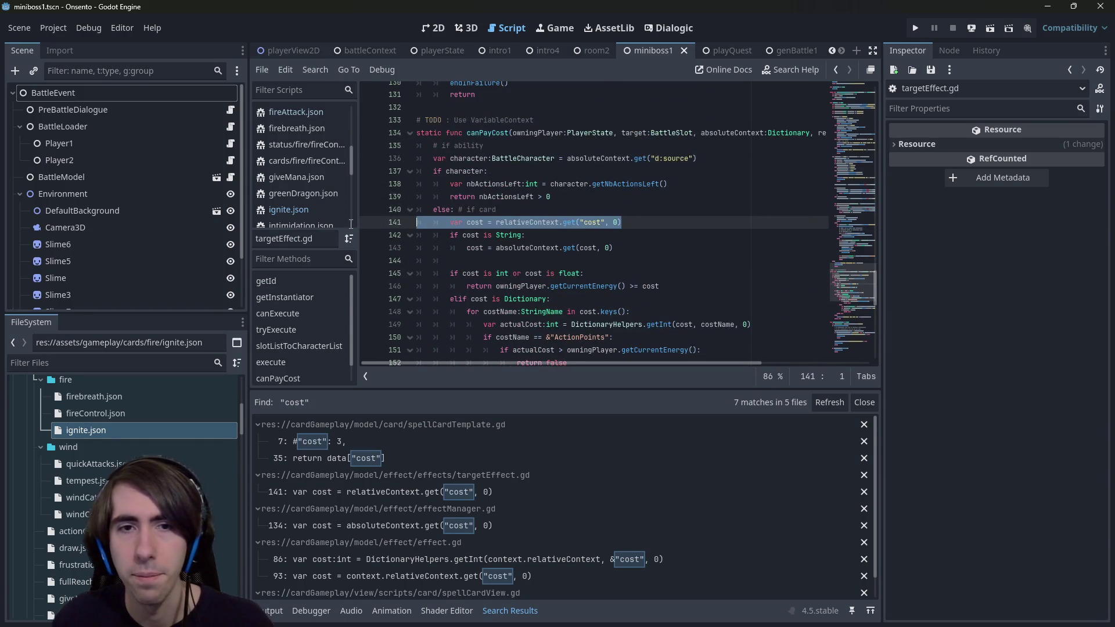
pyautogui.scroll(-2, 543, 267)
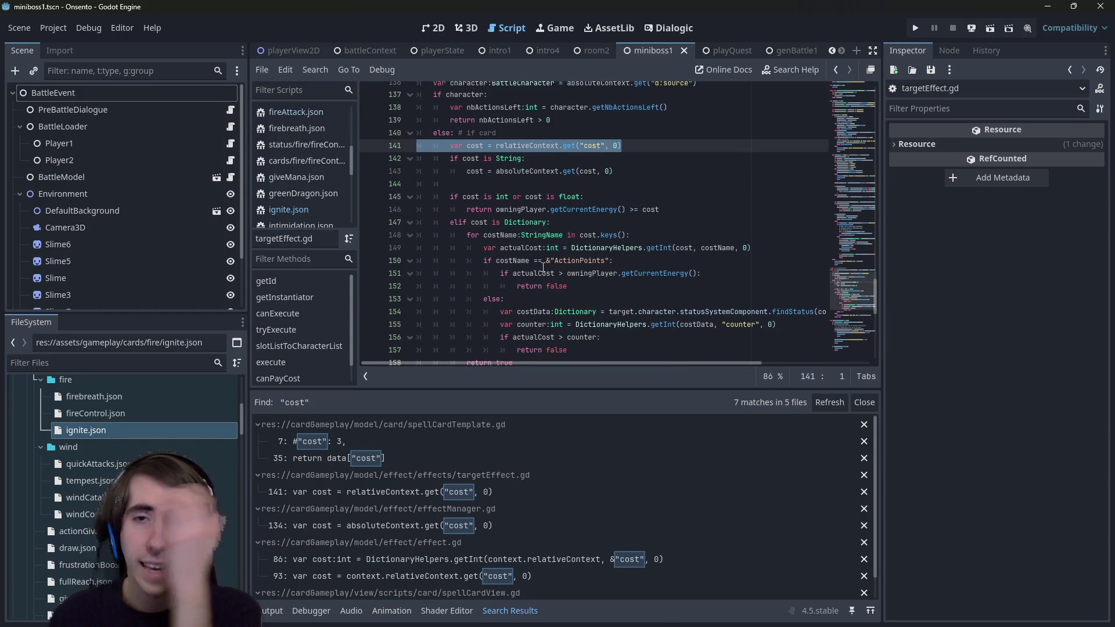
pyautogui.scroll(-2, 548, 268)
# Step: Place the caret after the else branch's push_error line, just before the final return true
pyautogui.click(490, 286)
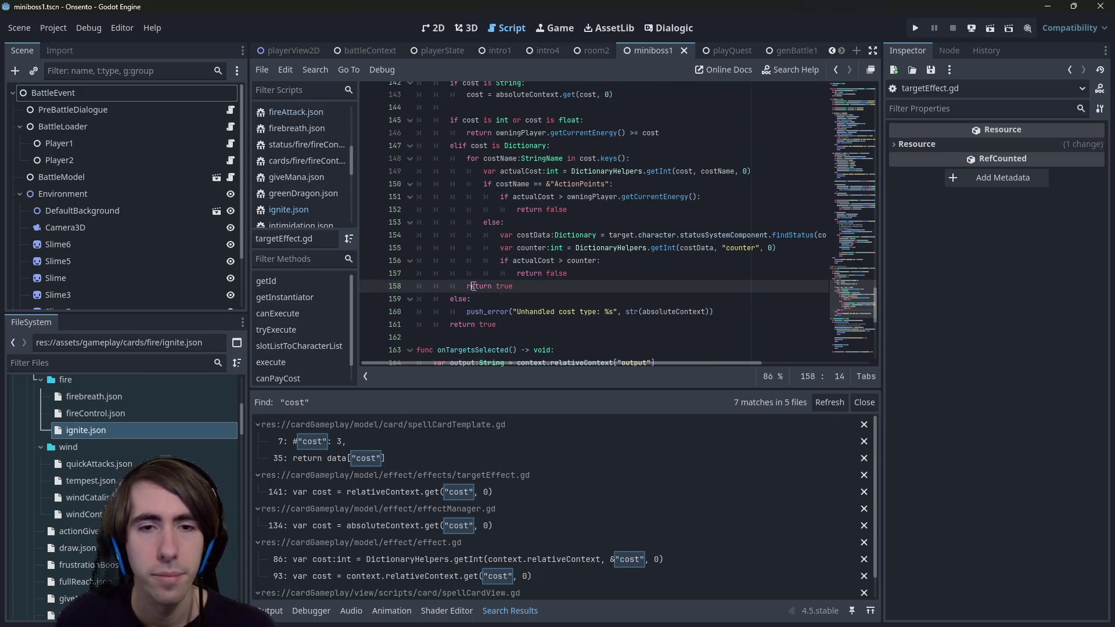
pyautogui.scroll(2, 473, 286)
pyautogui.click(451, 235)
pyautogui.scroll(-2, 445, 304)
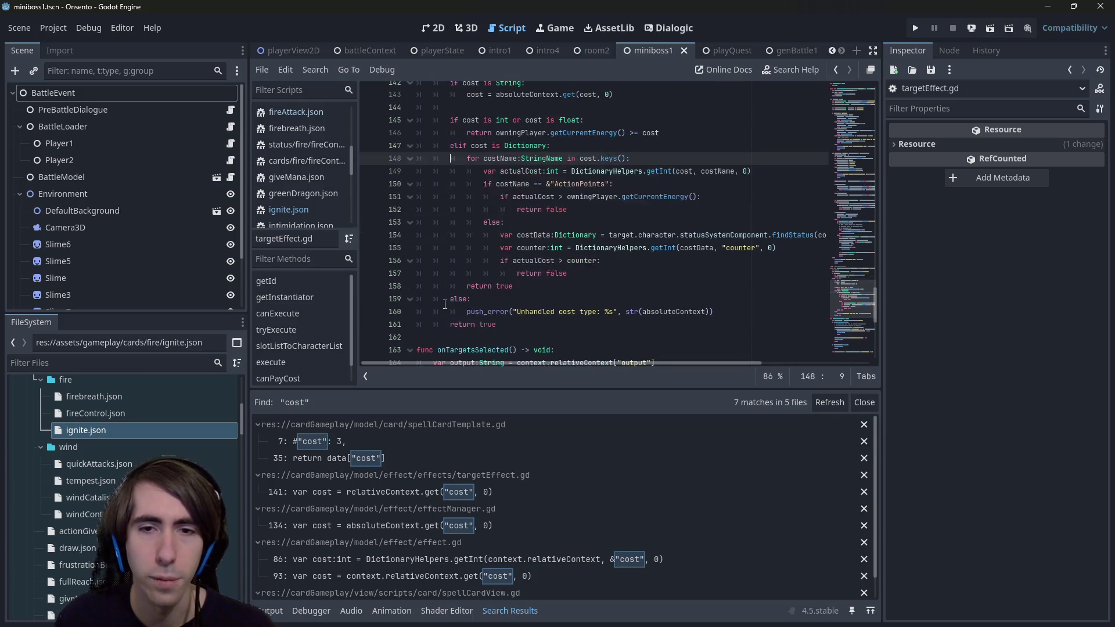
pyautogui.click(451, 284)
pyautogui.click(452, 313)
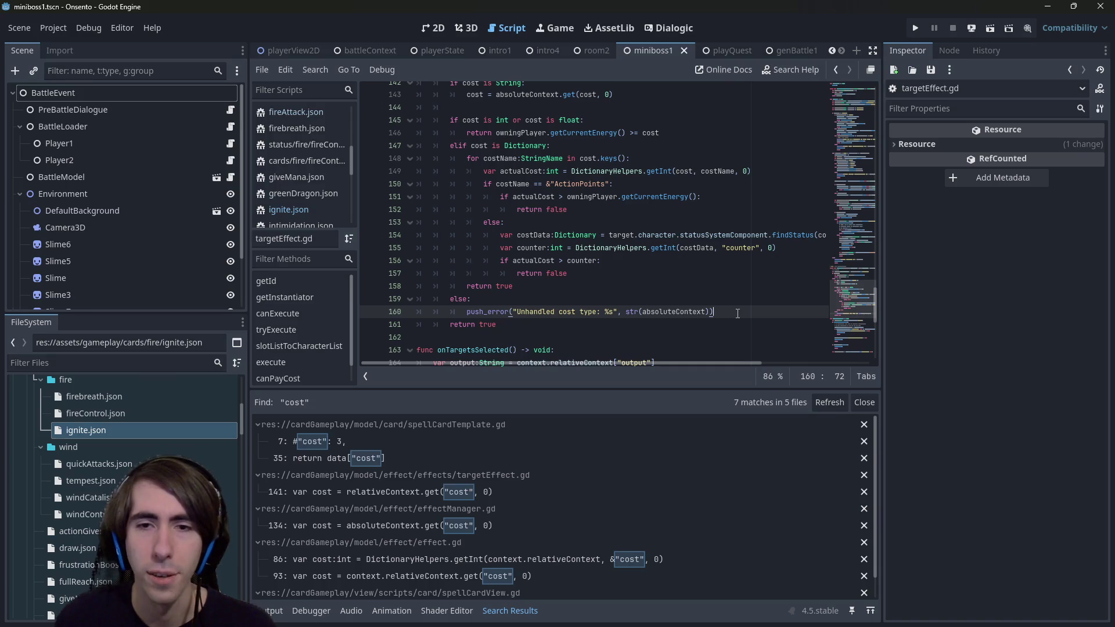
pyautogui.click(697, 337)
pyautogui.scroll(2, 575, 208)
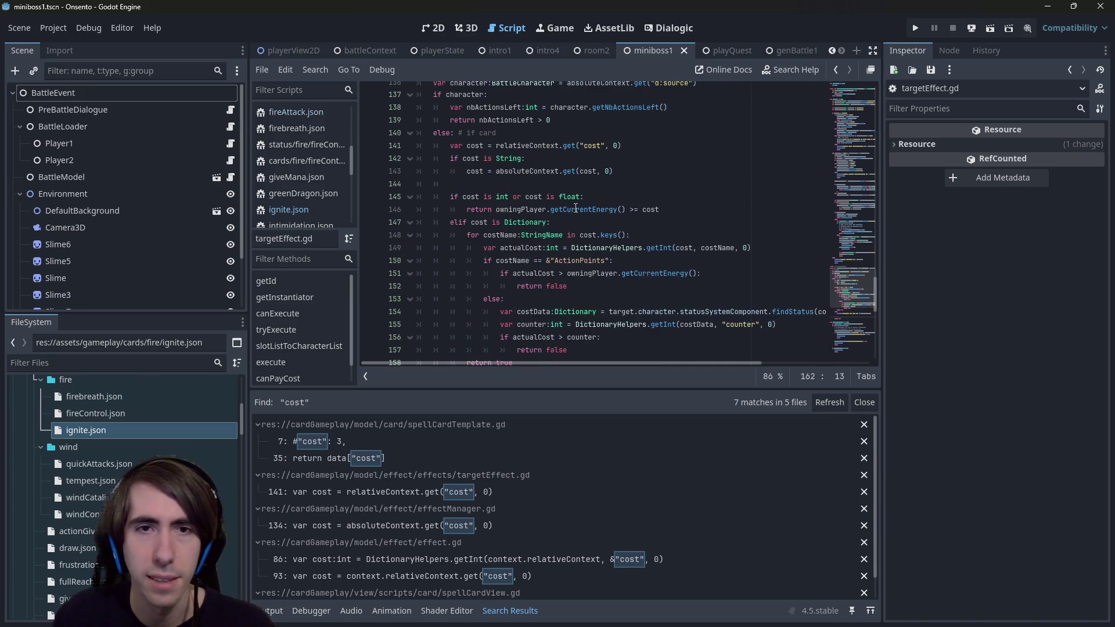
pyautogui.scroll(-2, 512, 262)
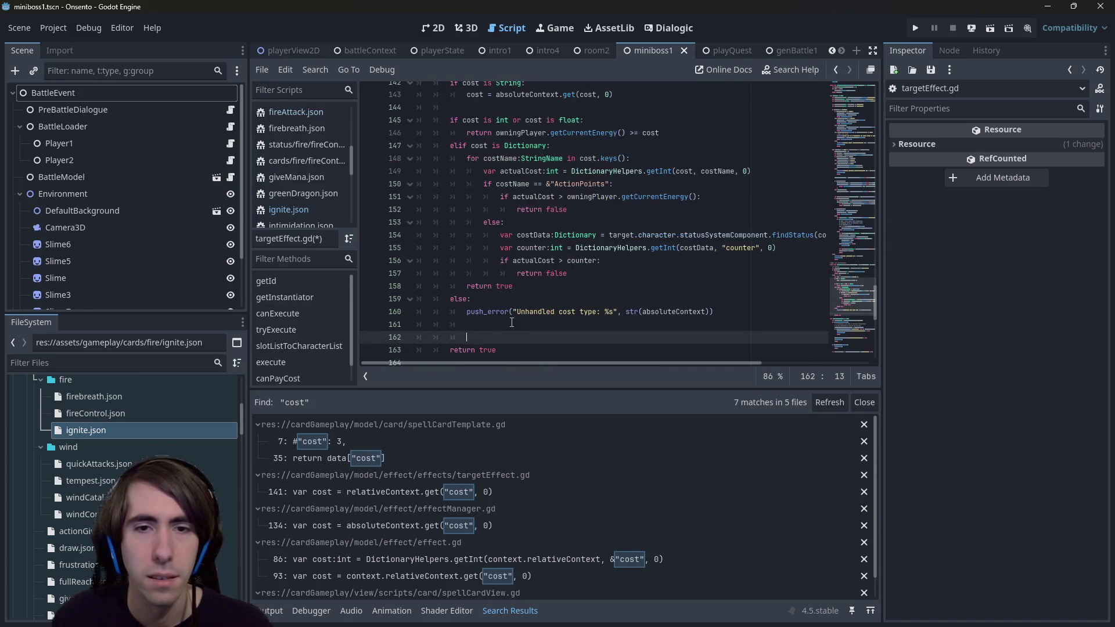
# Step: Paste the cost lookup as a new line before return true, prefix it with 'ai', and save
pyautogui.click(512, 324)
pyautogui.scroll(2, 514, 339)
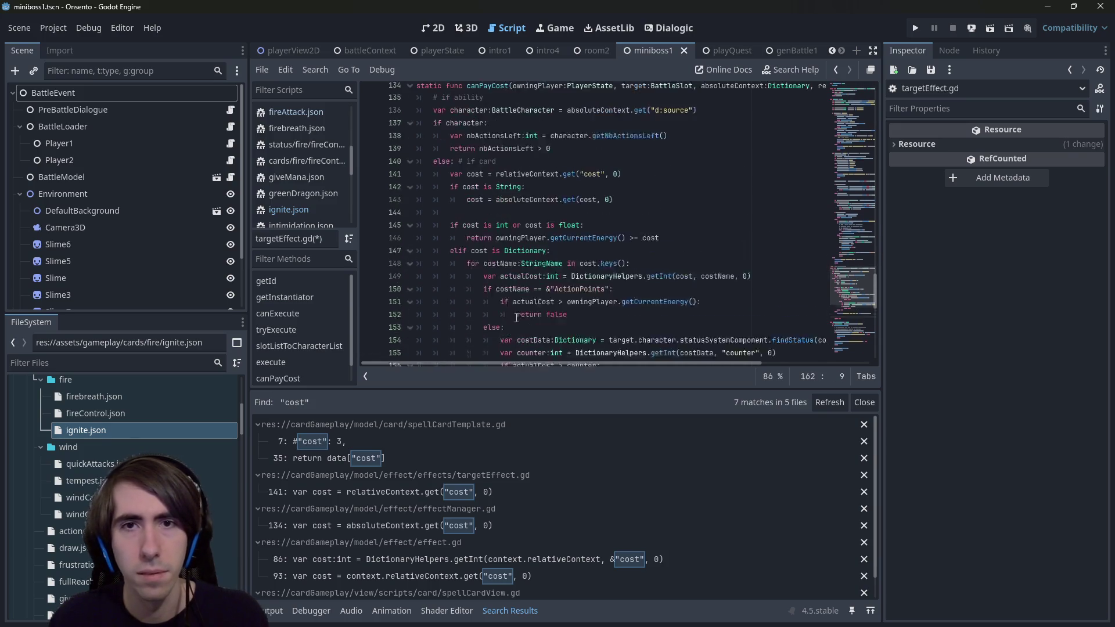
pyautogui.scroll(-2, 499, 331)
pyautogui.press('Return')
pyautogui.hotkey('ctrl', 'v')
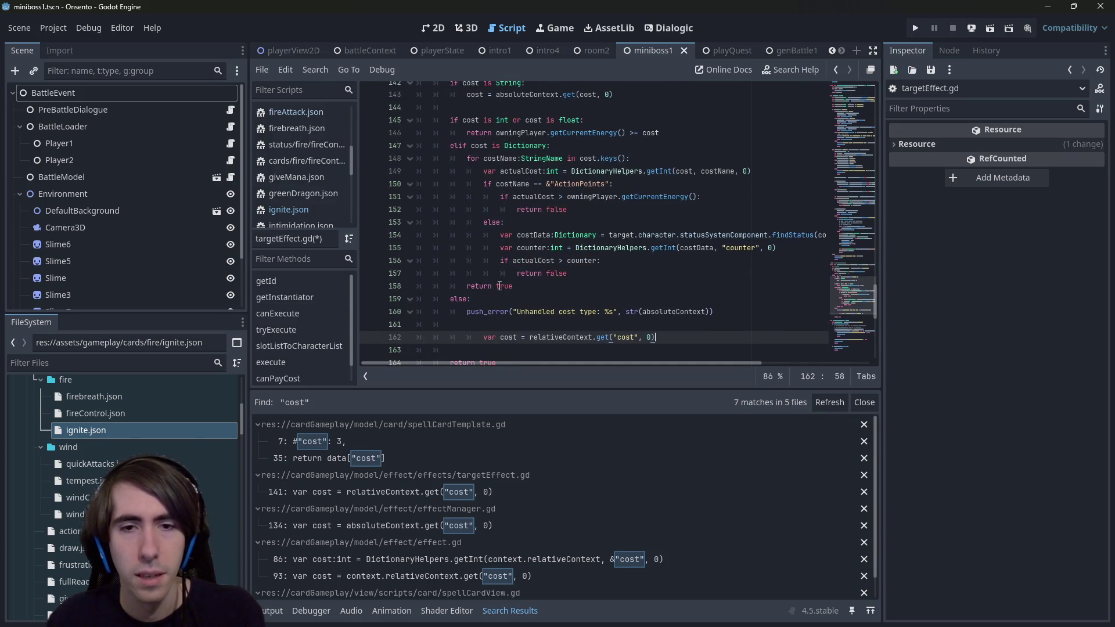
pyautogui.write('aiC')
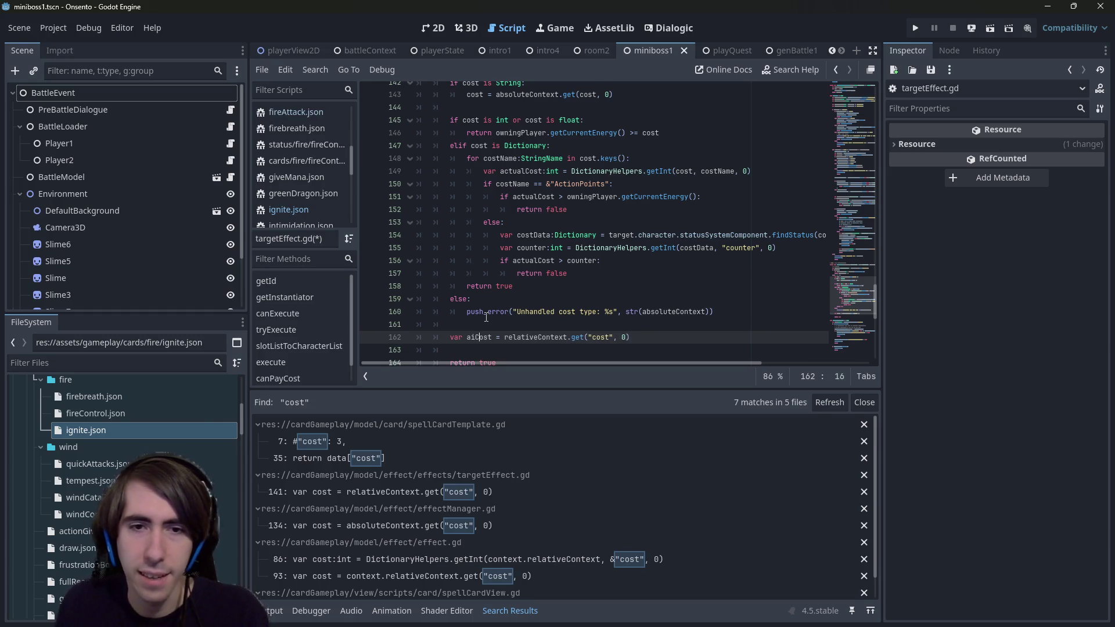
pyautogui.hotkey('ctrl', 's')
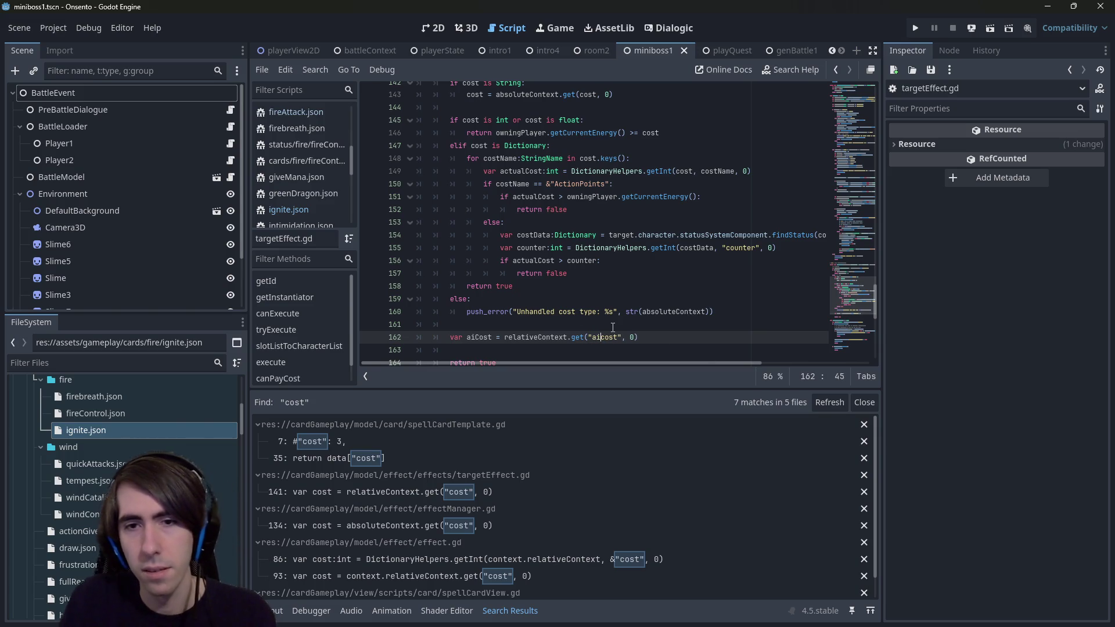
# Step: Capitalise the variable so line 162 reads var aiCost = relativeContext.get("aiCost", 0)
pyautogui.write('C')
pyautogui.press('Delete')
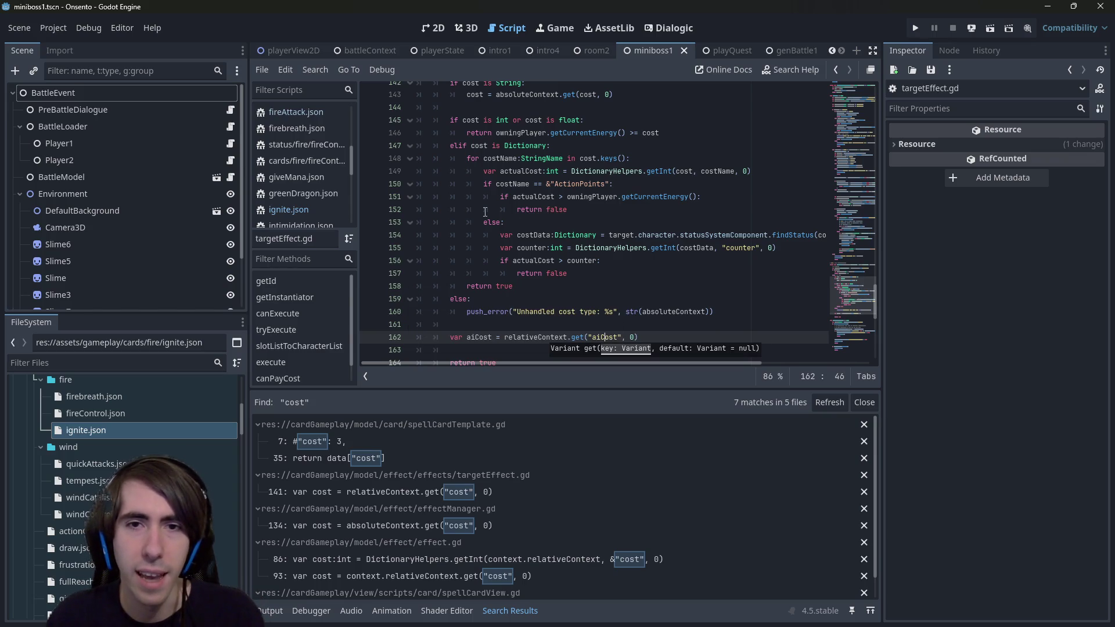
pyautogui.scroll(1, 485, 212)
pyautogui.click(458, 107)
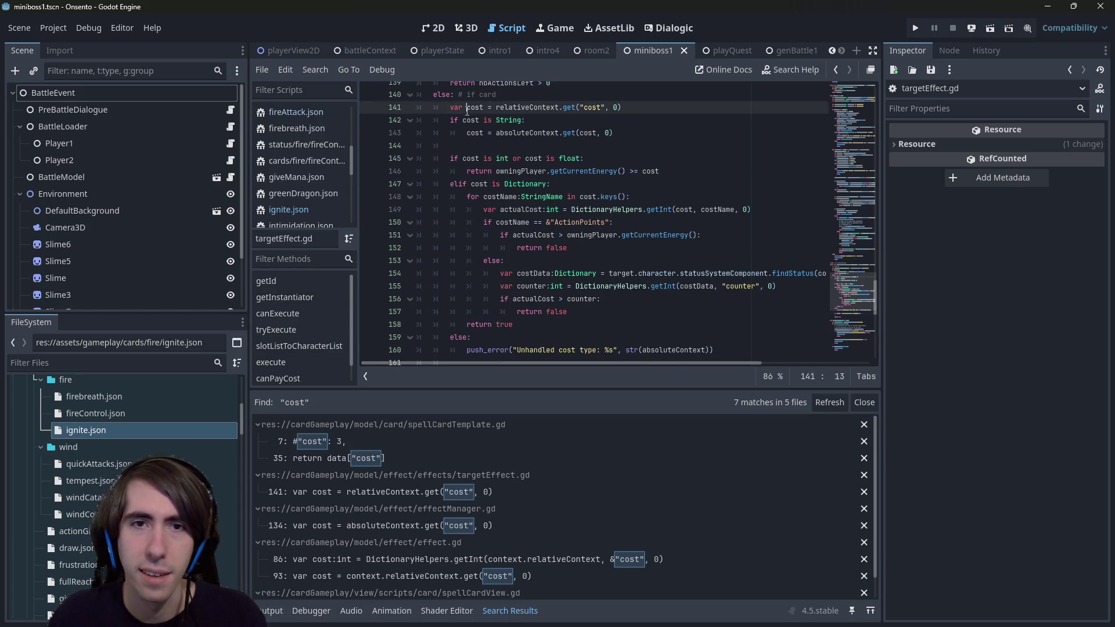
# Step: Review the cost-checking block, the getCurrentEnergy call and the relativeContext usage
pyautogui.moveTo(471, 336); pyautogui.dragTo(442, 146)
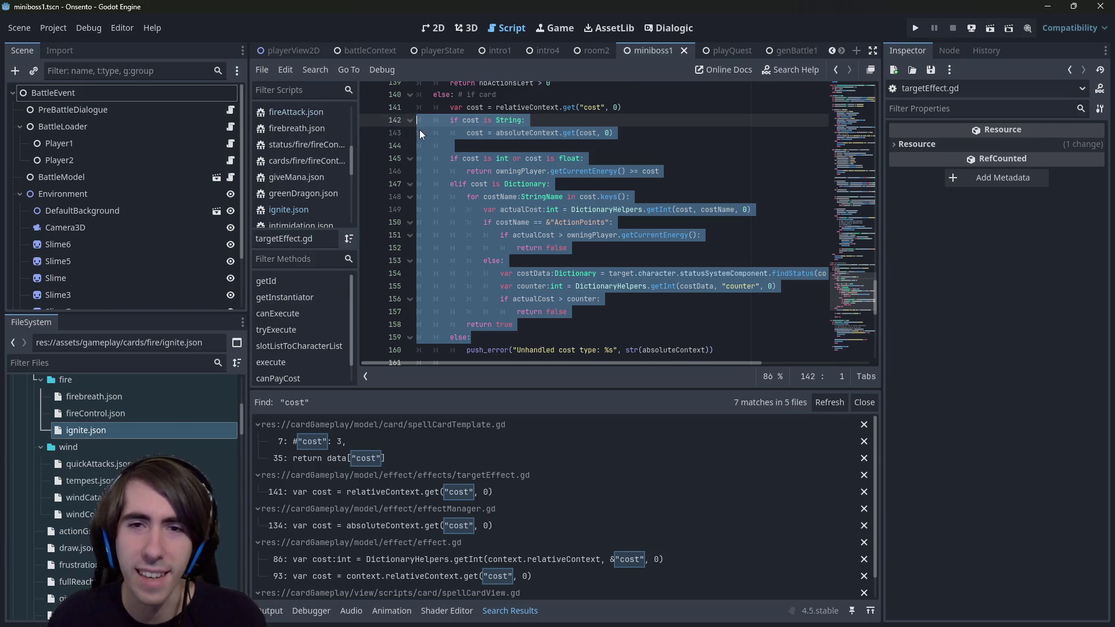
pyautogui.click(539, 222)
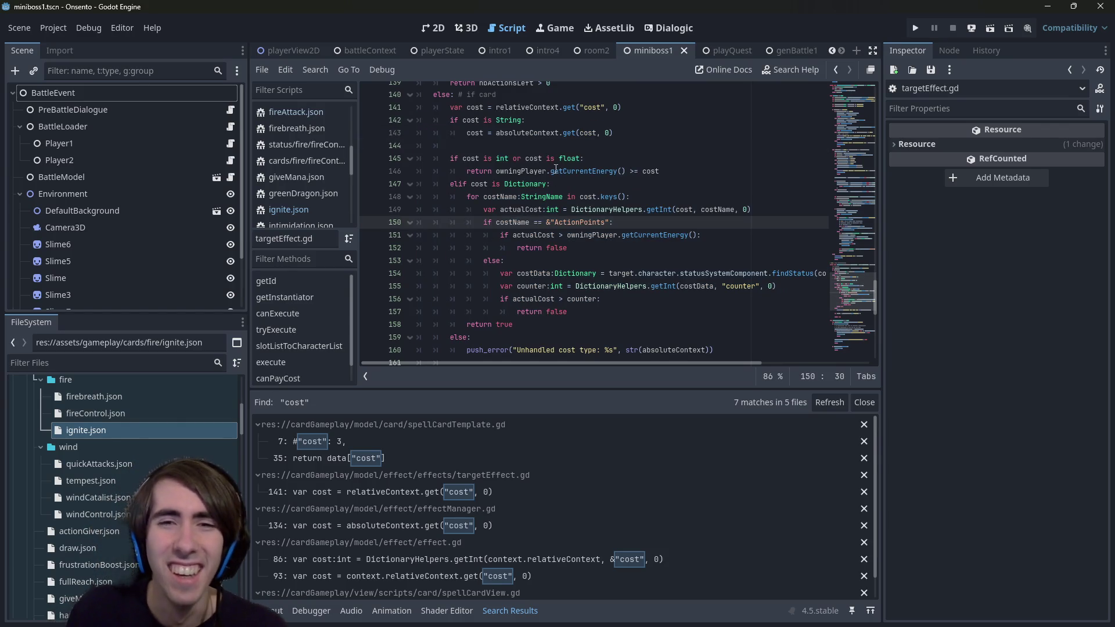
pyautogui.doubleClick(602, 170)
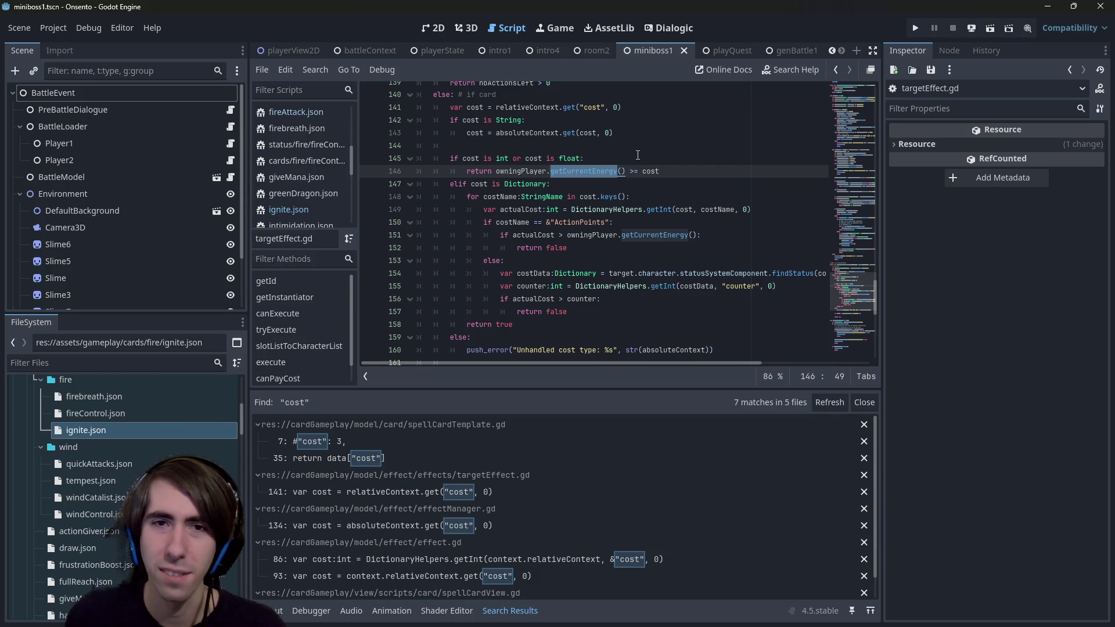
pyautogui.scroll(3, 633, 163)
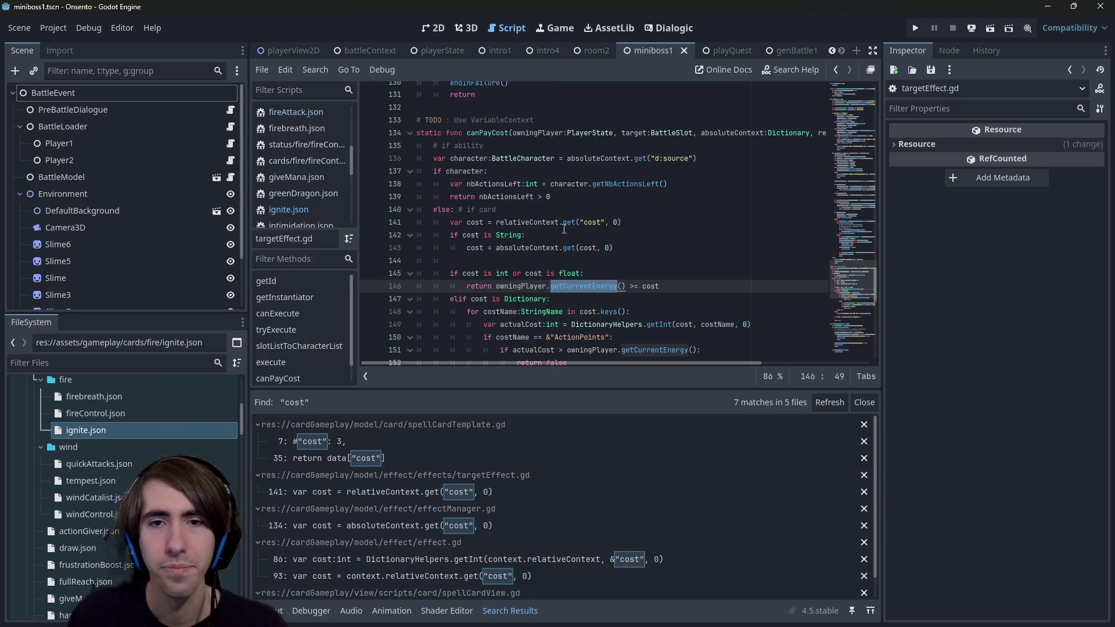
pyautogui.doubleClick(542, 220)
# Step: Add blank lines just above canPayCost to hold a new static function
pyautogui.click(504, 110)
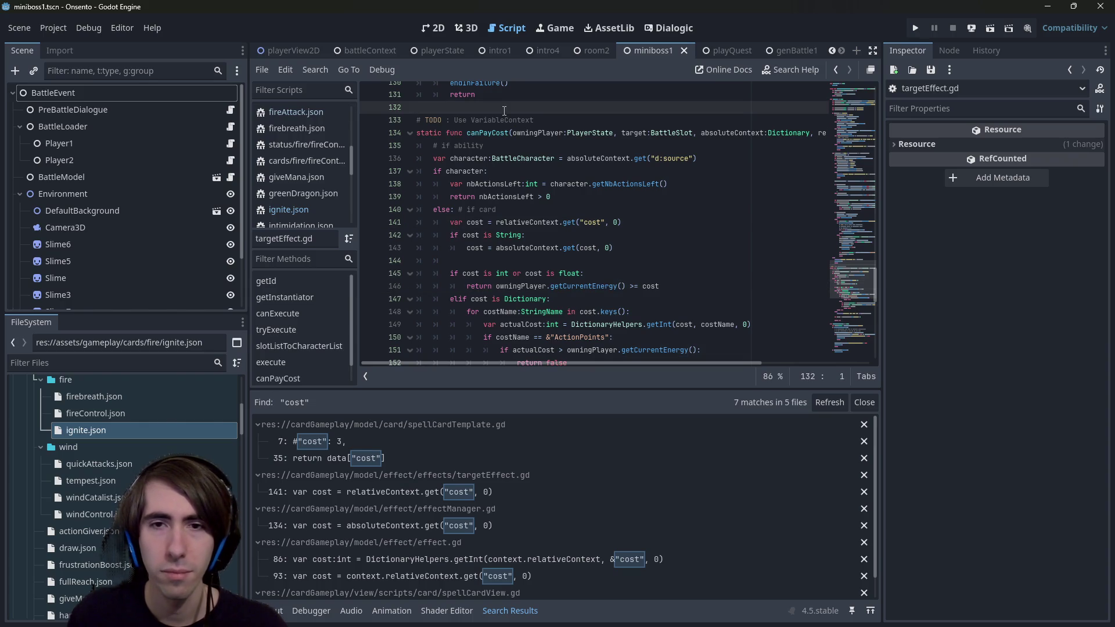
pyautogui.scroll(-4, 515, 279)
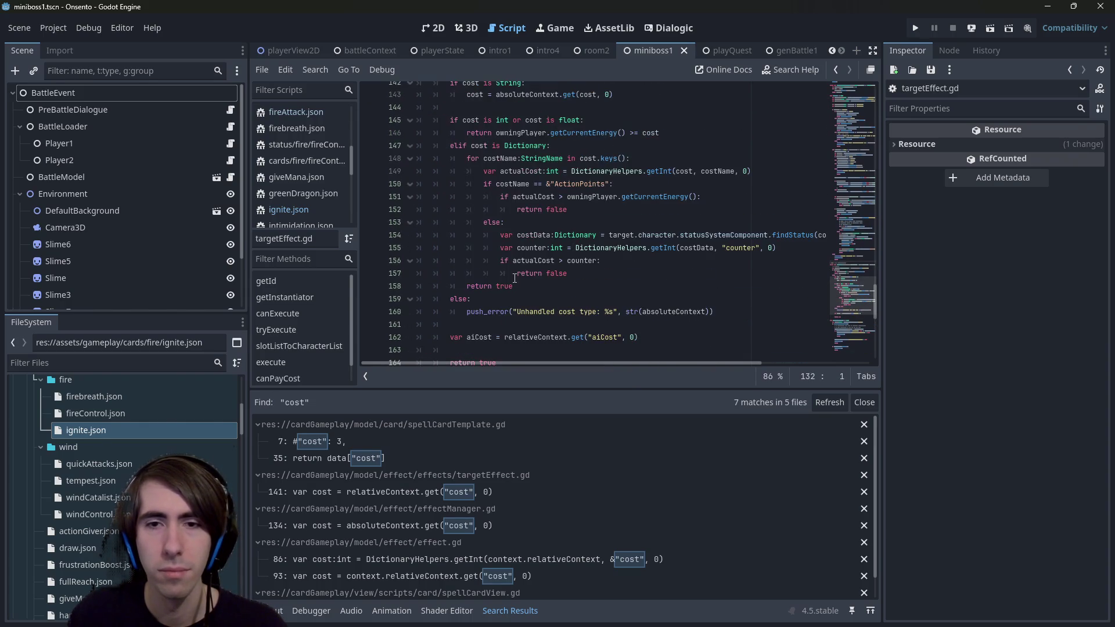
pyautogui.scroll(4, 528, 242)
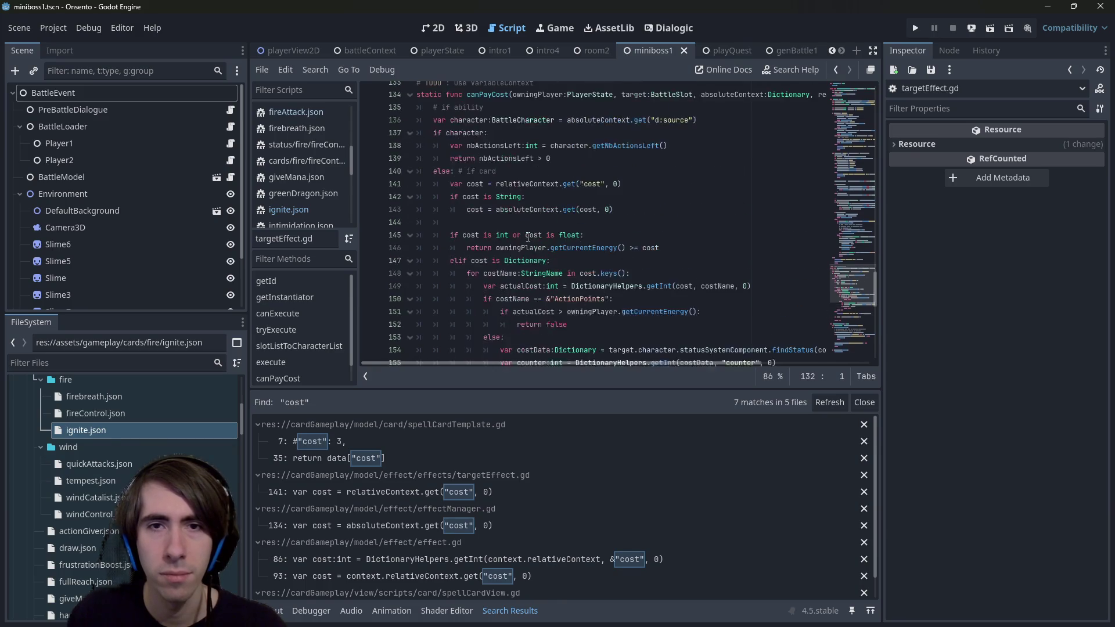
pyautogui.doubleClick(495, 133)
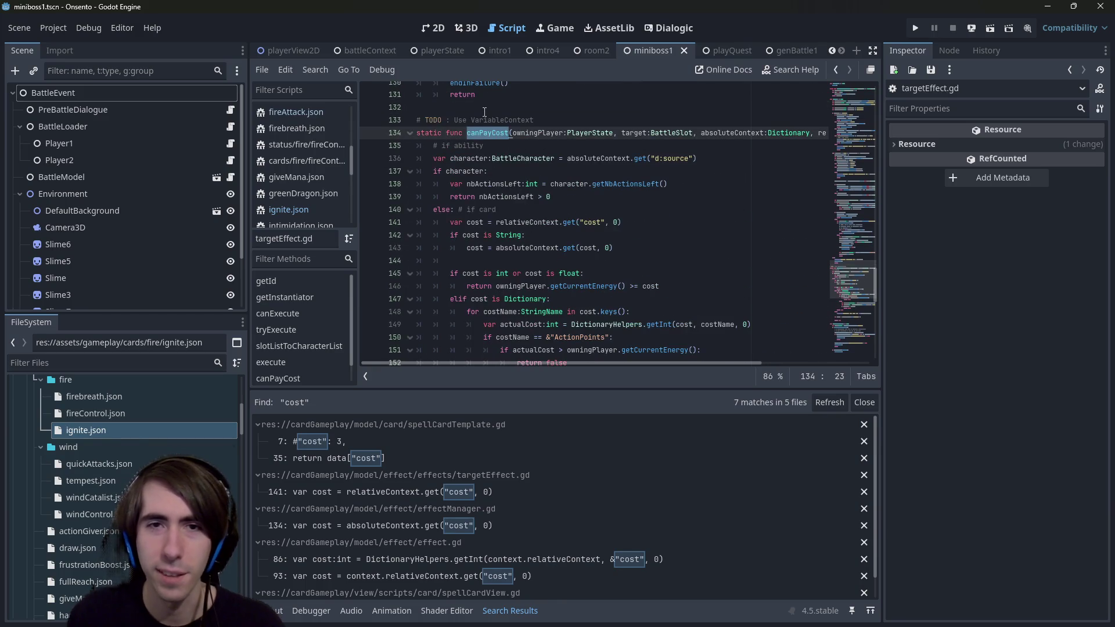
pyautogui.click(484, 112)
pyautogui.scroll(-1, 533, 196)
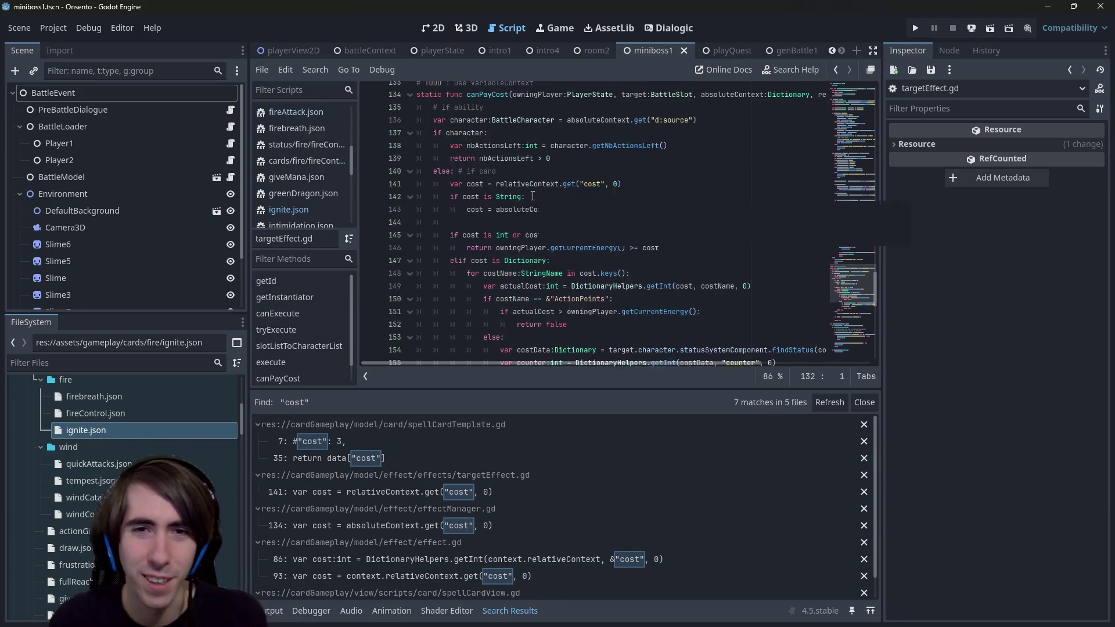
pyautogui.scroll(1, 532, 186)
pyautogui.press('Return')
pyautogui.press('Return')
pyautogui.press('Up')
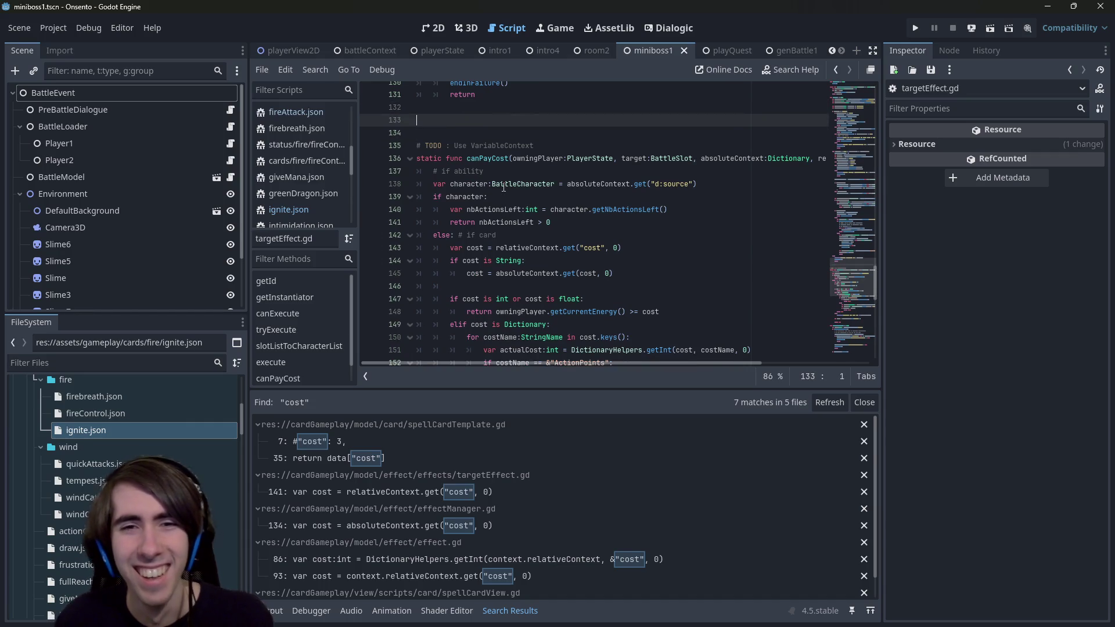
pyautogui.scroll(-1, 501, 154)
pyautogui.scroll(1, 498, 163)
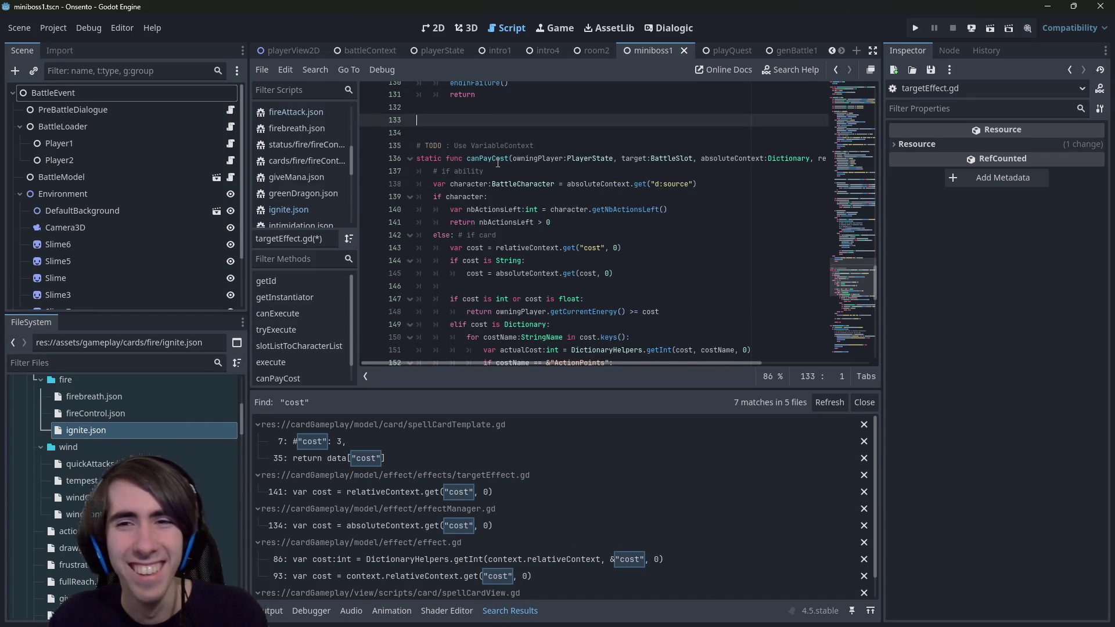
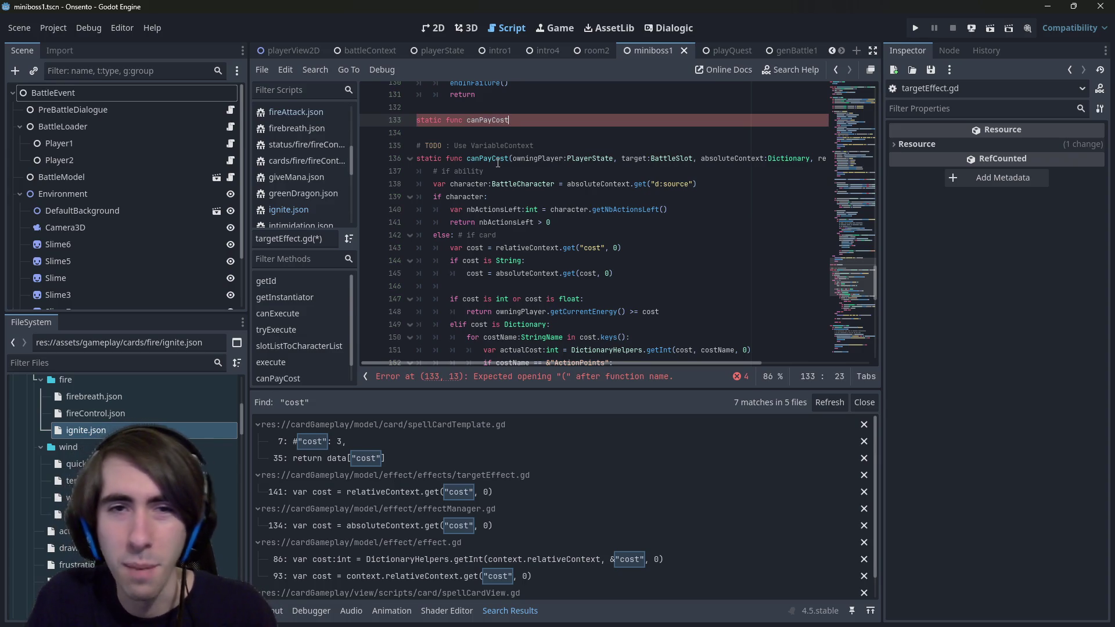
# Step: Start a static canPayCostSub declaration and paste canPayCost's parameter list into it
pyautogui.write('Sub')
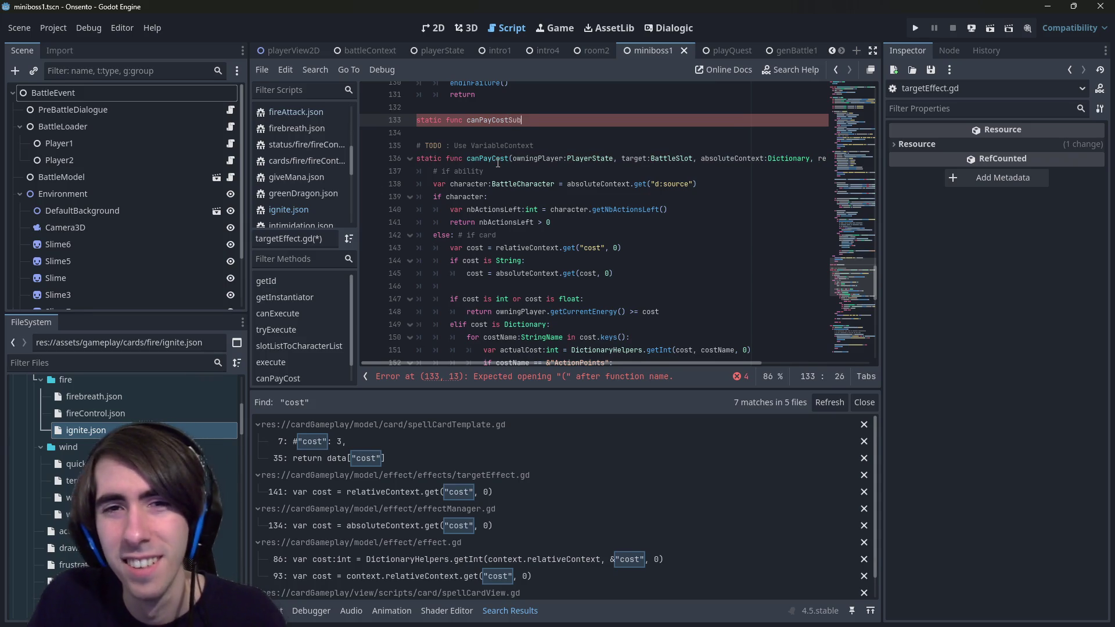
pyautogui.write('(')
pyautogui.press('Down')
pyautogui.press('Down')
pyautogui.press('Down')
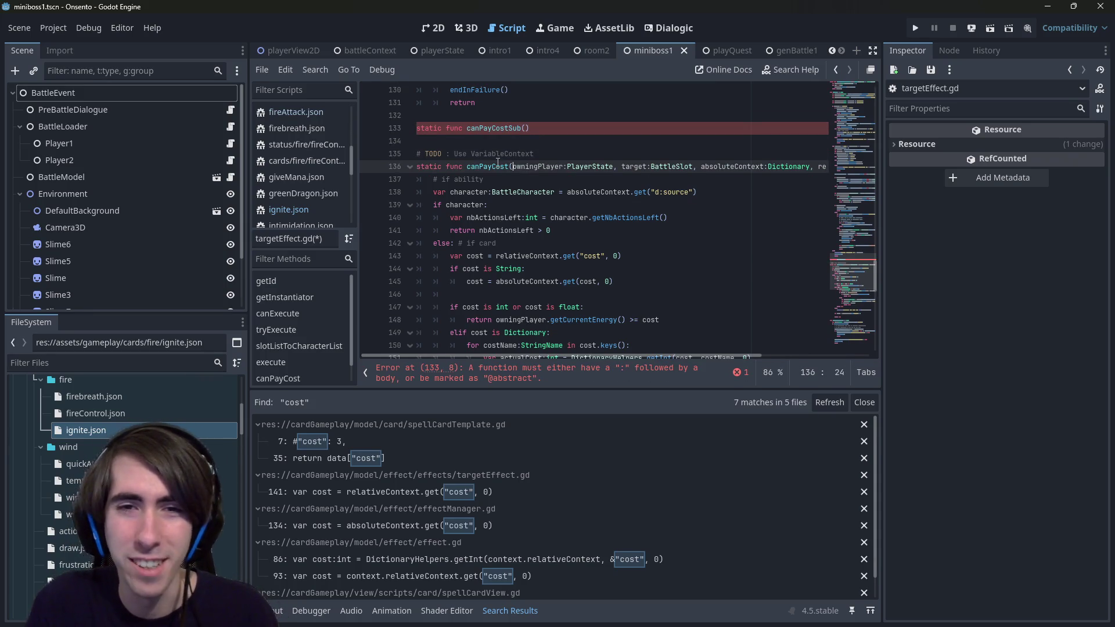
pyautogui.scroll(-2, 548, 250)
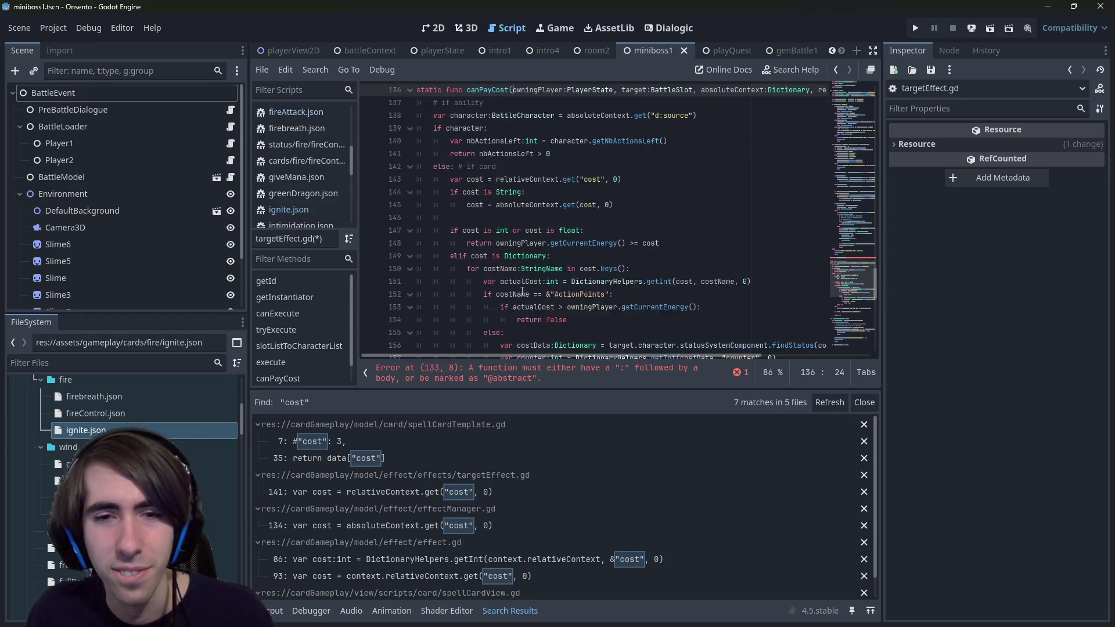
pyautogui.scroll(2, 548, 251)
pyautogui.moveTo(726, 167); pyautogui.dragTo(848, 176)
pyautogui.click(528, 182)
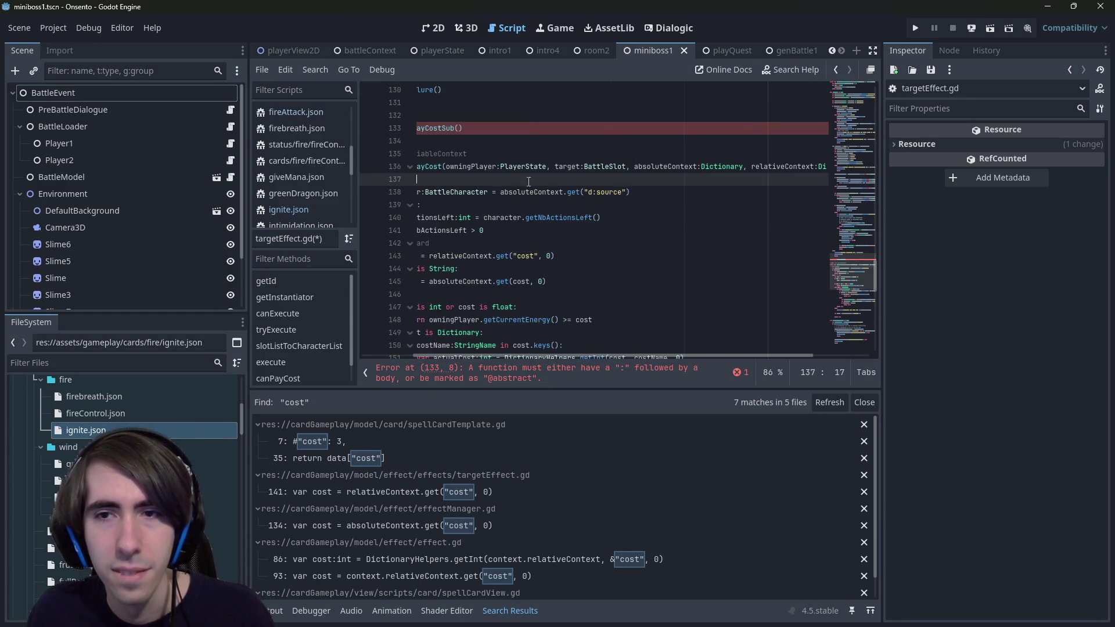
pyautogui.moveTo(445, 167)
pyautogui.mouseDown()
pyautogui.moveTo(836, 169)
pyautogui.moveTo(787, 173)
pyautogui.mouseUp()
pyautogui.click(385, 132)
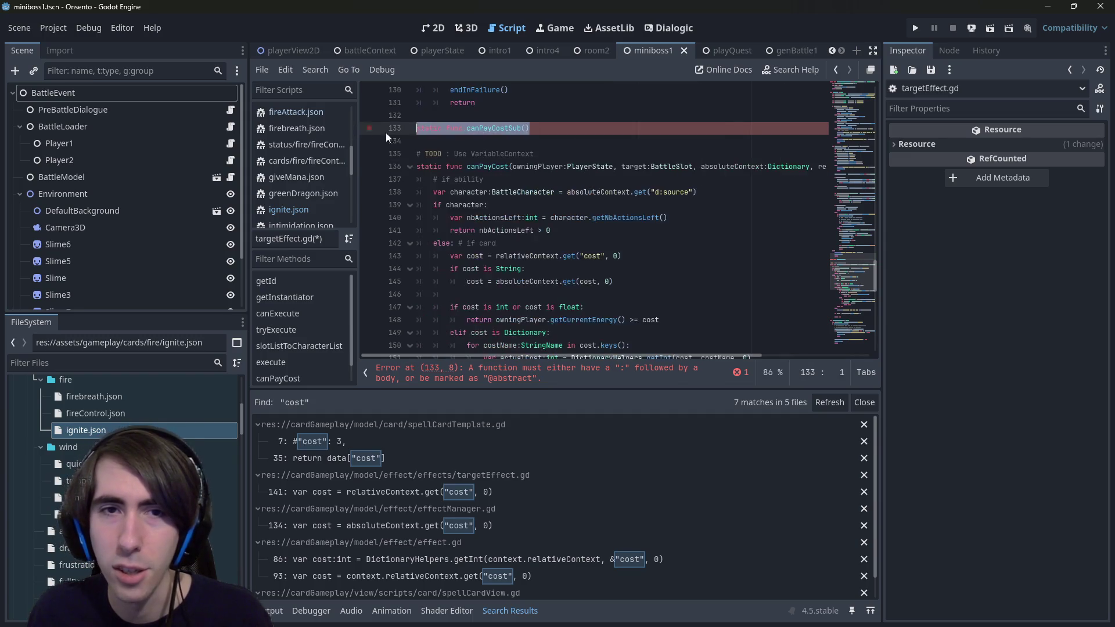
pyautogui.write('owningPlayer:PlayerState, target:BattleSlot, absoluteContext:Dictionary, relativeContext:Dictionary')
# Step: Copy canPayCost's '-> bool:' return annotation onto canPayCostSub and start an empty body line
pyautogui.click(809, 167)
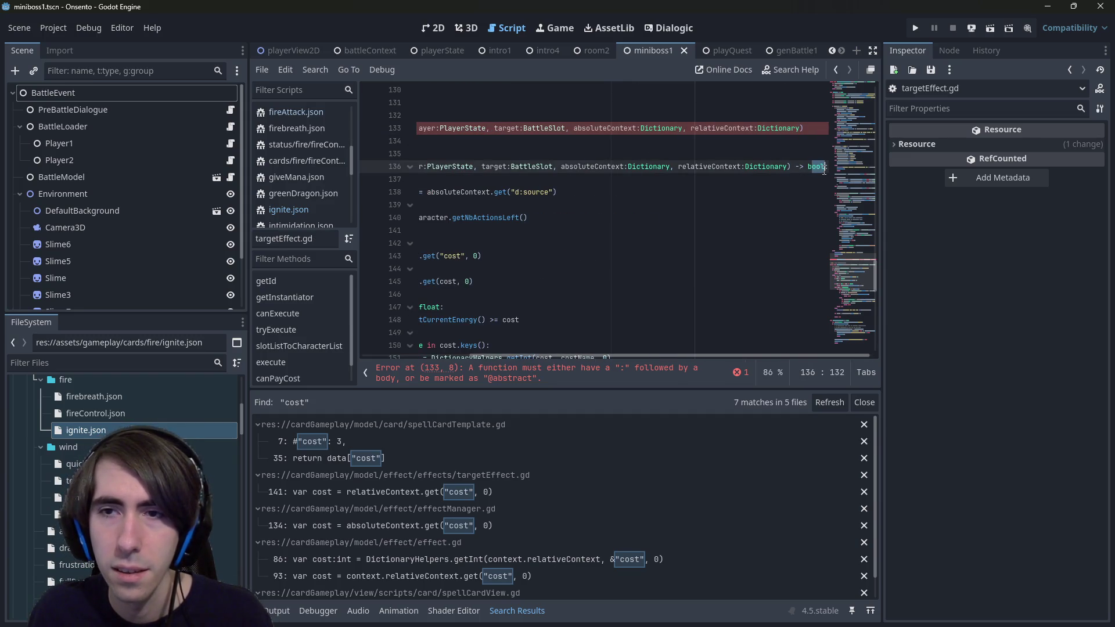
pyautogui.doubleClick(812, 167)
pyautogui.moveTo(794, 168); pyautogui.dragTo(832, 171)
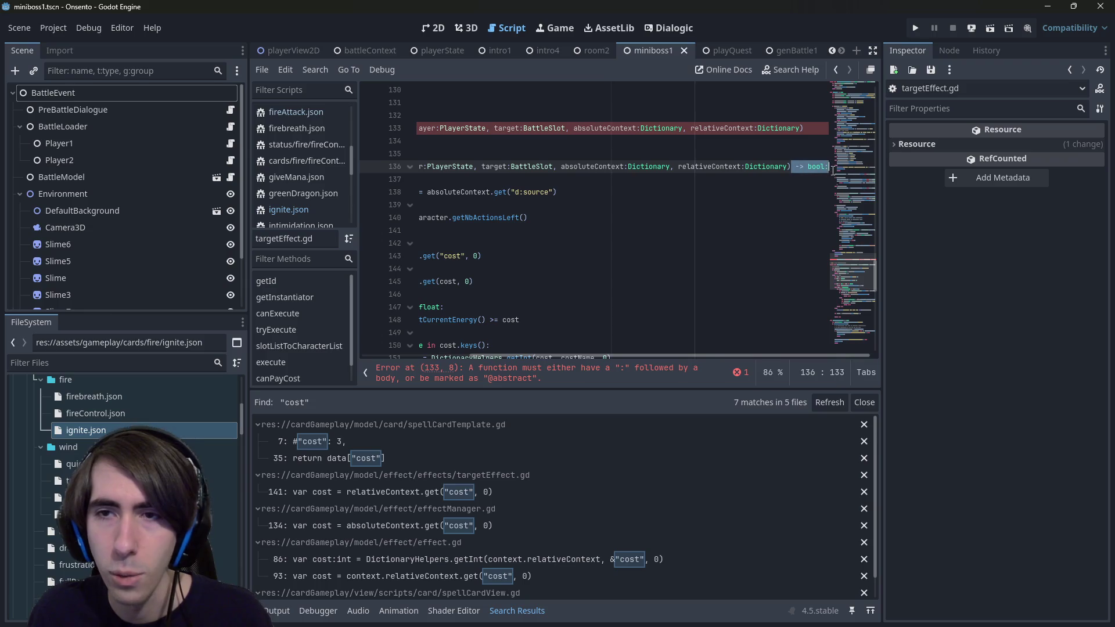
pyautogui.hotkey('ctrl', 'c')
pyautogui.click(809, 128)
pyautogui.hotkey('ctrl', 'v')
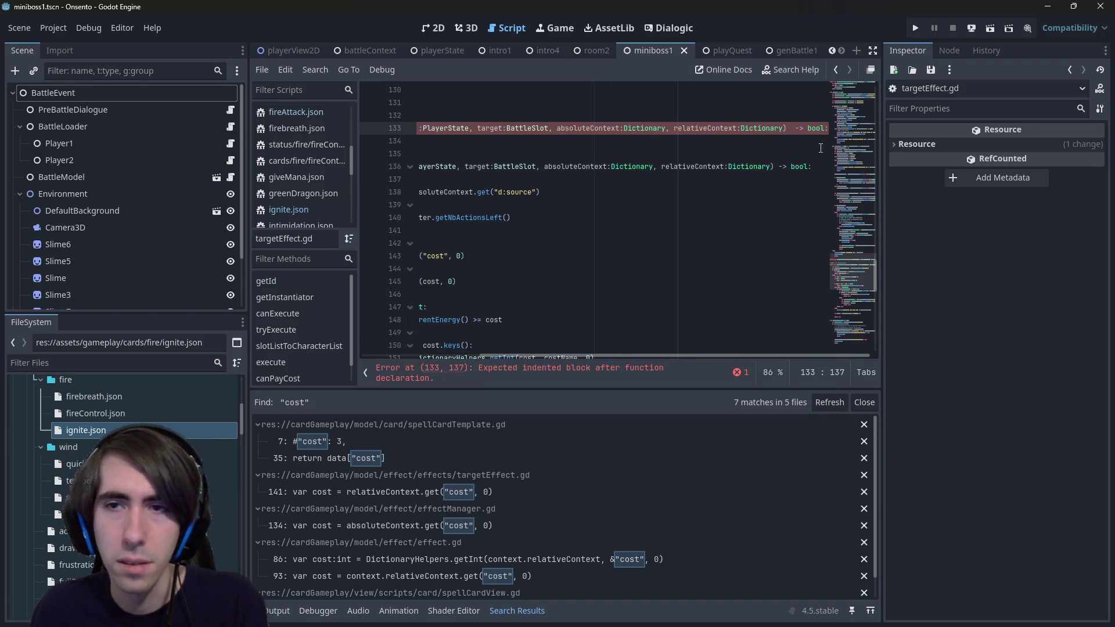
pyautogui.click(795, 127)
pyautogui.press('Return')
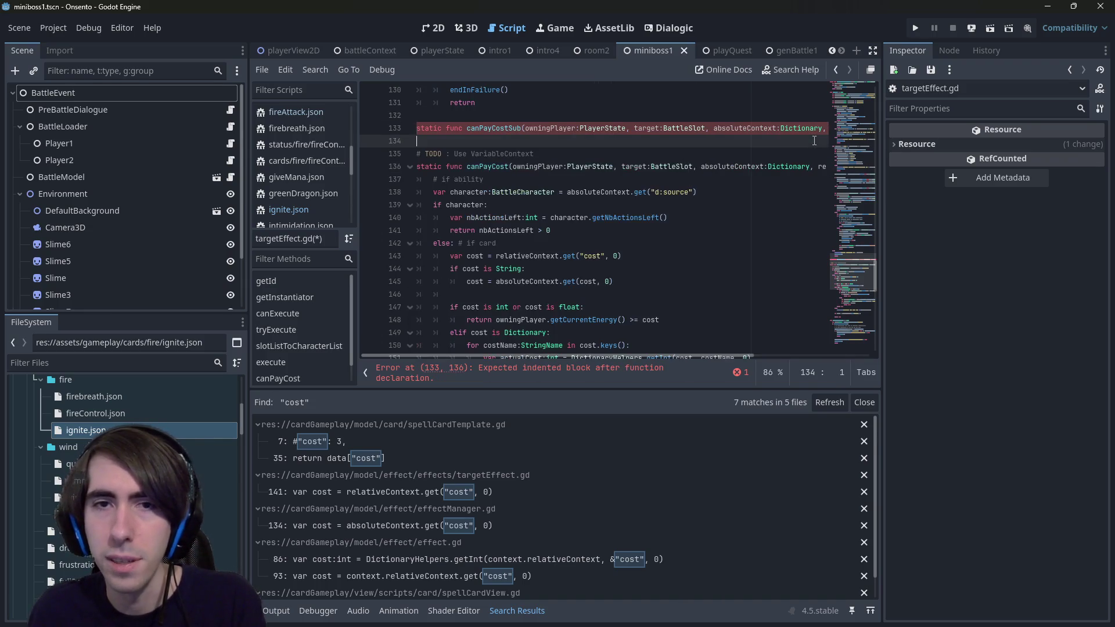
pyautogui.moveTo(582, 319)
pyautogui.mouseDown()
pyautogui.moveTo(442, 281)
pyautogui.moveTo(432, 256)
pyautogui.mouseUp()
# Step: Comment out the unused aiCost line with Ctrl+K and save the script
pyautogui.scroll(-5, 497, 279)
pyautogui.scroll(-1, 586, 278)
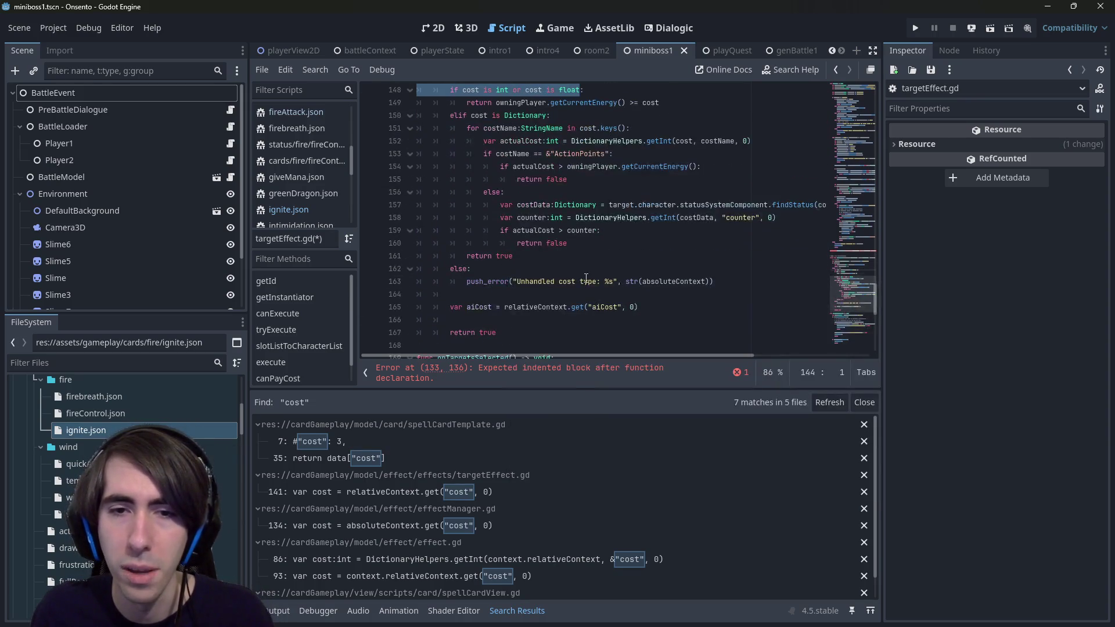
pyautogui.click(646, 307)
pyautogui.scroll(-1, 580, 299)
pyautogui.click(497, 295)
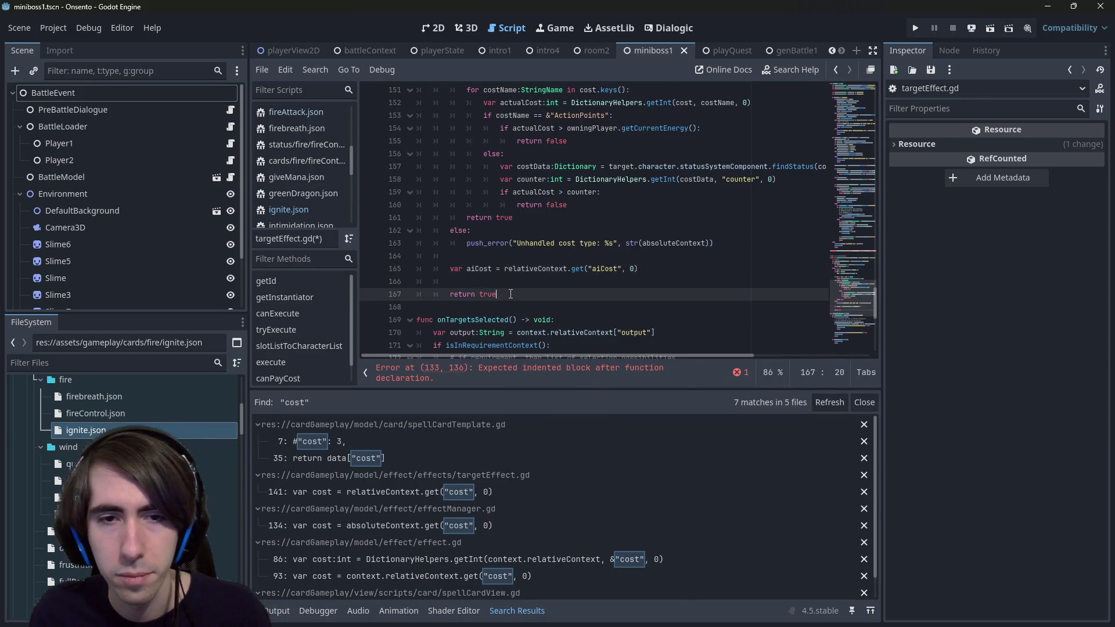
pyautogui.click(511, 269)
pyautogui.hotkey('ctrl', 'k')
pyautogui.hotkey('ctrl', 's')
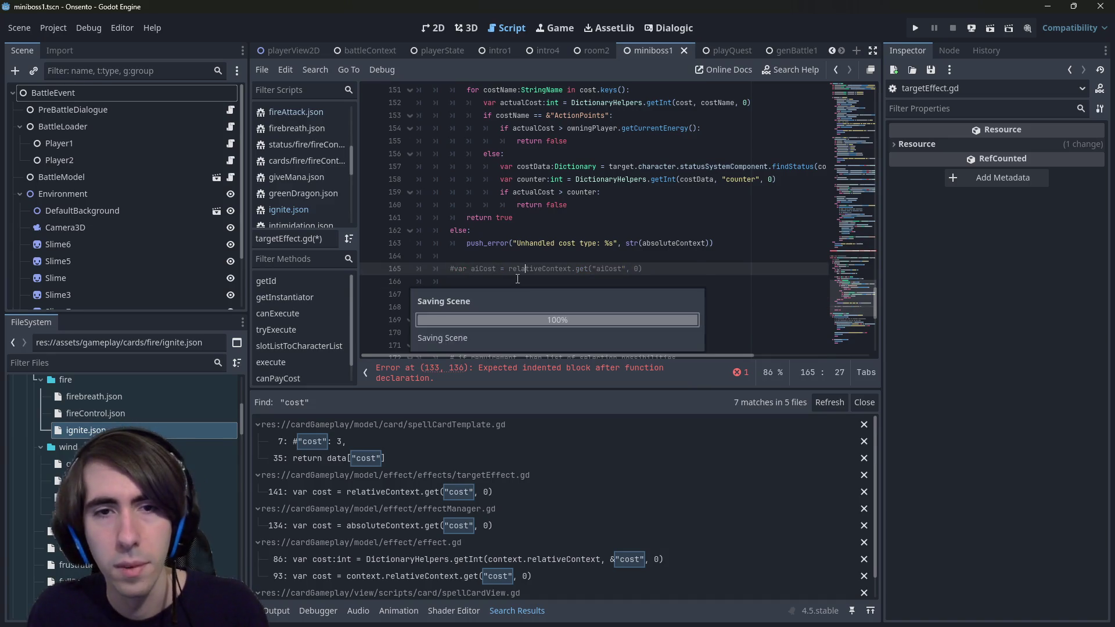
# Step: Copy canPayCost's cost-checking lines 145–167 and paste them into canPayCostSub's empty body
pyautogui.scroll(1, 513, 308)
pyautogui.moveTo(522, 333)
pyautogui.mouseDown()
pyautogui.moveTo(393, 169)
pyautogui.moveTo(400, 195)
pyautogui.mouseUp()
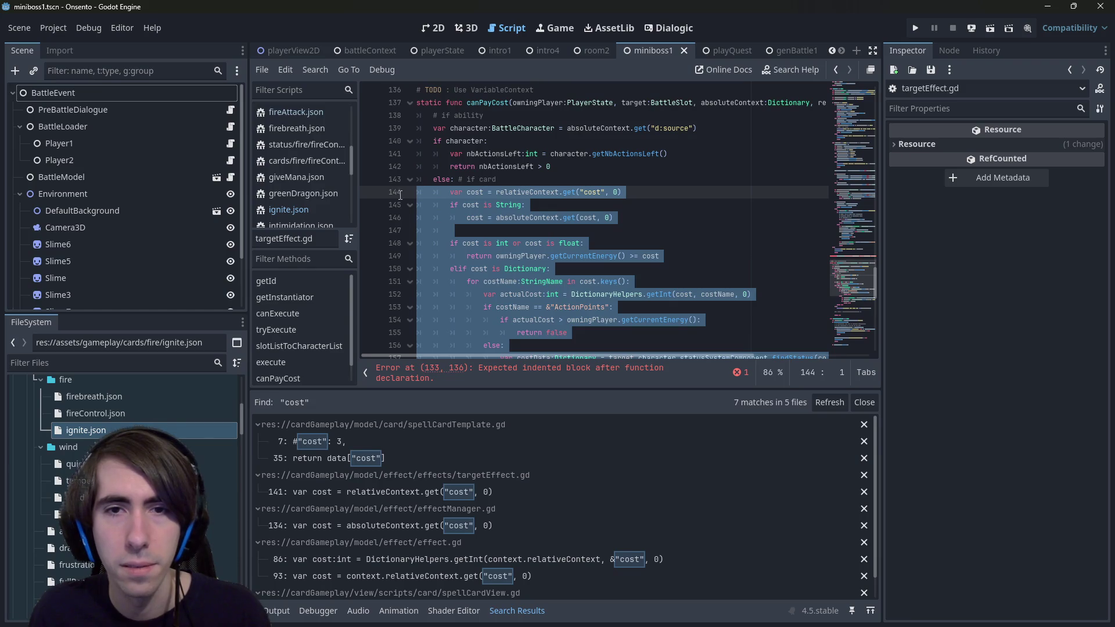
pyautogui.scroll(-1, 576, 262)
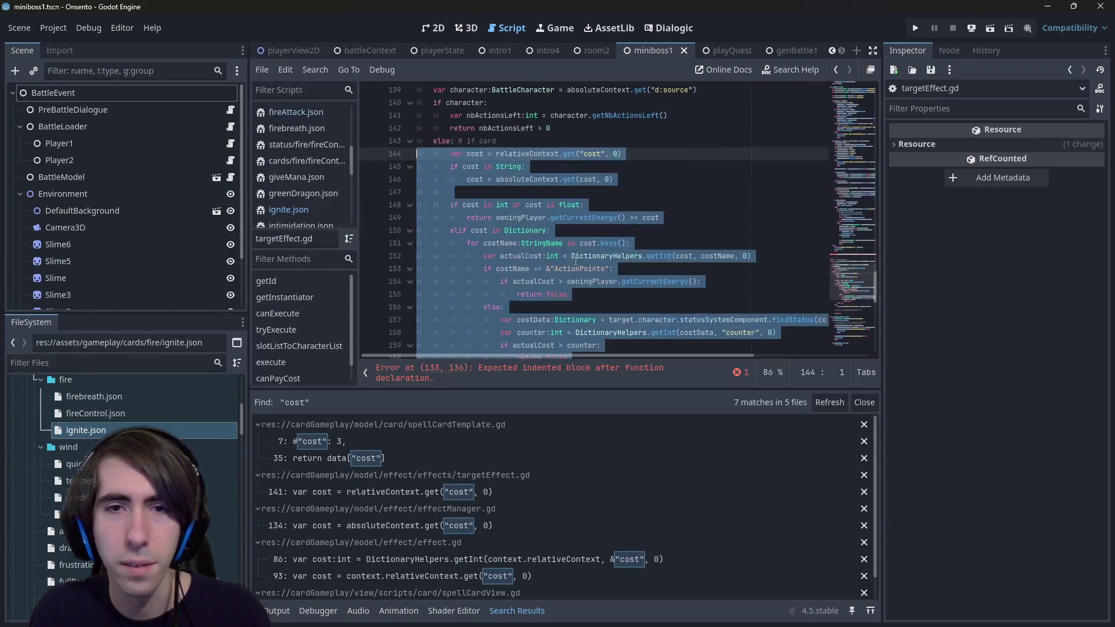
pyautogui.click(488, 154)
pyautogui.scroll(-3, 482, 200)
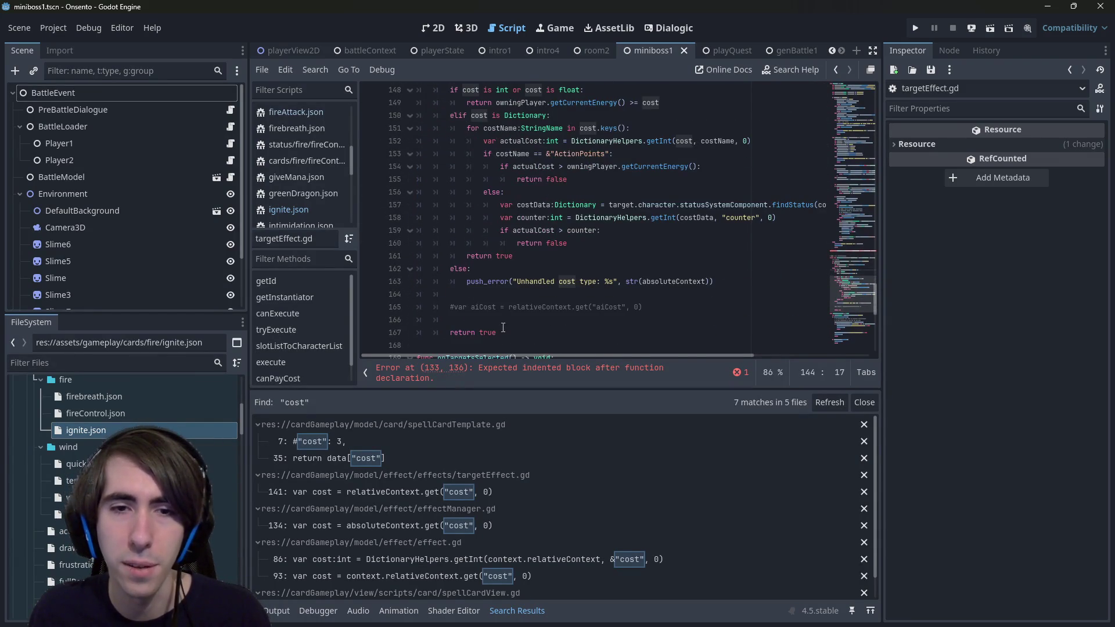
pyautogui.moveTo(503, 328)
pyautogui.mouseDown()
pyautogui.moveTo(394, 186)
pyautogui.moveTo(386, 210)
pyautogui.mouseUp()
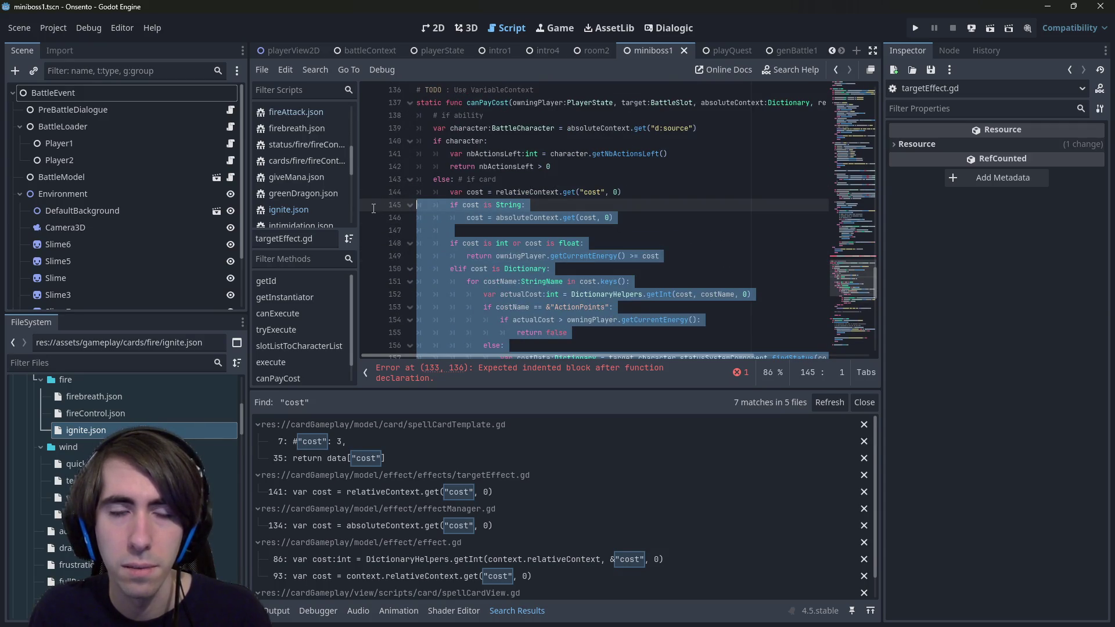
pyautogui.scroll(2, 490, 187)
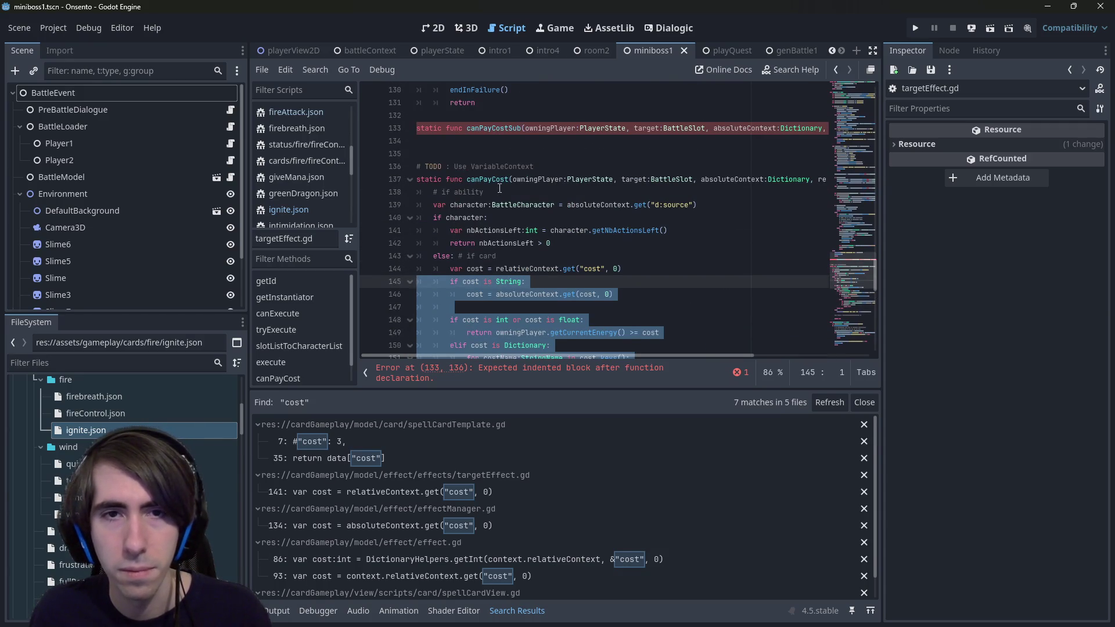
pyautogui.click(479, 152)
pyautogui.hotkey('ctrl', 'v')
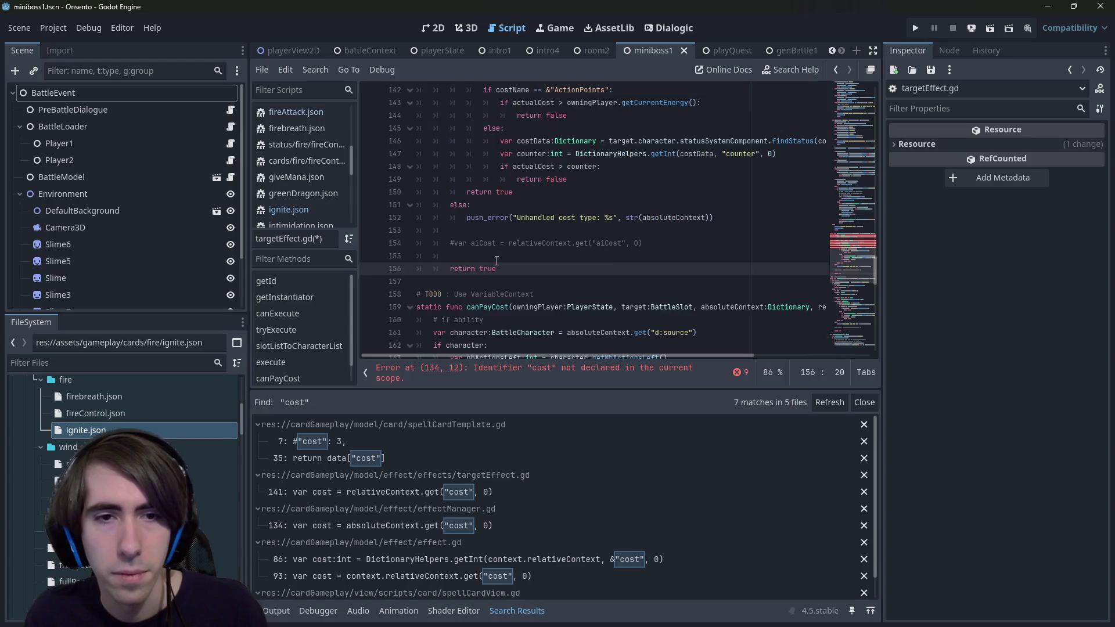
pyautogui.scroll(5, 496, 261)
pyautogui.scroll(-3, 495, 284)
pyautogui.moveTo(521, 345)
pyautogui.mouseDown()
pyautogui.moveTo(500, 262)
pyautogui.moveTo(453, 175)
pyautogui.moveTo(417, 179)
pyautogui.mouseUp()
# Step: Unindent the pasted code to function level, save, and highlight where cost and absoluteContext appear
pyautogui.hotkey('ctrl', 's')
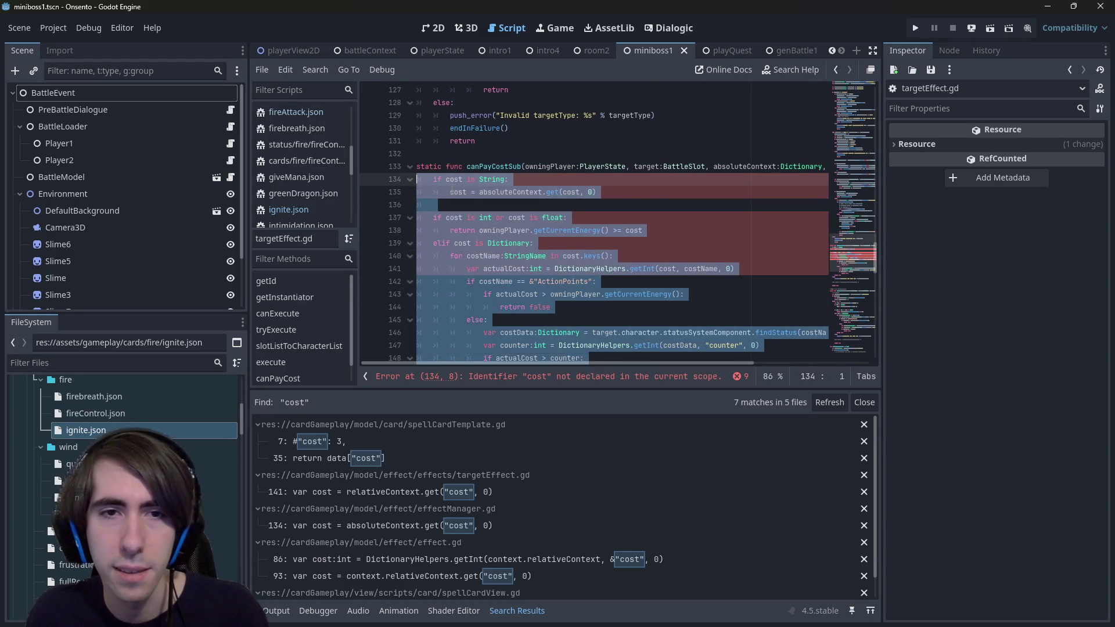
pyautogui.doubleClick(458, 192)
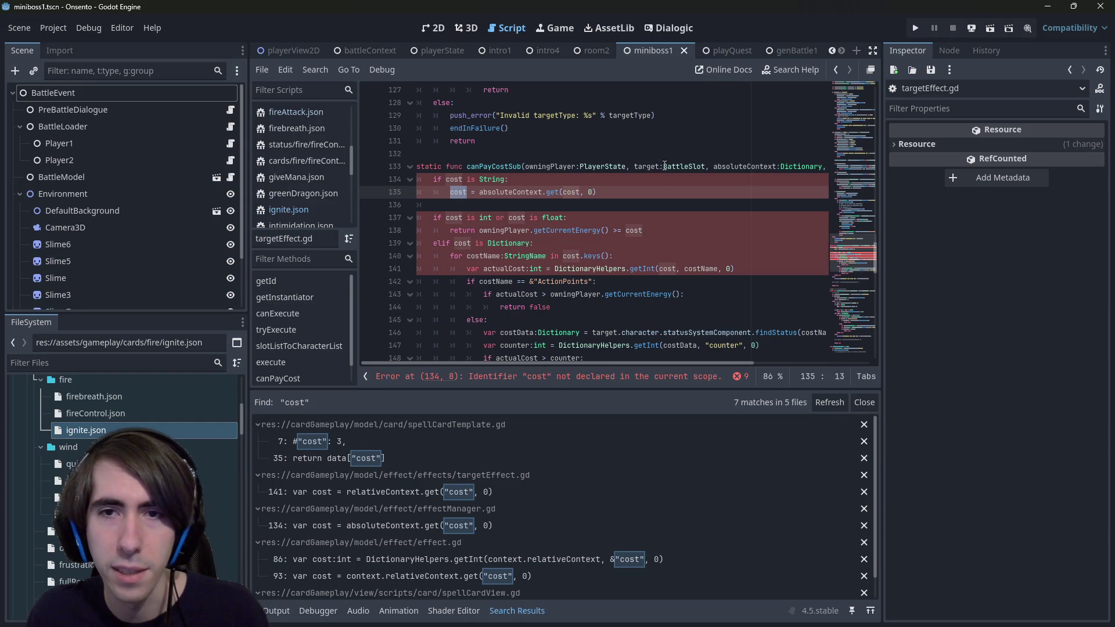
pyautogui.doubleClick(749, 168)
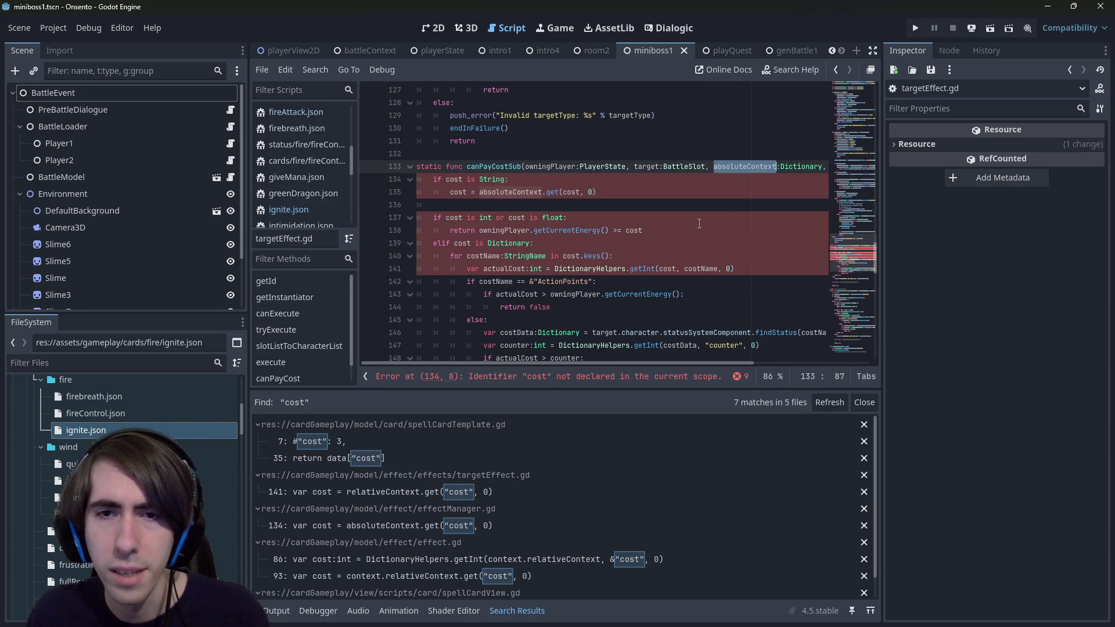
pyautogui.scroll(-3, 695, 243)
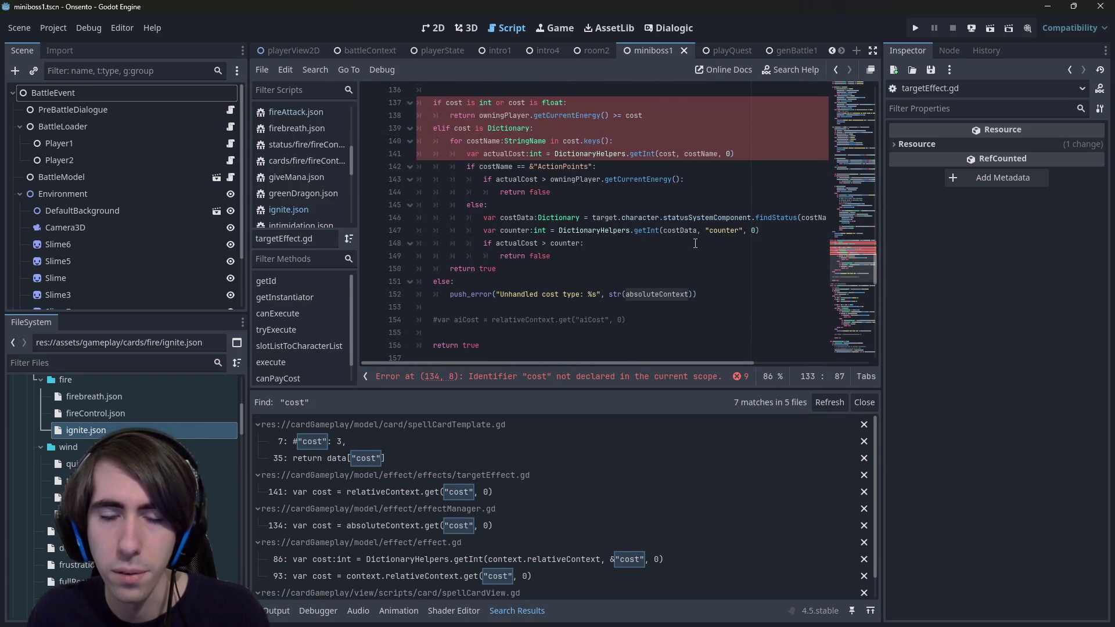
pyautogui.scroll(2, 695, 244)
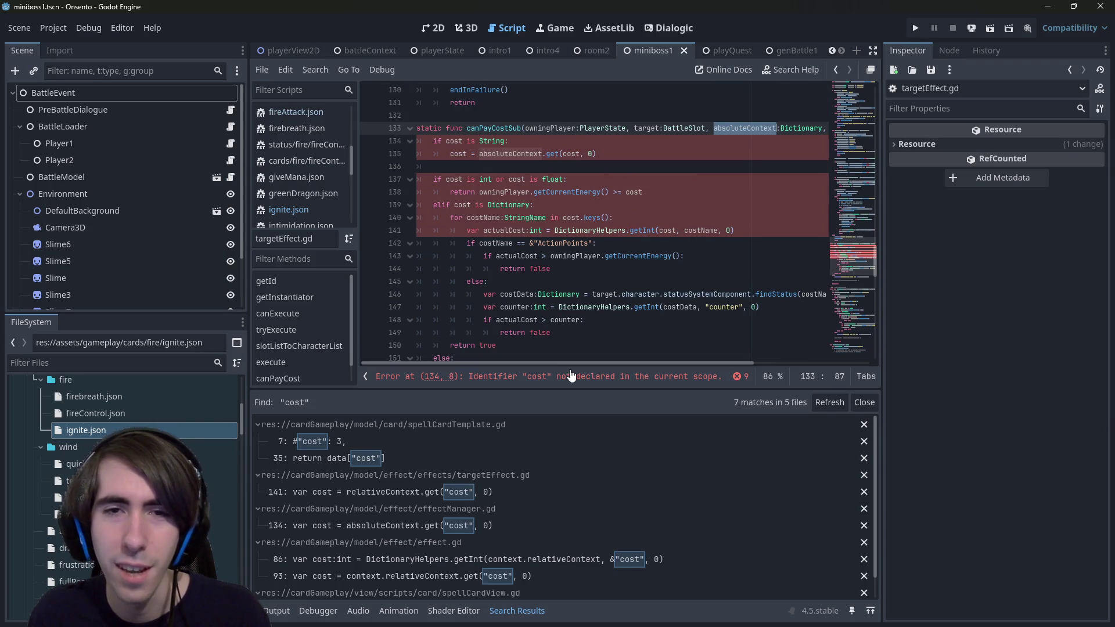
pyautogui.hscroll(3, 566, 363)
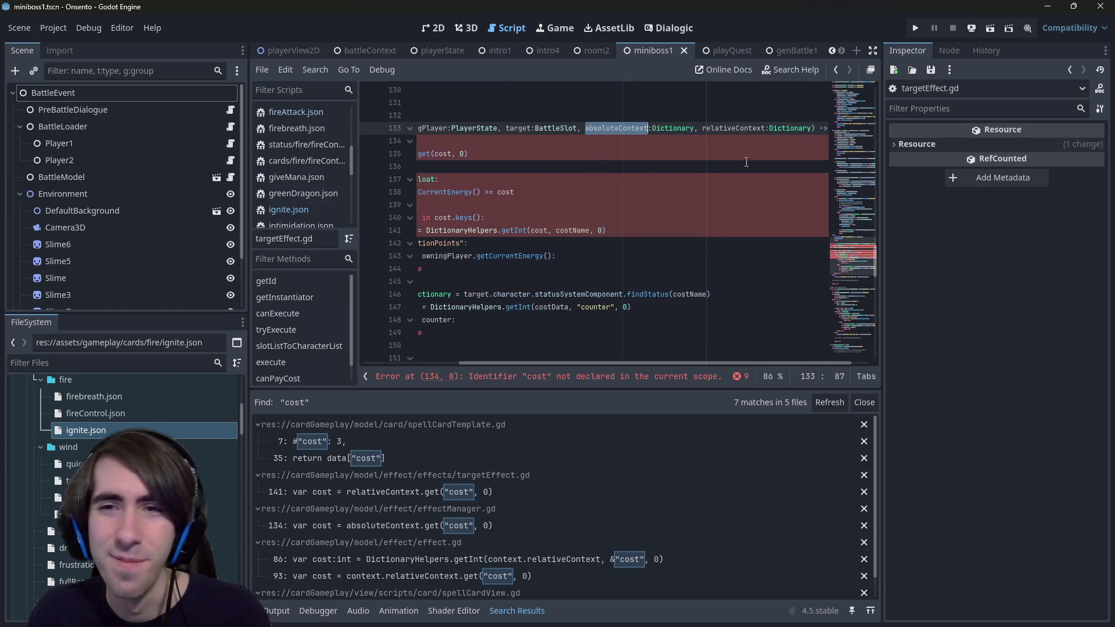
# Step: Check where relativeContext, target and owningPlayer are used in canPayCostSub's signature and body
pyautogui.doubleClick(733, 128)
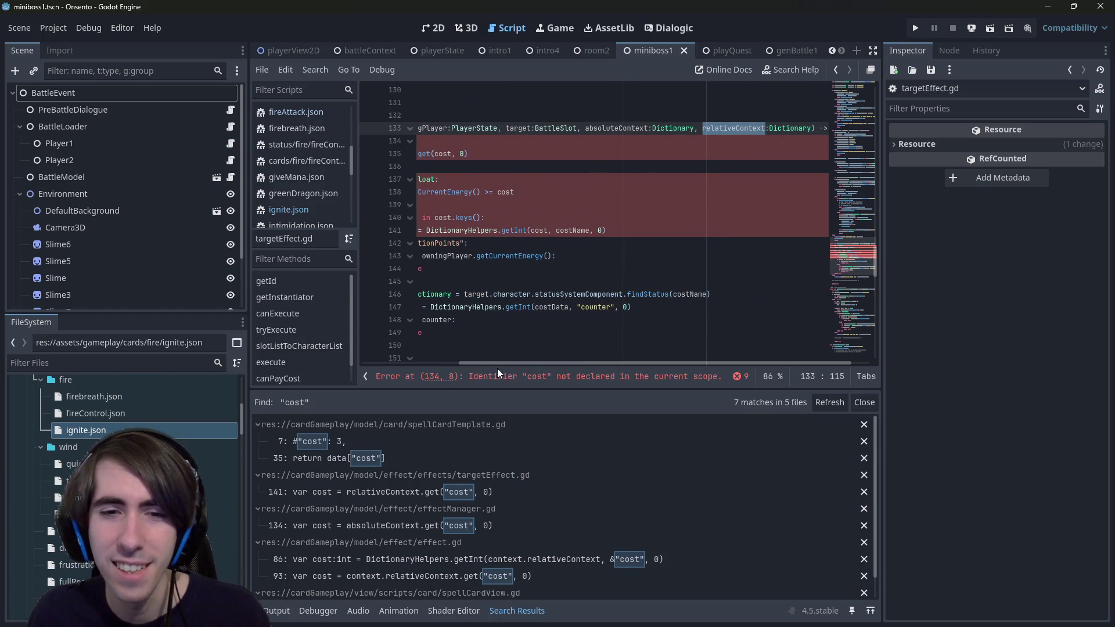
pyautogui.hscroll(-3, 490, 364)
pyautogui.scroll(-2, 492, 289)
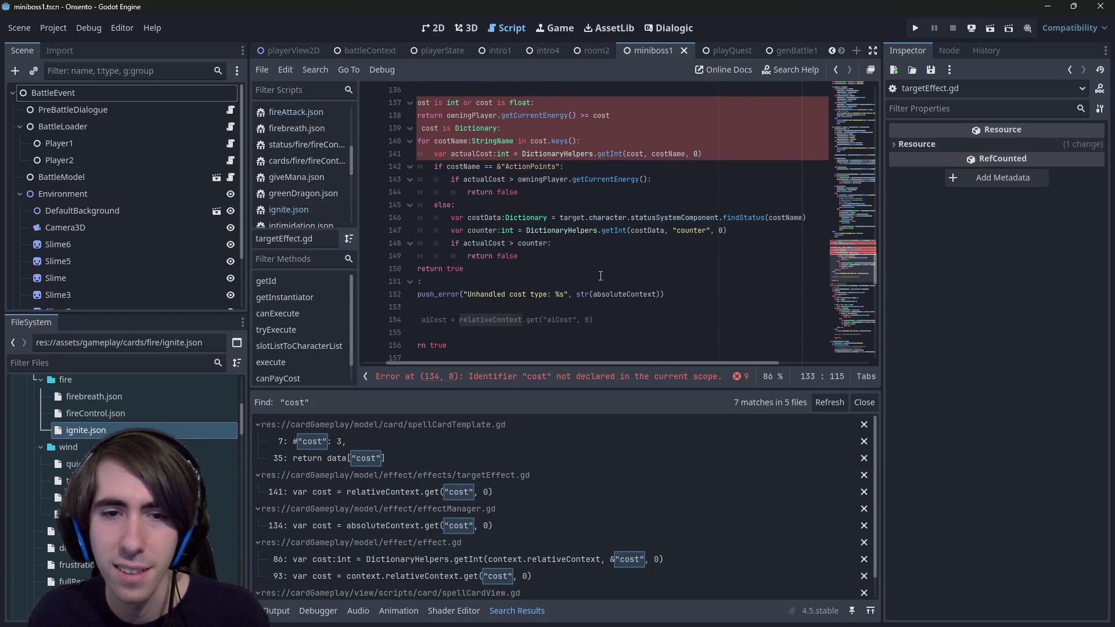
pyautogui.scroll(2, 600, 275)
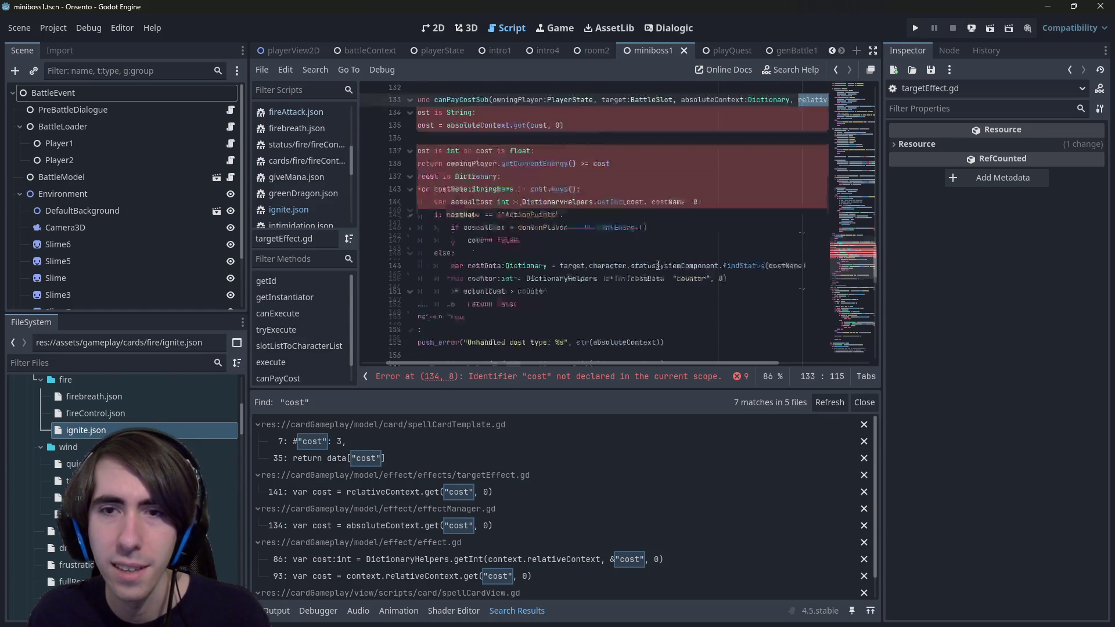
pyautogui.hscroll(-1, 804, 127)
pyautogui.click(812, 127)
pyautogui.doubleClick(645, 130)
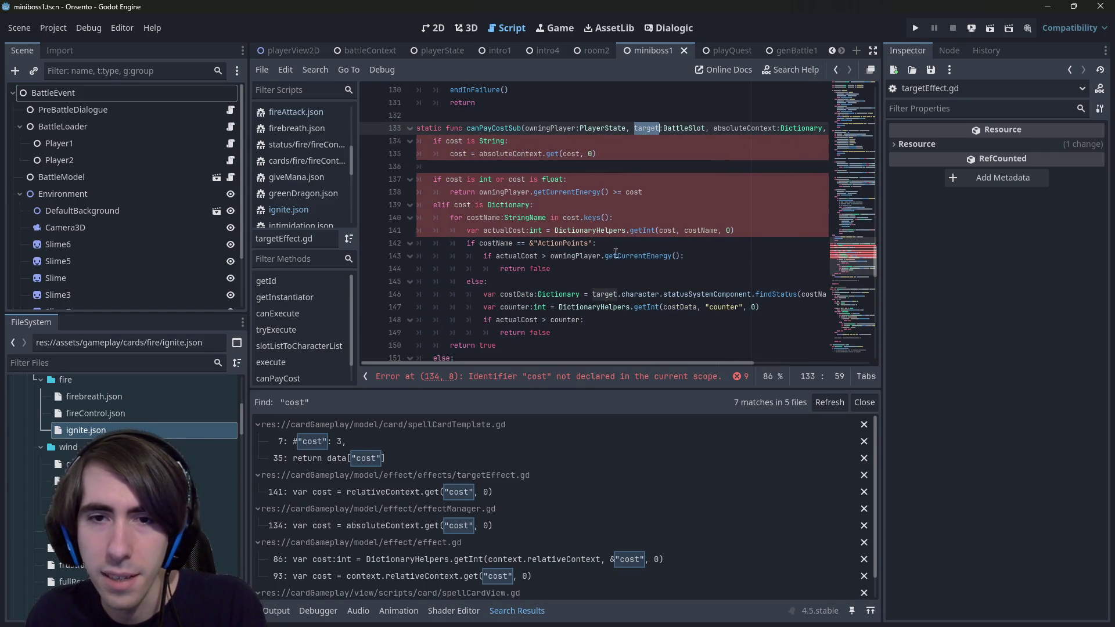
pyautogui.doubleClick(574, 128)
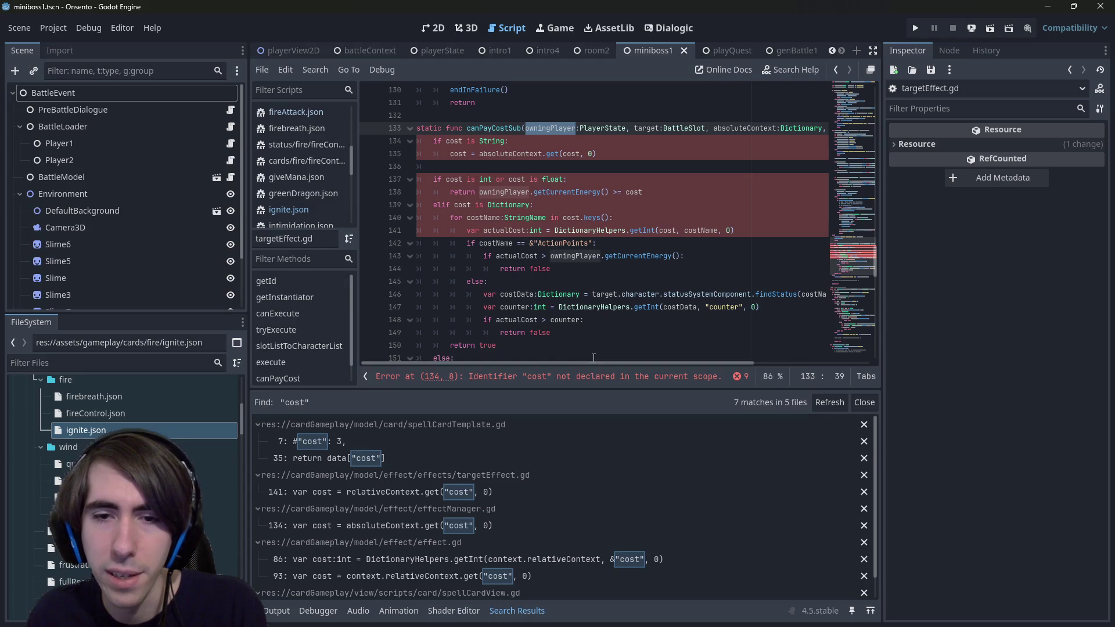
pyautogui.hscroll(3, 608, 362)
pyautogui.doubleClick(723, 129)
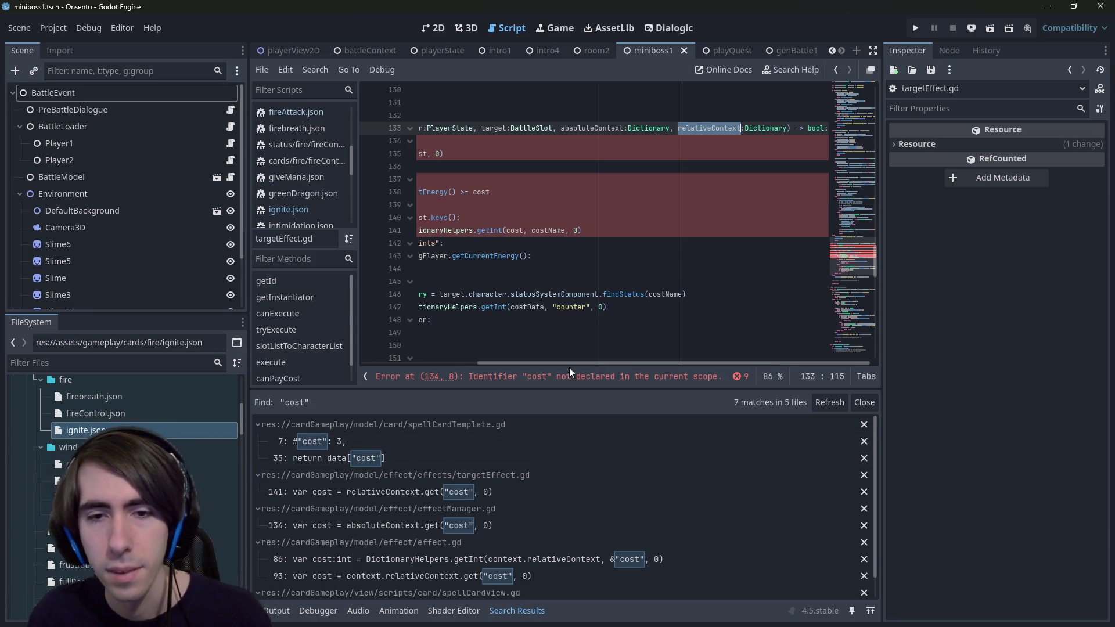
pyautogui.moveTo(561, 363); pyautogui.dragTo(380, 370)
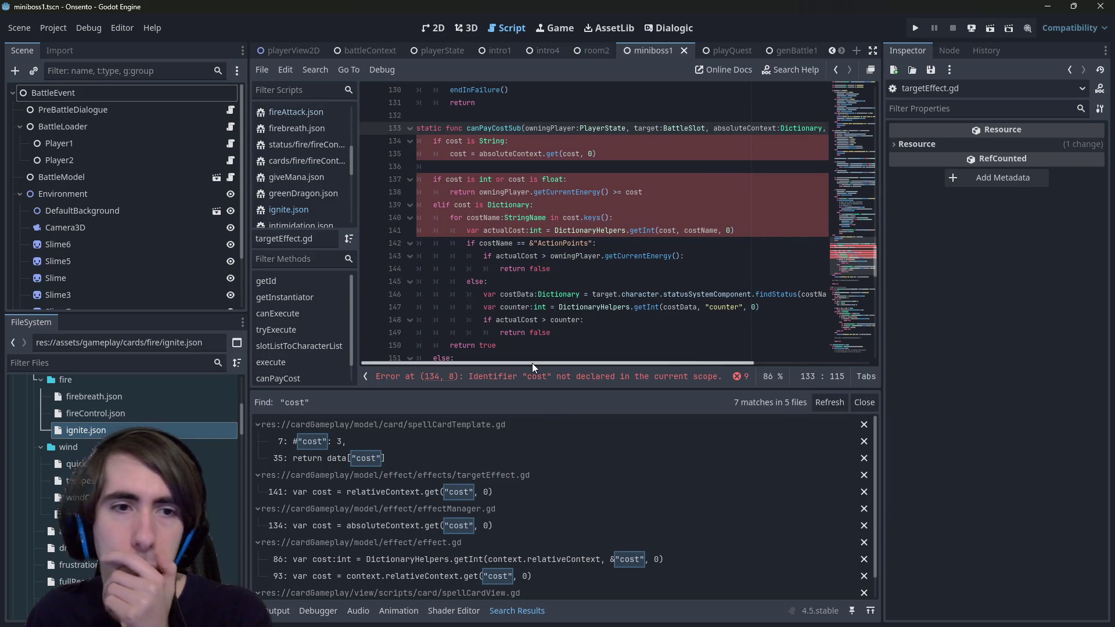
pyautogui.moveTo(532, 363)
pyautogui.mouseDown()
pyautogui.moveTo(629, 371)
pyautogui.moveTo(545, 354)
pyautogui.moveTo(615, 371)
pyautogui.moveTo(524, 371)
pyautogui.moveTo(629, 361)
pyautogui.moveTo(619, 358)
pyautogui.mouseUp()
# Step: Name the new parameter cost and rename the function from canPayCostSub to canPayCostObject, then save
pyautogui.write('costObjec')
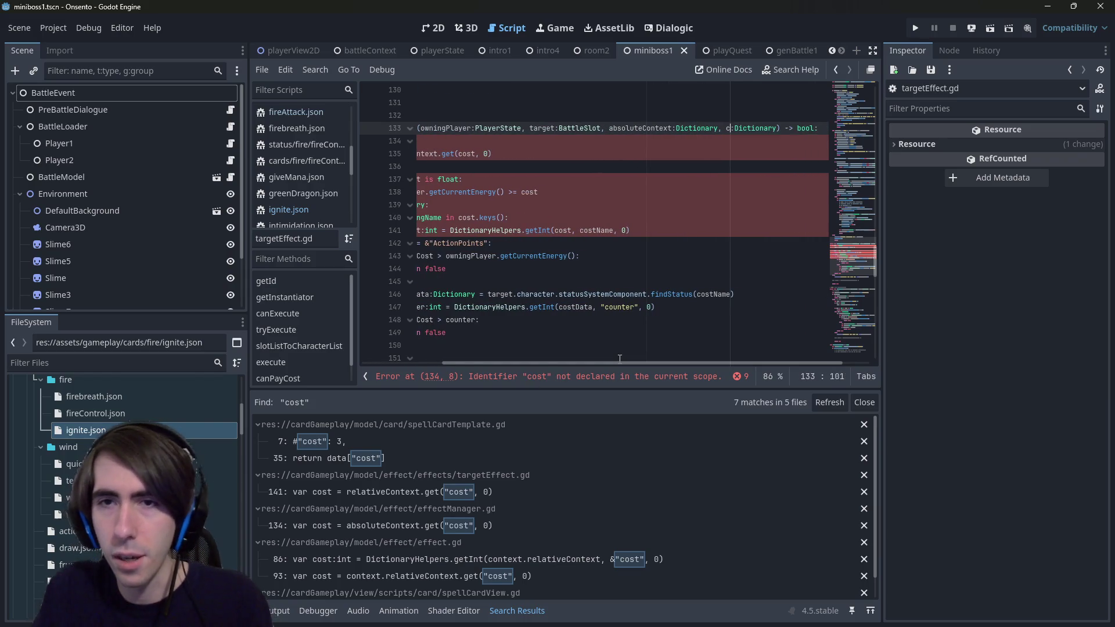
pyautogui.write('t')
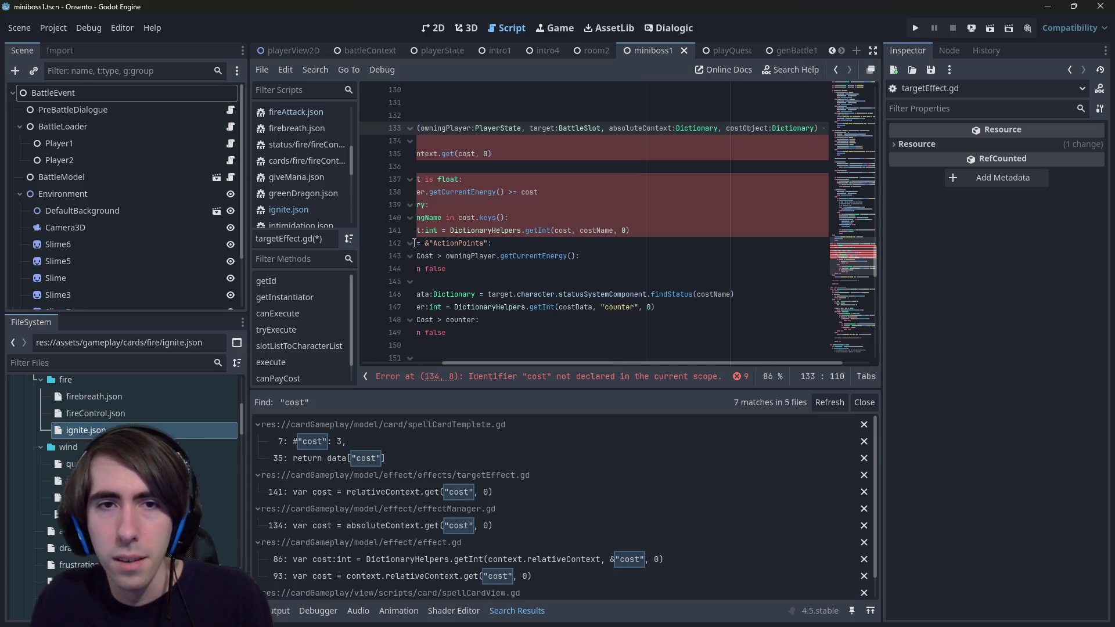
pyautogui.hotkey('ctrl', 'z')
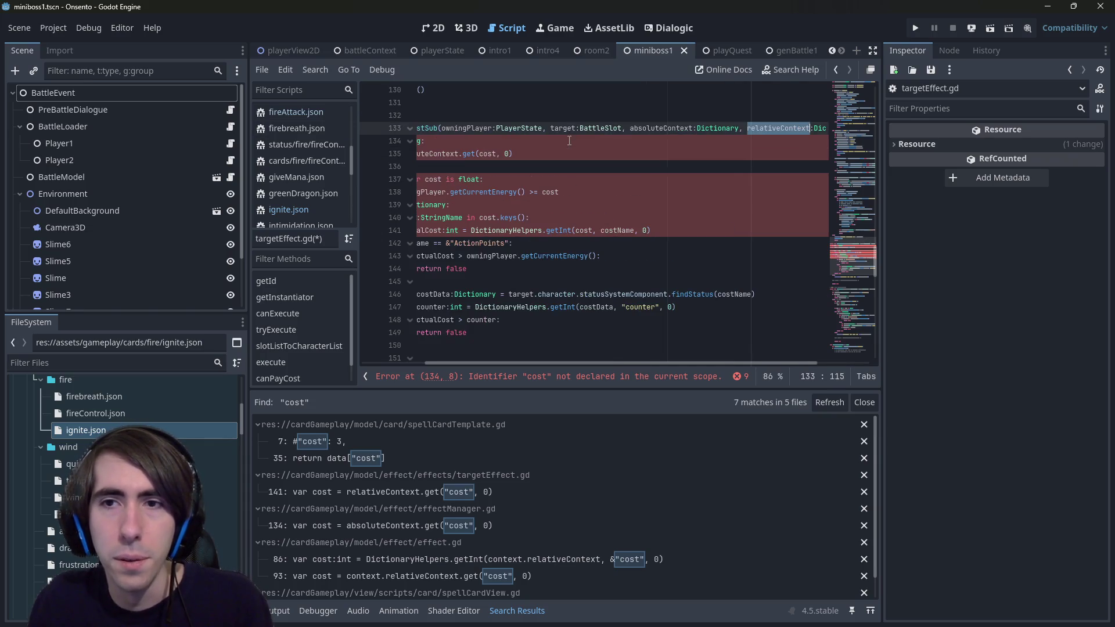
pyautogui.write('cost')
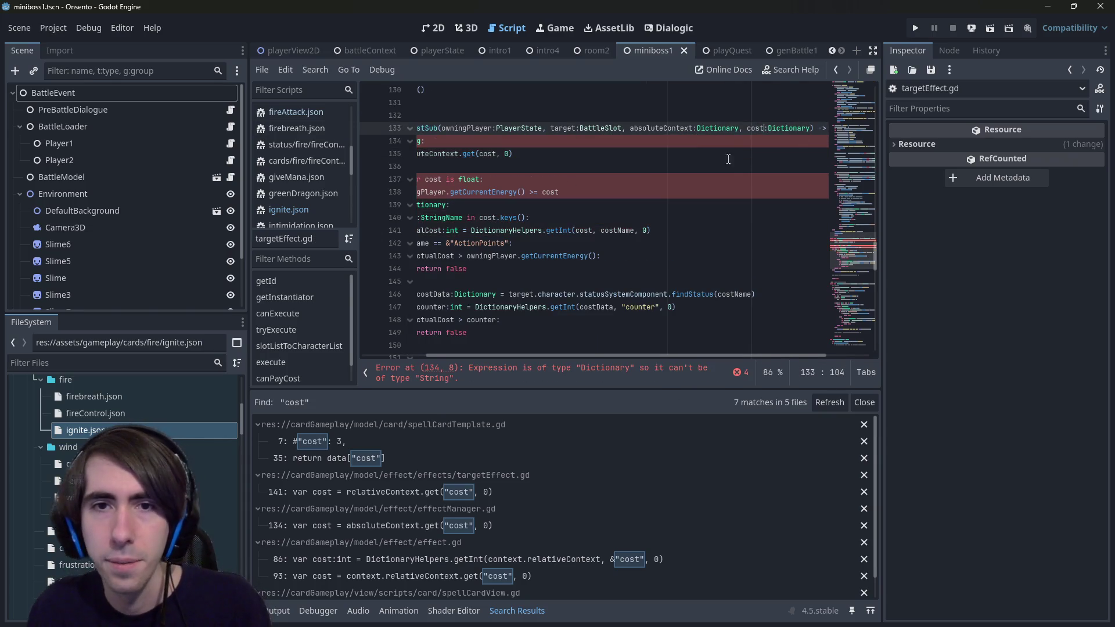
pyautogui.moveTo(525, 154); pyautogui.dragTo(413, 155)
pyautogui.click(513, 136)
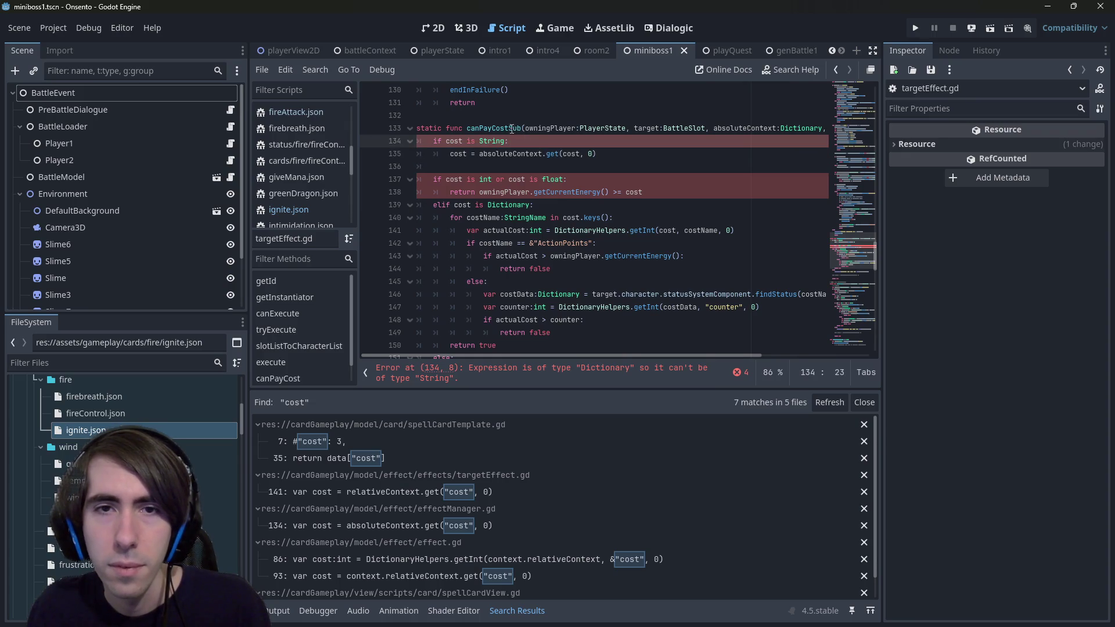
pyautogui.moveTo(510, 128); pyautogui.dragTo(518, 128)
pyautogui.write('Object')
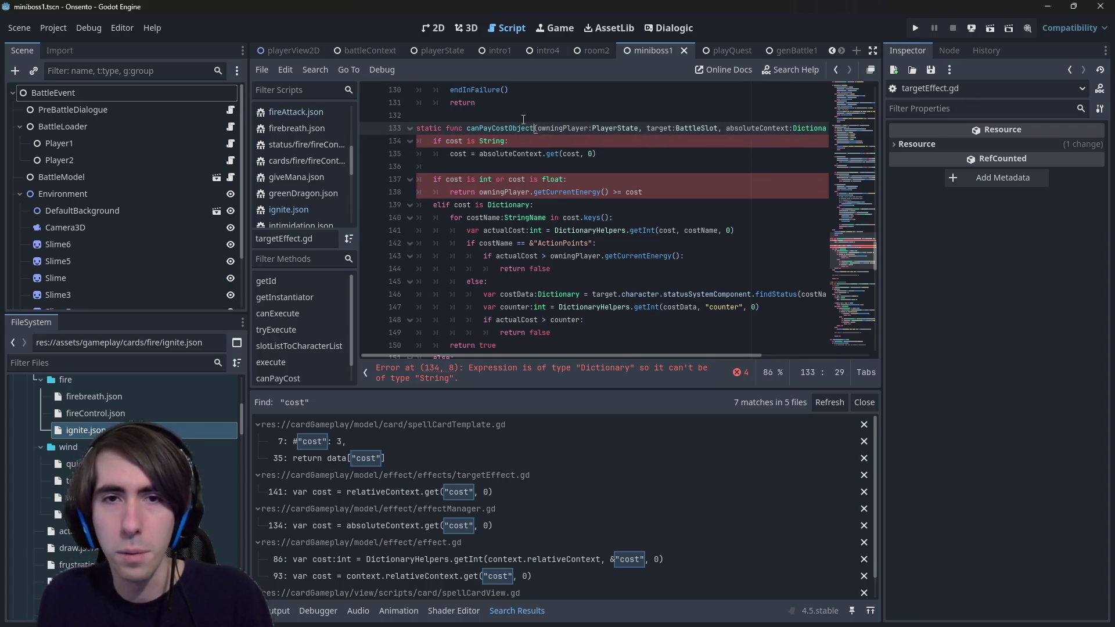
pyautogui.hotkey('ctrl', 's')
# Step: Replace the cost references on lines 134–139 with costObject using multi-cursor selection, and save
pyautogui.doubleClick(454, 141)
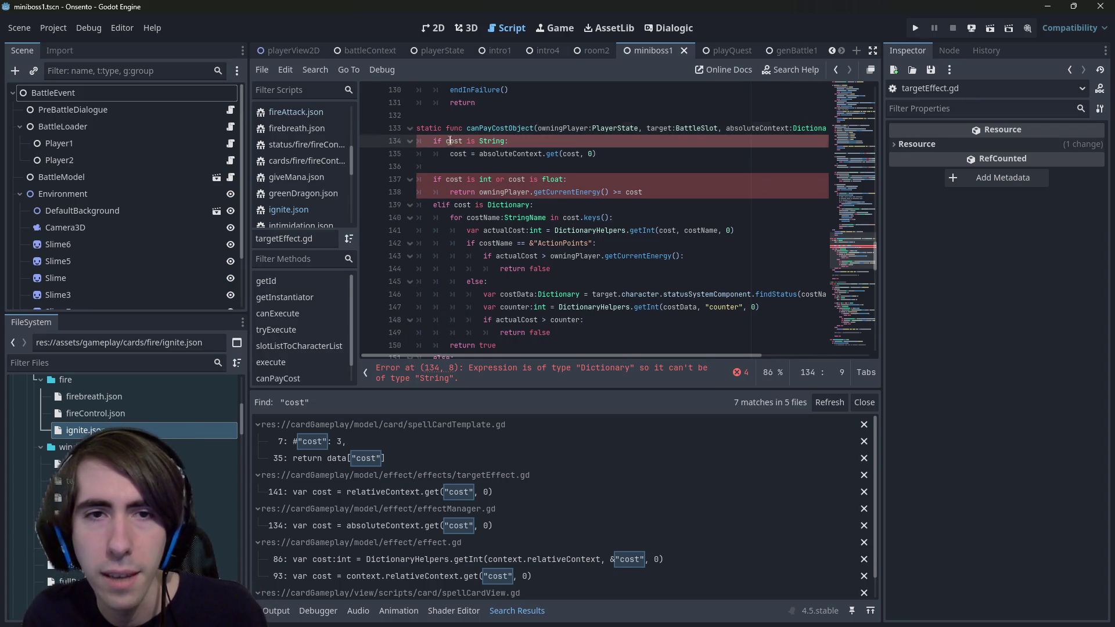
pyautogui.hotkey('ctrl', 'd')
pyautogui.hotkey('ctrl', 'd')
pyautogui.hotkey('ctrl', 'd')
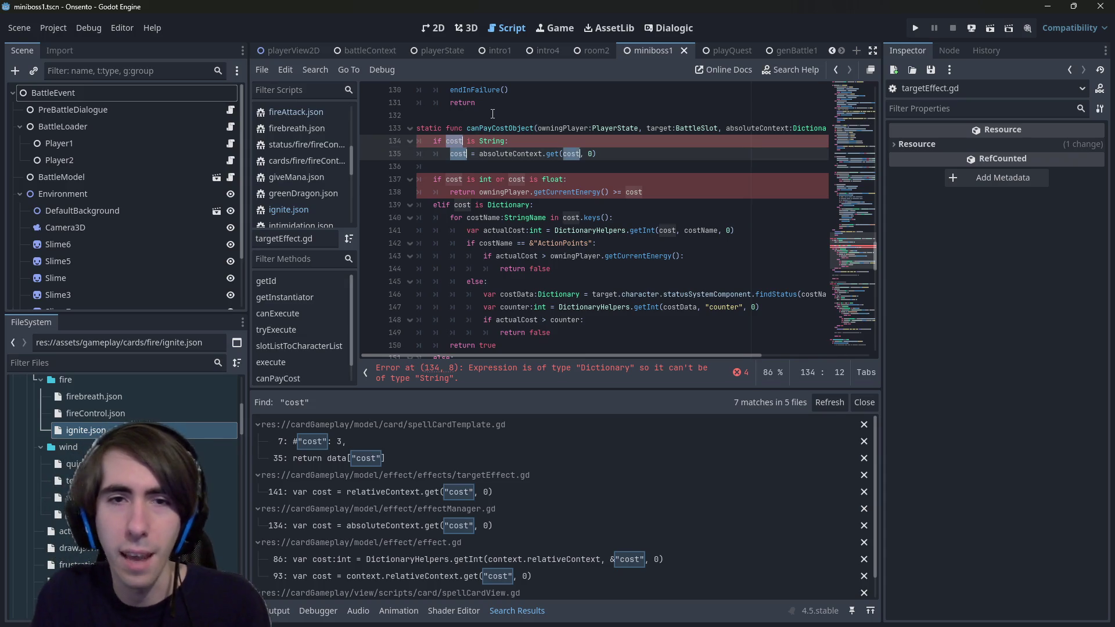
pyautogui.hotkey('ctrl', 'd')
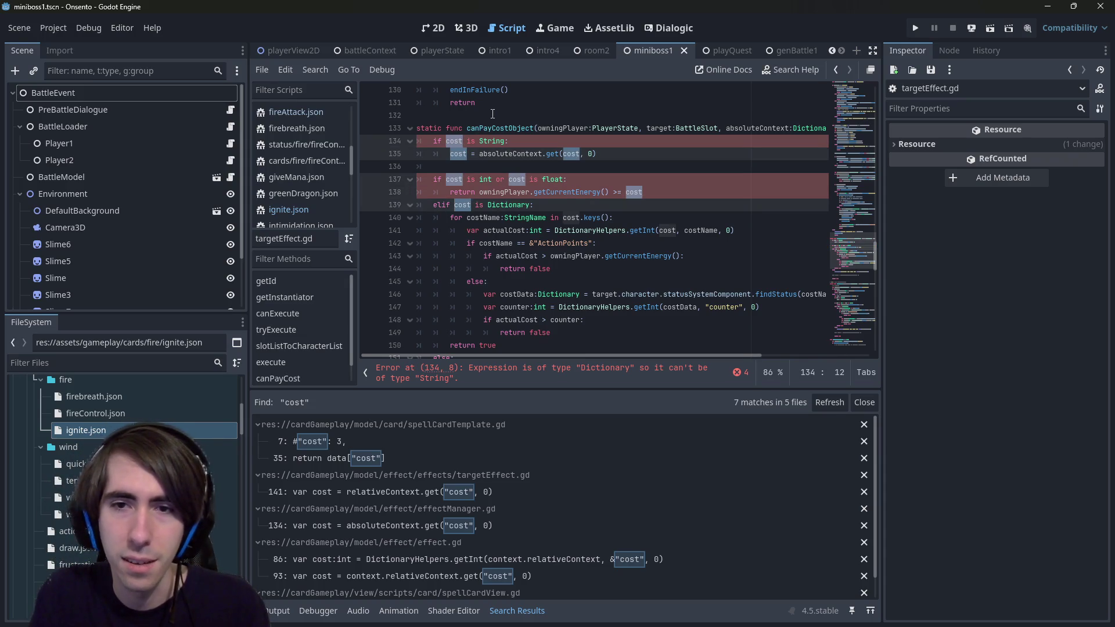
pyautogui.write('costObject')
pyautogui.hotkey('ctrl', 's')
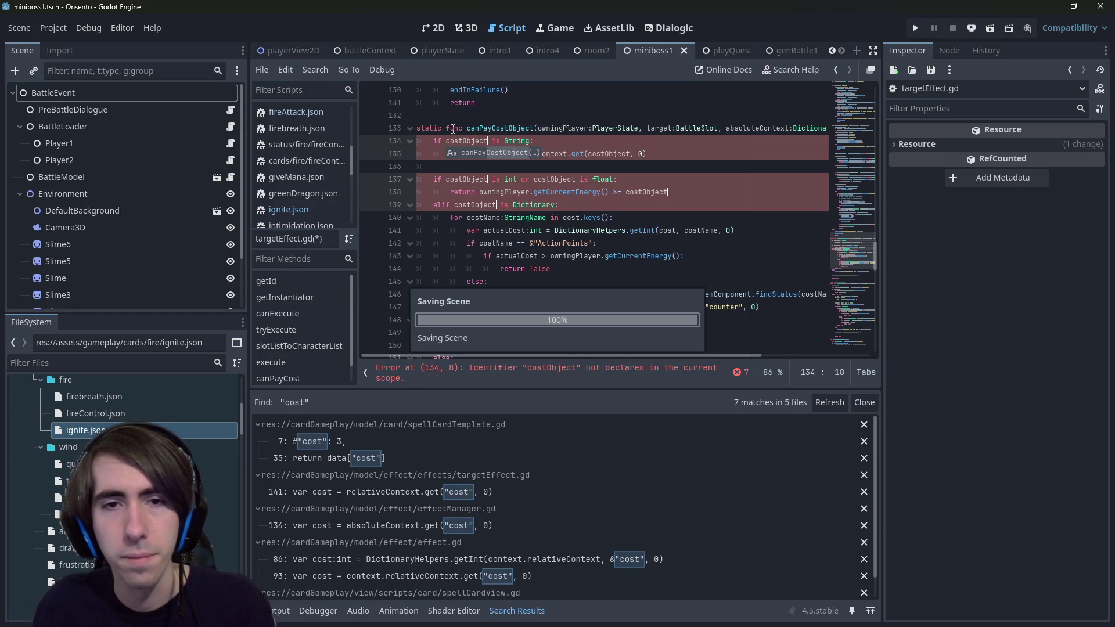
pyautogui.click(554, 204)
pyautogui.moveTo(524, 357); pyautogui.dragTo(634, 357)
# Step: Make the parameter an untyped costObject and change cost to costObject on line 140, saving
pyautogui.doubleClick(712, 126)
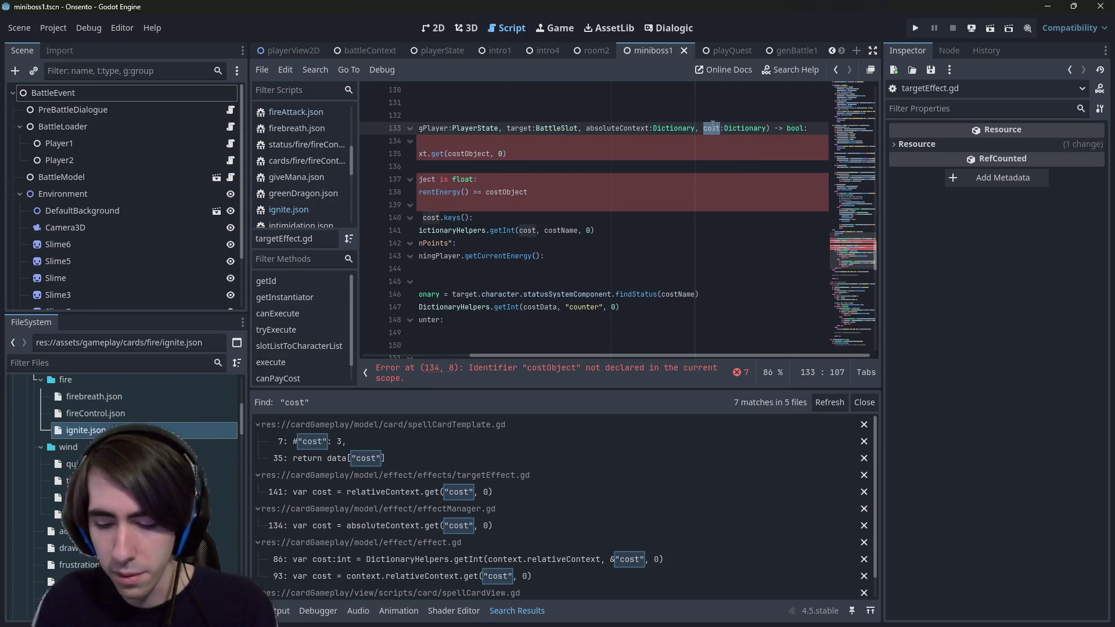
pyautogui.write('costObject')
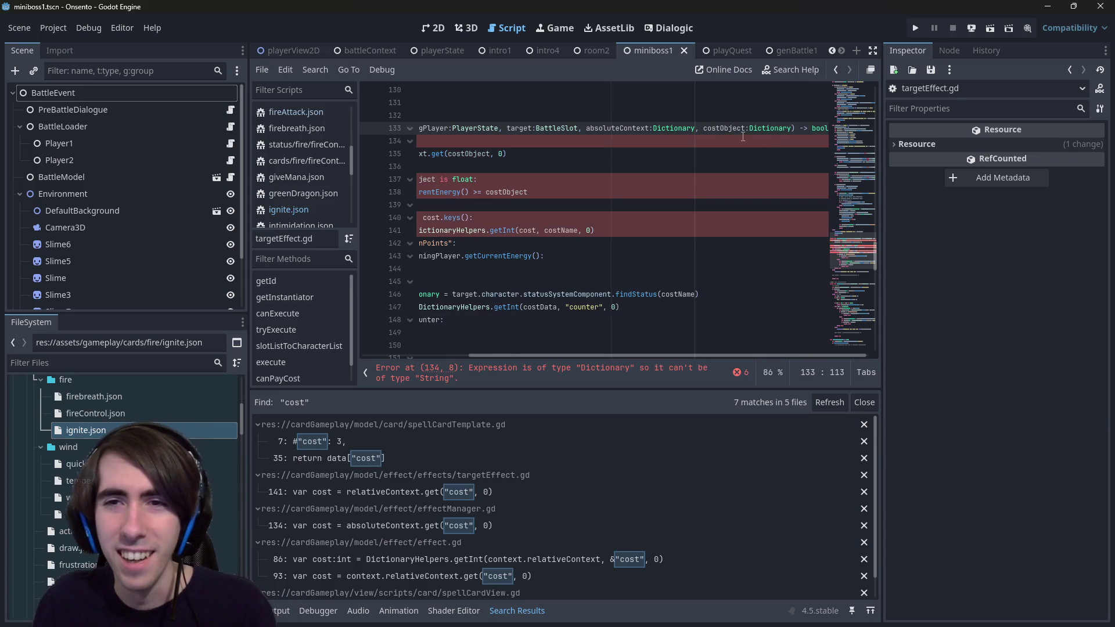
pyautogui.hotkey('ctrl', 'z')
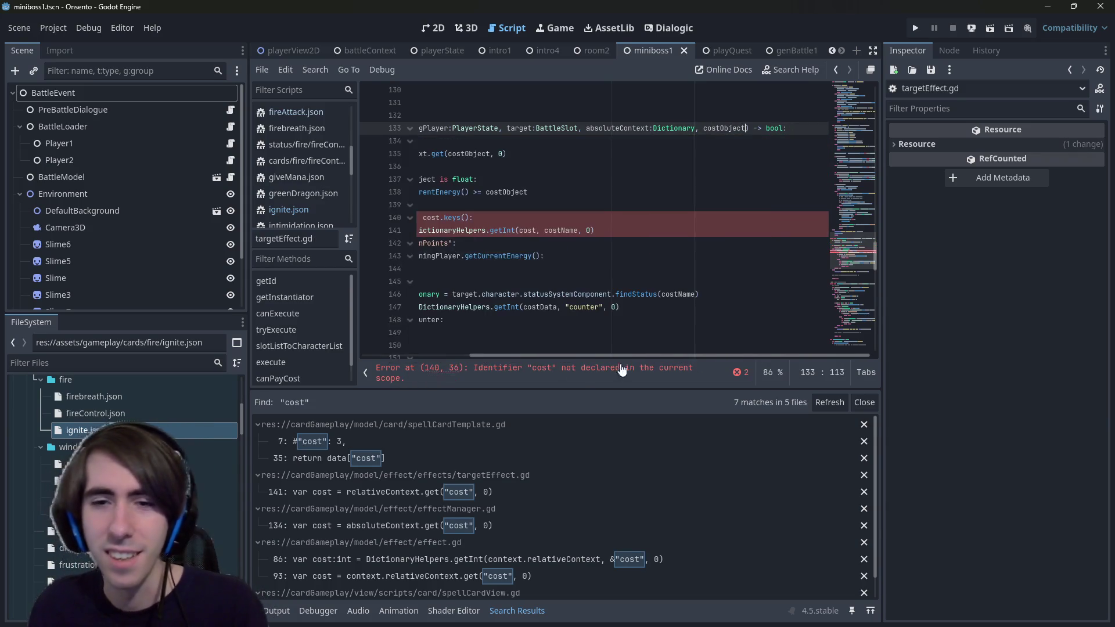
pyautogui.moveTo(629, 354); pyautogui.dragTo(511, 348)
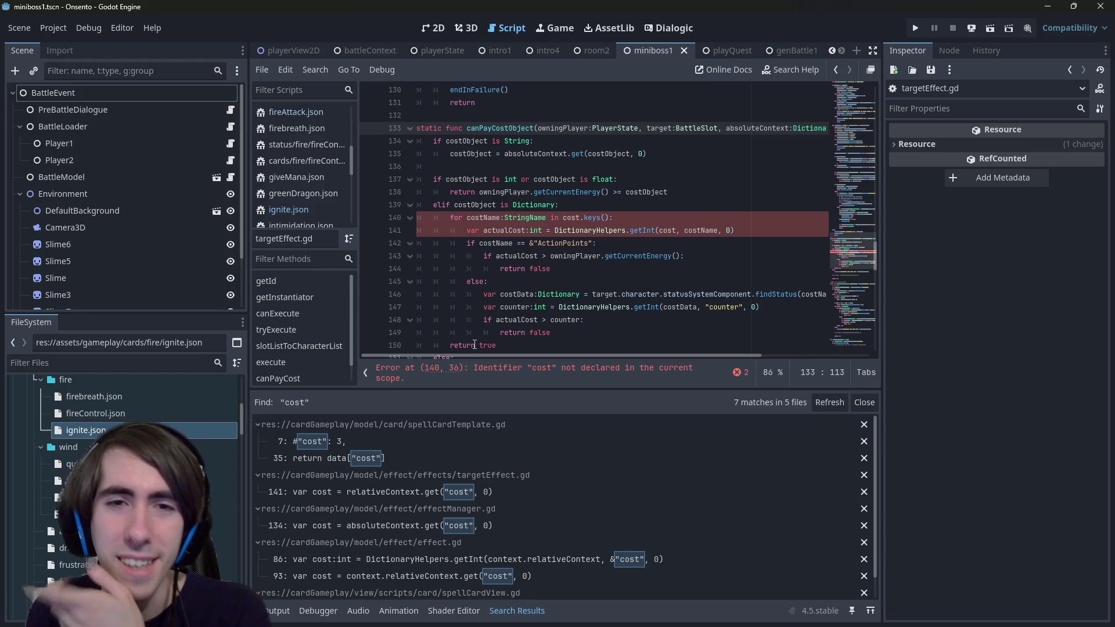
pyautogui.doubleClick(503, 217)
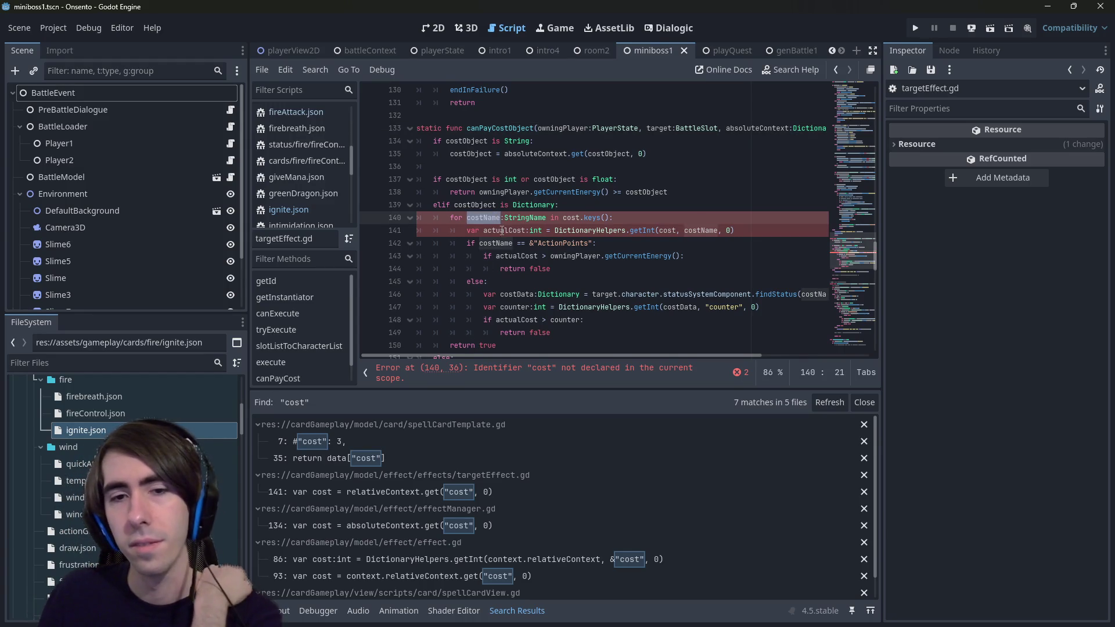
pyautogui.doubleClick(574, 219)
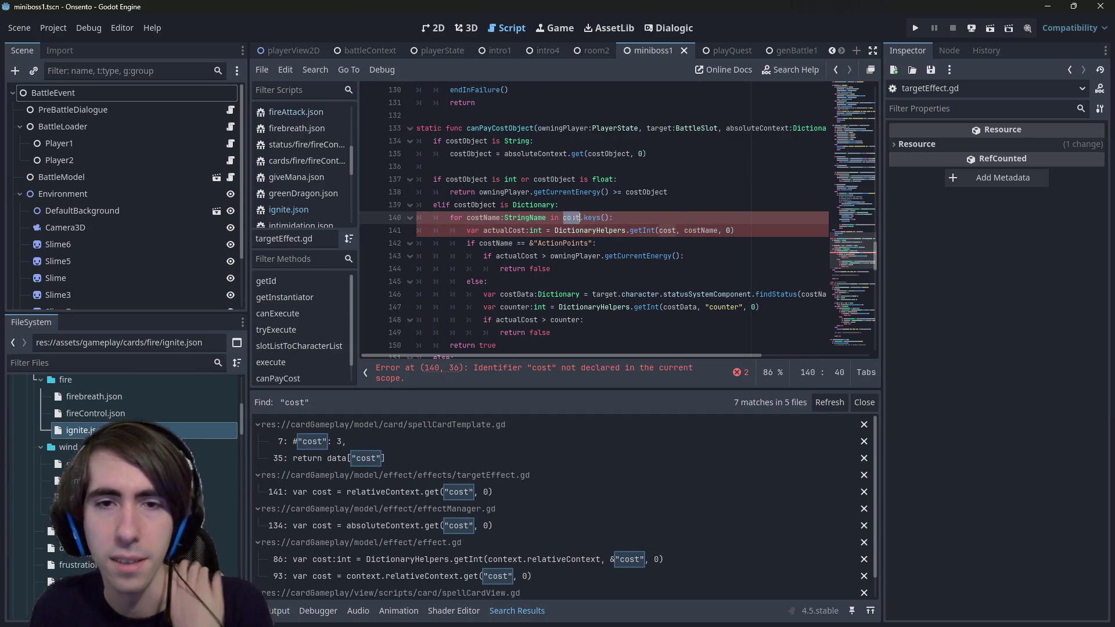
pyautogui.press('Right')
pyautogui.write('Objec')
pyautogui.write('t')
pyautogui.hotkey('ctrl', 's')
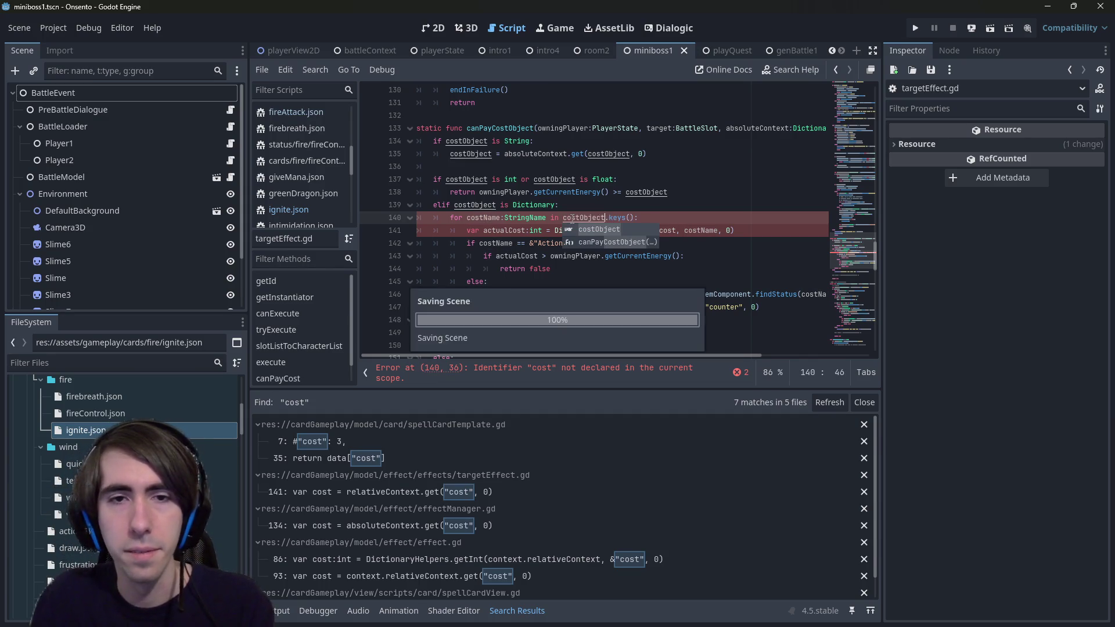
# Step: Fix the remaining cost error on line 141 by renaming it to costObject
pyautogui.click(564, 192)
pyautogui.scroll(-1, 548, 206)
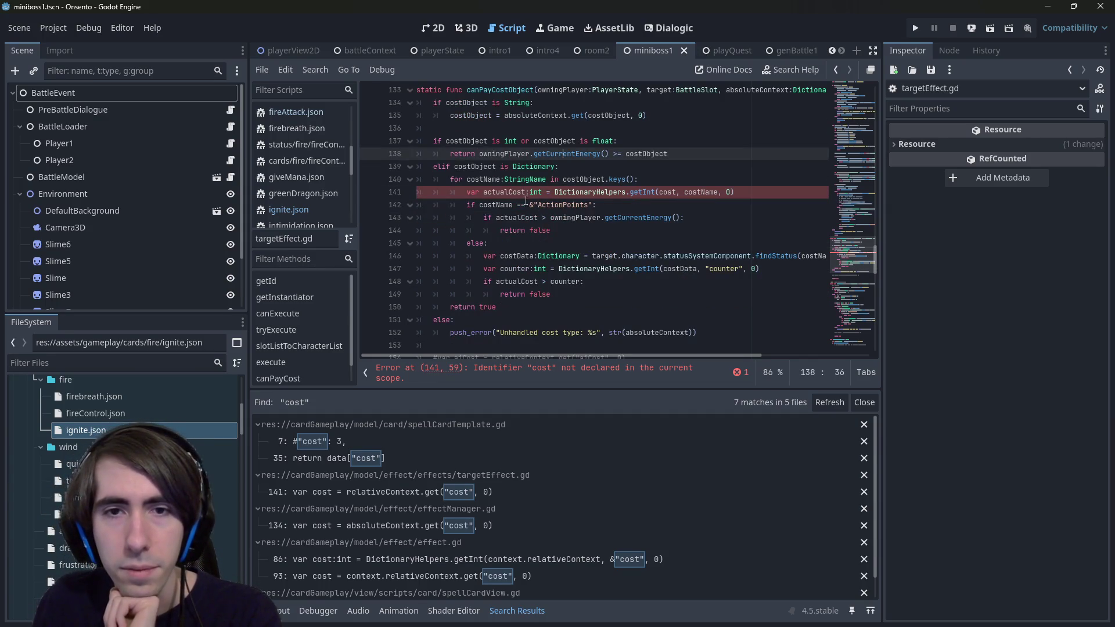
pyautogui.click(654, 374)
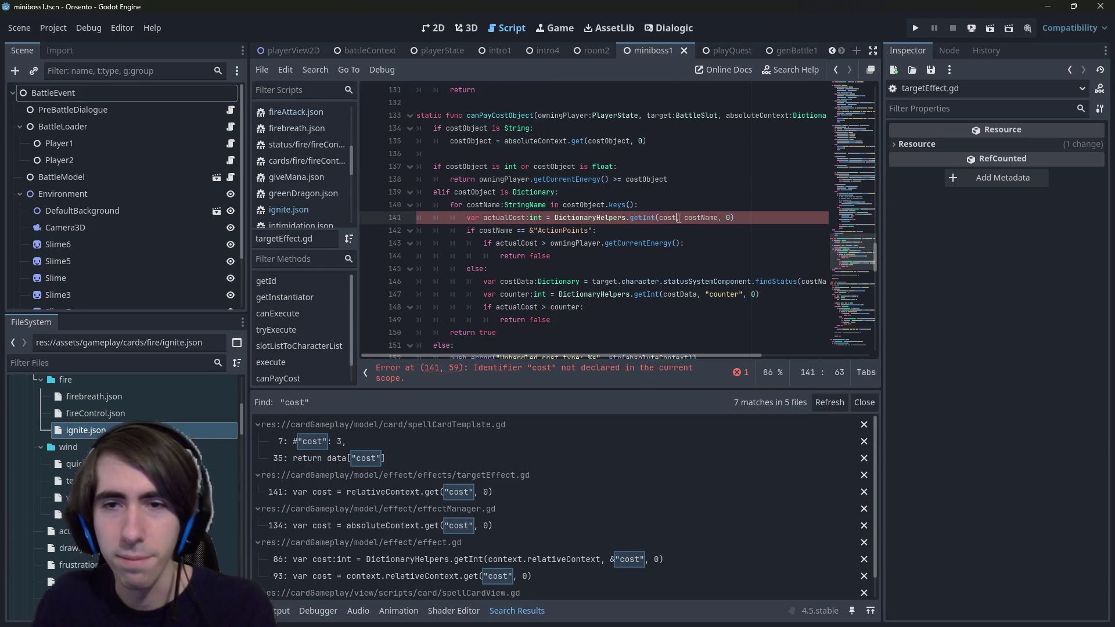
pyautogui.write('Object')
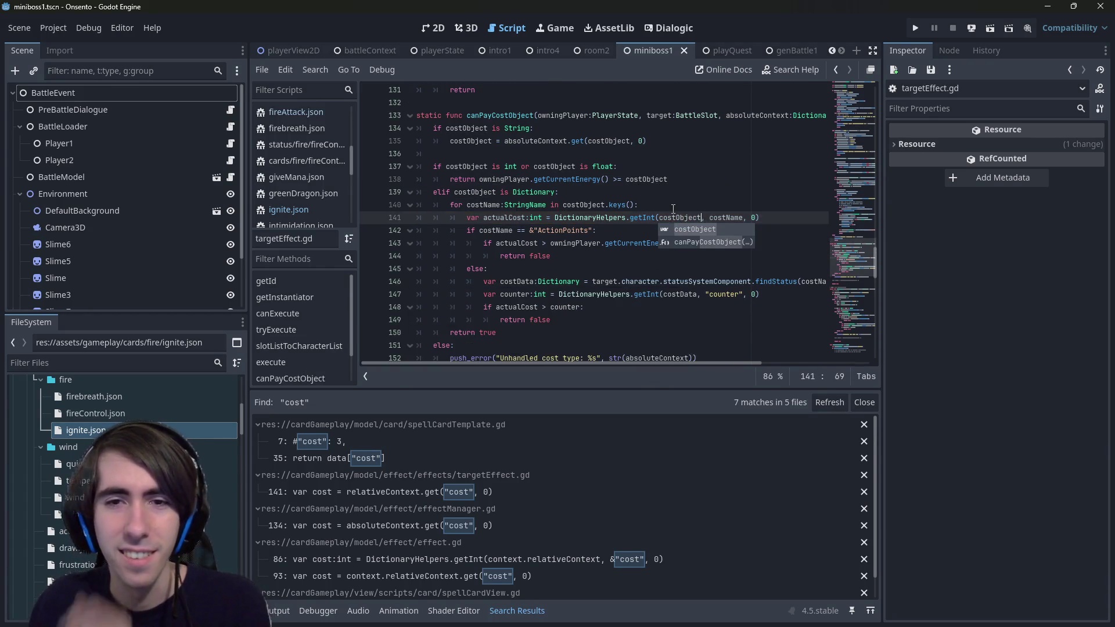
pyautogui.click(625, 218)
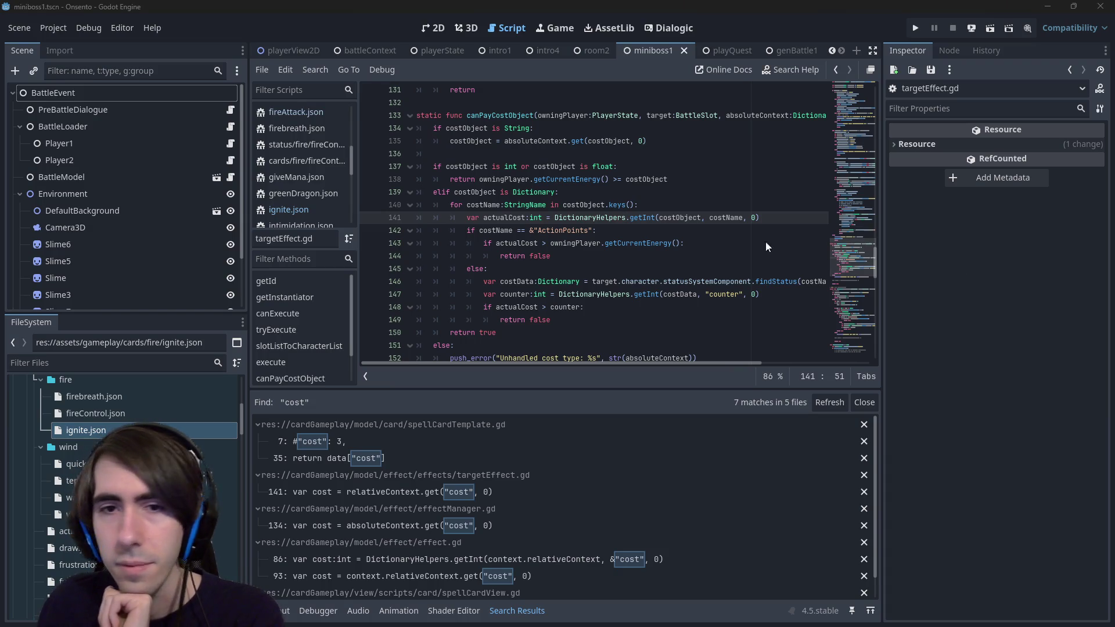
pyautogui.doubleClick(491, 115)
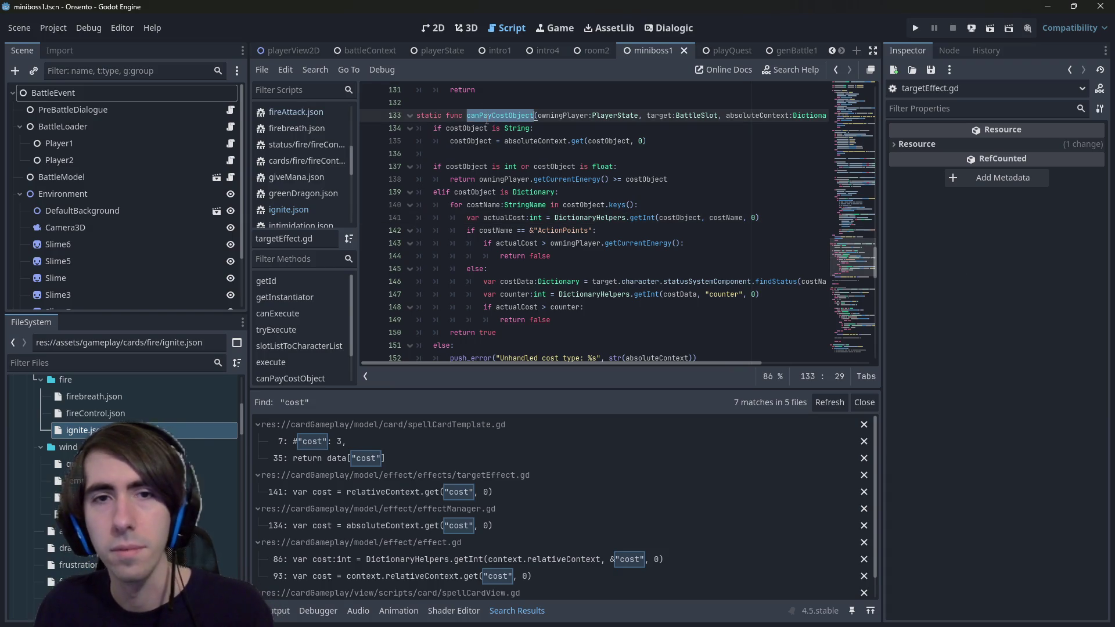
pyautogui.scroll(-8, 486, 121)
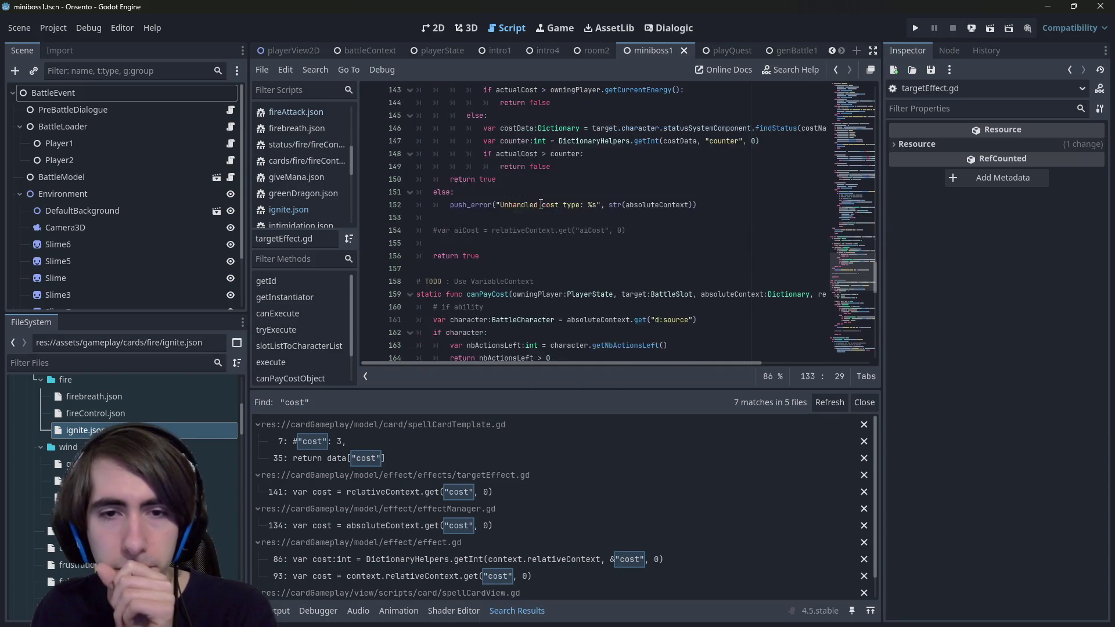
pyautogui.scroll(8, 532, 210)
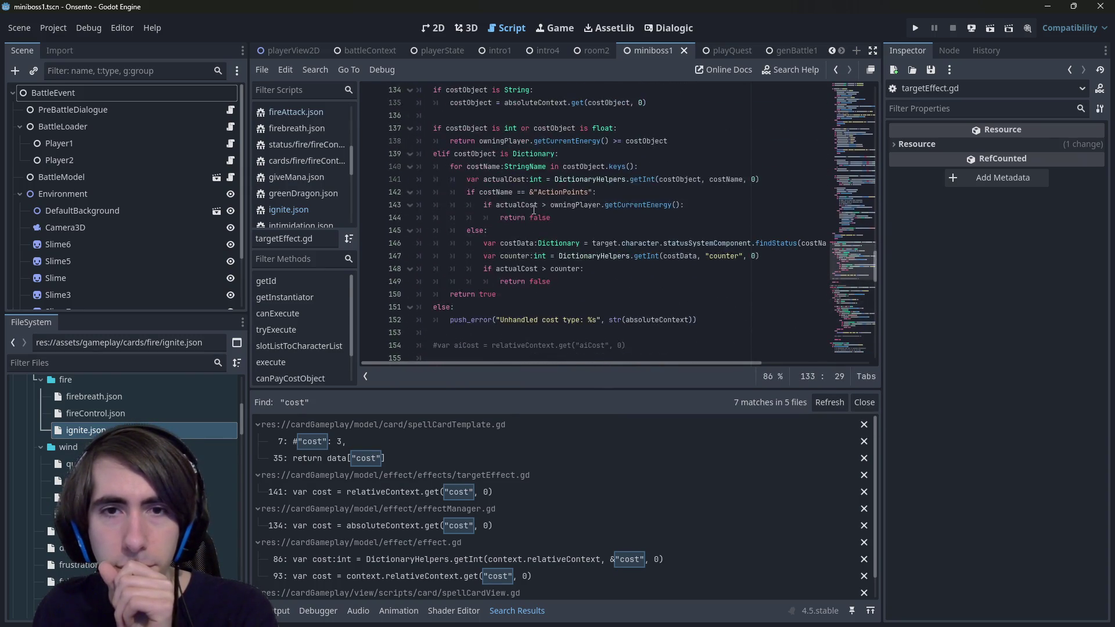
pyautogui.scroll(-15, 534, 210)
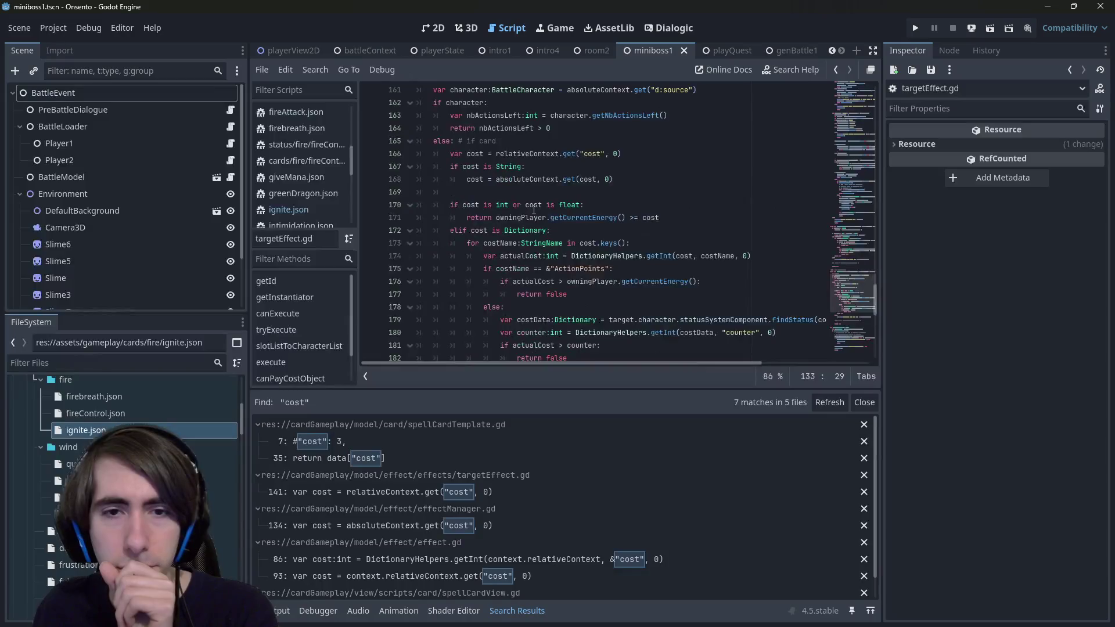
pyautogui.scroll(-4, 534, 210)
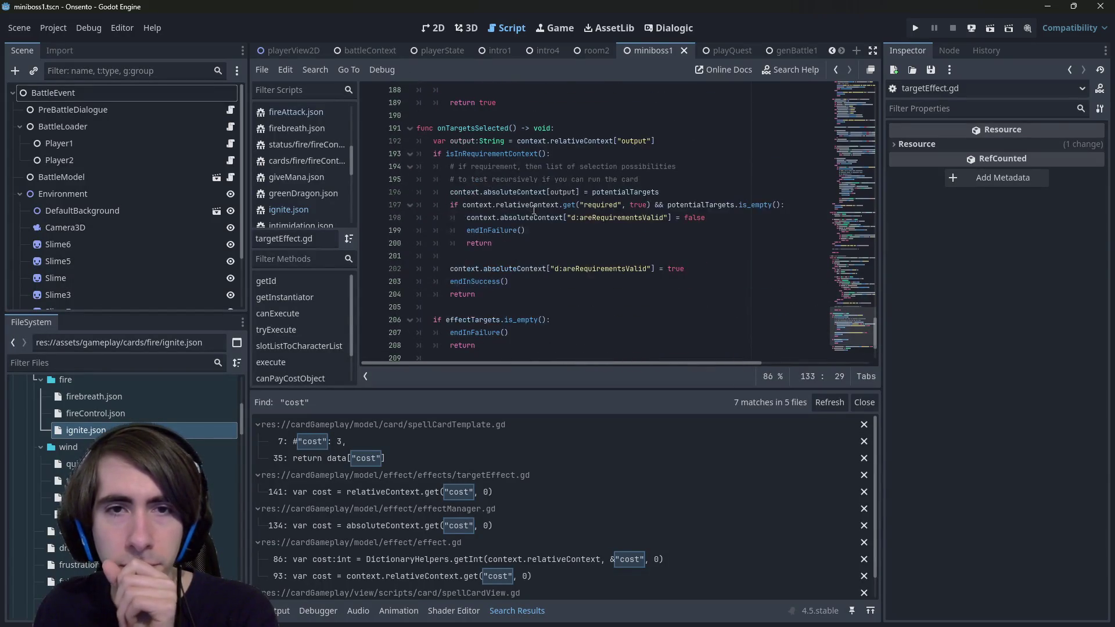
pyautogui.scroll(10, 534, 211)
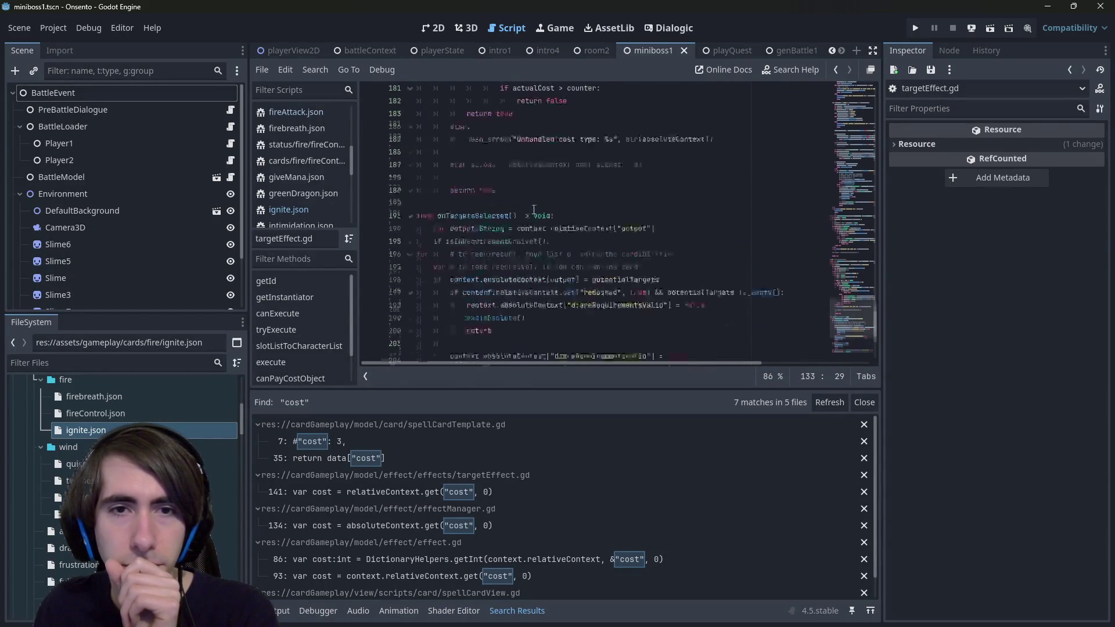
pyautogui.scroll(10, 534, 210)
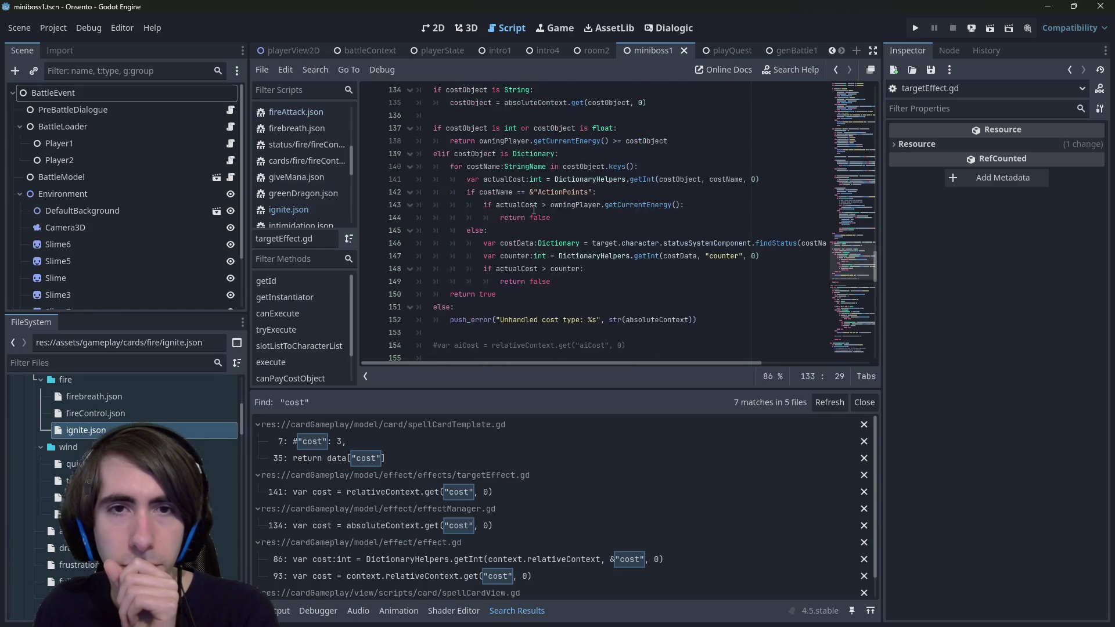
pyautogui.scroll(-11, 533, 210)
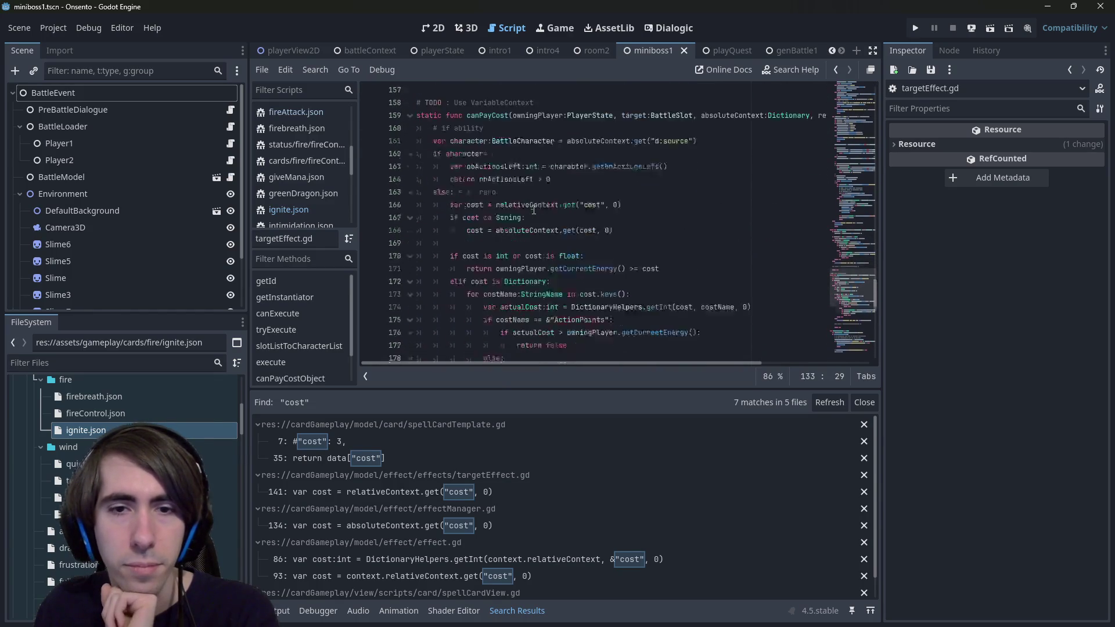
pyautogui.scroll(-4, 534, 210)
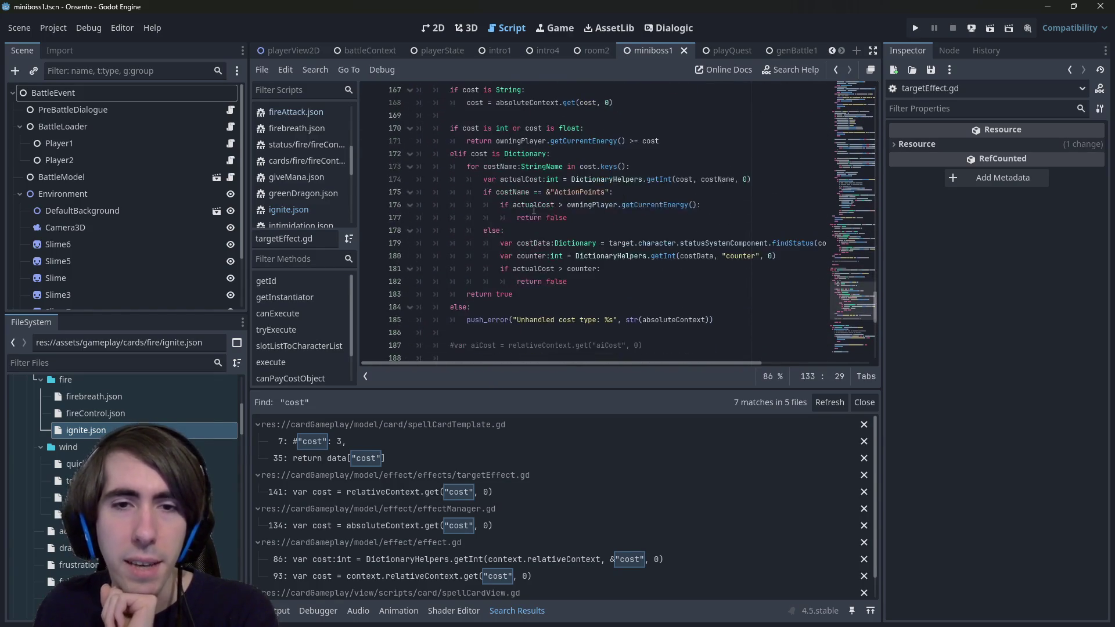
pyautogui.scroll(4, 510, 294)
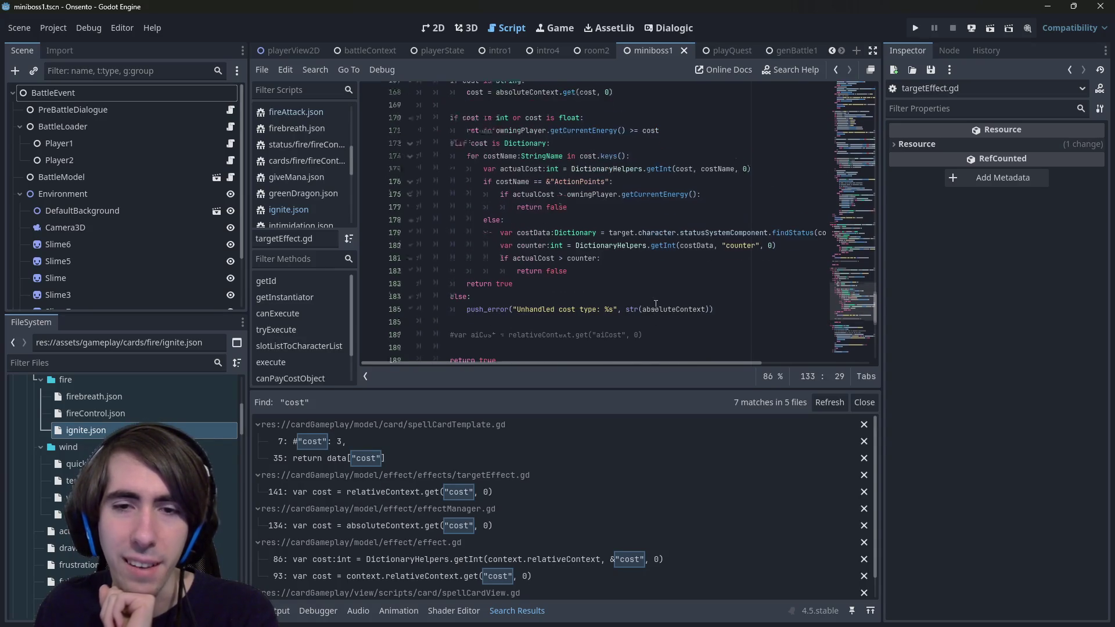
# Step: Insert blank lines beneath the if card branch of canPayCost
pyautogui.click(563, 149)
pyautogui.click(555, 141)
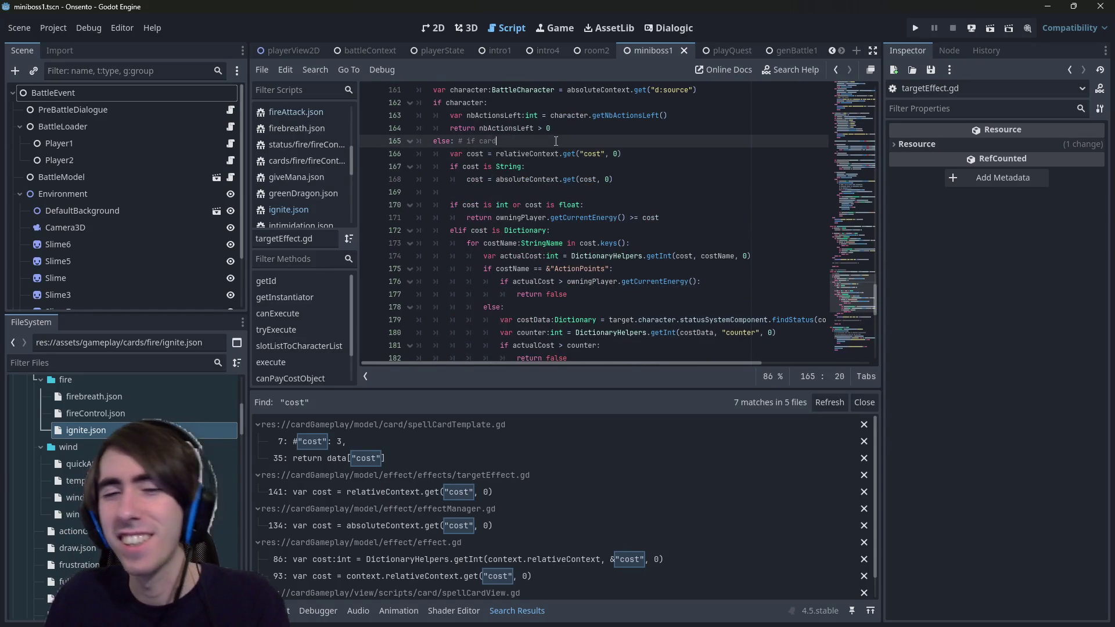
pyautogui.press('Return')
pyautogui.press('Up')
pyautogui.press('Down')
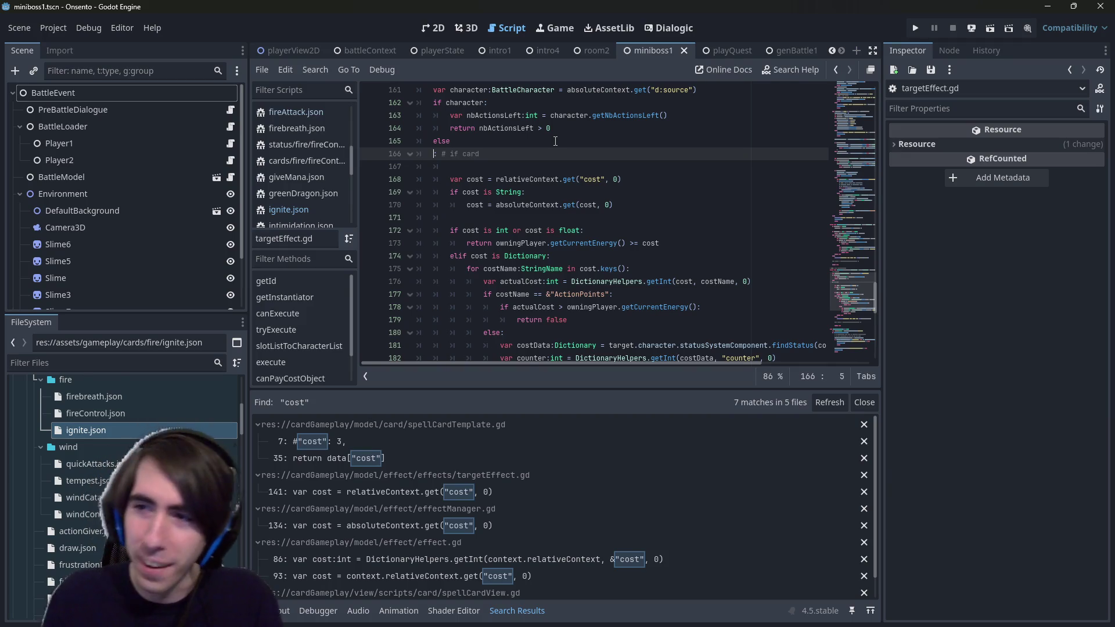
pyautogui.press('Up')
pyautogui.press('Down')
pyautogui.press('Return')
pyautogui.press('Up')
# Step: Write the call canPayCostObject(owningPlayer, target, absoluteContext, cost) in the card branch
pyautogui.write('canPayCostObject(p')
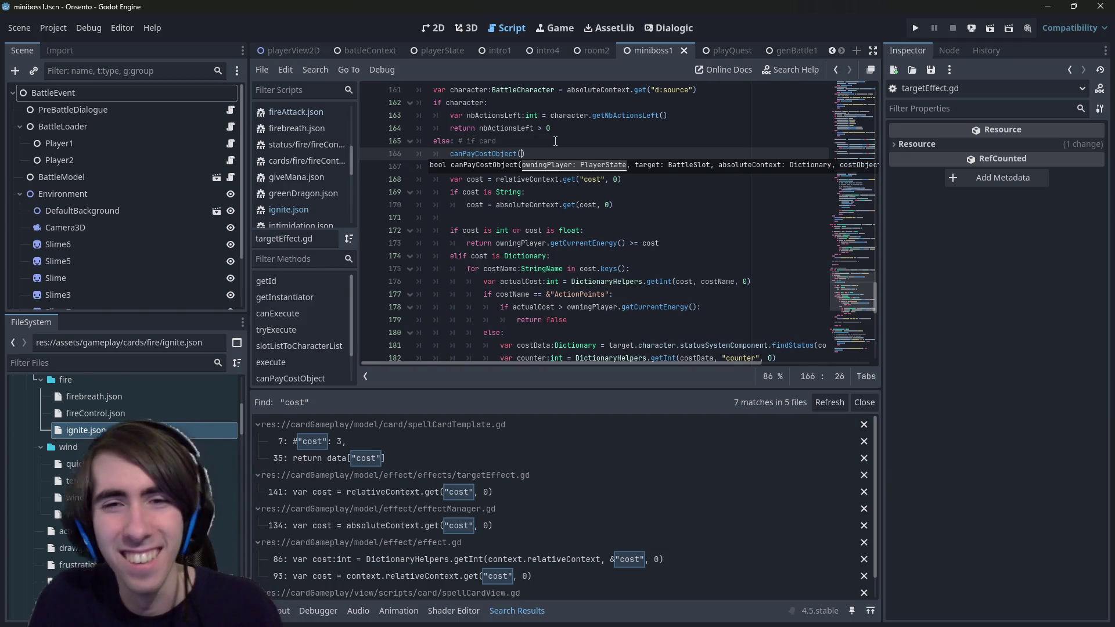
pyautogui.write('laye')
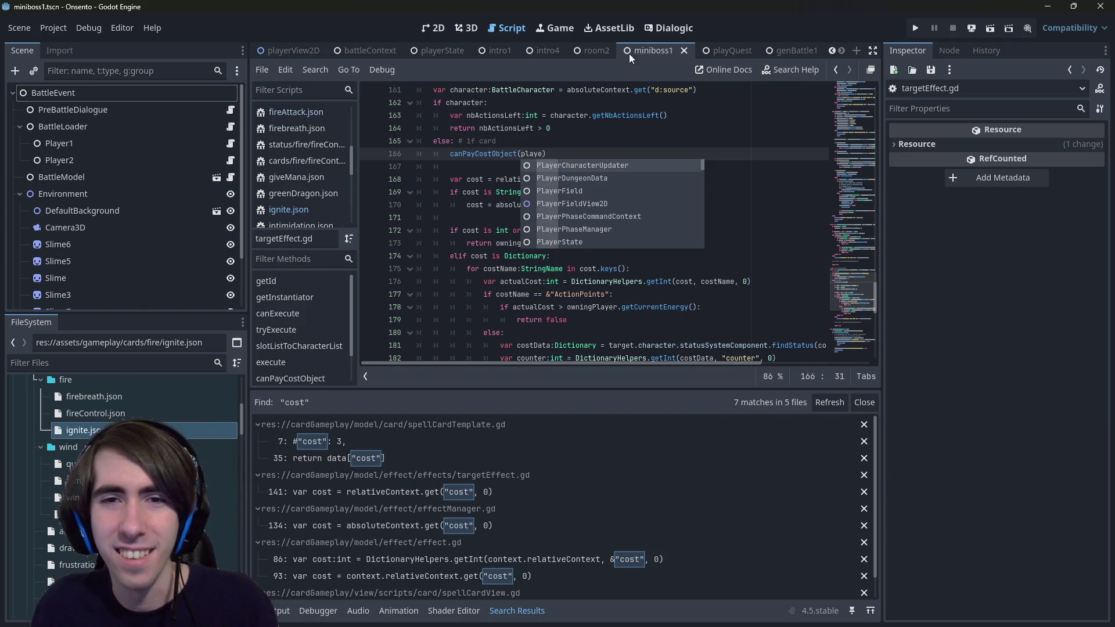
pyautogui.scroll(2, 562, 115)
pyautogui.press('BackSpace')
pyautogui.press('BackSpace')
pyautogui.press('BackSpace')
pyautogui.write('own')
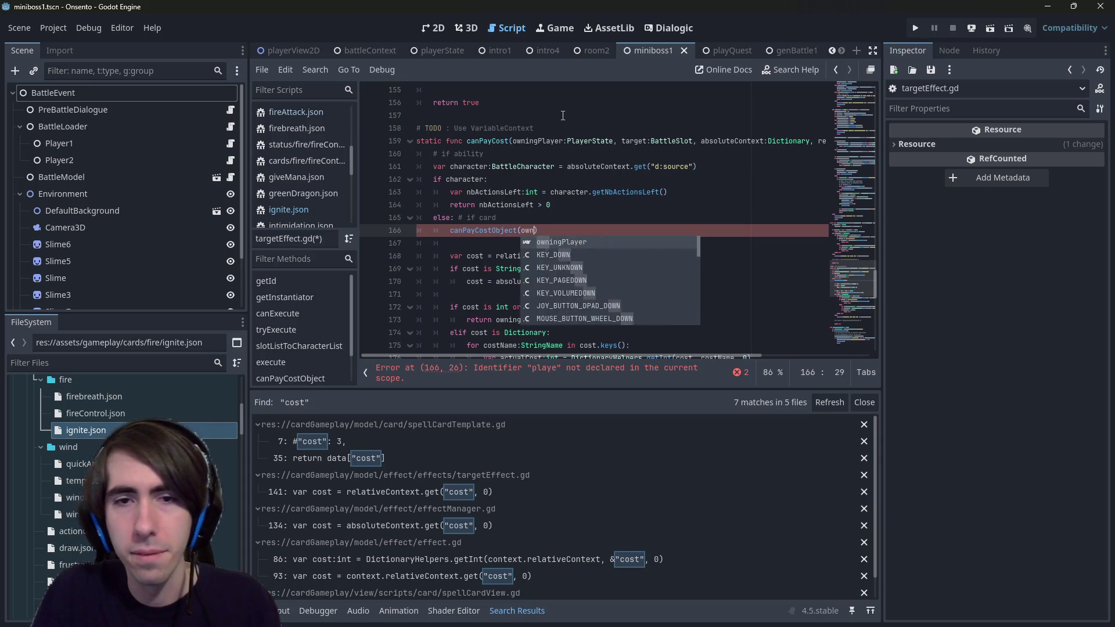
pyautogui.press('Return')
pyautogui.write(', target, abs')
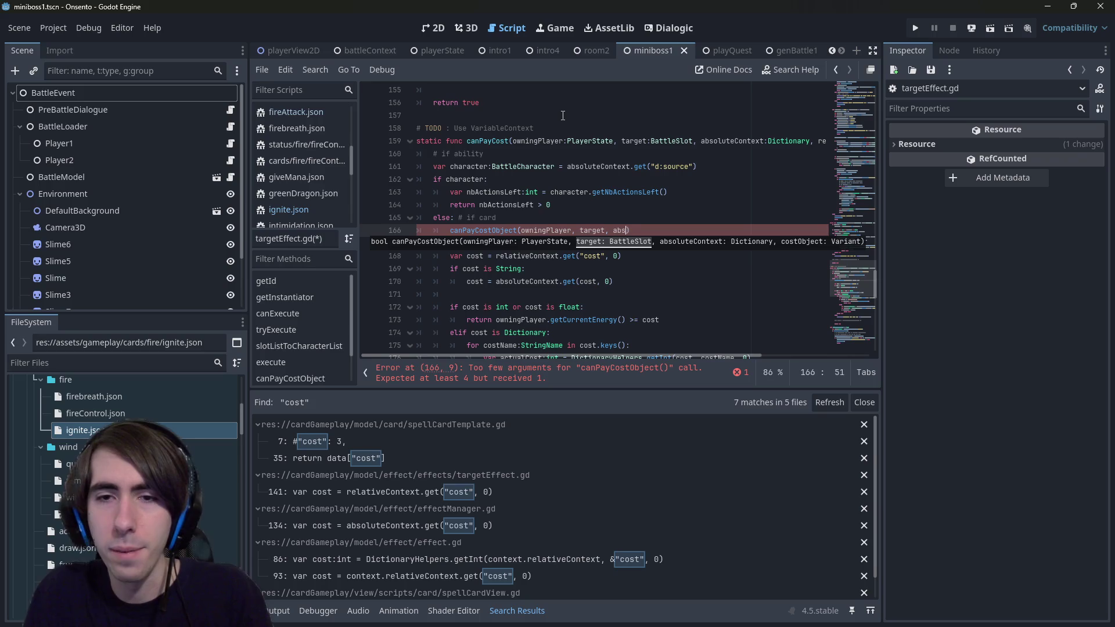
pyautogui.press('BackSpace')
pyautogui.press('BackSpace')
pyautogui.press('BackSpace')
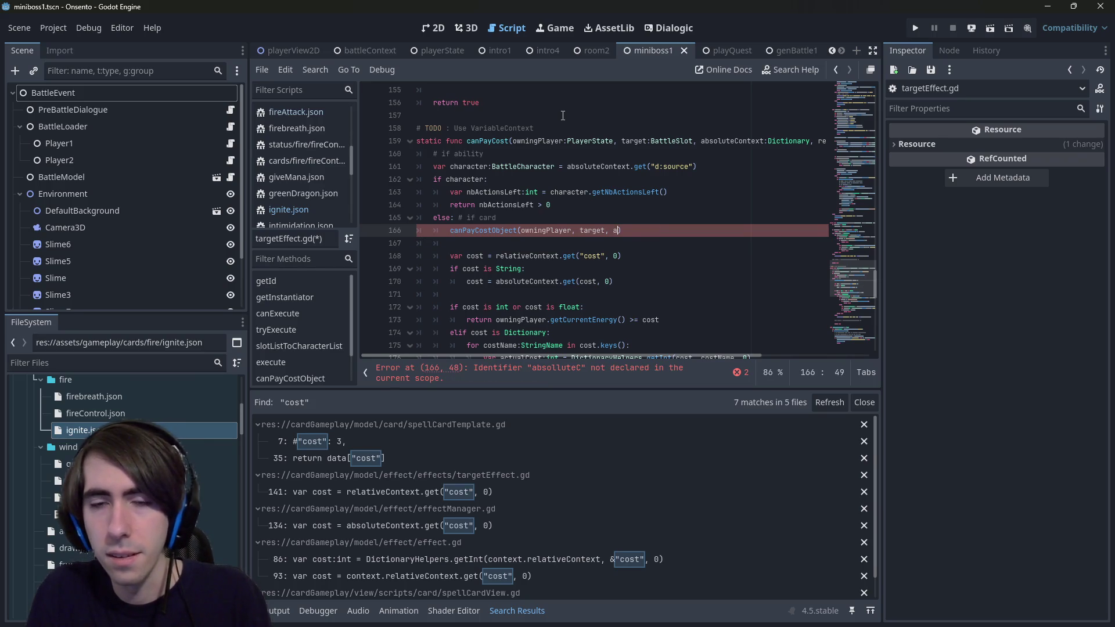
pyautogui.press('Return')
pyautogui.write(', ')
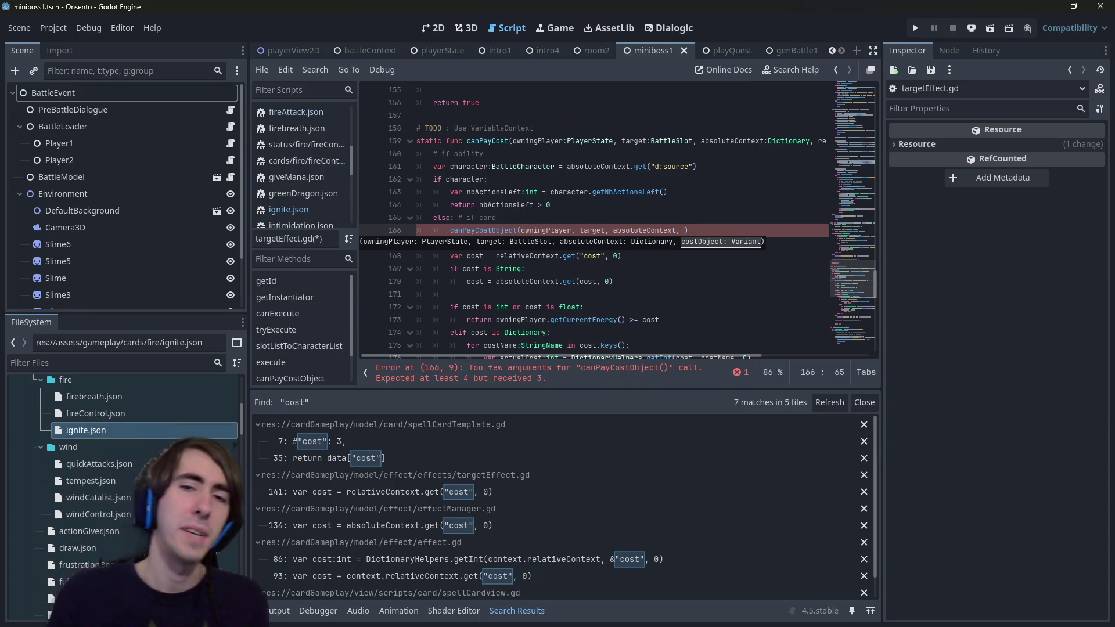
pyautogui.write('cost')
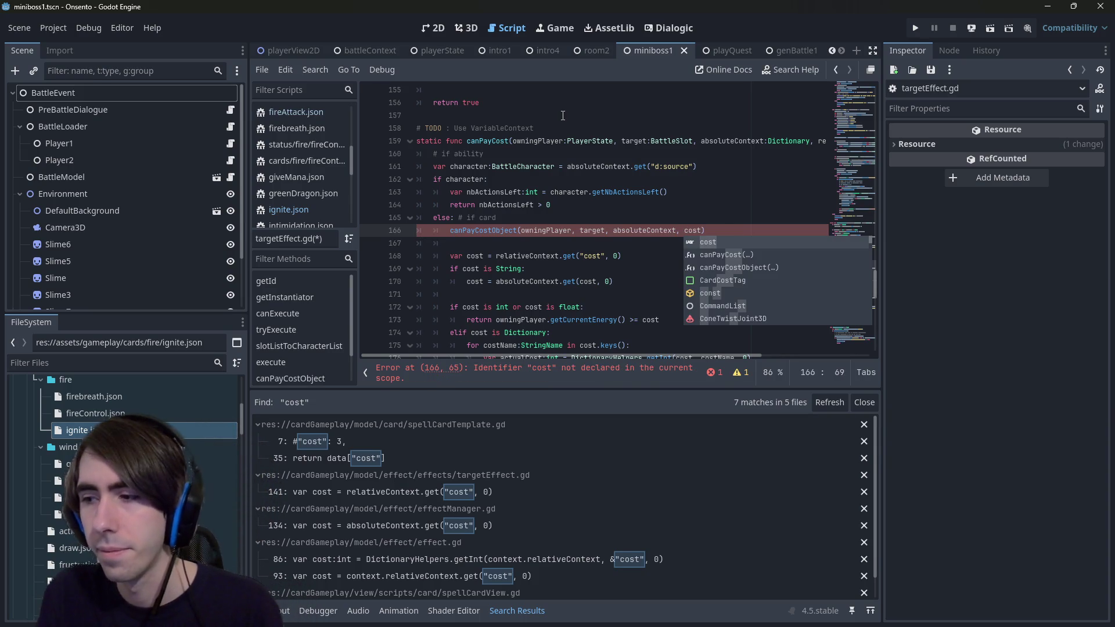
pyautogui.write('0')
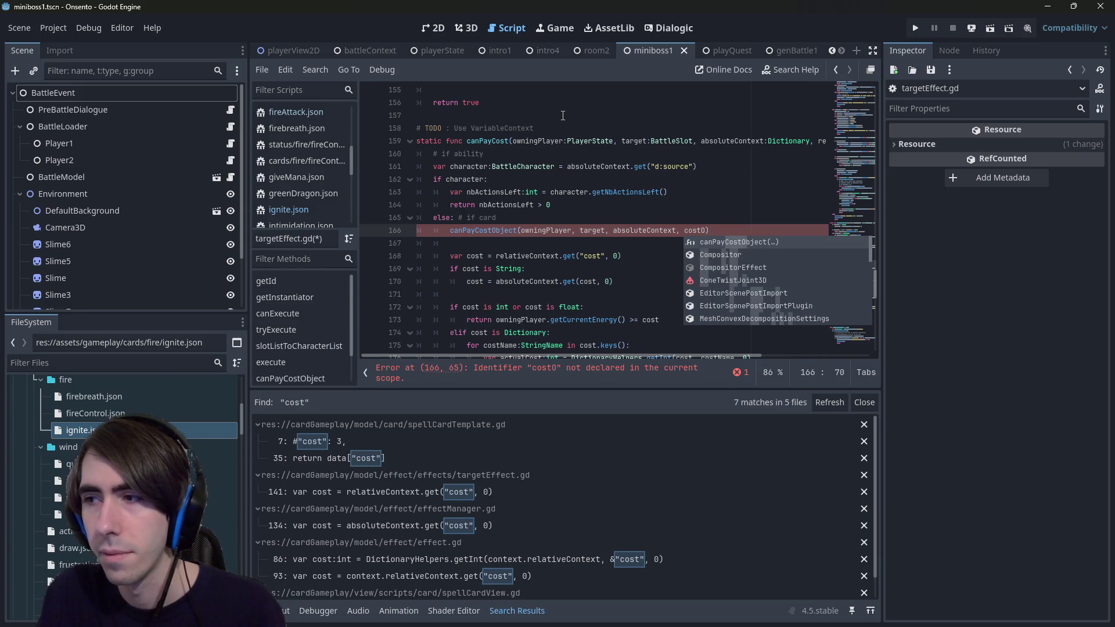
pyautogui.press('BackSpace')
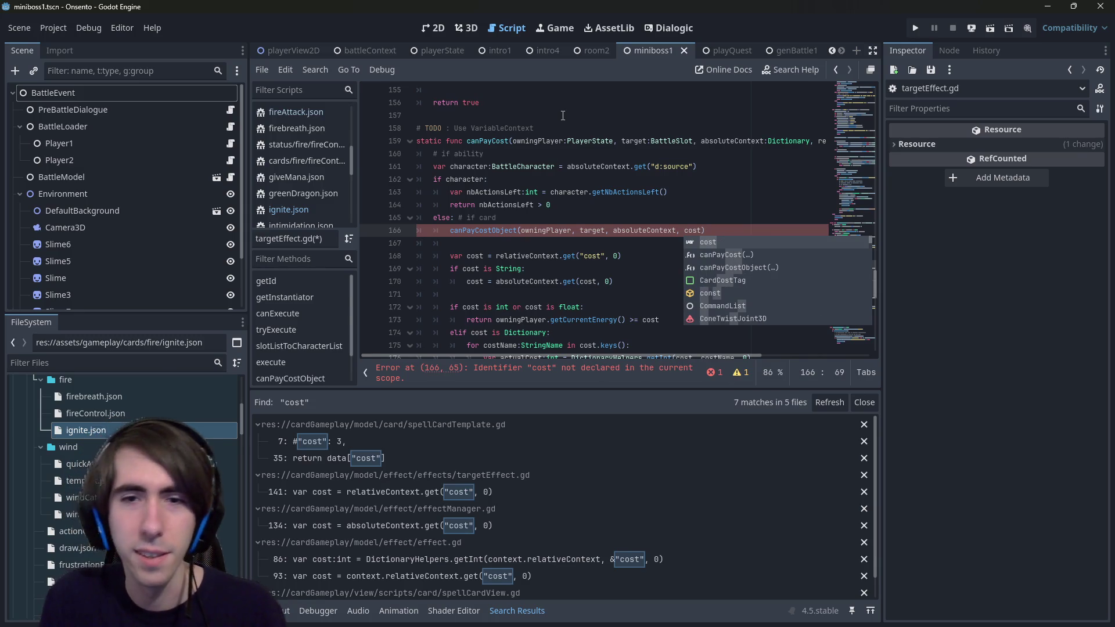
pyautogui.press('Escape')
# Step: Move the var cost declaration above the canPayCostObject call with Alt+Up and save
pyautogui.doubleClick(474, 256)
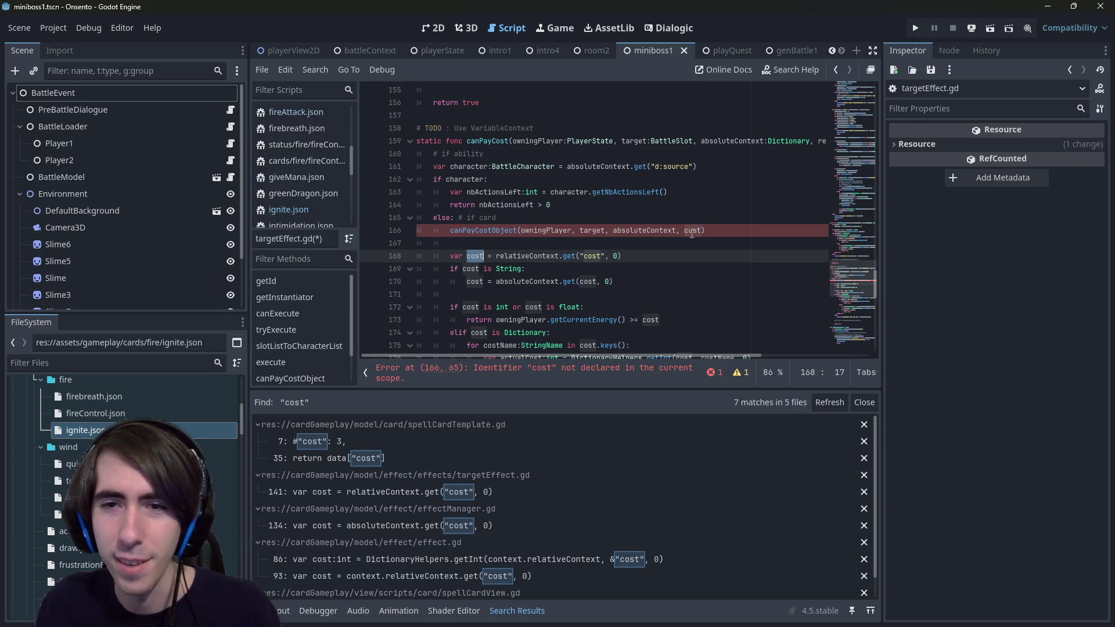
pyautogui.press('End')
pyautogui.hotkey('alt', 'Up')
pyautogui.hotkey('alt', 'Up')
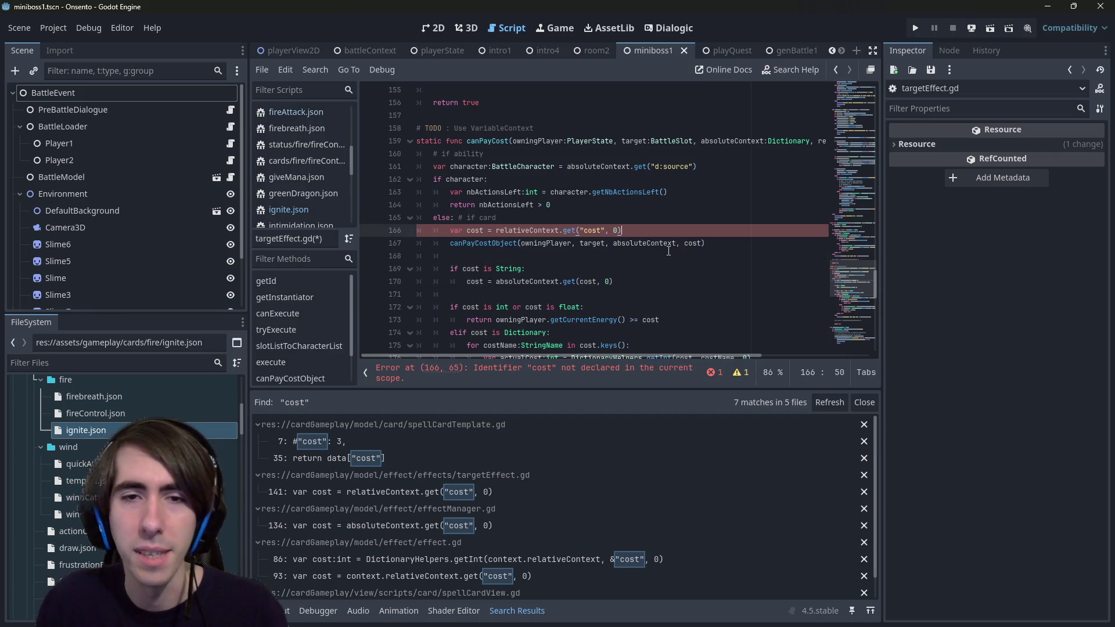
pyautogui.hotkey('ctrl', 's')
pyautogui.scroll(-6, 532, 307)
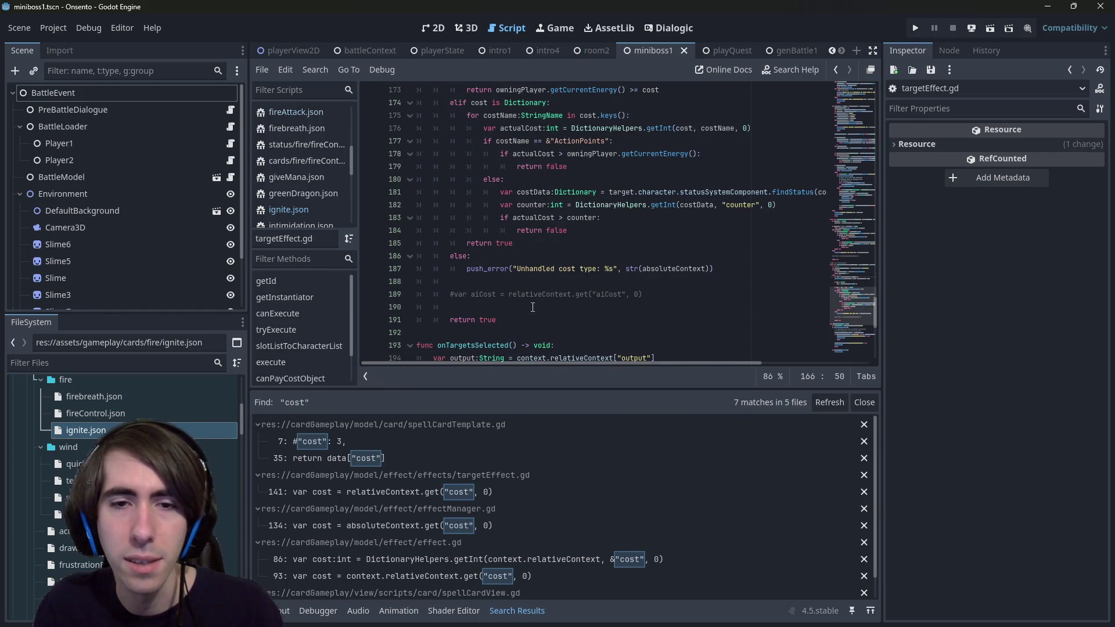
pyautogui.moveTo(699, 300)
pyautogui.mouseDown()
pyautogui.moveTo(580, 285)
pyautogui.moveTo(442, 191)
pyautogui.moveTo(398, 179)
pyautogui.mouseUp()
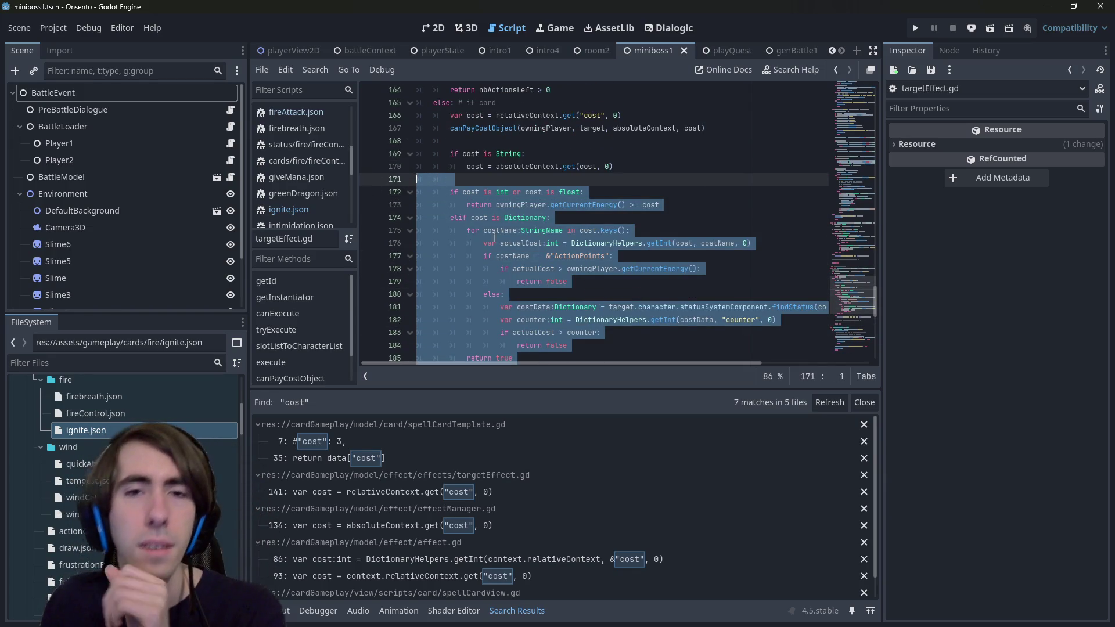
# Step: Delete the old cost-checking block and the 'if cost is String' lines from canPayCost's card branch
pyautogui.scroll(3, 514, 243)
pyautogui.scroll(-4, 514, 244)
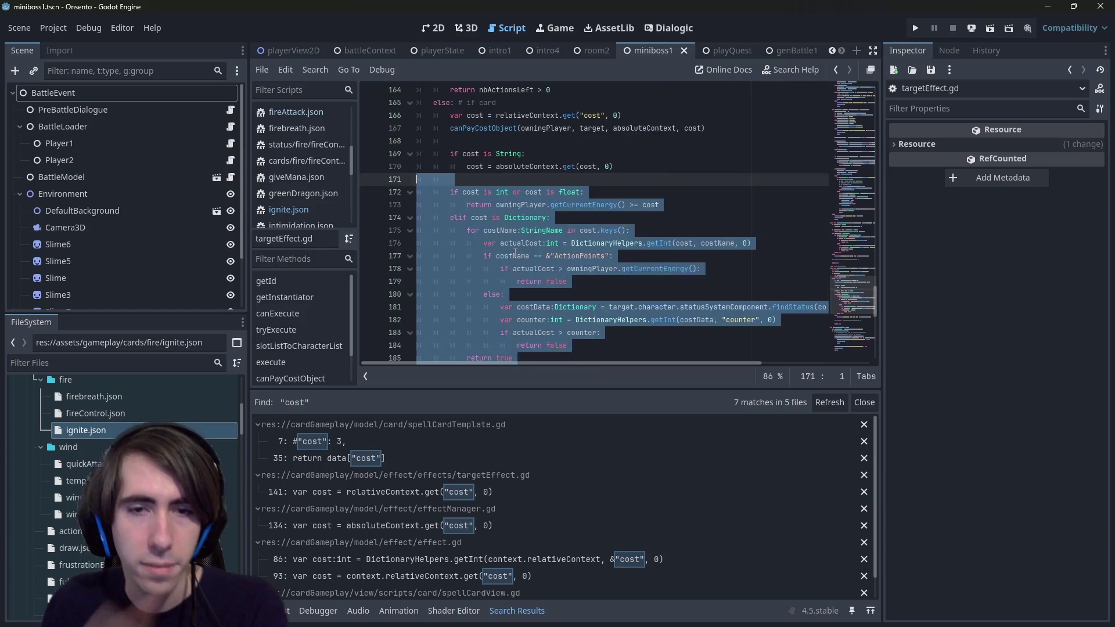
pyautogui.scroll(4, 460, 233)
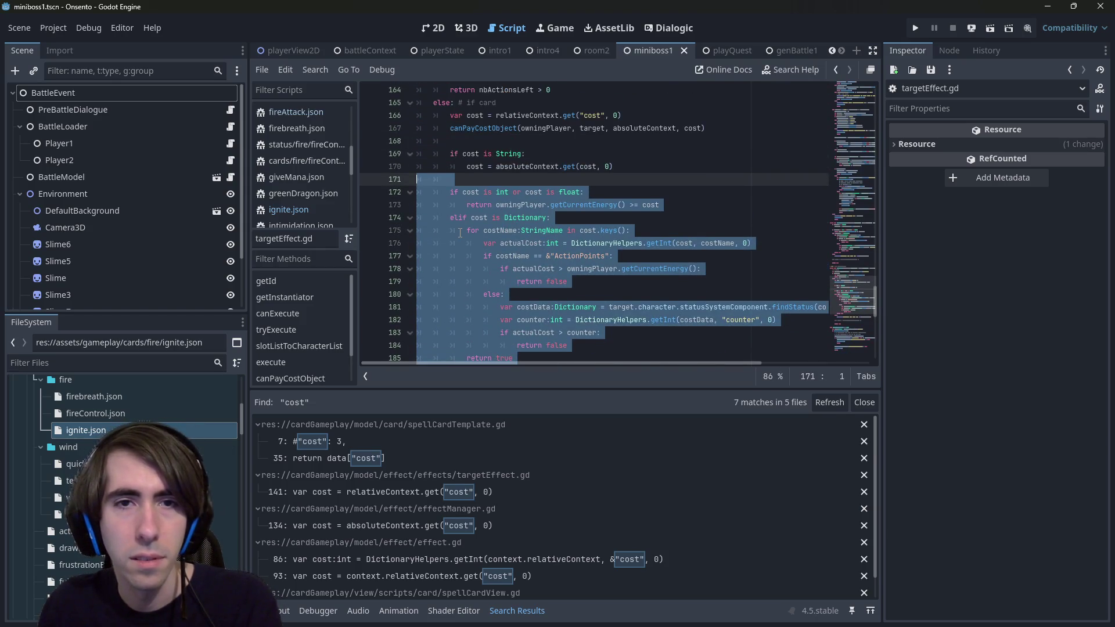
pyautogui.press('Delete')
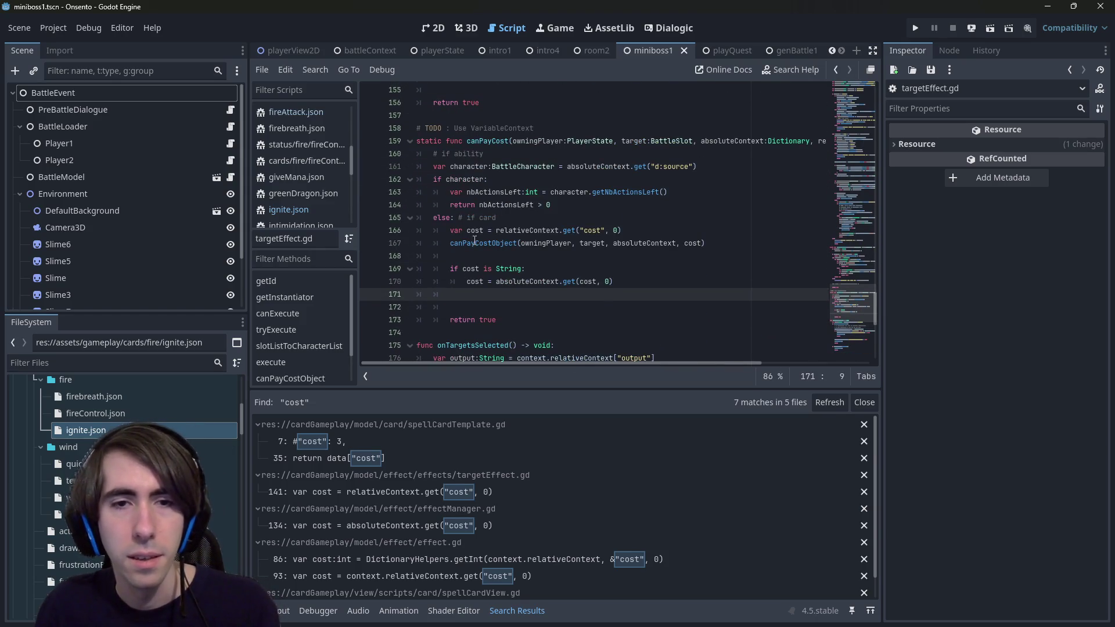
pyautogui.hotkey('shift', 'Up')
pyautogui.hotkey('shift', 'Up')
pyautogui.hotkey('shift', 'Home')
pyautogui.press('Delete')
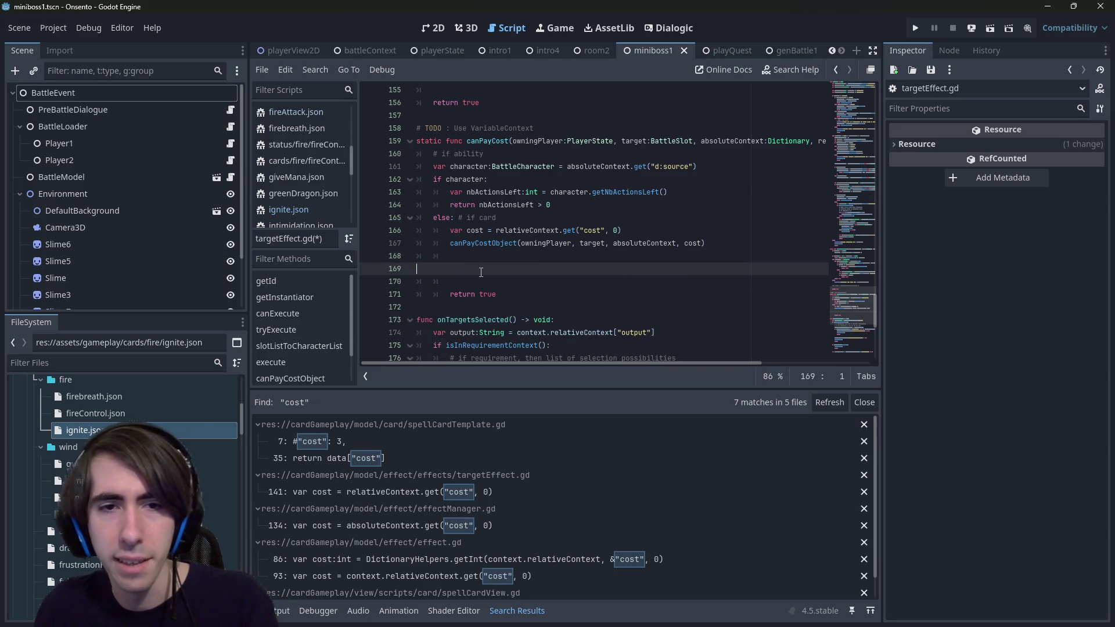
pyautogui.press('Tab')
pyautogui.scroll(8, 481, 273)
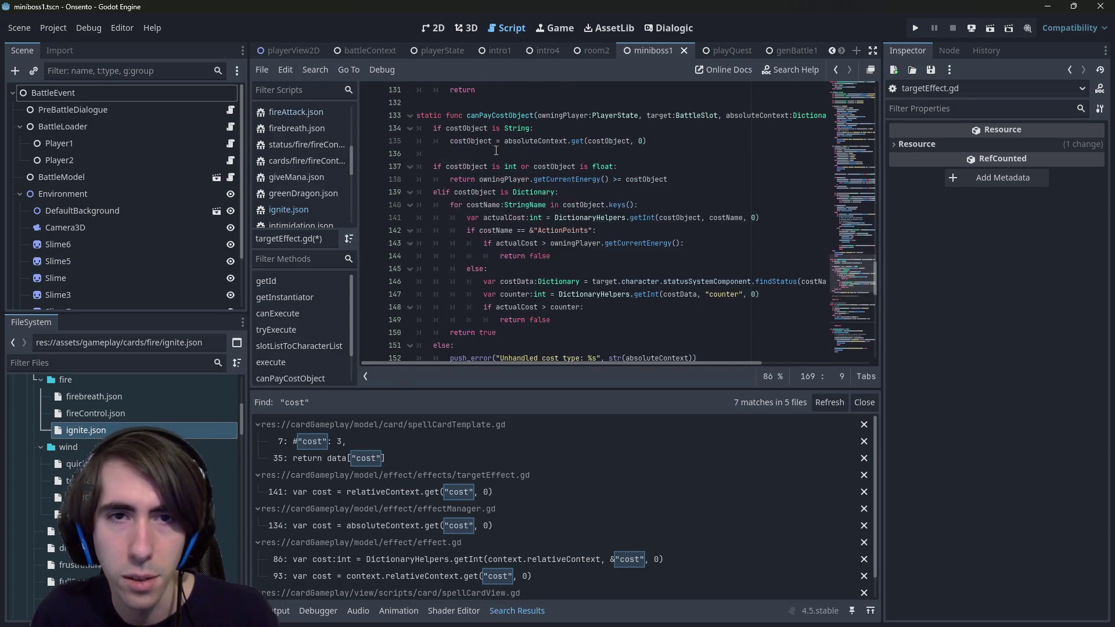
# Step: Wrap the canPayCostObject call in 'if !' with an indented 'return false' beneath it
pyautogui.doubleClick(483, 114)
pyautogui.scroll(-8, 495, 244)
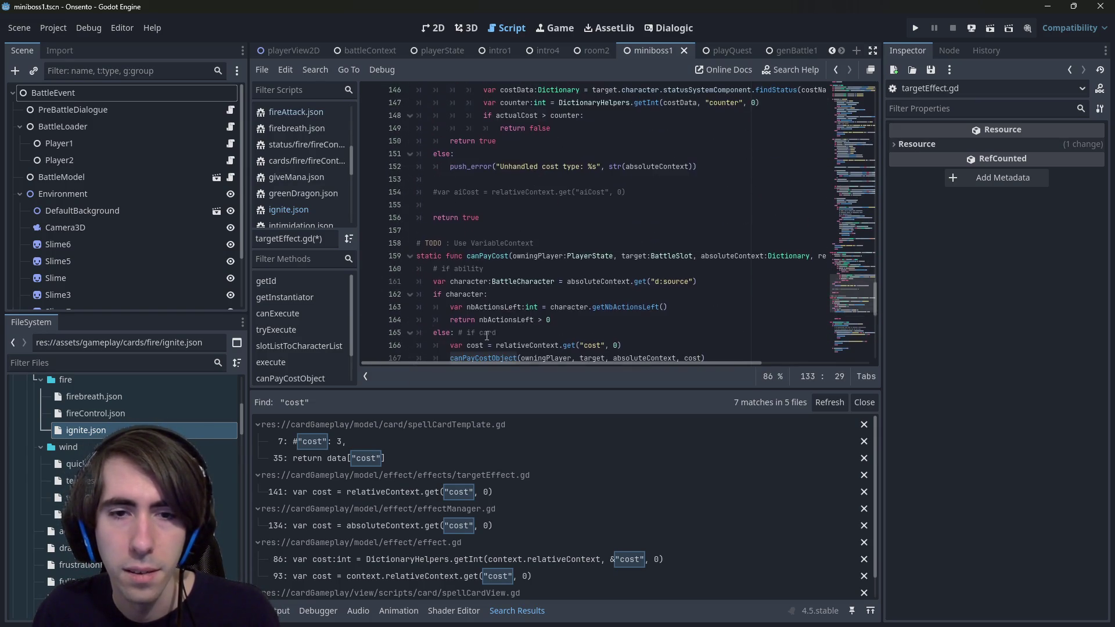
pyautogui.doubleClick(495, 245)
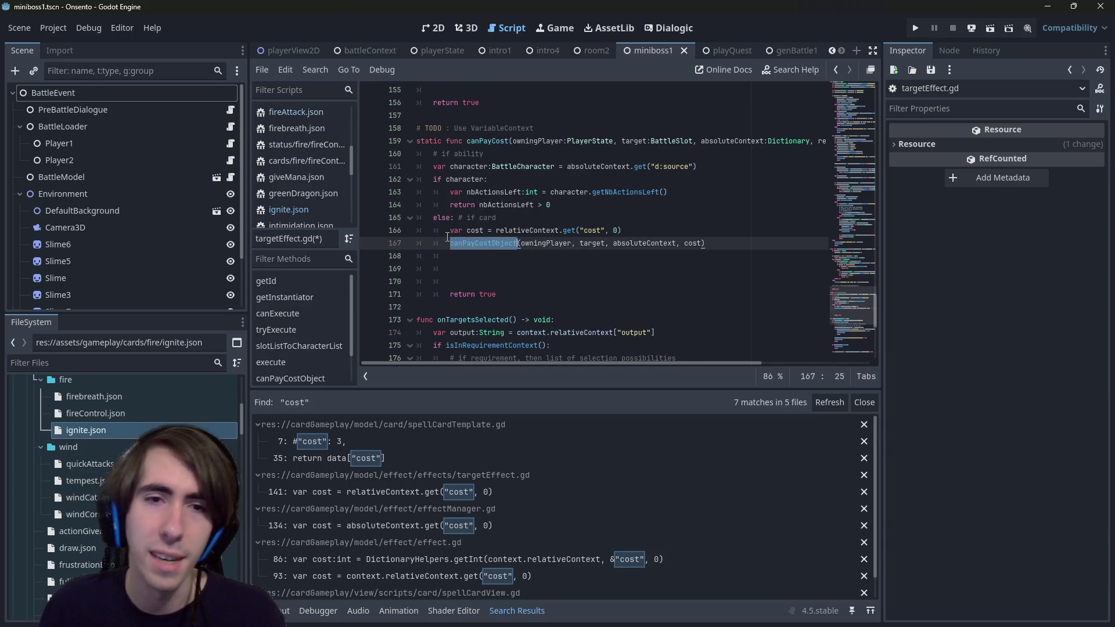
pyautogui.click(451, 243)
pyautogui.moveTo(451, 244)
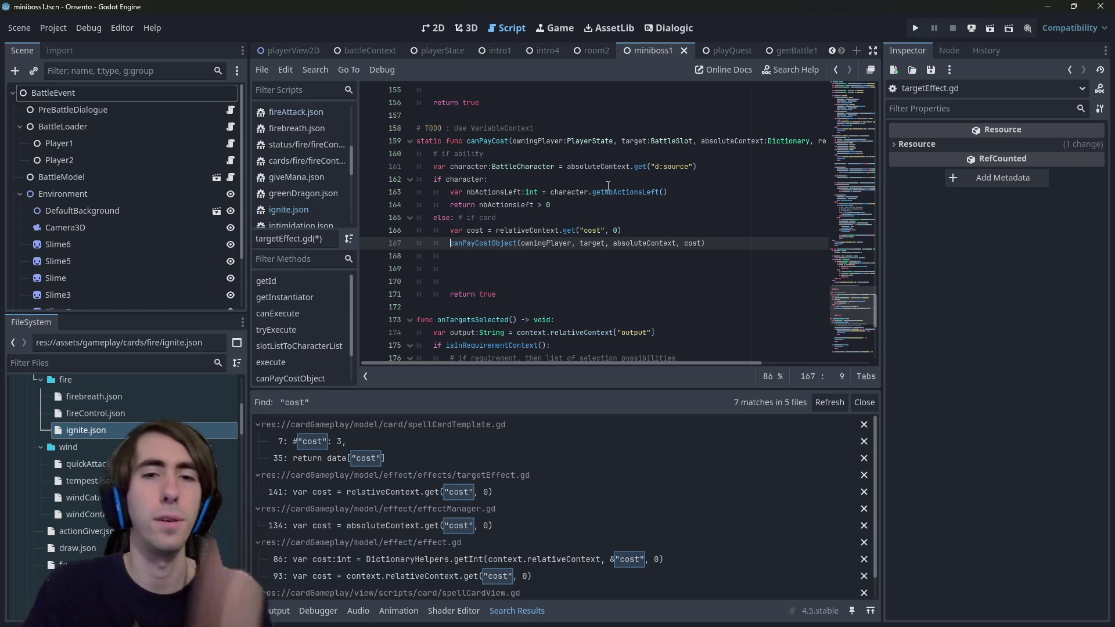
pyautogui.write('if !')
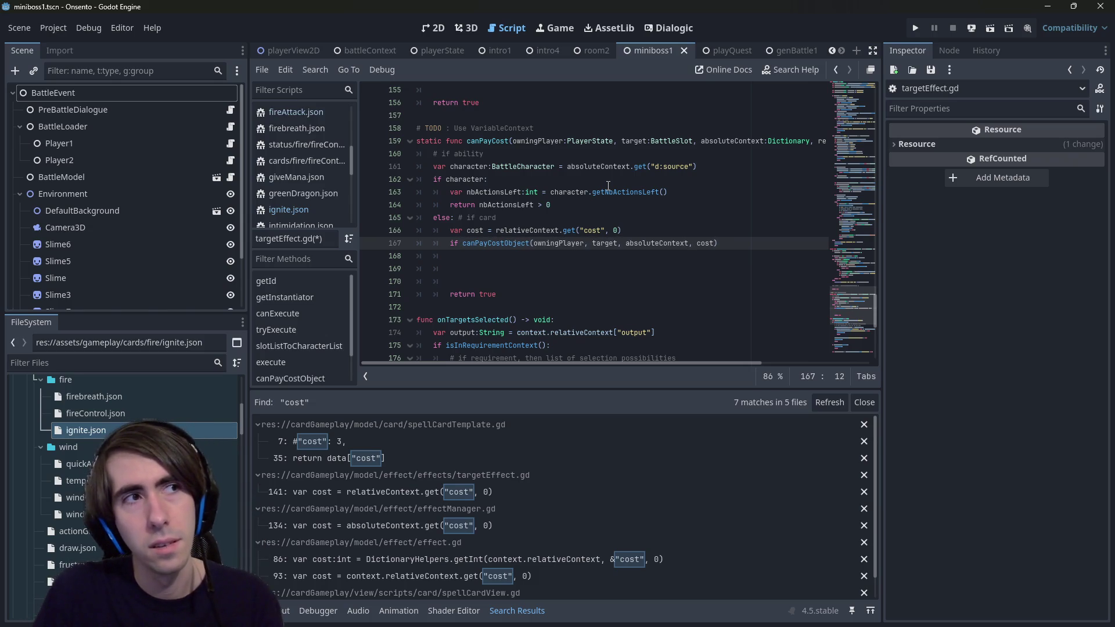
pyautogui.write('!')
pyautogui.press('End')
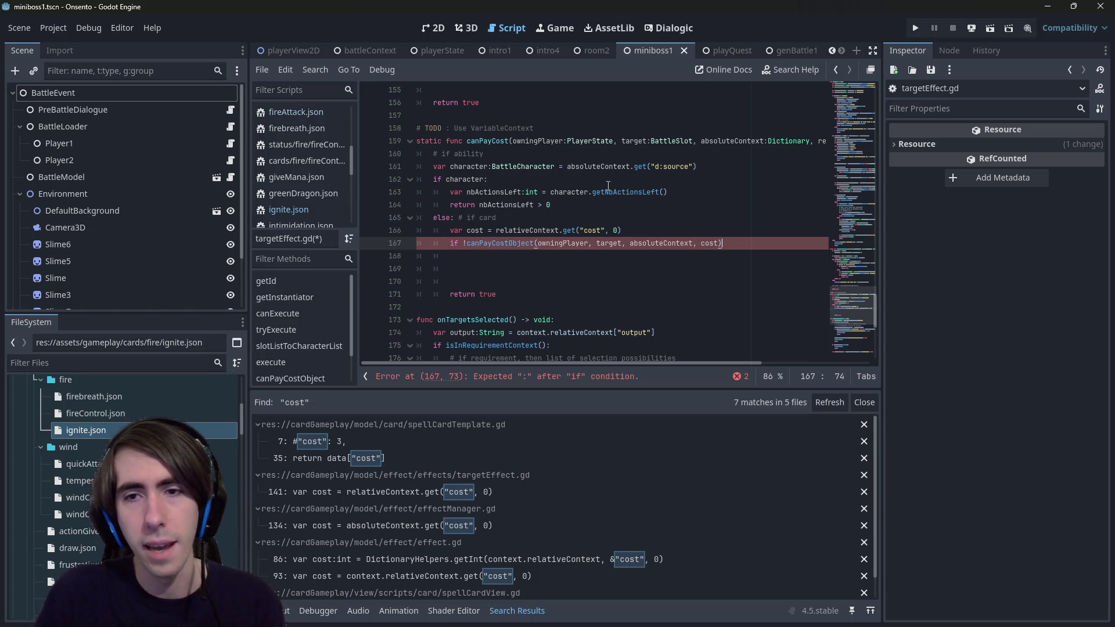
pyautogui.write(':')
pyautogui.press('Return')
pyautogui.write('return false')
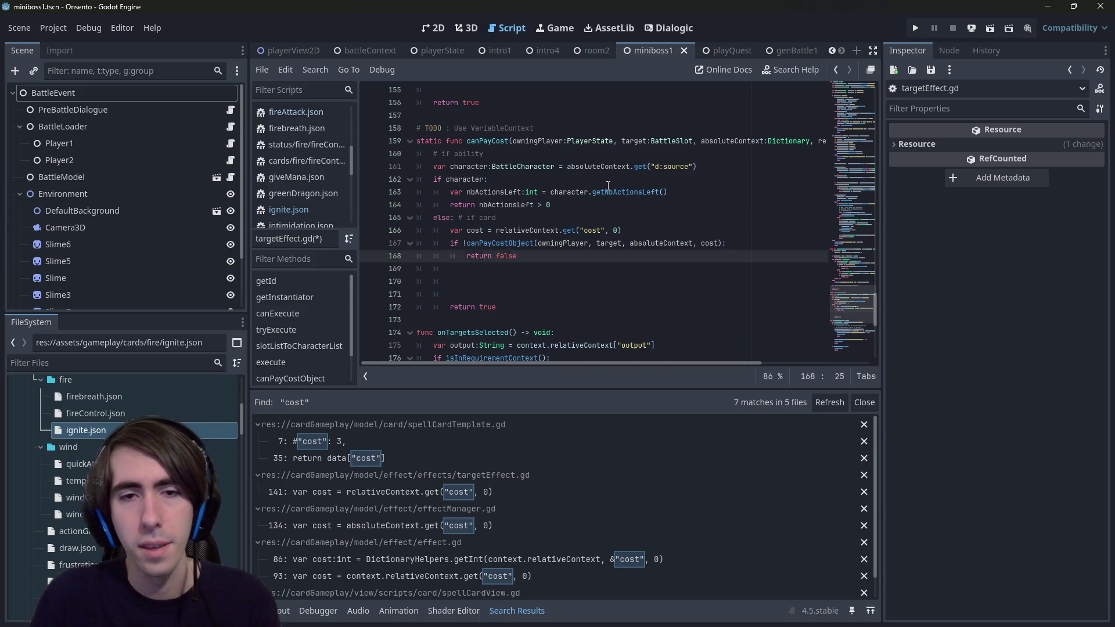
# Step: Open blank lines above return true, start an 'if' line, and paste the indented cost declaration
pyautogui.press('Down')
pyautogui.press('Down')
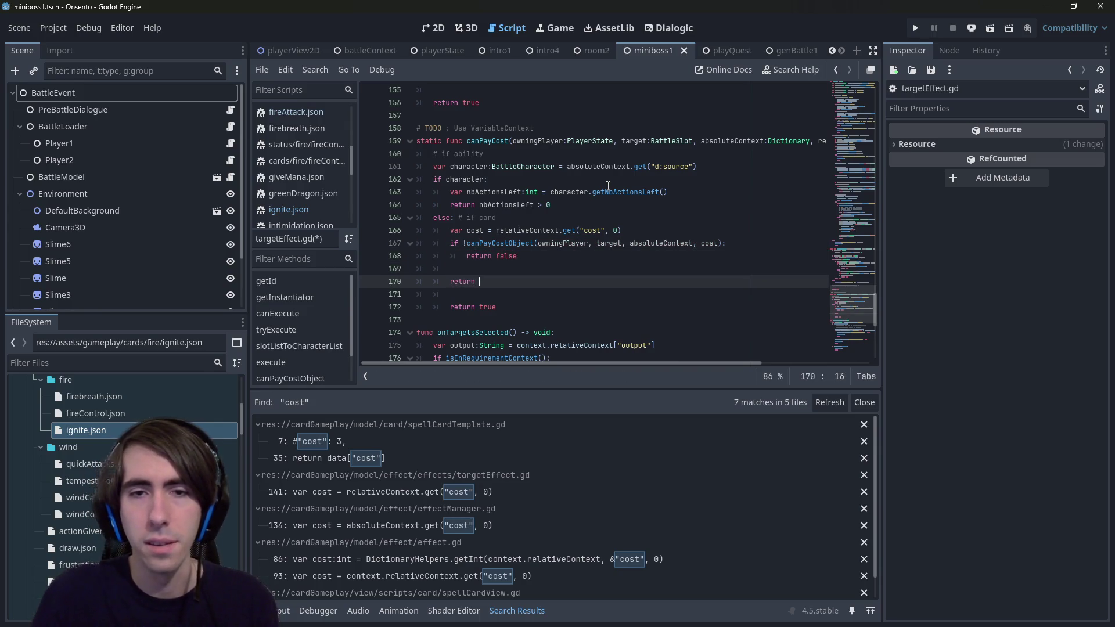
pyautogui.doubleClick(502, 243)
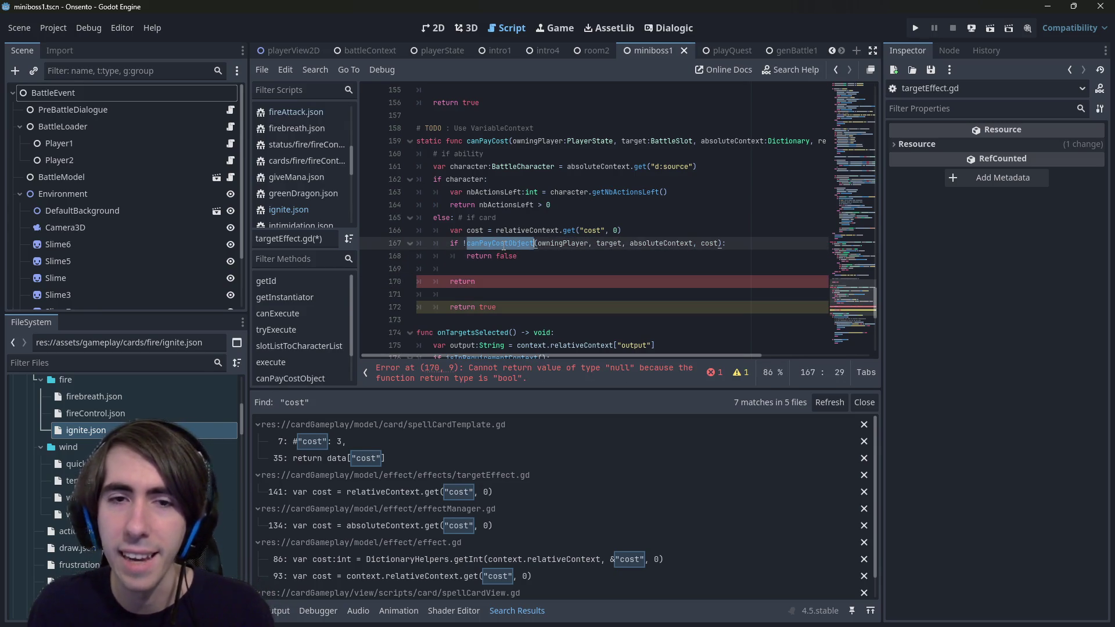
pyautogui.click(497, 282)
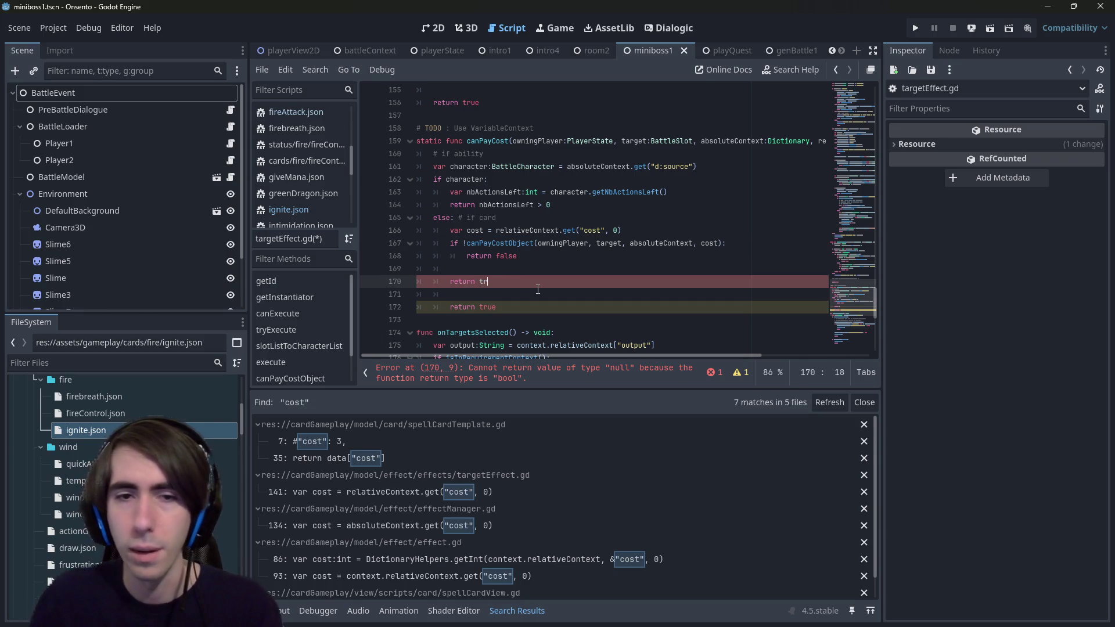
pyautogui.press('Return')
pyautogui.press('Home')
pyautogui.press('Return')
pyautogui.press('Return')
pyautogui.press('Up')
pyautogui.press('Up')
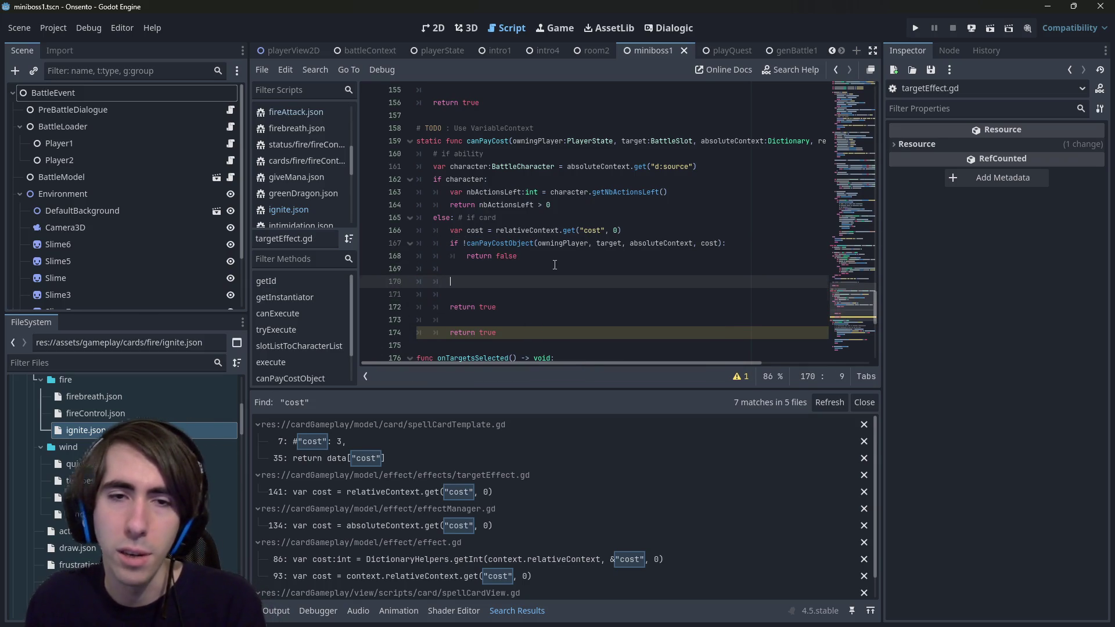
pyautogui.write('if')
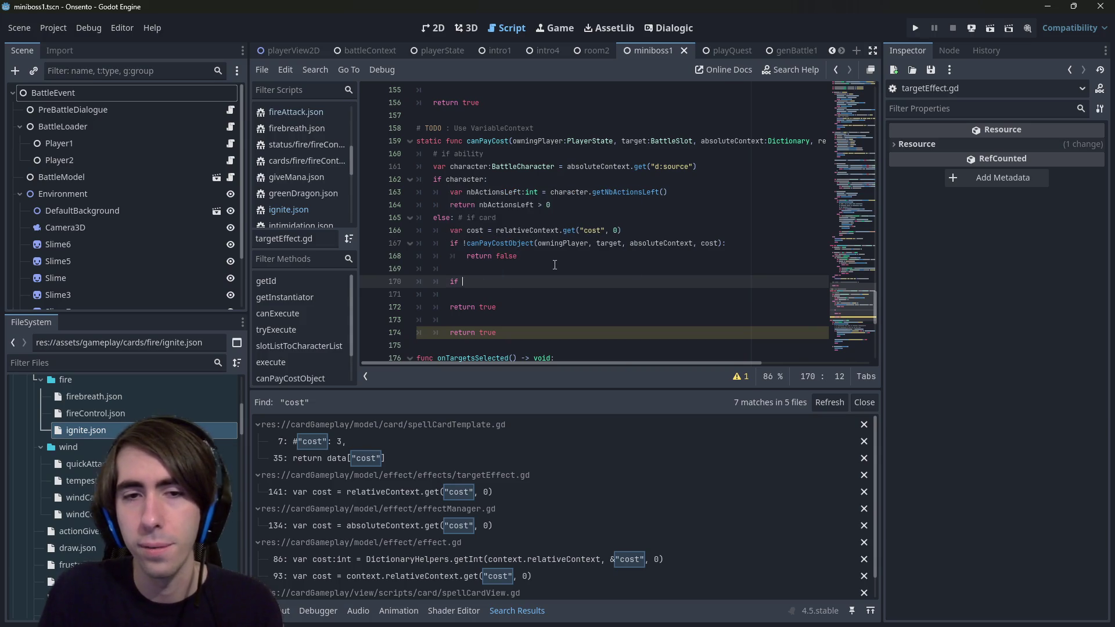
pyautogui.press('Up')
pyautogui.press('Up')
pyautogui.press('Up')
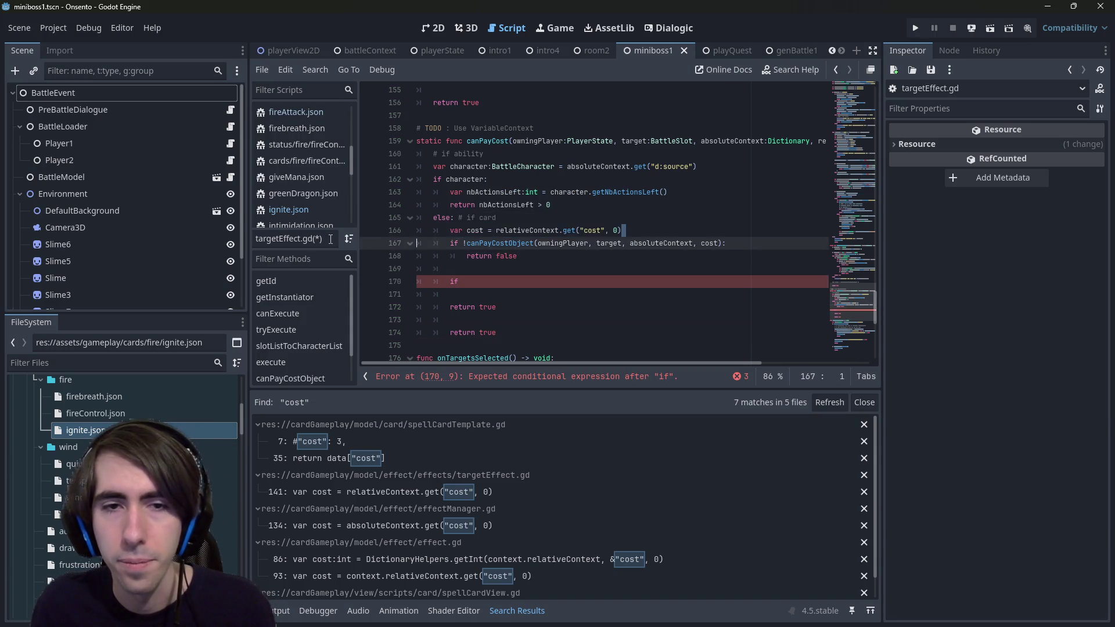
pyautogui.click(473, 270)
pyautogui.write('var cost = relativeContext.get("cost", 0)')
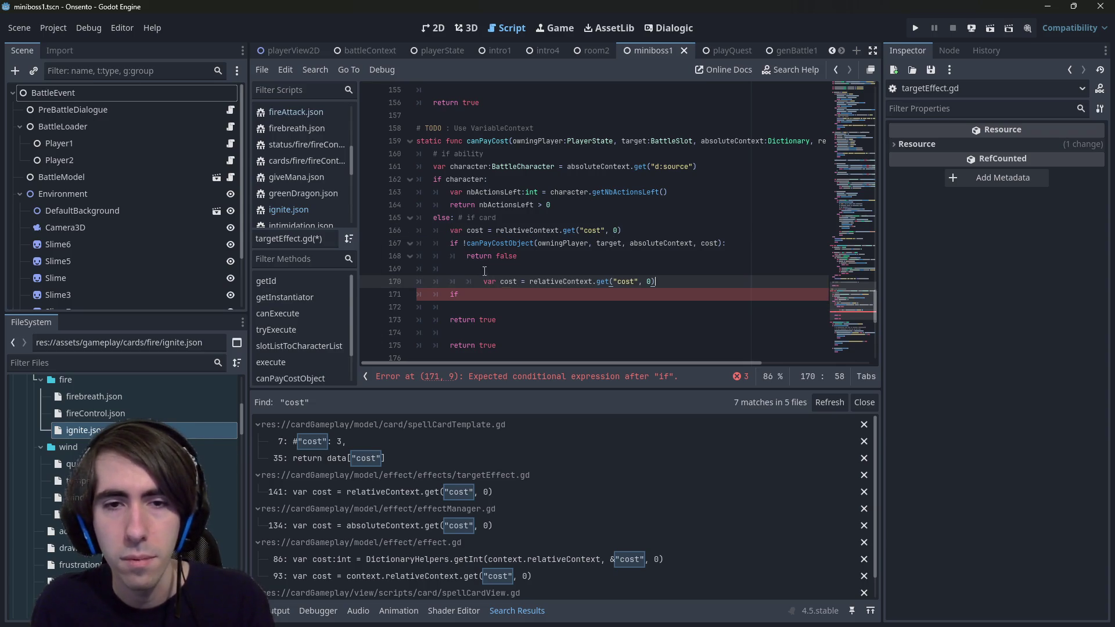
pyautogui.press('Home')
pyautogui.press('Tab')
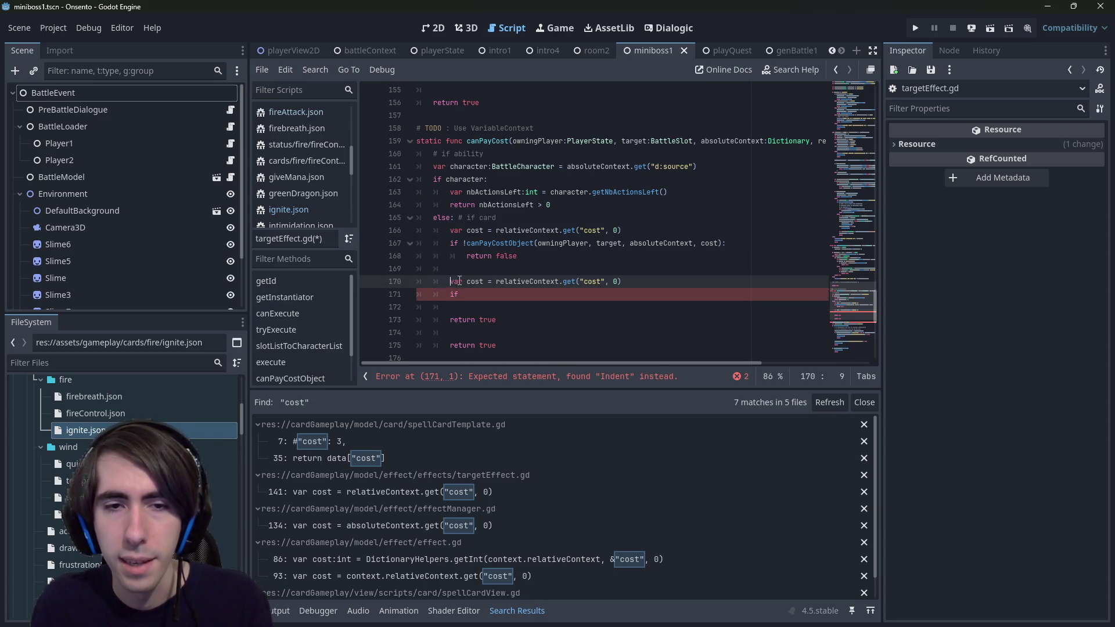
# Step: Rename the pasted declaration to var aiCost, reading the 'aiCost' key from relativeContext
pyautogui.hotkey('ctrl', 'Right')
pyautogui.hotkey('ctrl', 'Right')
pyautogui.write('aiCost')
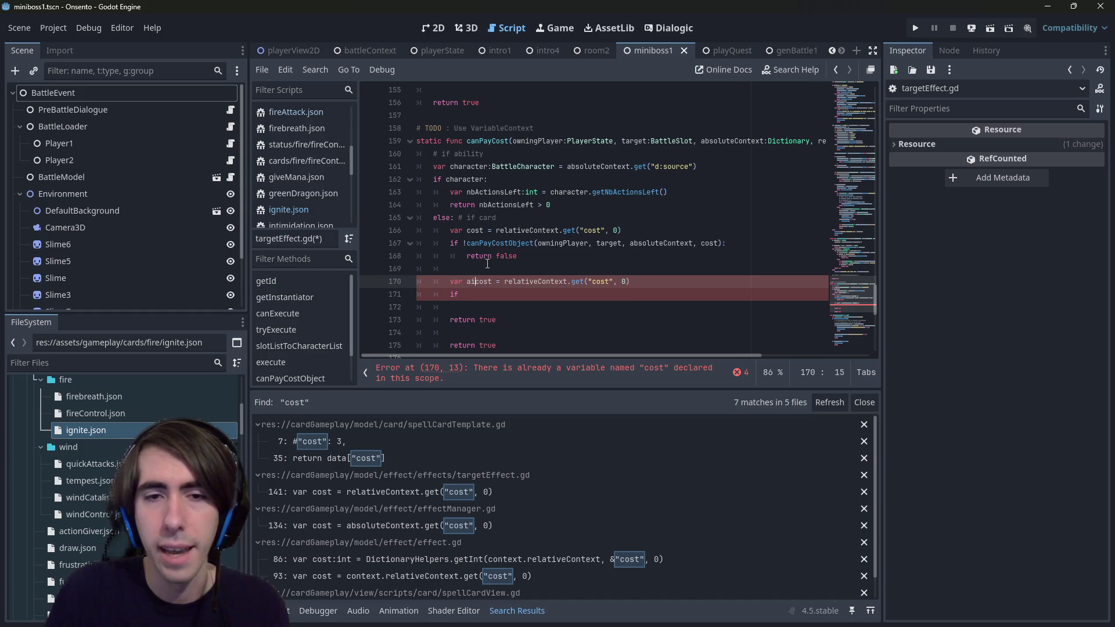
pyautogui.hotkey('ctrl', 'Right')
pyautogui.hotkey('ctrl', 'Right')
pyautogui.hotkey('ctrl', 'Right')
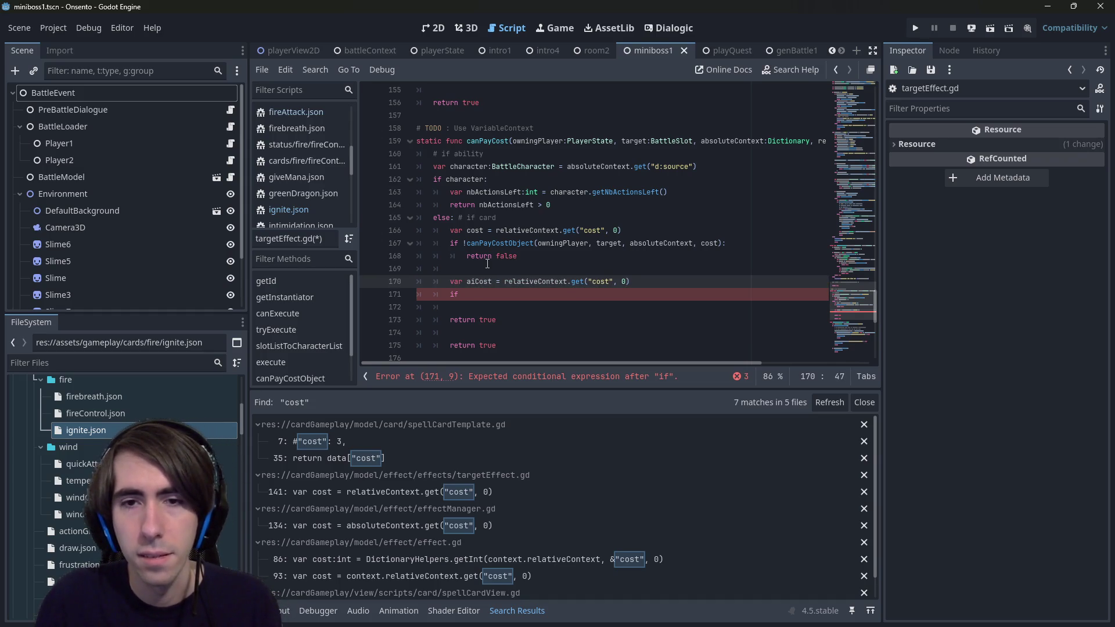
pyautogui.write('aiCost')
pyautogui.click(540, 286)
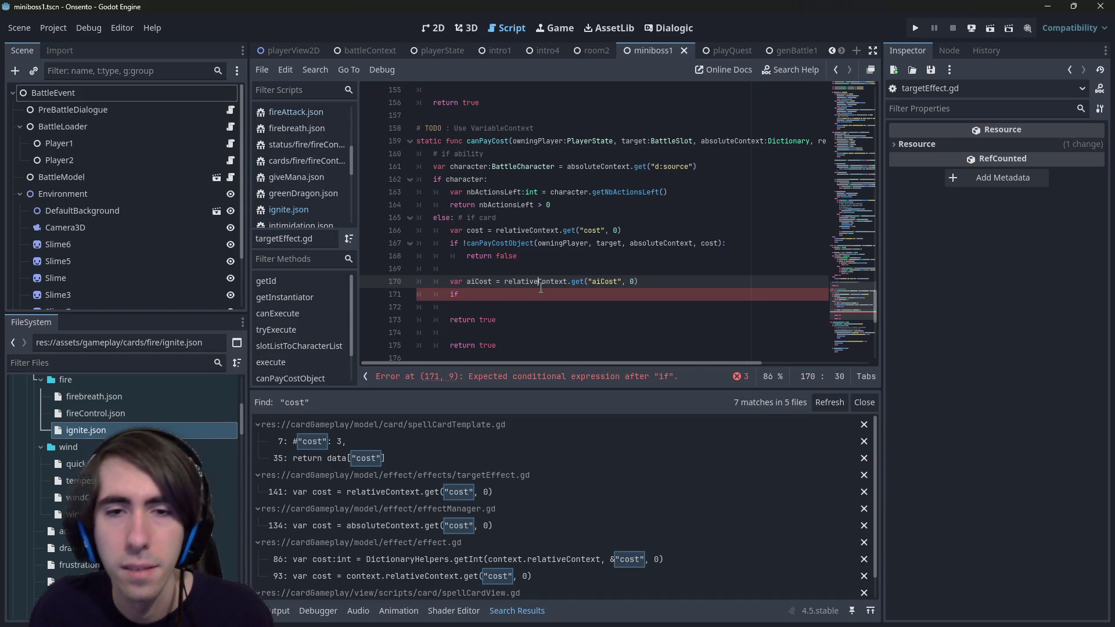
# Step: Copy the existing canPayCostObject cost check over the unfinished 'if' line
pyautogui.click(688, 292)
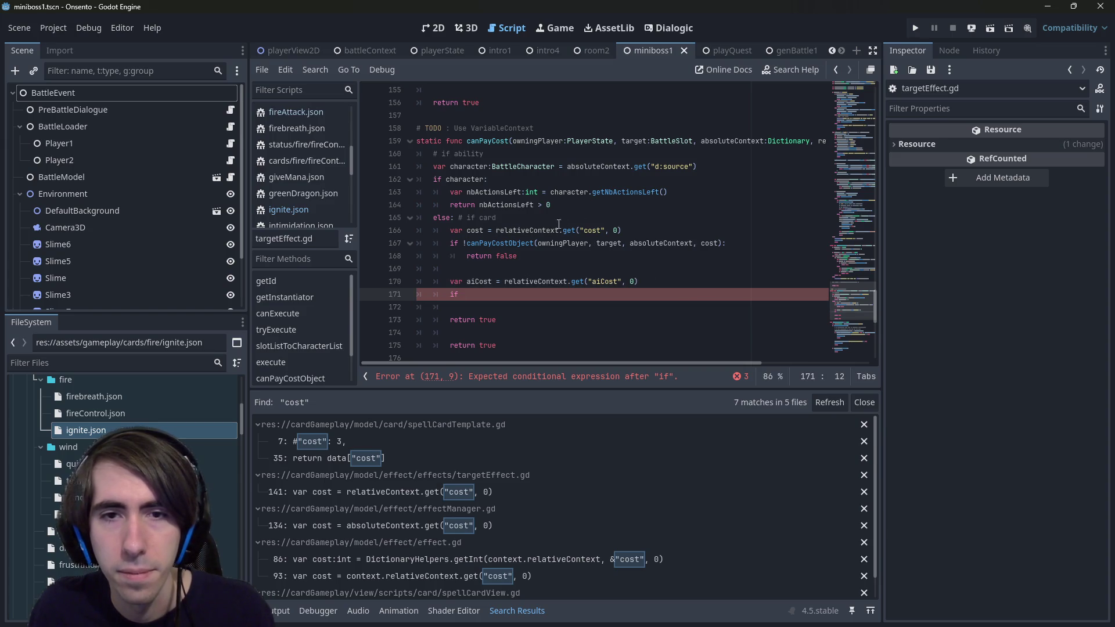
pyautogui.moveTo(712, 253); pyautogui.dragTo(302, 250)
pyautogui.hotkey('ctrl', 'c')
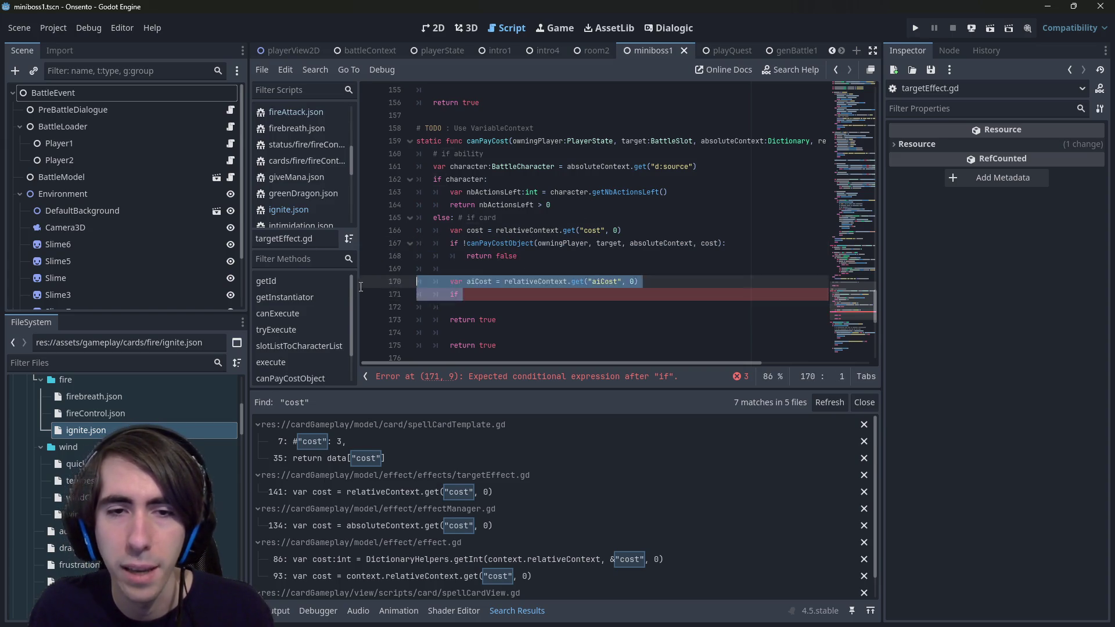
pyautogui.tripleClick(454, 294)
pyautogui.hotkey('ctrl', 'v')
# Step: Pass aiCost to the pasted check and delete the duplicate return true line
pyautogui.doubleClick(482, 282)
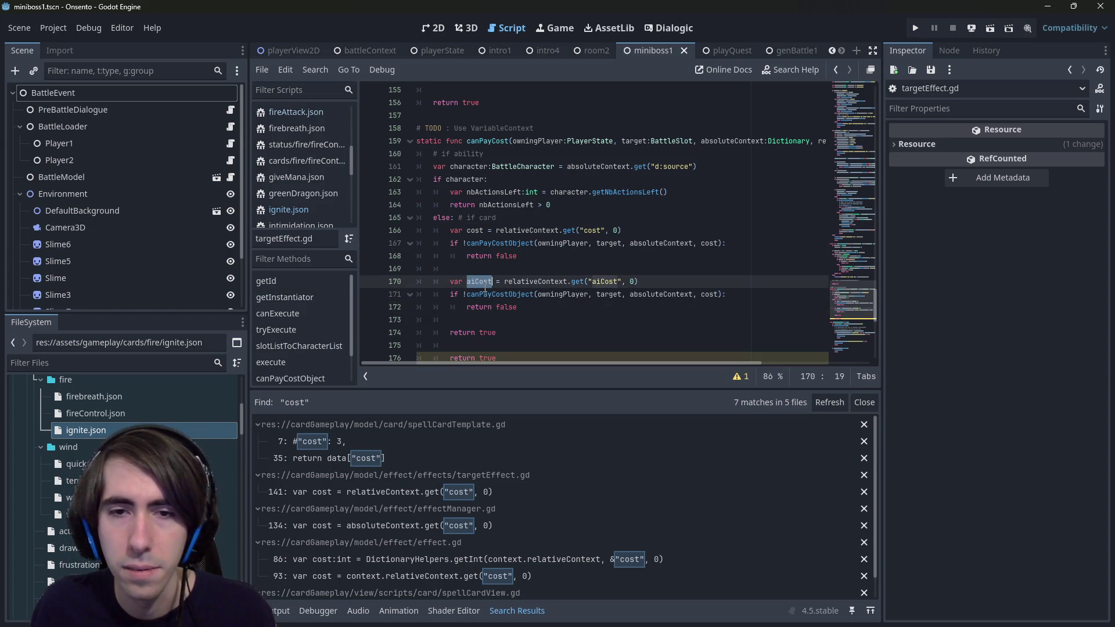
pyautogui.hotkey('ctrl', 'c')
pyautogui.press('Down')
pyautogui.press('End')
pyautogui.press('Left')
pyautogui.press('Left')
pyautogui.hotkey('ctrl', 'shift', 'Left')
pyautogui.hotkey('ctrl', 'v')
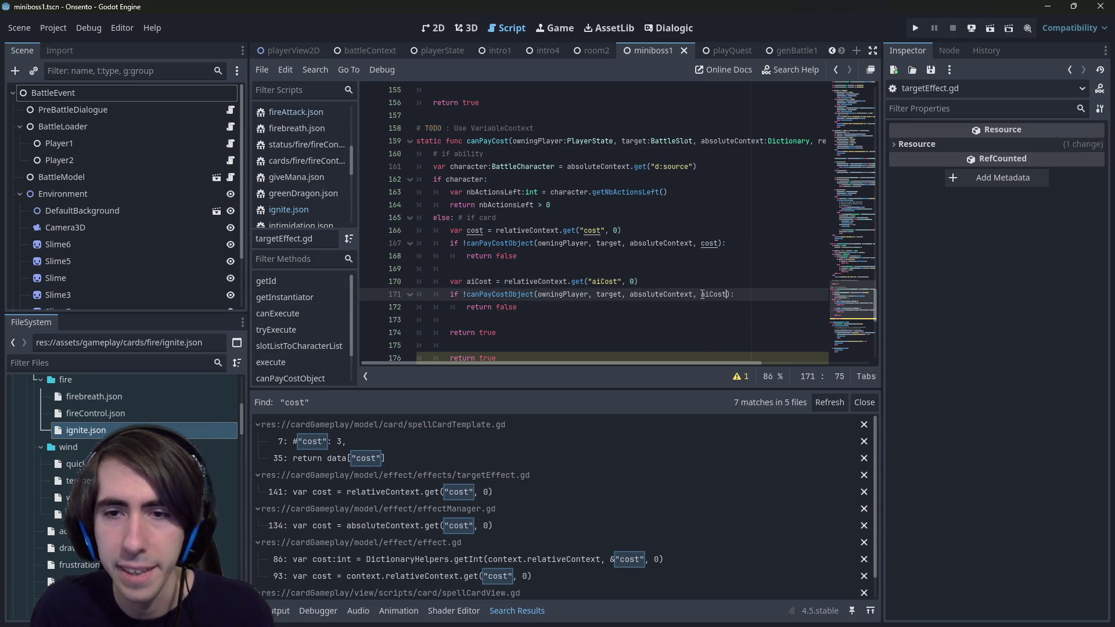
pyautogui.press('Down')
pyautogui.press('Down')
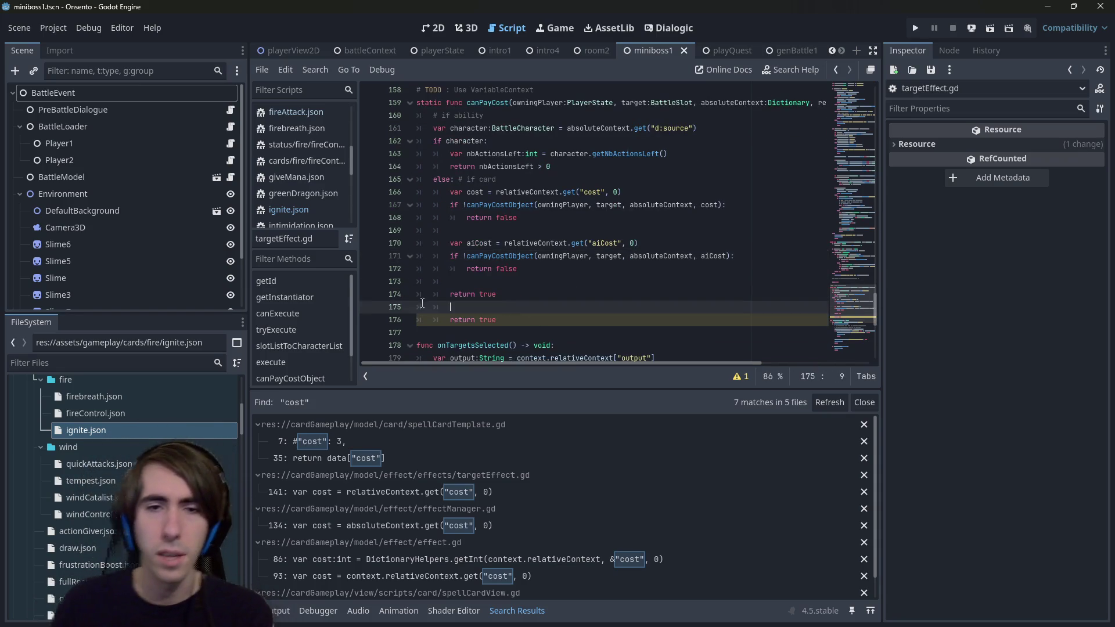
pyautogui.hotkey('shift', 'Down')
pyautogui.hotkey('shift', 'Down')
pyautogui.press('Delete')
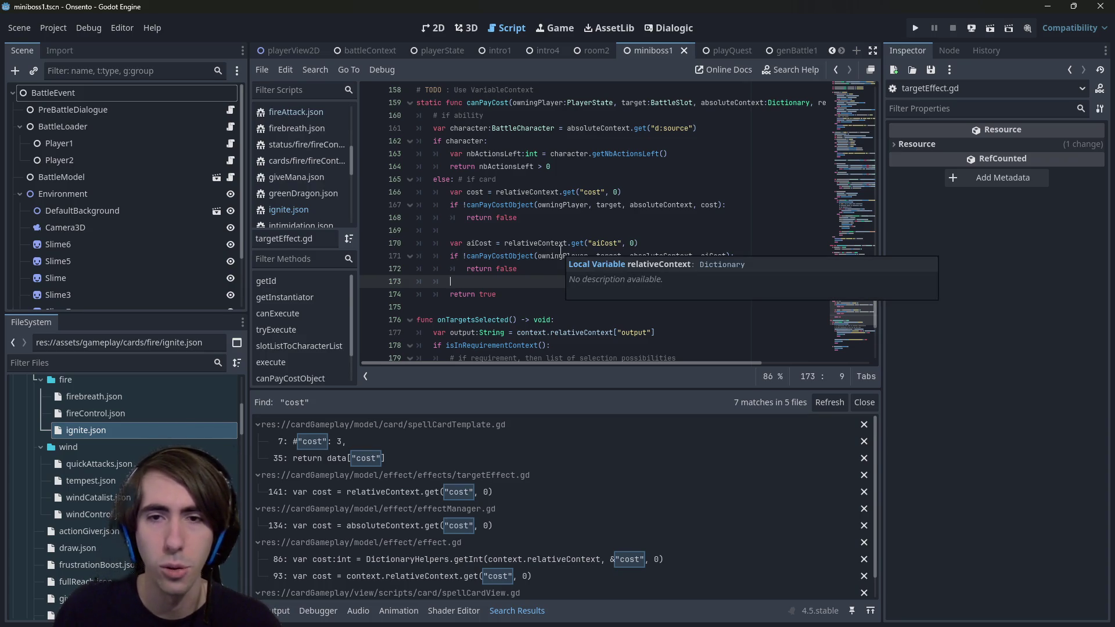
pyautogui.scroll(1, 612, 190)
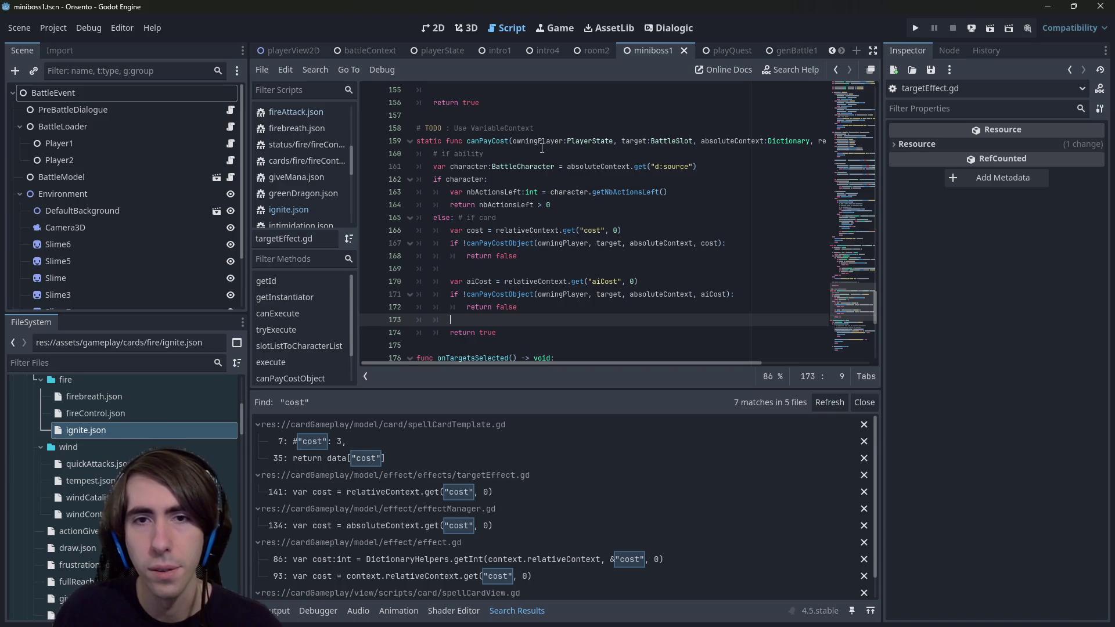
pyautogui.click(541, 143)
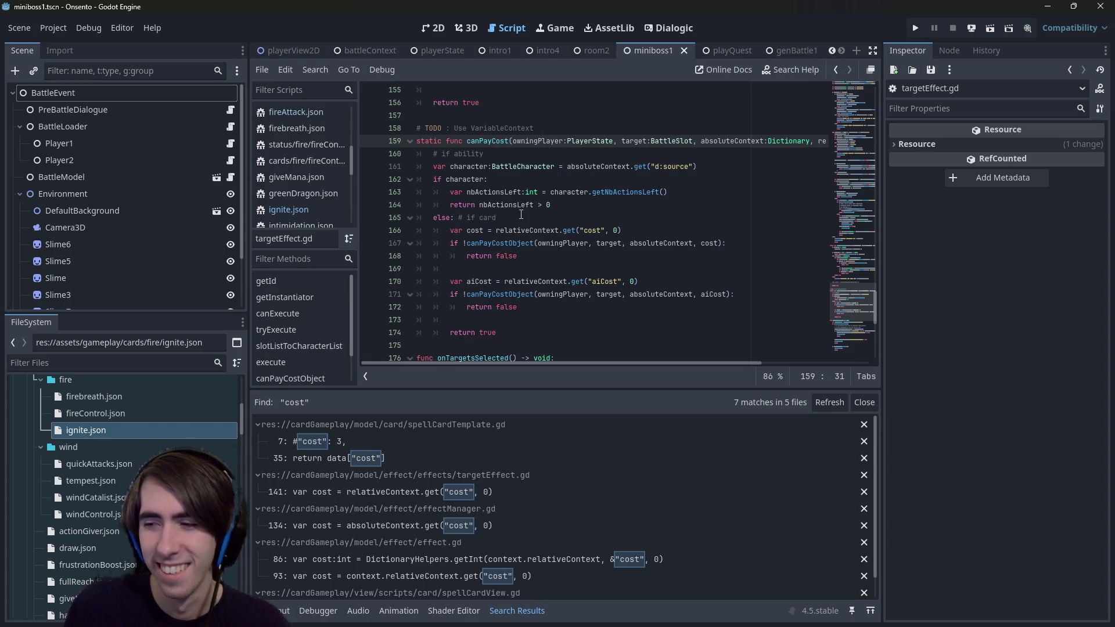
pyautogui.scroll(-2, 520, 214)
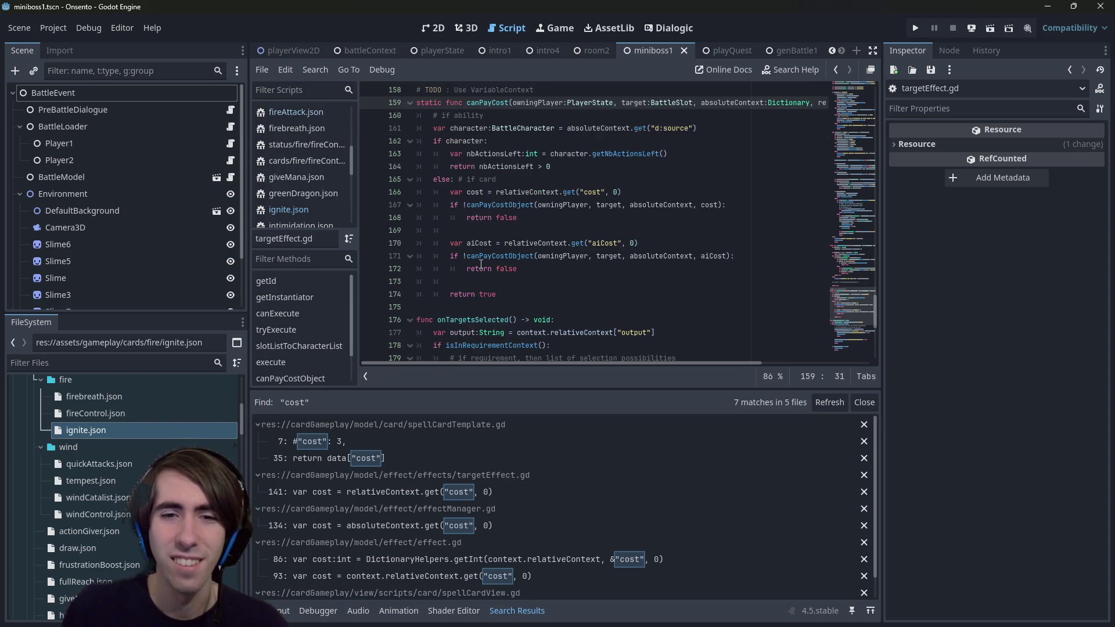
pyautogui.doubleClick(476, 282)
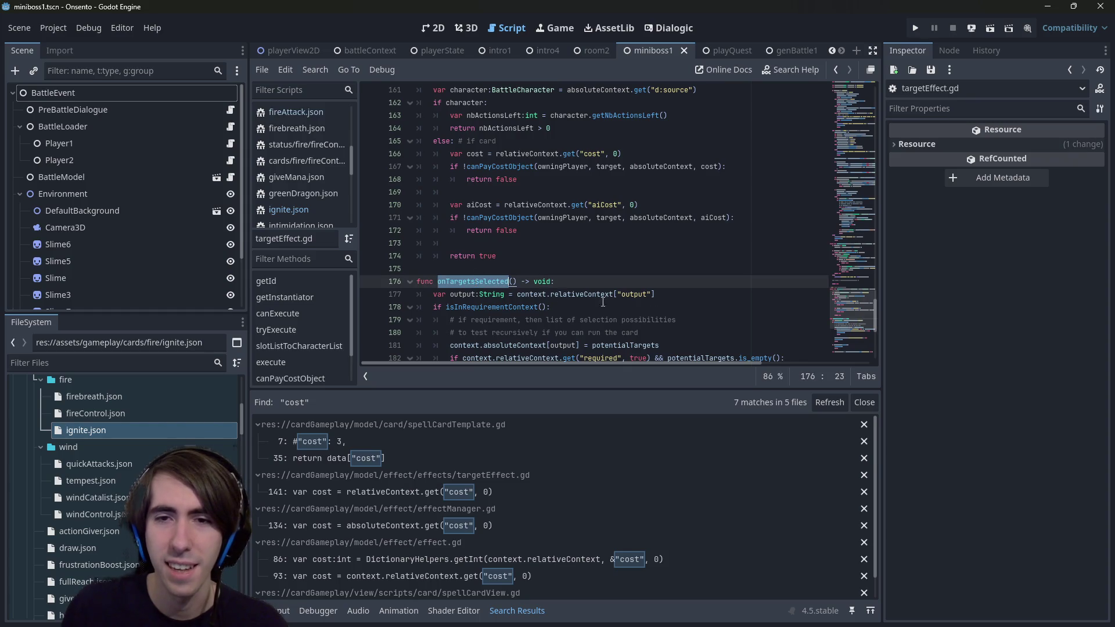
pyautogui.scroll(-2, 654, 314)
pyautogui.scroll(-2, 654, 313)
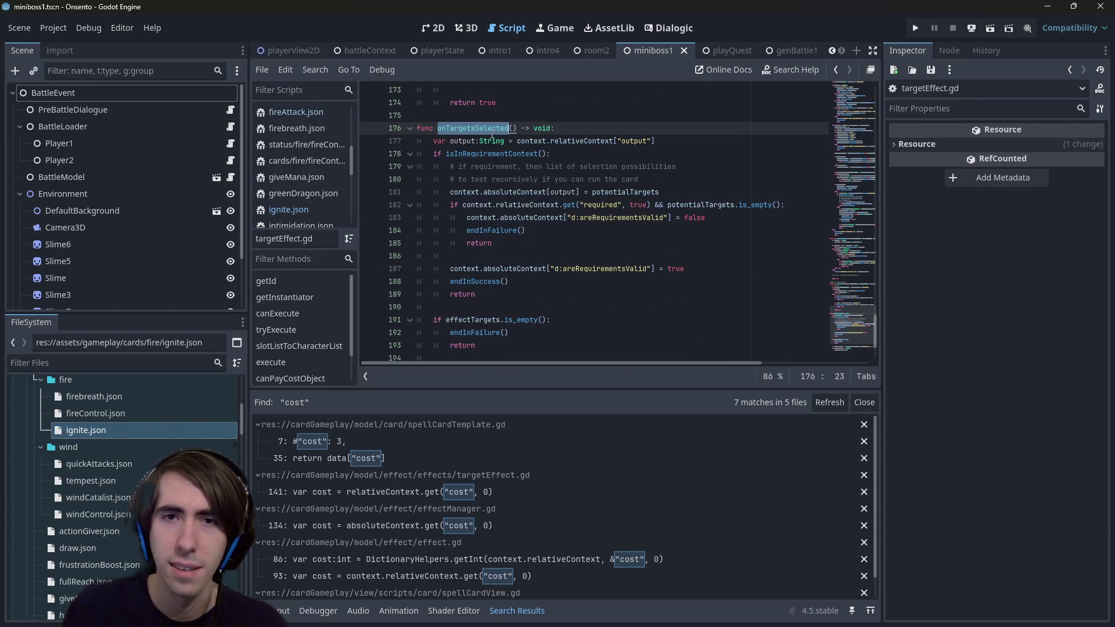
pyautogui.scroll(-3, 494, 145)
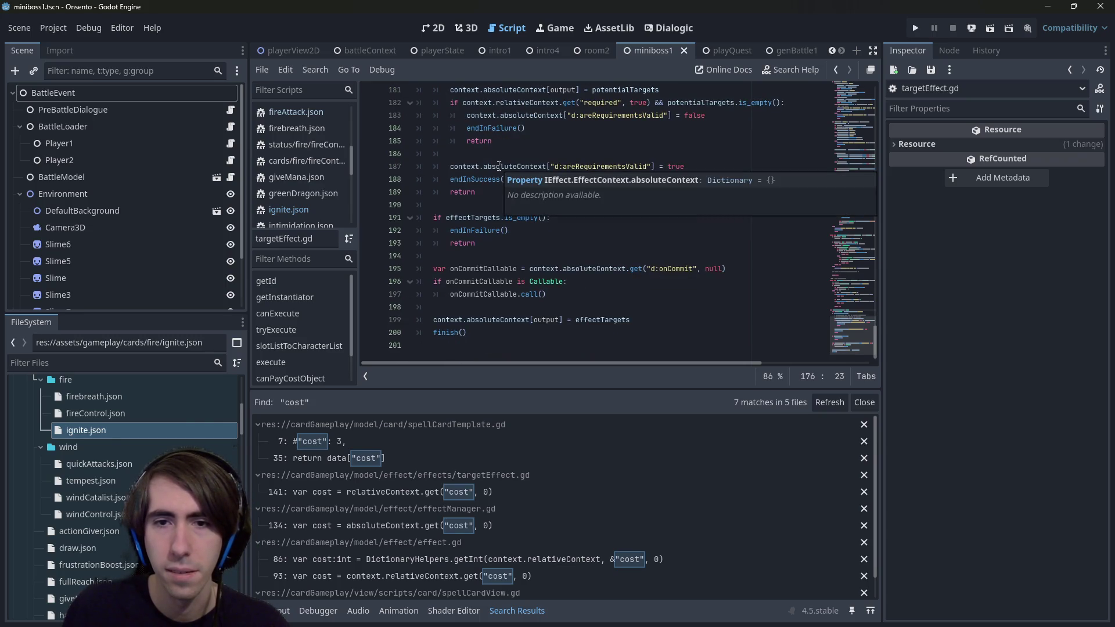
pyautogui.scroll(3, 674, 189)
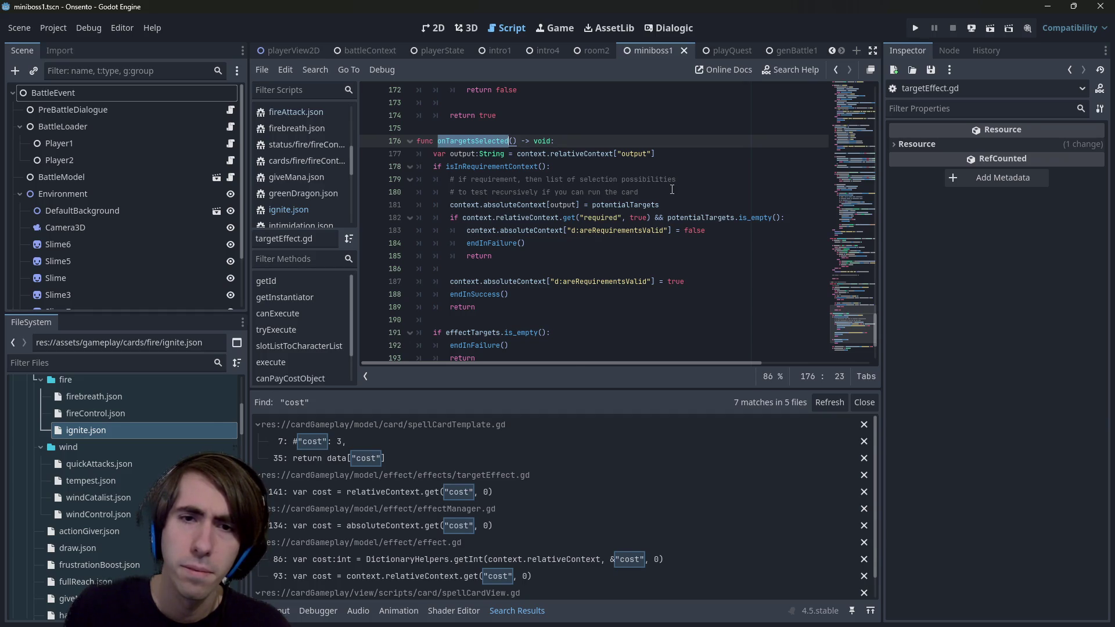
pyautogui.scroll(-3, 672, 188)
pyautogui.scroll(5, 493, 245)
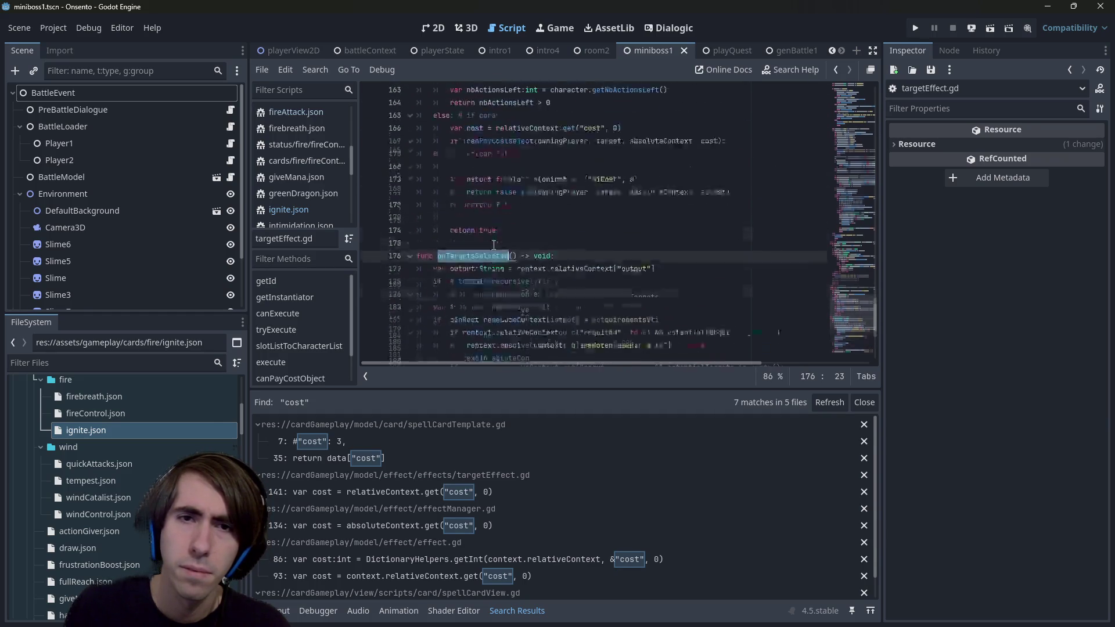
pyautogui.scroll(10, 493, 244)
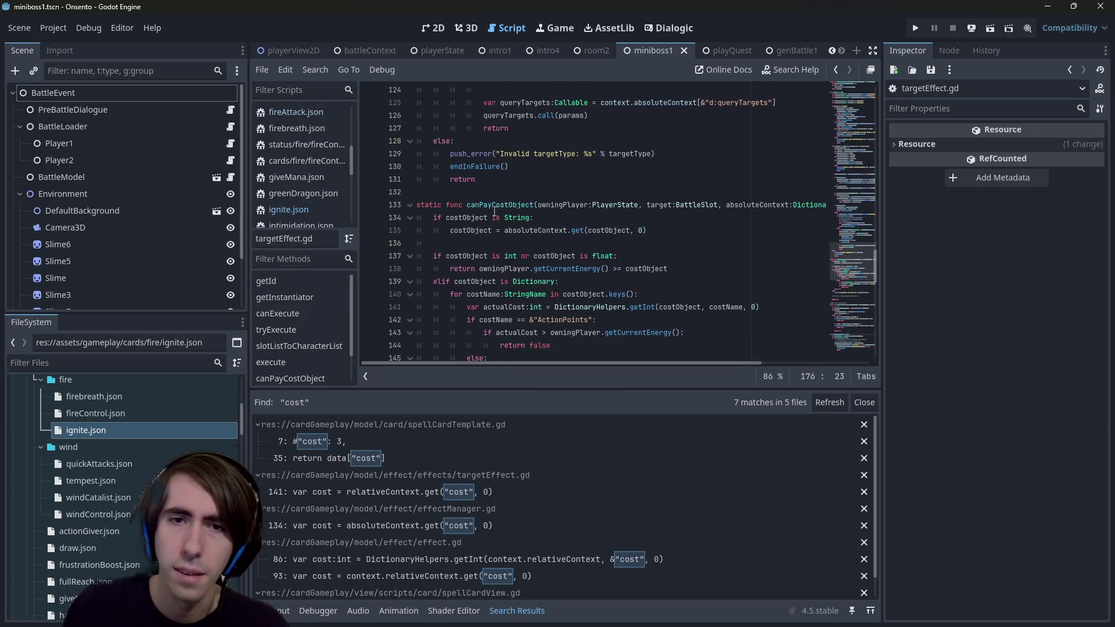
pyautogui.rightClick(488, 238)
pyautogui.click(499, 246)
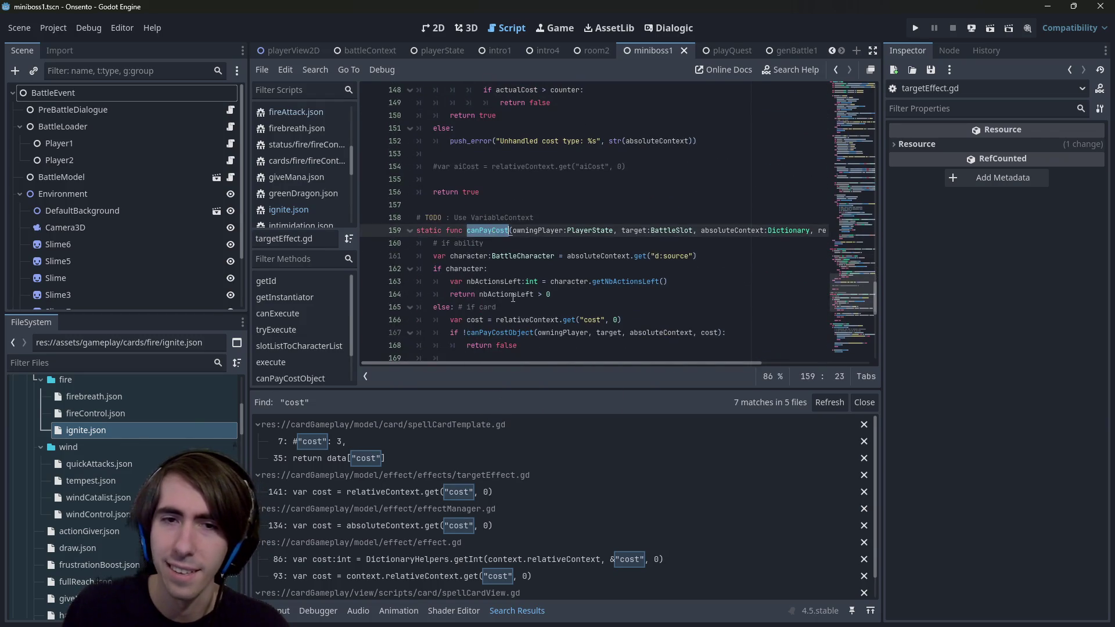
pyautogui.scroll(-10, 513, 297)
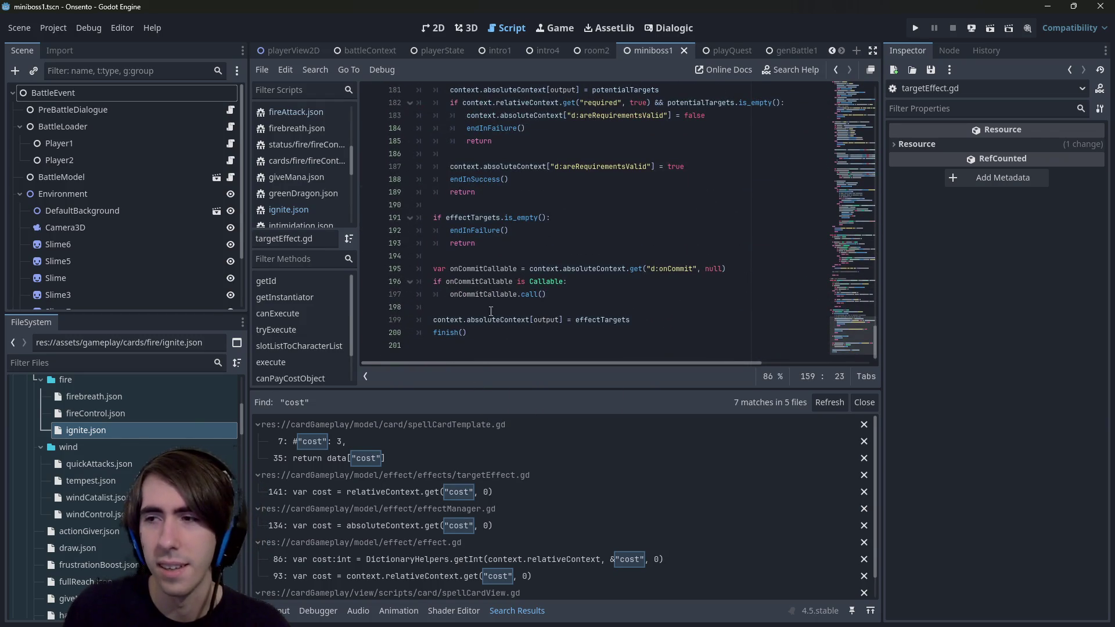
pyautogui.scroll(8, 505, 319)
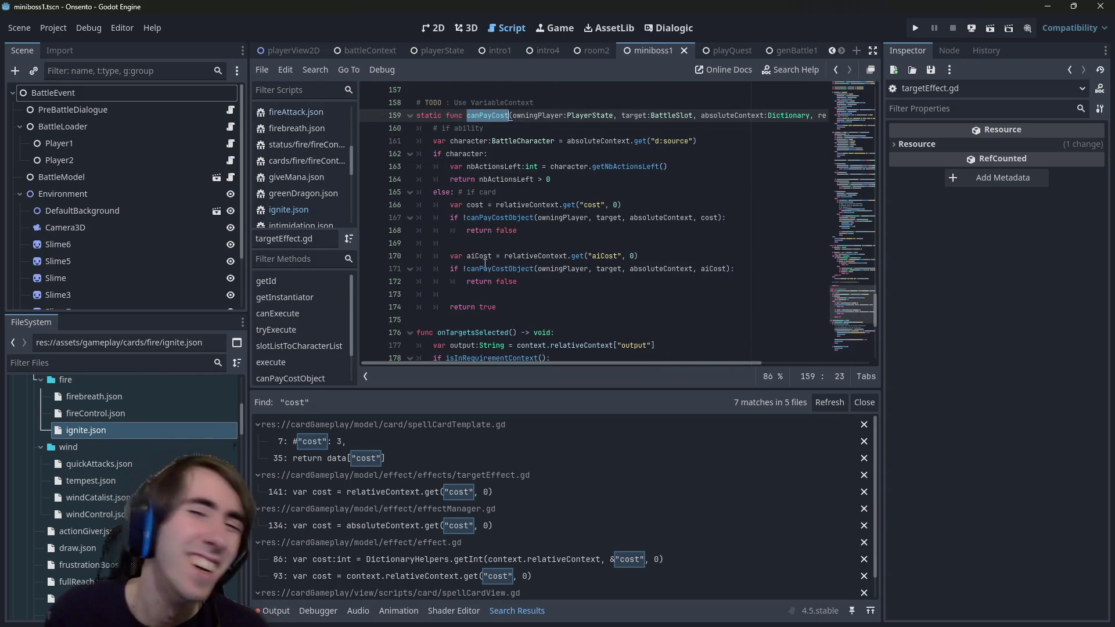
pyautogui.doubleClick(606, 256)
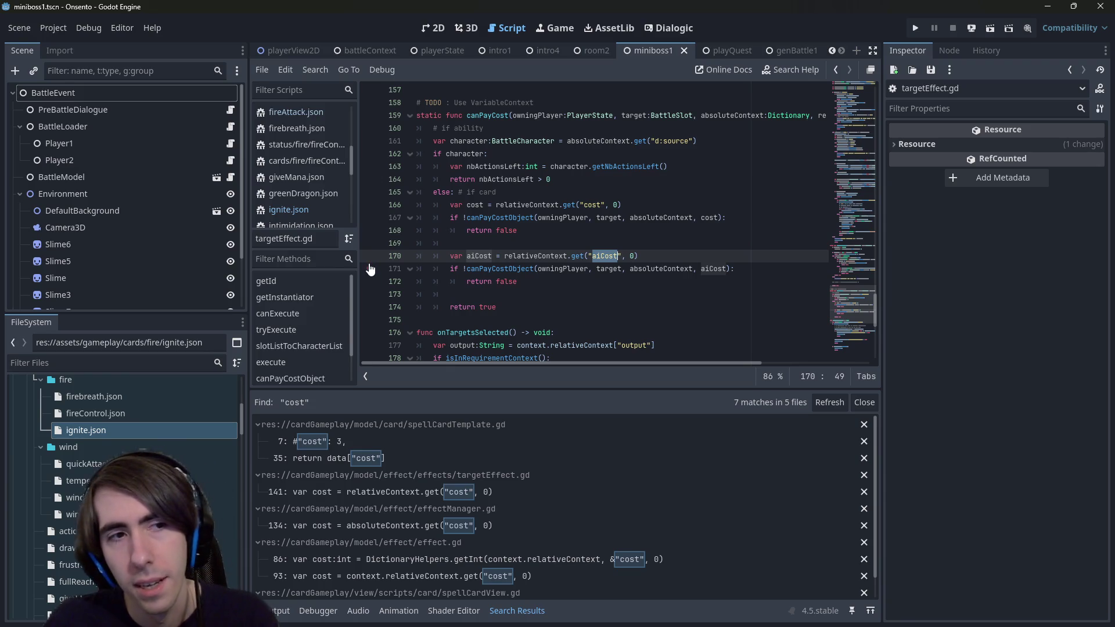
pyautogui.click(75, 159)
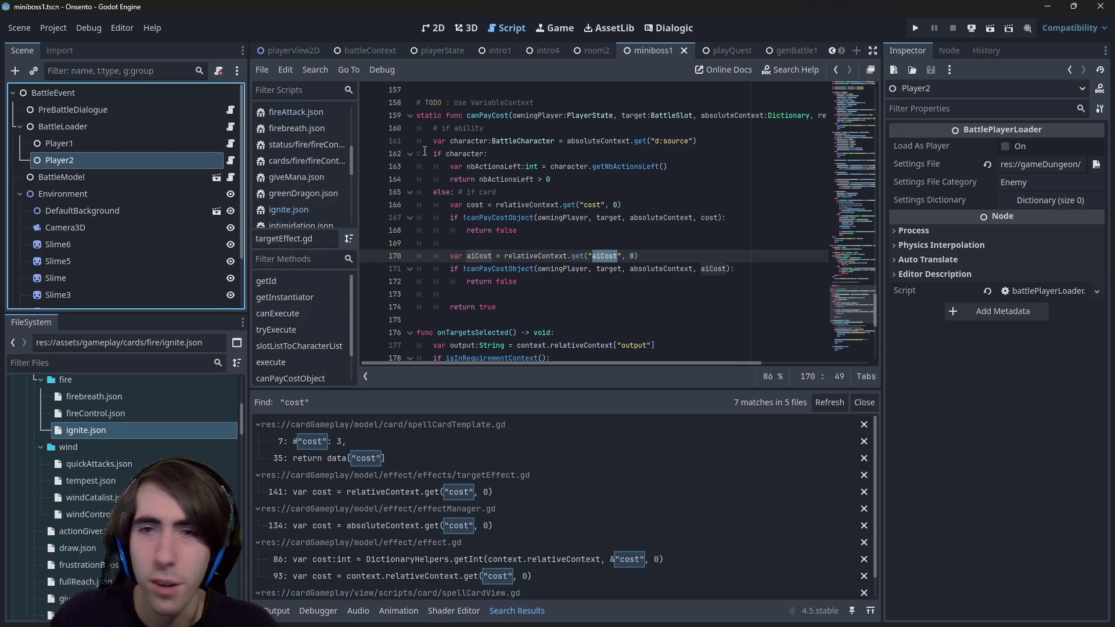
# Step: Compare the Player1 and Player2 loaders, then open the battleContext scene behind BattleModel
pyautogui.click(104, 146)
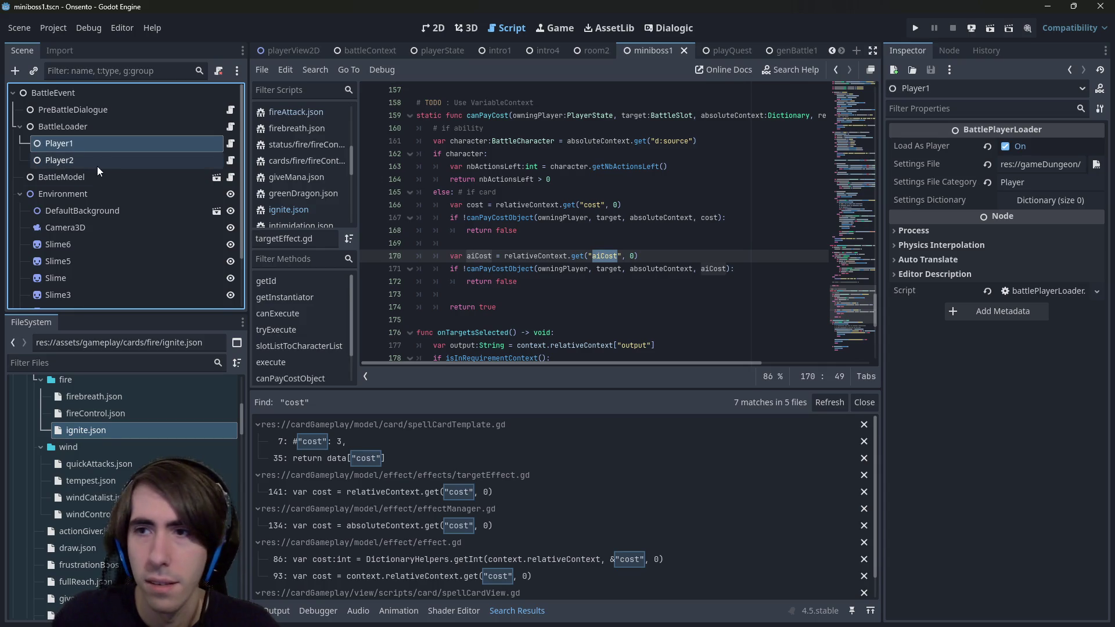
pyautogui.click(98, 153)
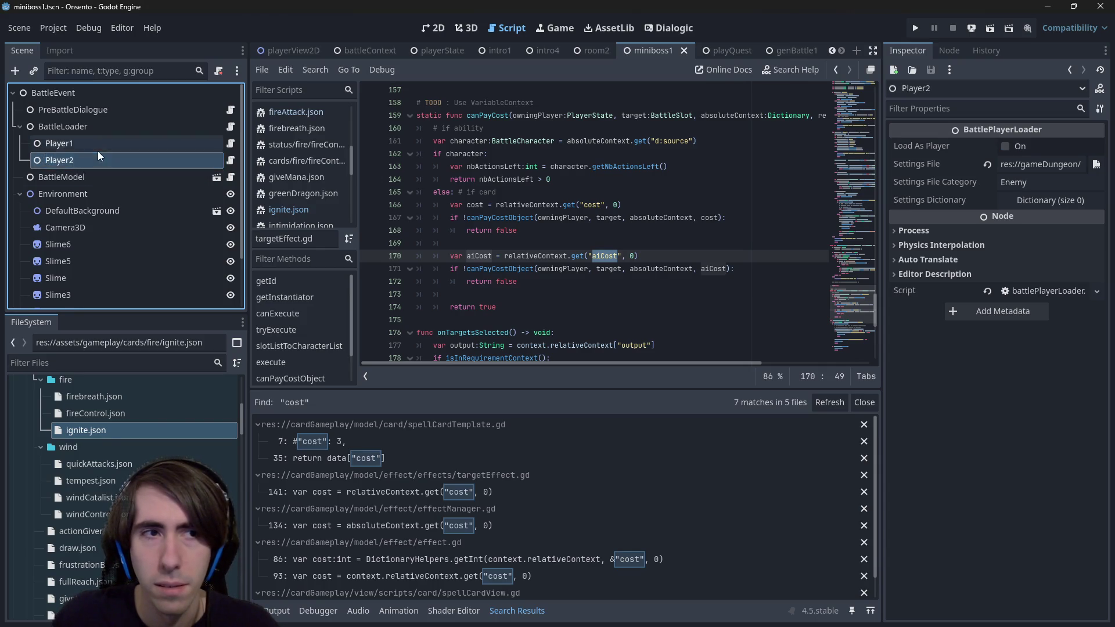
pyautogui.click(89, 172)
pyautogui.click(218, 178)
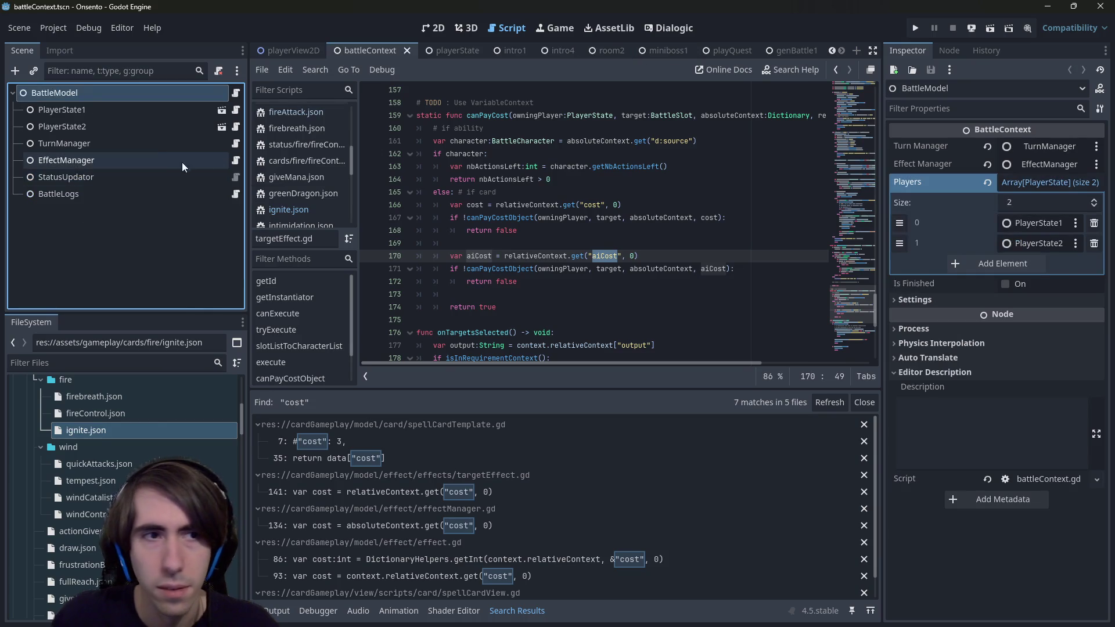
# Step: Inspect PlayerState1 and PlayerState2, then bring up PlayerState2's playerState.gd script
pyautogui.click(91, 112)
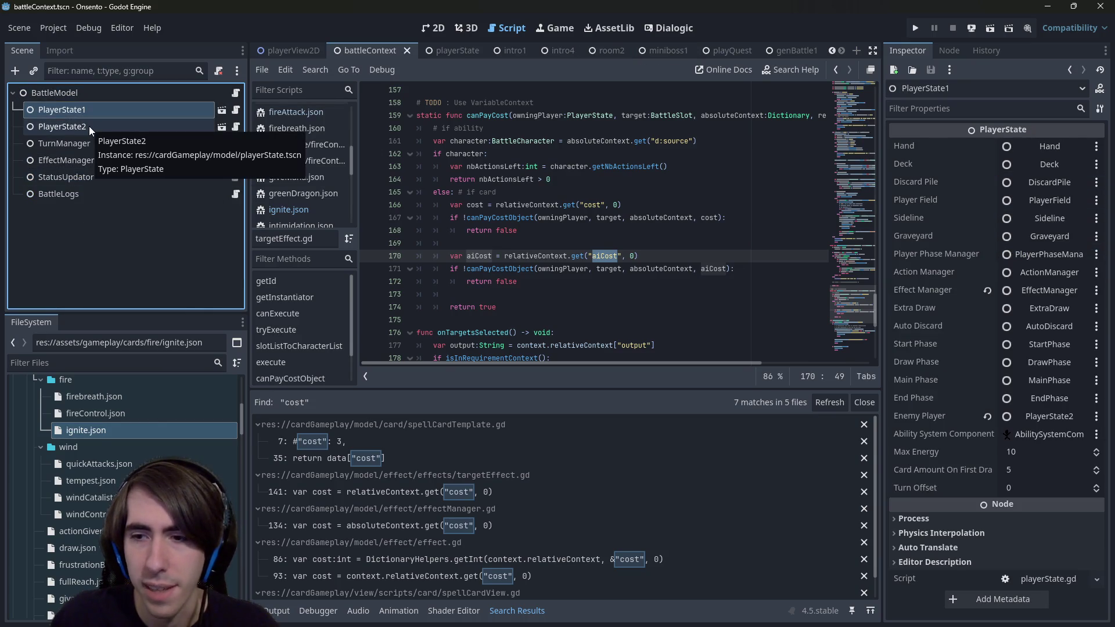
pyautogui.click(89, 126)
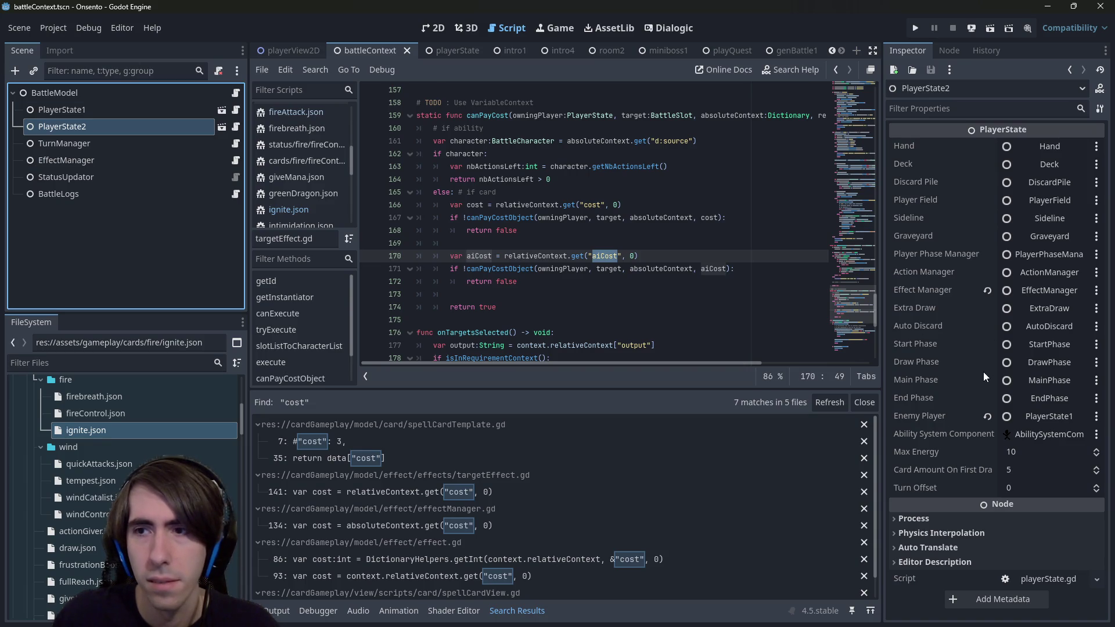
pyautogui.click(235, 126)
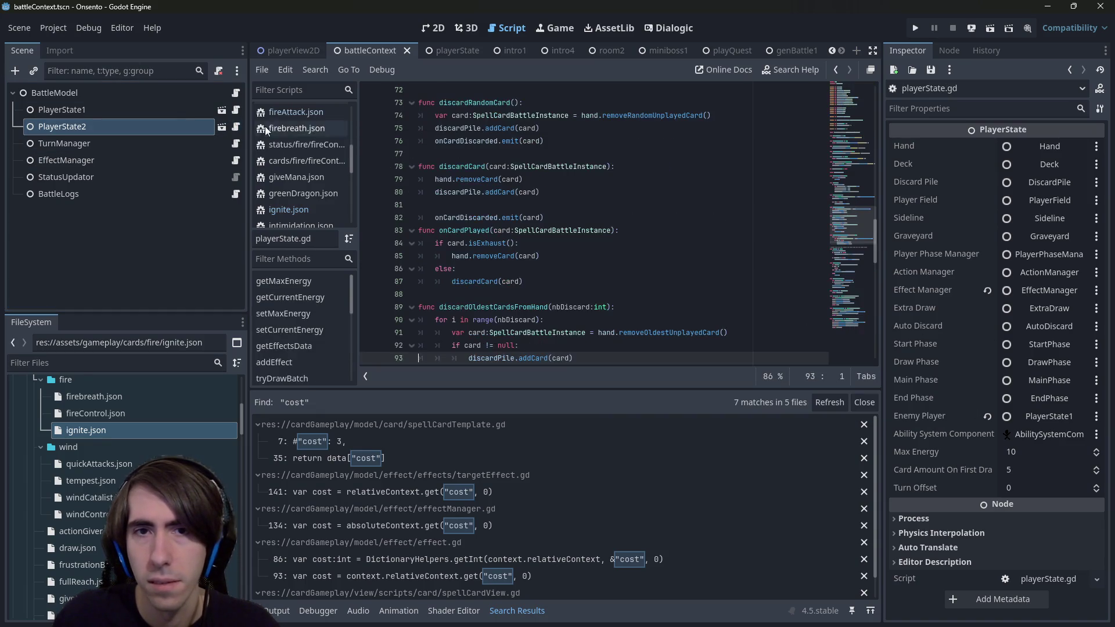
pyautogui.scroll(2, 497, 187)
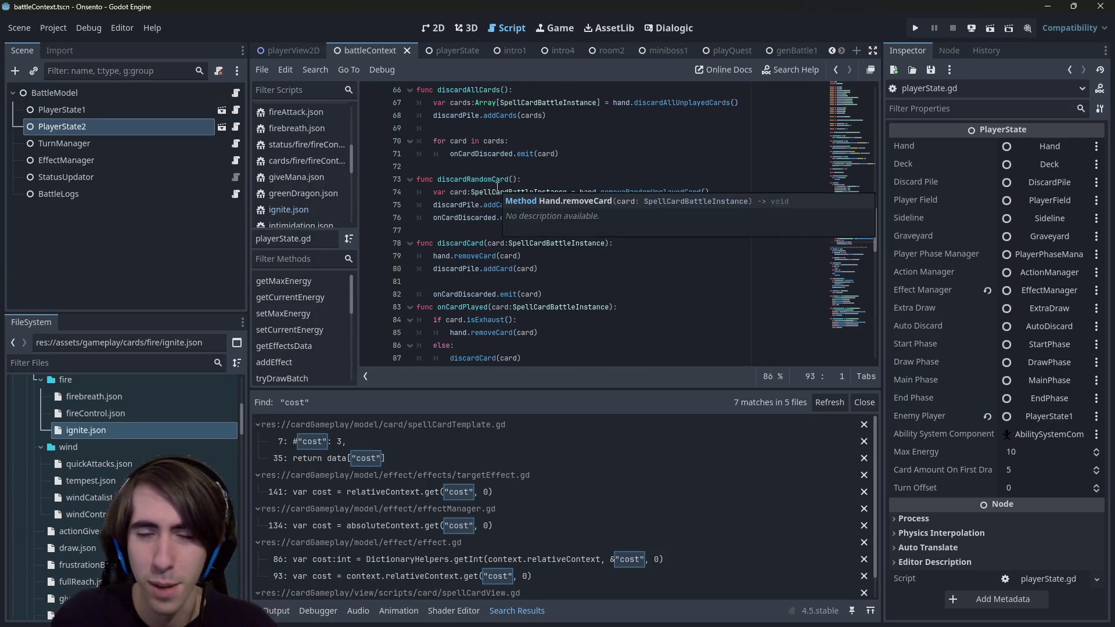
pyautogui.scroll(4, 497, 187)
pyautogui.hotkey('ctrl', 'Home')
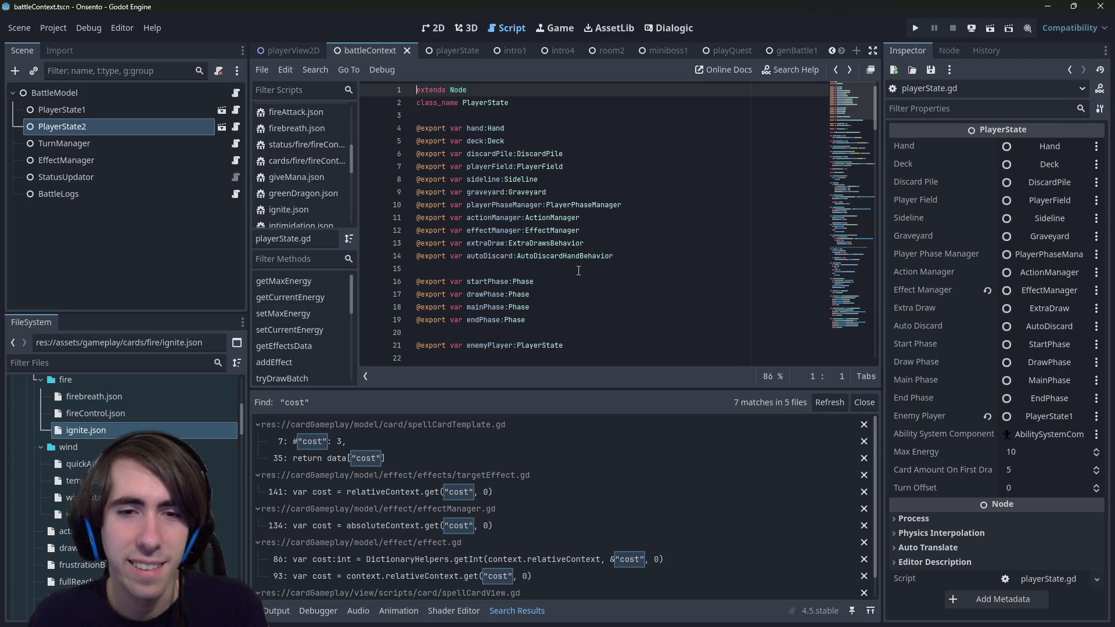
pyautogui.scroll(-1, 580, 276)
pyautogui.click(596, 308)
pyautogui.scroll(-3, 589, 299)
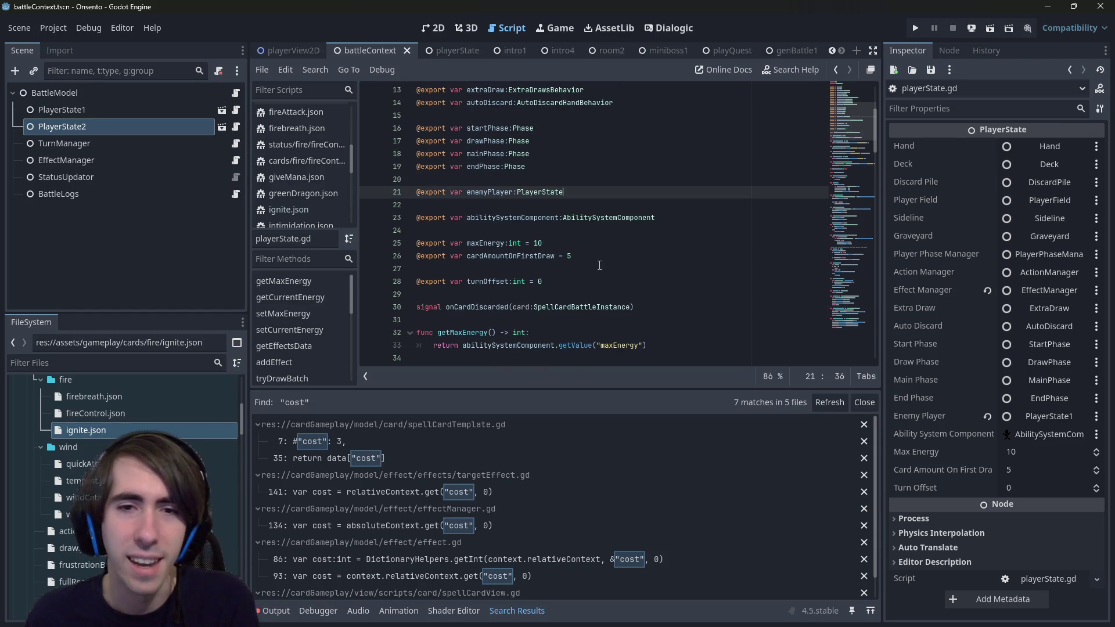
pyautogui.click(596, 280)
pyautogui.press('Return')
pyautogui.write('@export var i')
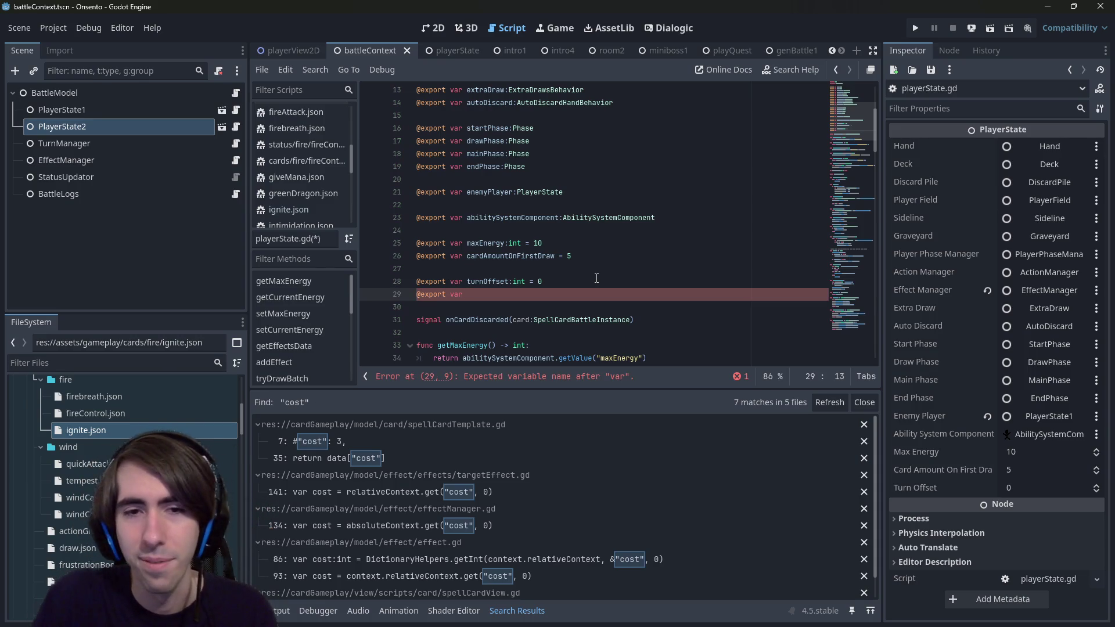
pyautogui.write('sAi:')
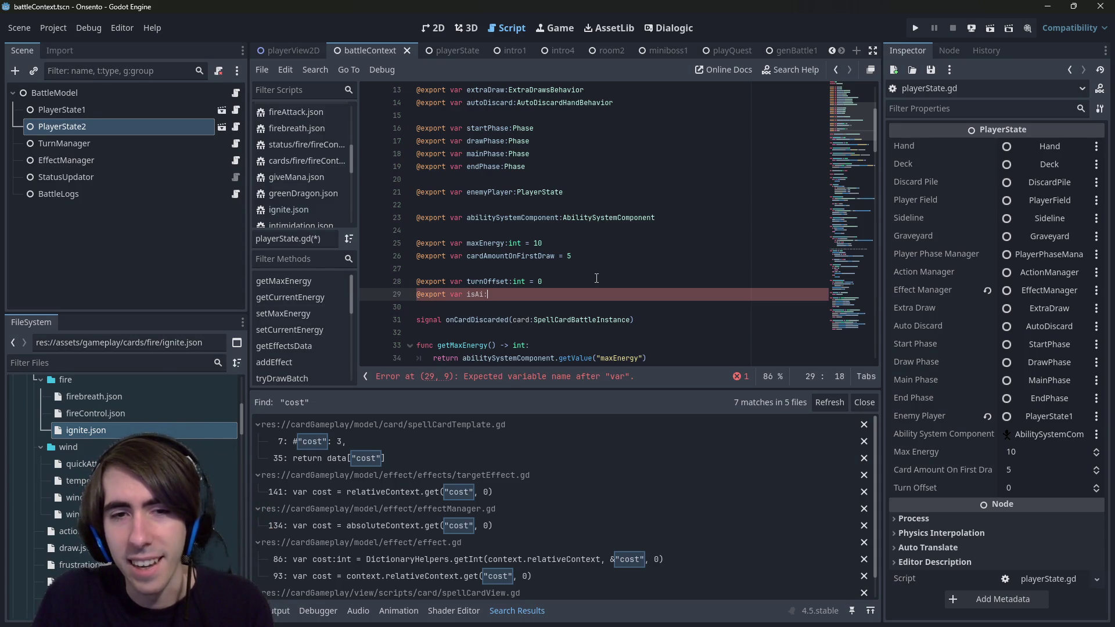
pyautogui.write('bool = false')
pyautogui.hotkey('ctrl', 's')
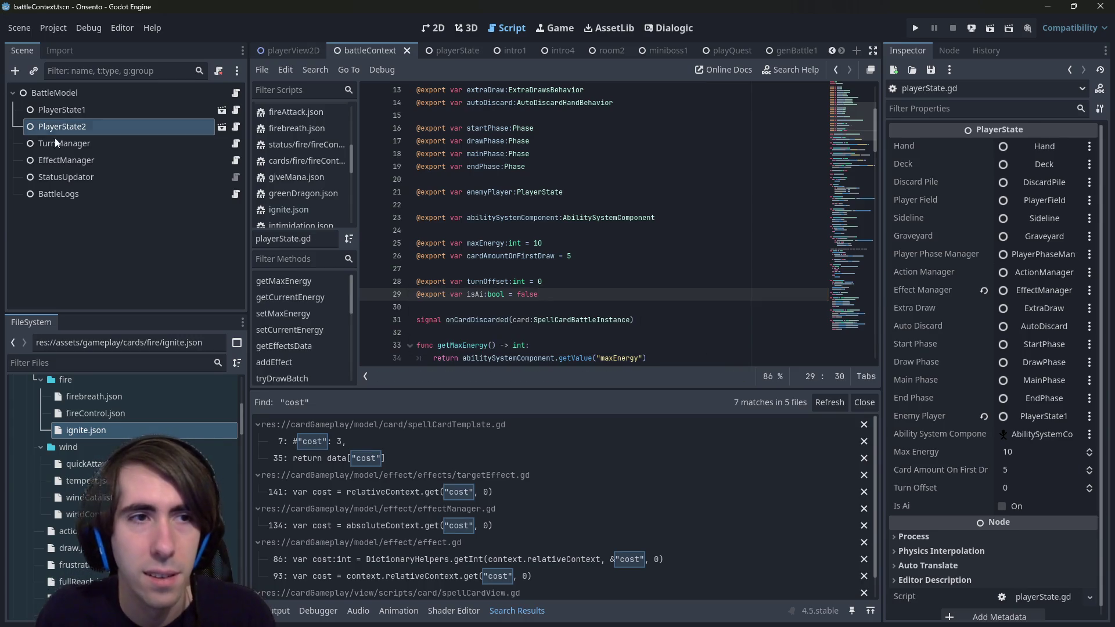
# Step: Enable Is Ai on PlayerState2 in the Inspector
pyautogui.click(99, 144)
pyautogui.click(64, 126)
pyautogui.click(1011, 506)
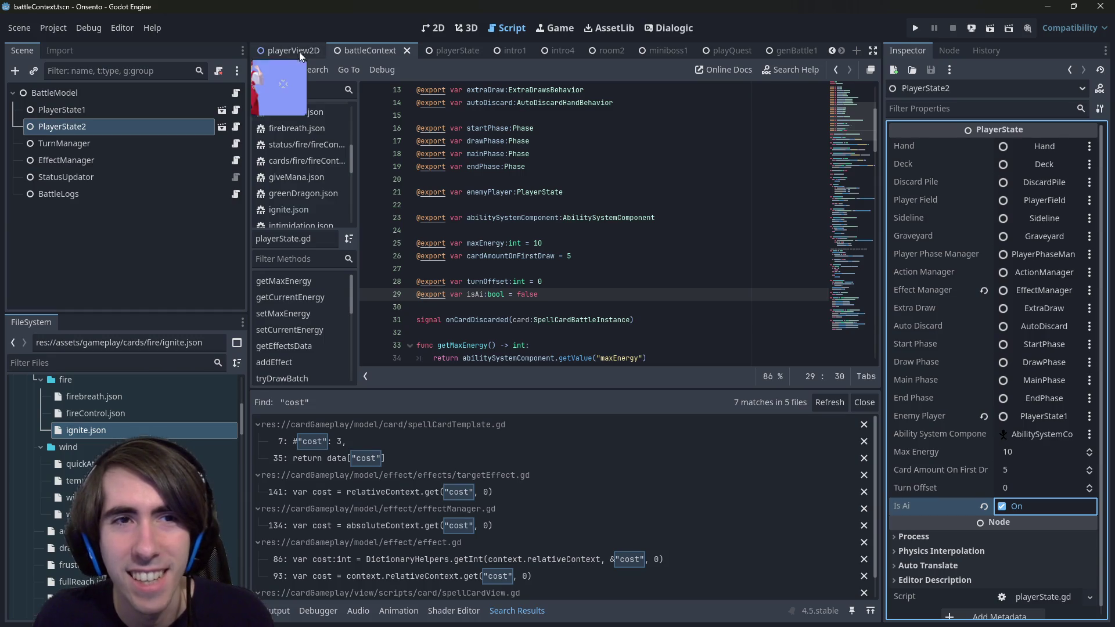
pyautogui.scroll(4, 406, 55)
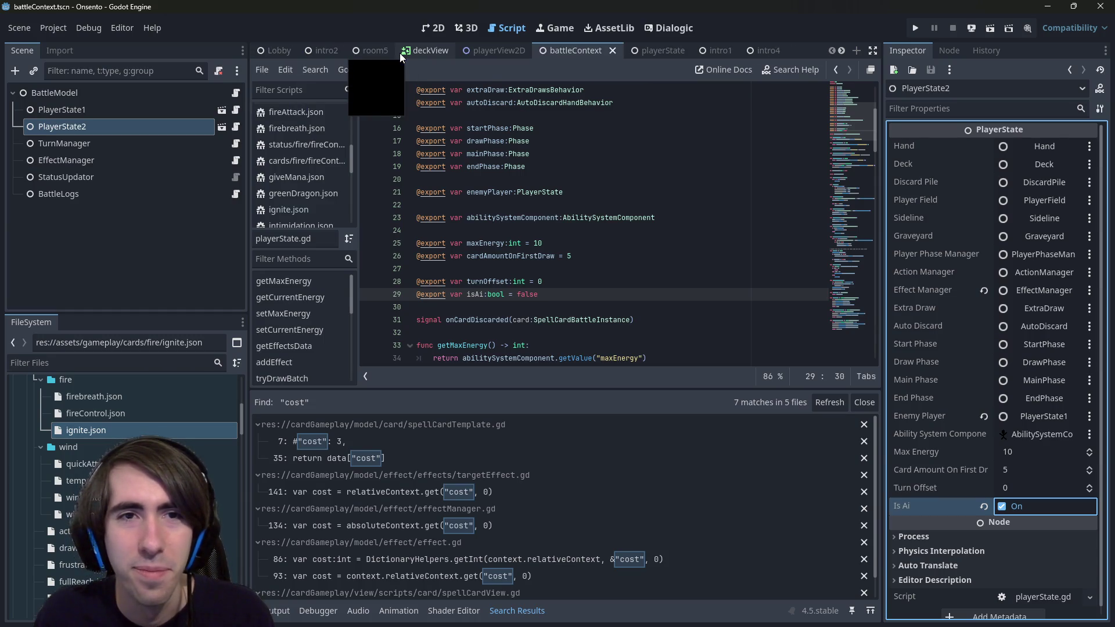
pyautogui.scroll(-4, 485, 49)
# Step: Open the miniboss1 scene, search the script for isAi, and navigate back to targetEffect.gd
pyautogui.click(670, 50)
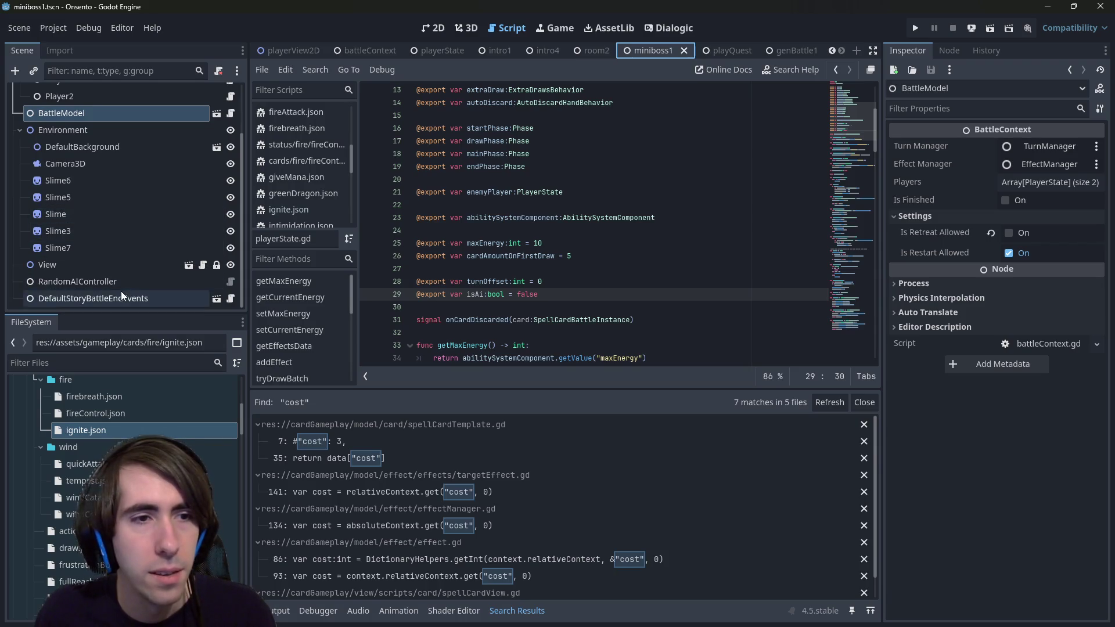
pyautogui.click(174, 267)
pyautogui.doubleClick(474, 294)
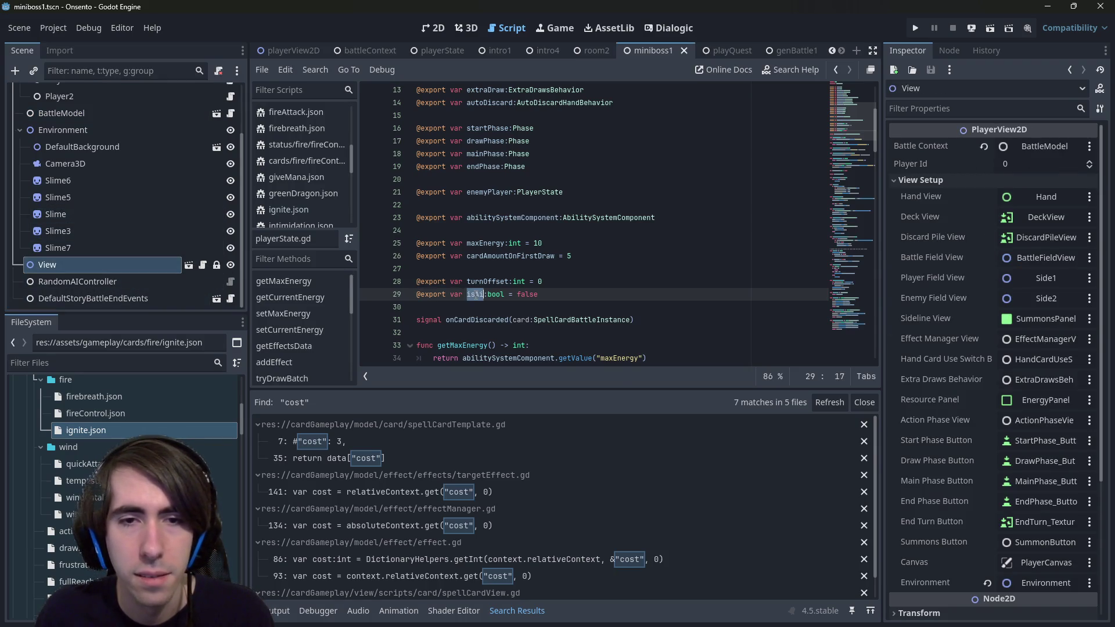
pyautogui.hotkey('ctrl', 'f')
pyautogui.moveTo(874, 122)
pyautogui.mouseDown()
pyautogui.moveTo(858, 307)
pyautogui.moveTo(831, 279)
pyautogui.mouseUp()
pyautogui.click(695, 220)
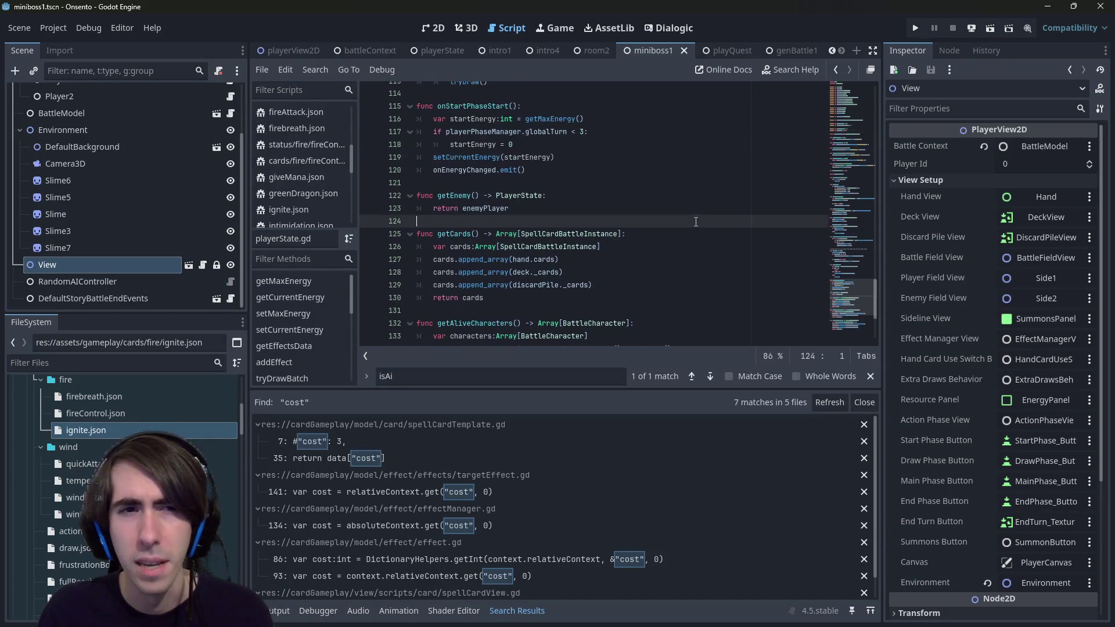
pyautogui.hotkey('alt', 'Left')
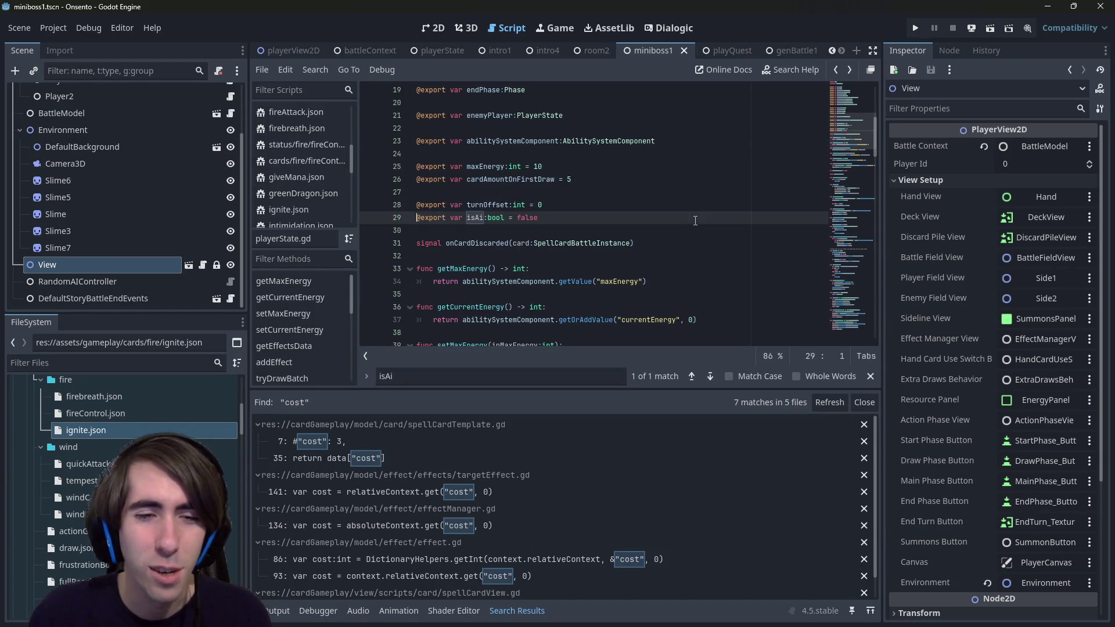
pyautogui.hotkey('alt', 'Left')
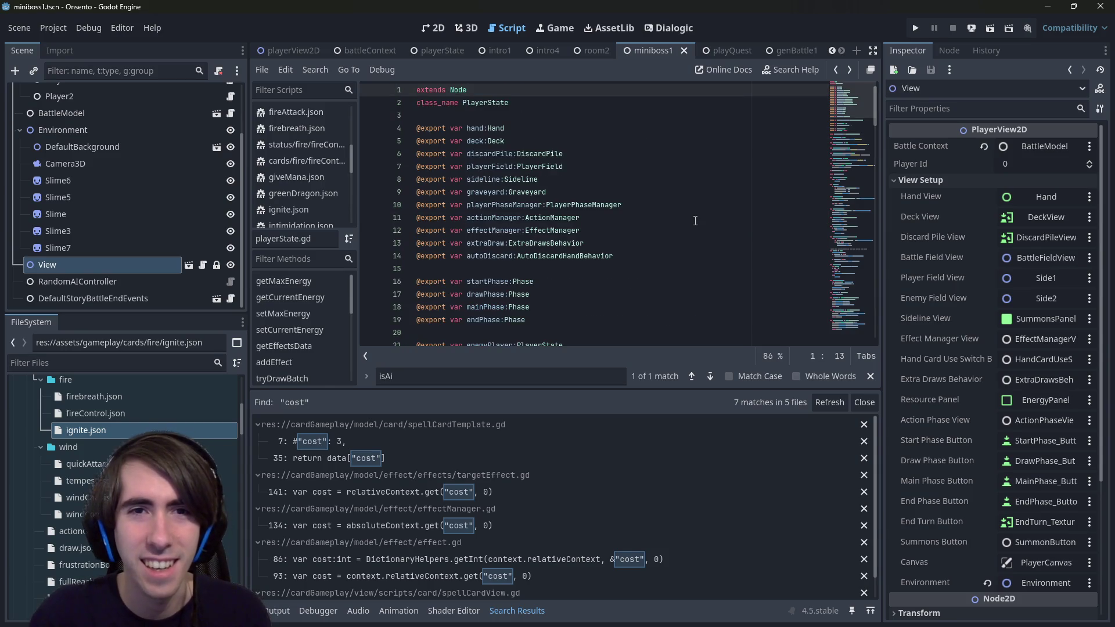
pyautogui.hotkey('alt', 'Left')
pyautogui.hotkey('alt', 'Left')
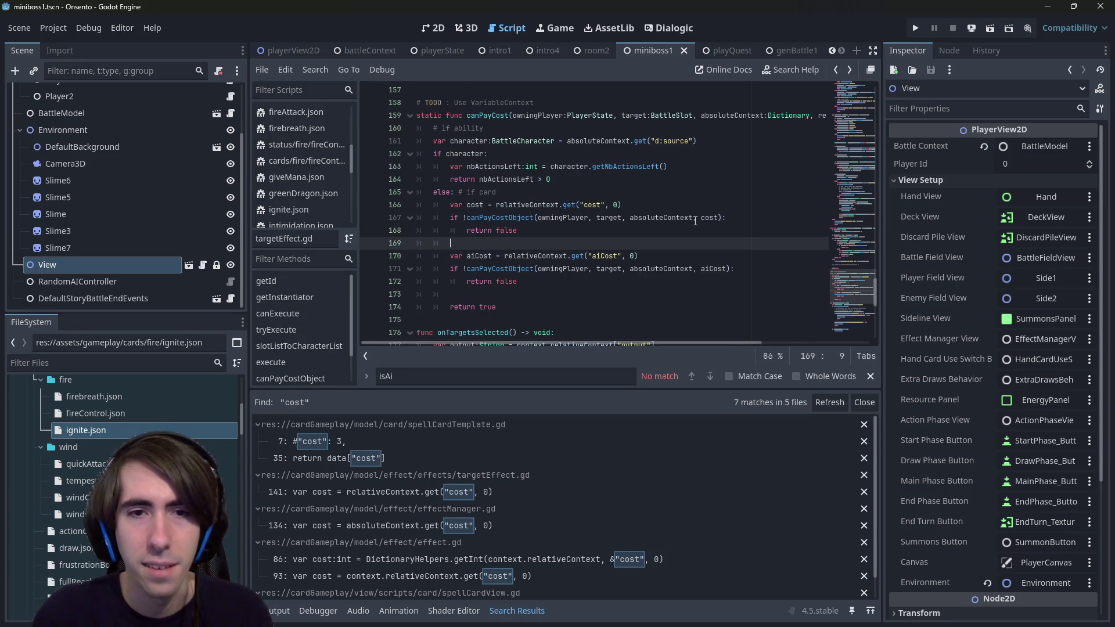
# Step: Nest the aiCost lookup and check under 'if owningPlayer.isAi:' and save targetEffect.gd
pyautogui.doubleClick(546, 117)
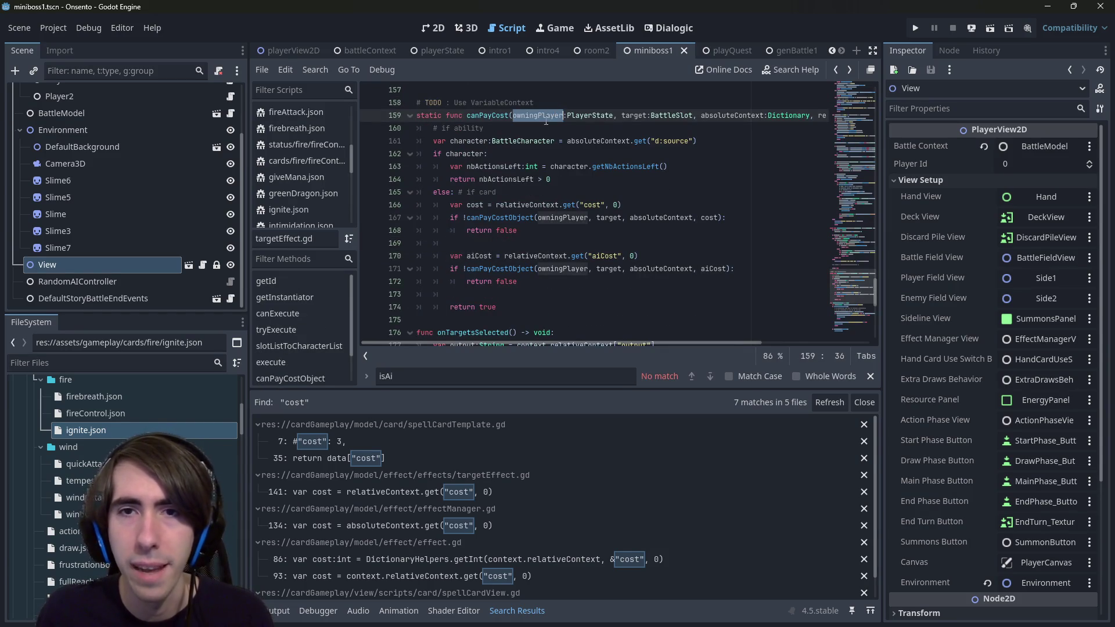
pyautogui.click(460, 265)
pyautogui.click(460, 243)
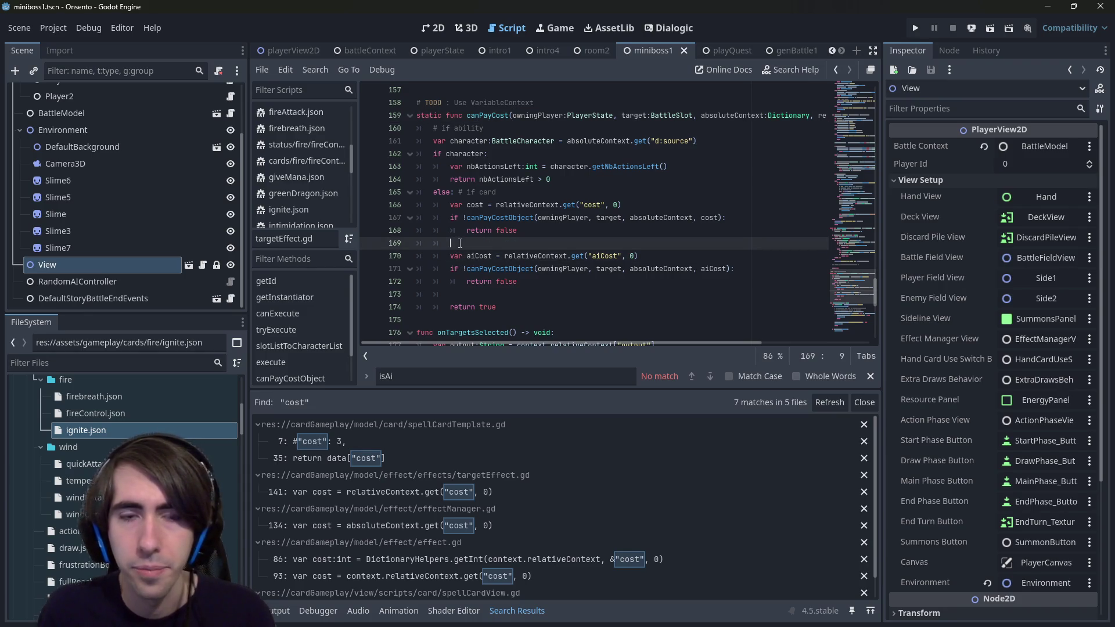
pyautogui.press('Return')
pyautogui.write('if owningPlayer.isAi:')
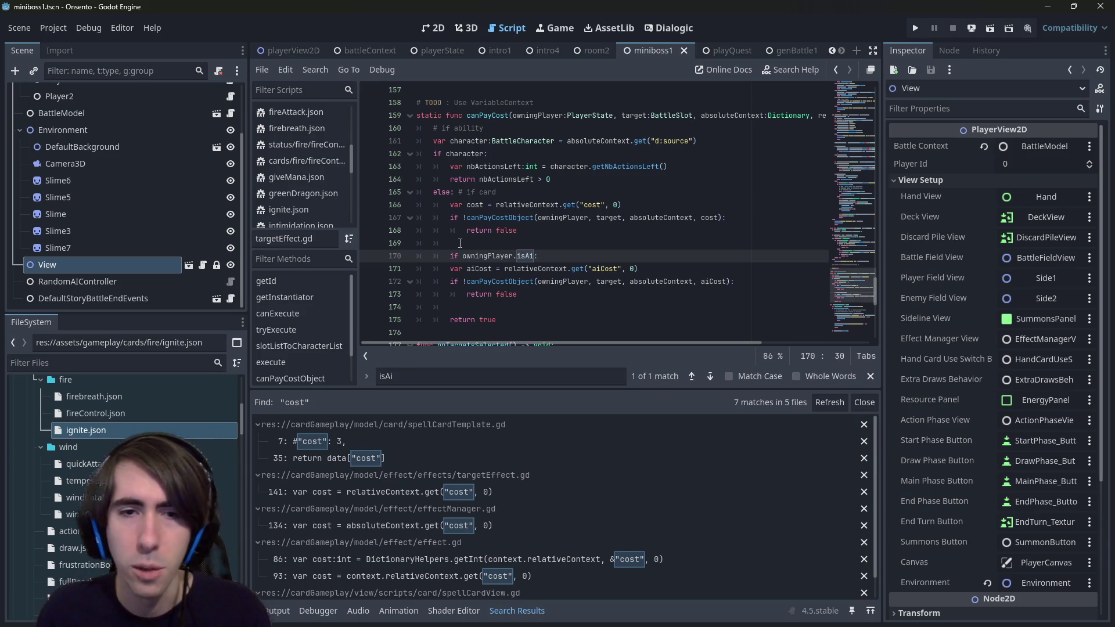
pyautogui.hotkey('shift', 'Down')
pyautogui.hotkey('shift', 'Down')
pyautogui.hotkey('shift', 'Down')
pyautogui.press('Tab')
pyautogui.click(460, 243)
pyautogui.hotkey('ctrl', 's')
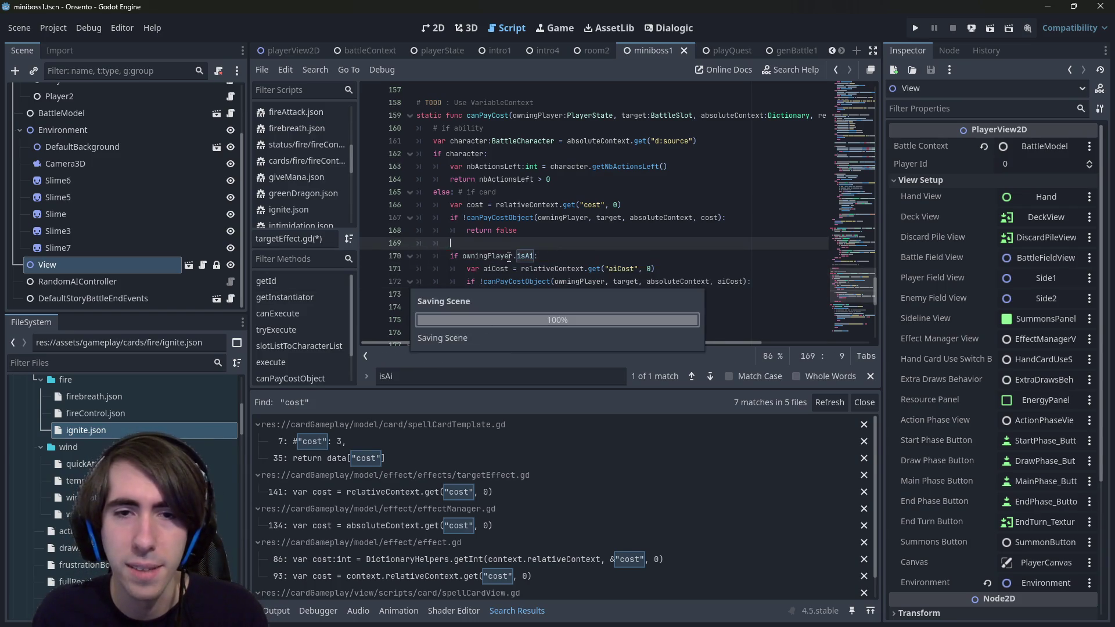
pyautogui.click(511, 256)
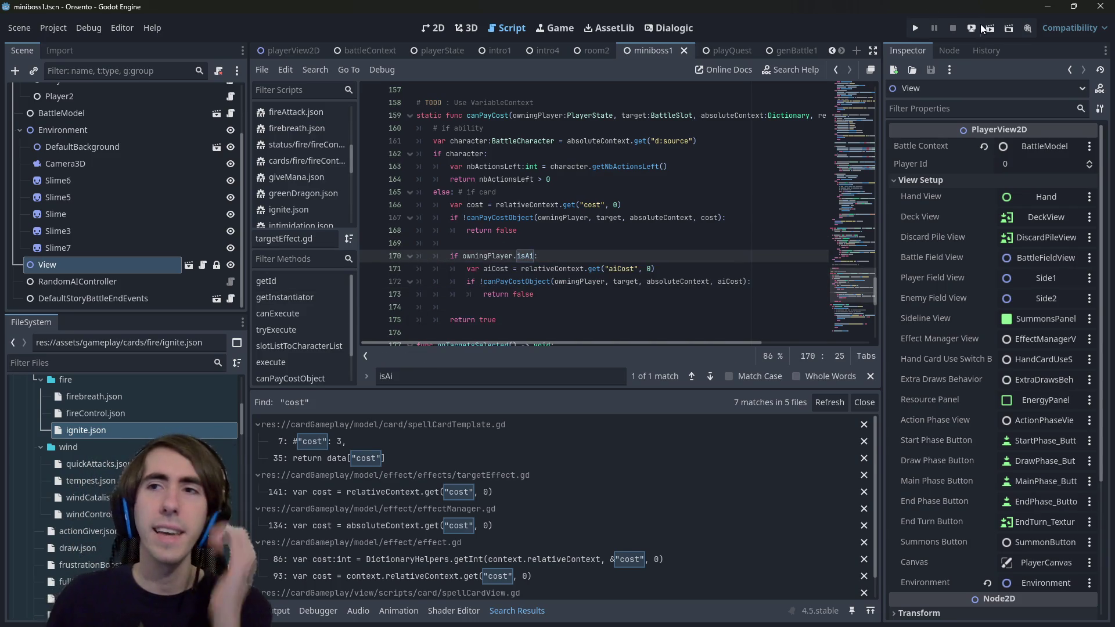
# Step: Run the miniboss1 scene with F6 and end several turns, confirming past the draw warning
pyautogui.press('F6')
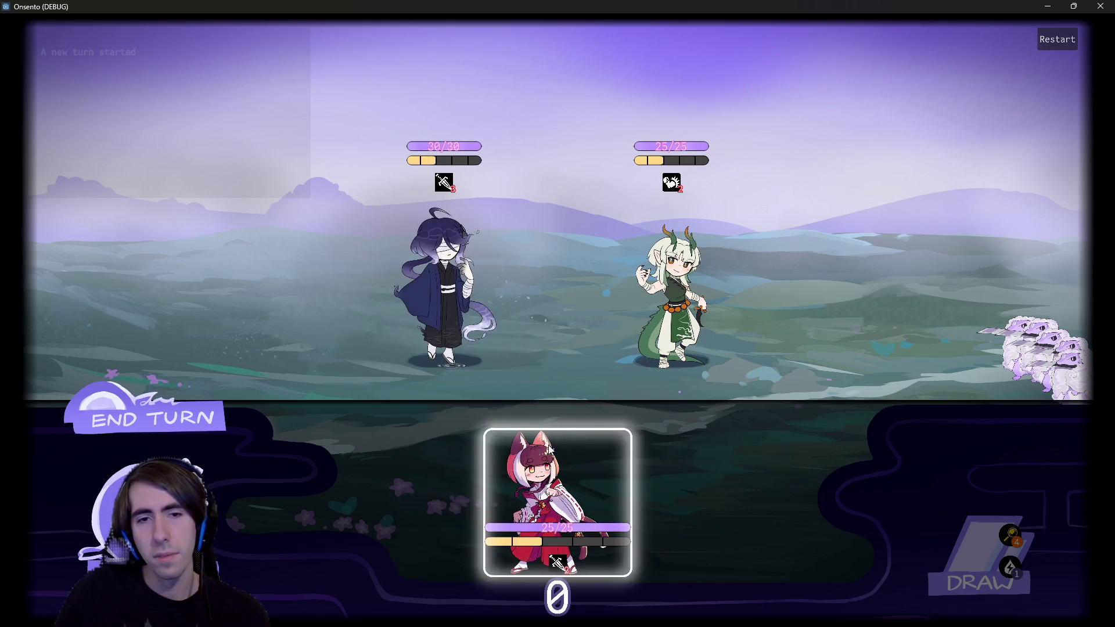
pyautogui.click(549, 447)
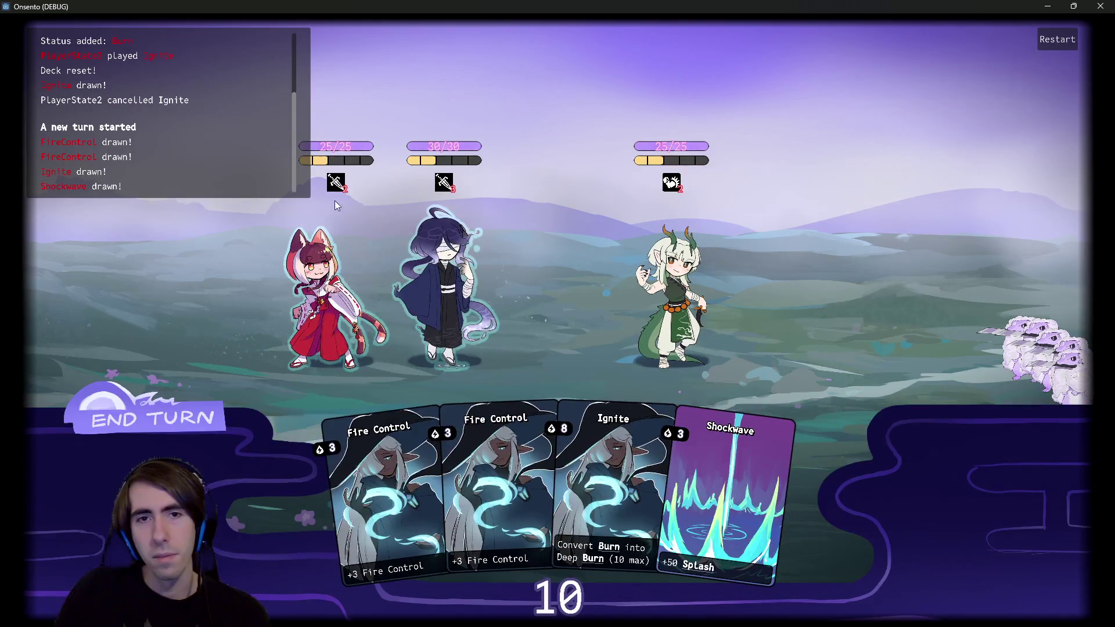
pyautogui.click(139, 417)
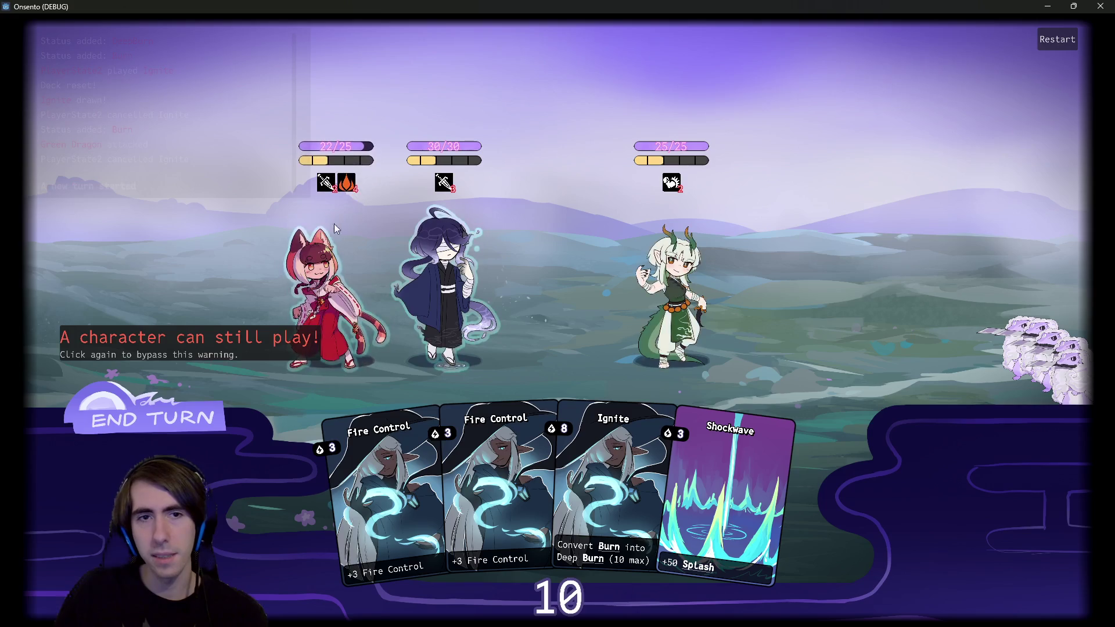
pyautogui.click(158, 399)
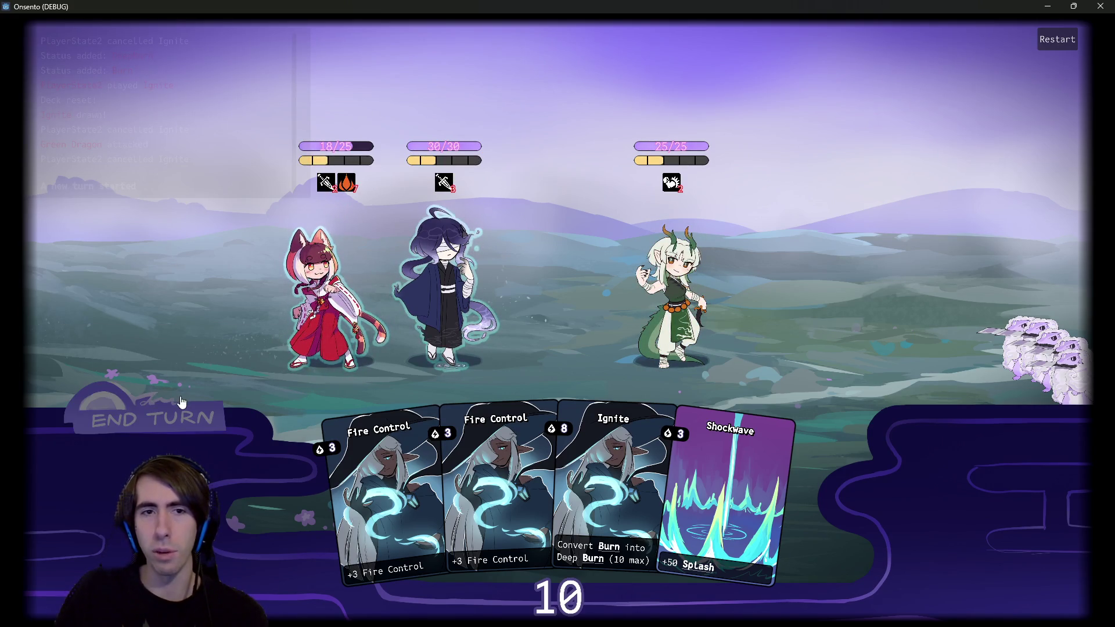
pyautogui.click(156, 385)
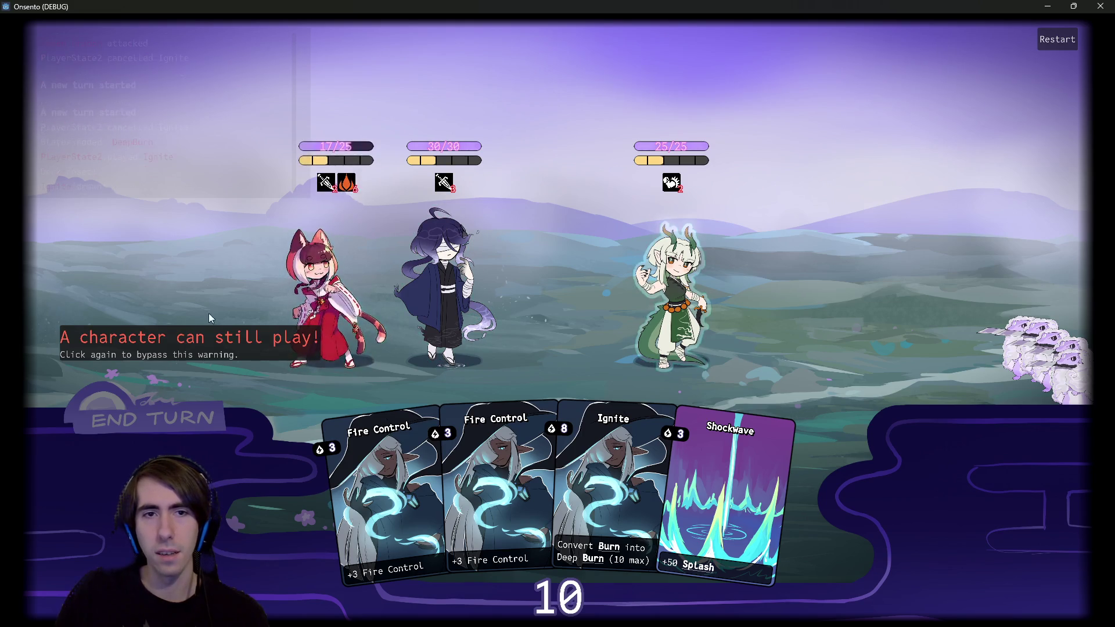
pyautogui.moveTo(360, 183)
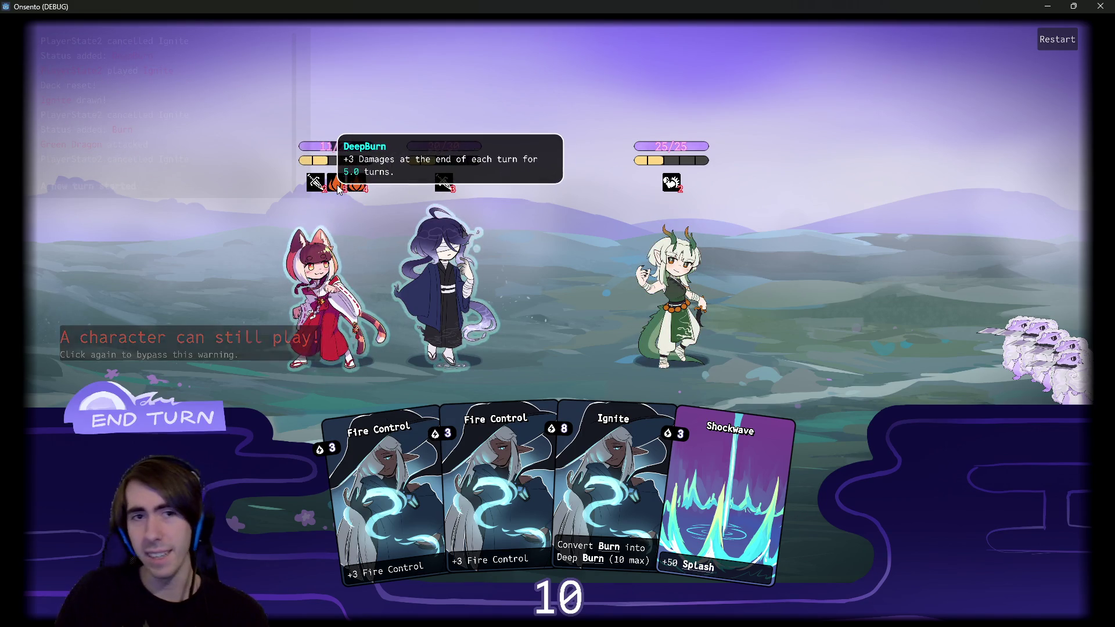
pyautogui.click(177, 382)
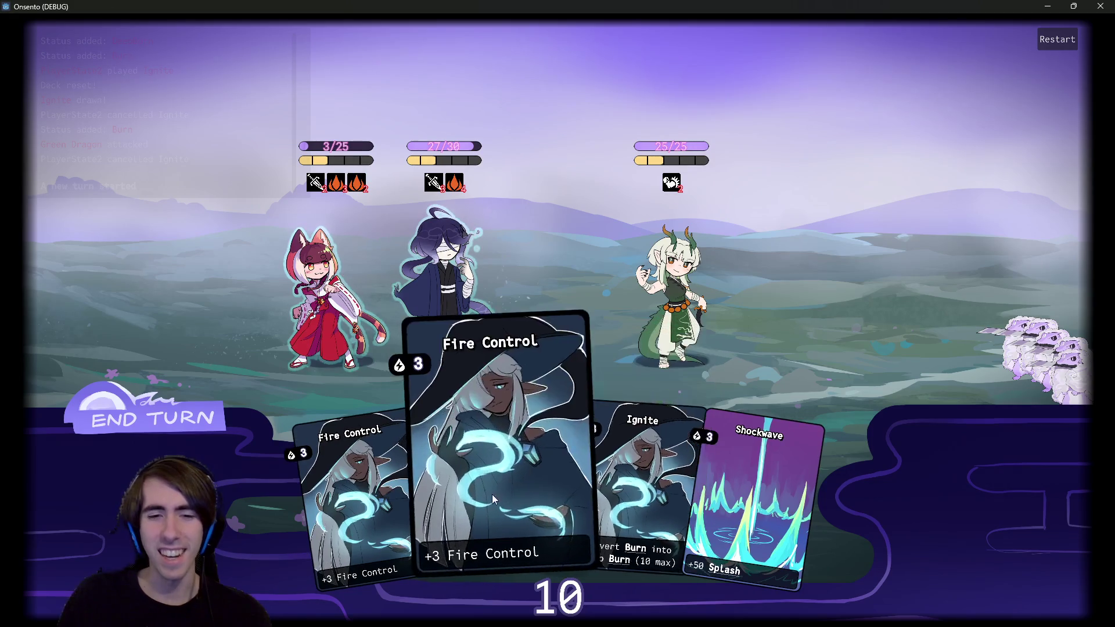
# Step: Stop the running game and open the miniboss1.json and room5Battle.json battle data
pyautogui.press('F8')
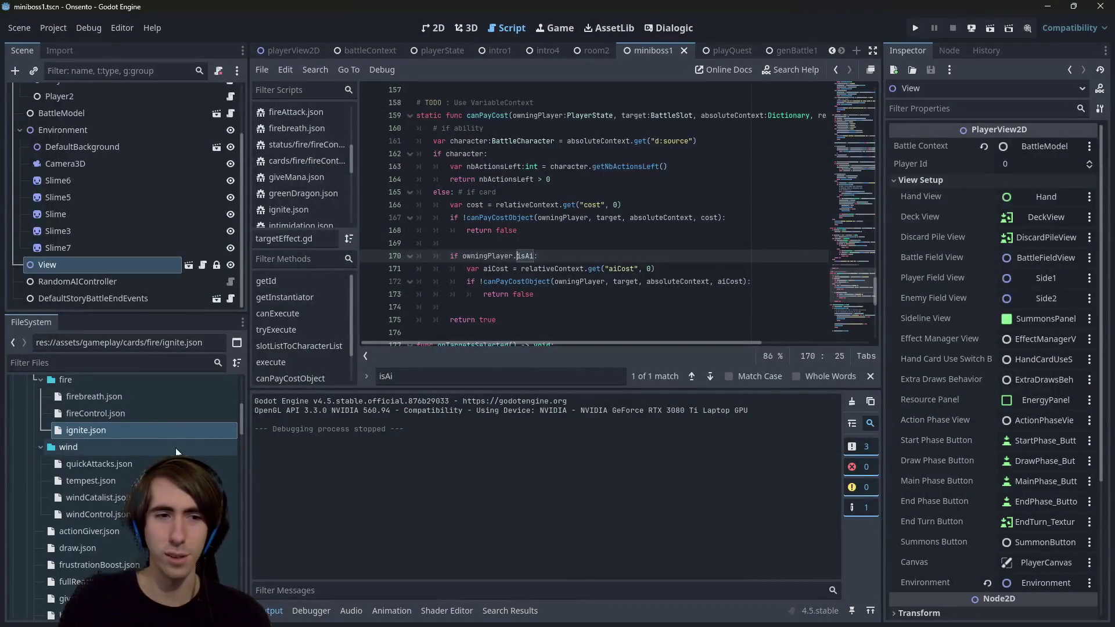
pyautogui.scroll(6, 131, 437)
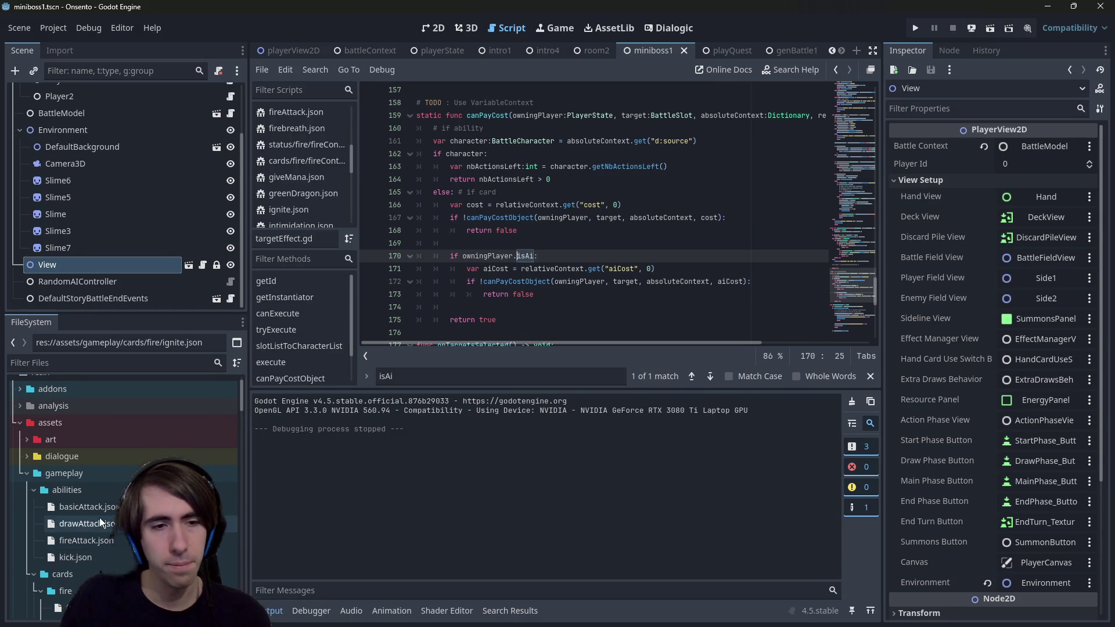
pyautogui.scroll(-6, 99, 522)
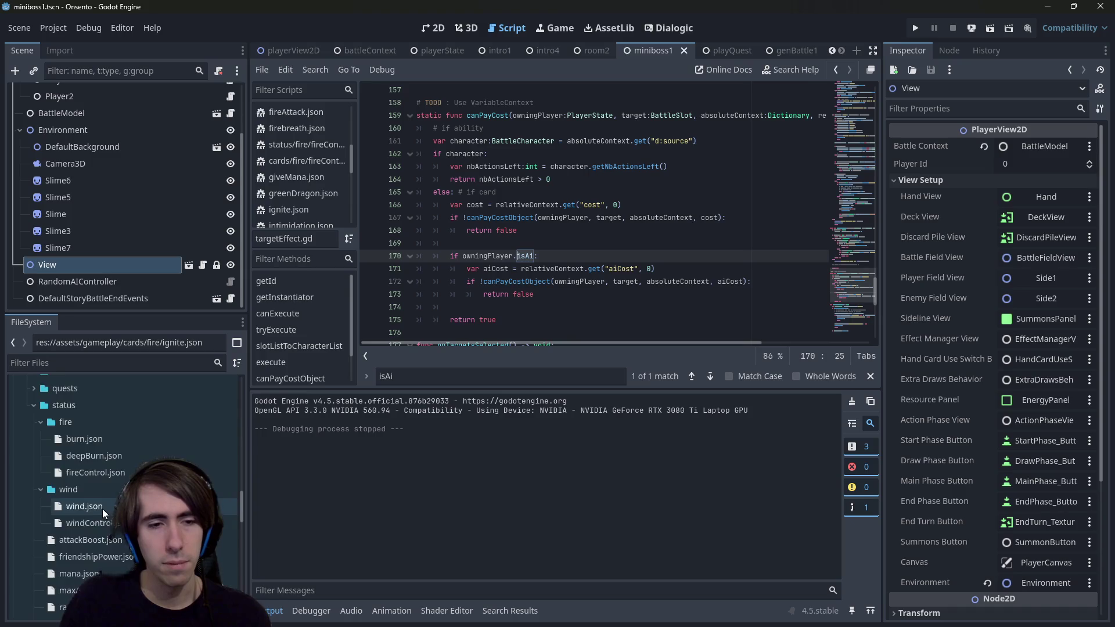
pyautogui.scroll(8, 104, 512)
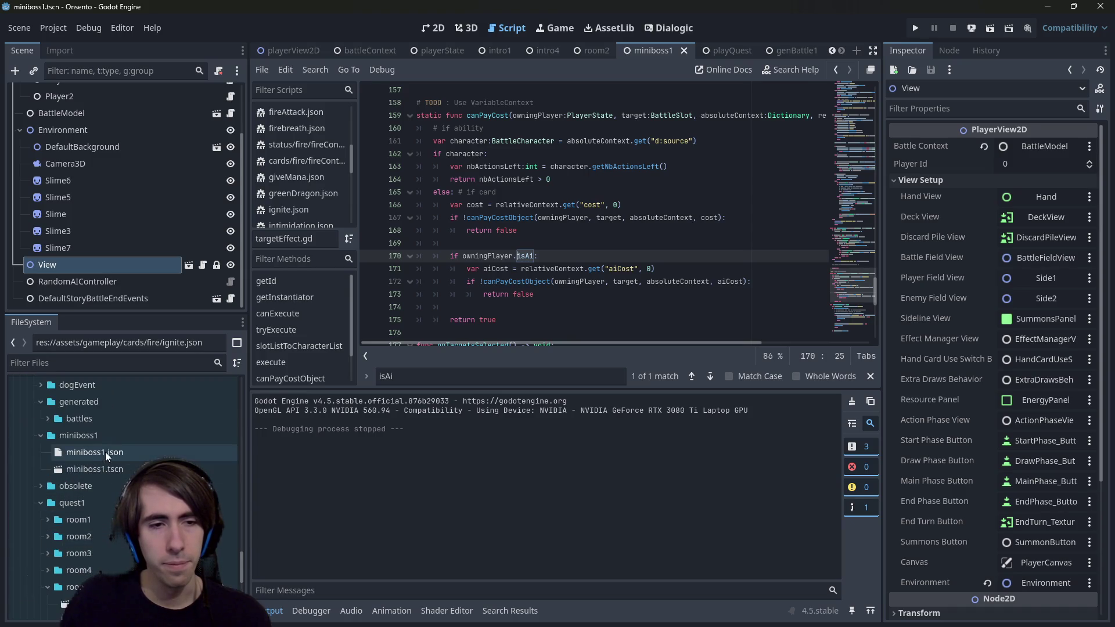
pyautogui.doubleClick(106, 457)
pyautogui.scroll(5, 536, 303)
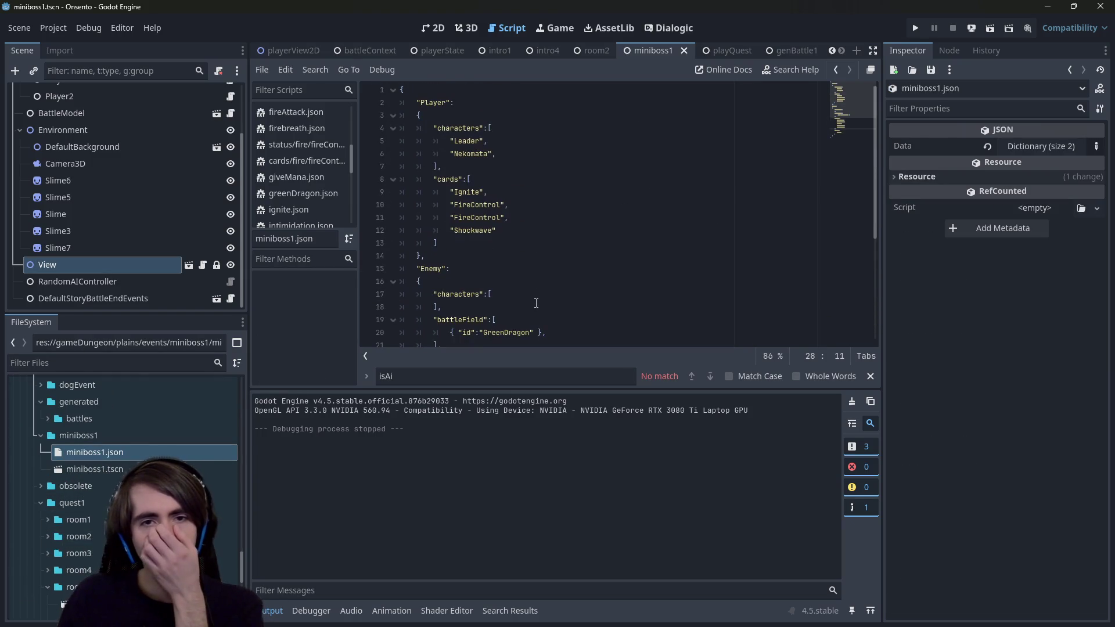
pyautogui.click(511, 230)
pyautogui.scroll(3, 113, 462)
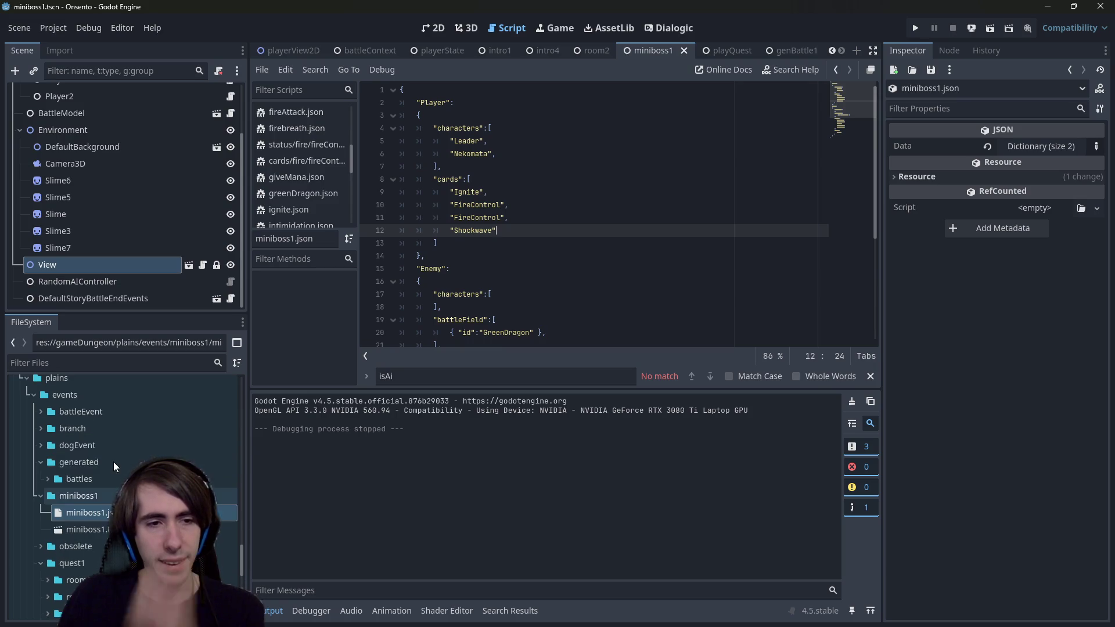
pyautogui.scroll(-6, 94, 478)
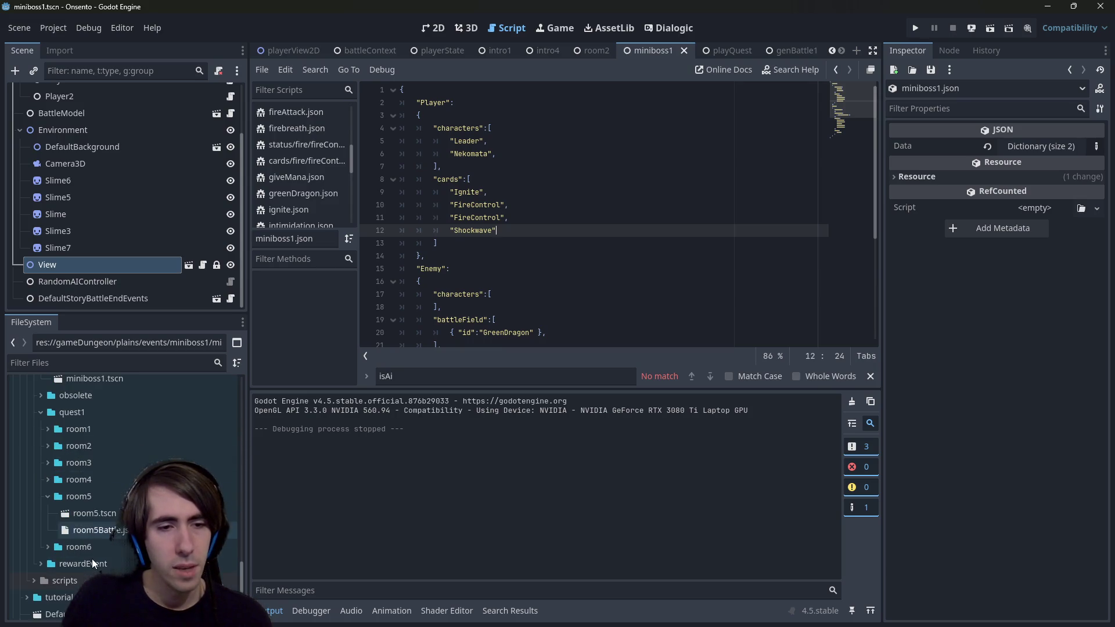
pyautogui.doubleClick(96, 530)
pyautogui.scroll(8, 569, 286)
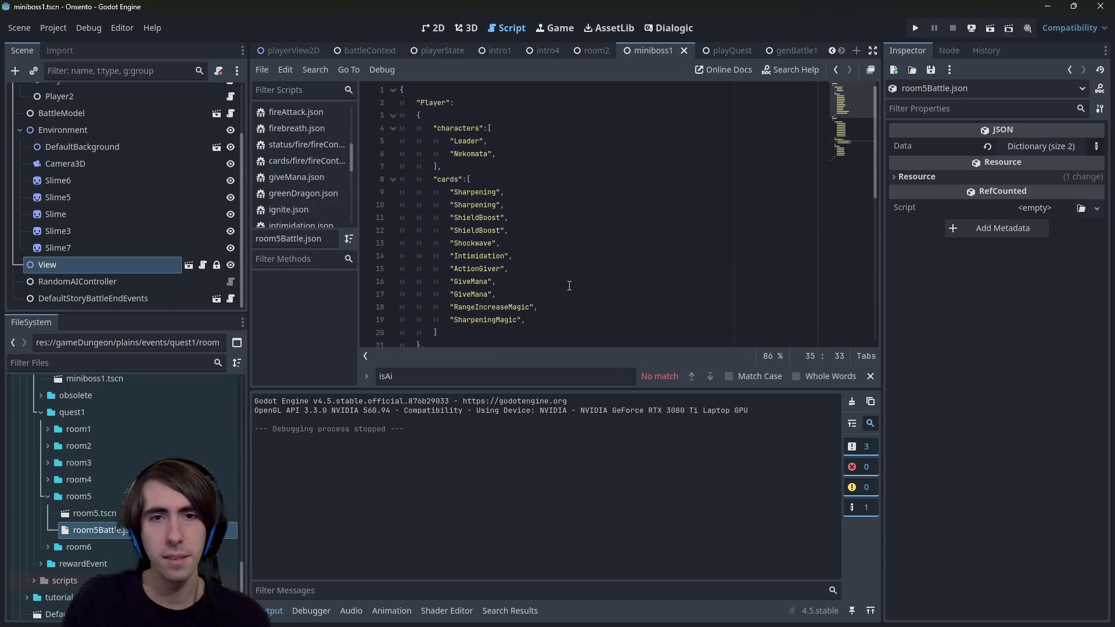
# Step: Replace miniboss1.json's four Player cards with room5Battle's Sharpening-to-SharpeningMagic card list
pyautogui.moveTo(558, 319); pyautogui.dragTo(401, 192)
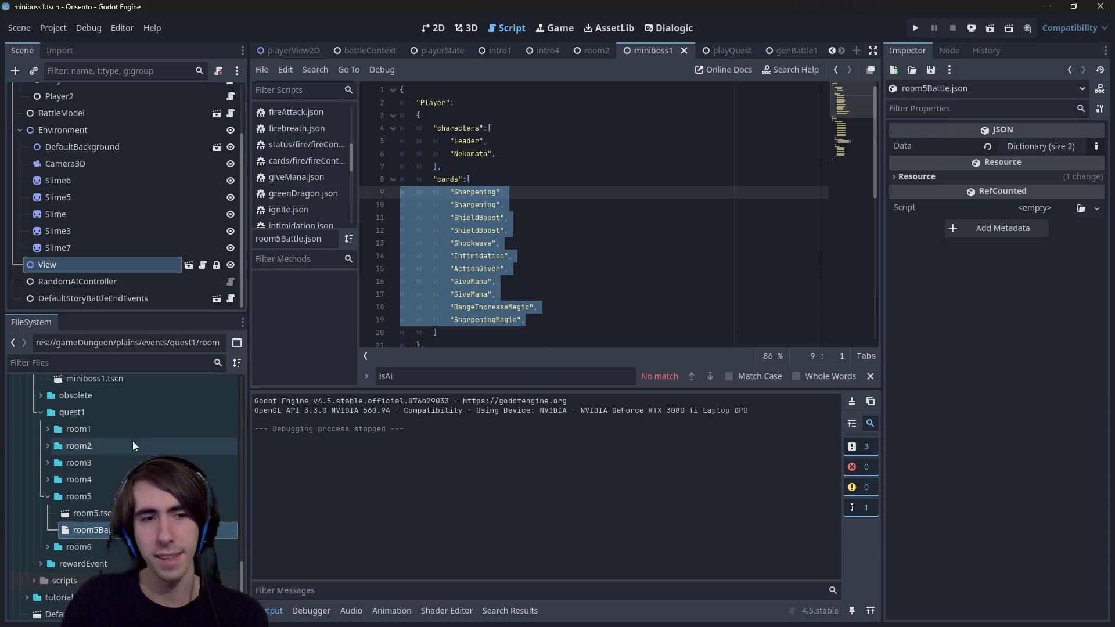
pyautogui.scroll(3, 133, 446)
pyautogui.doubleClick(95, 451)
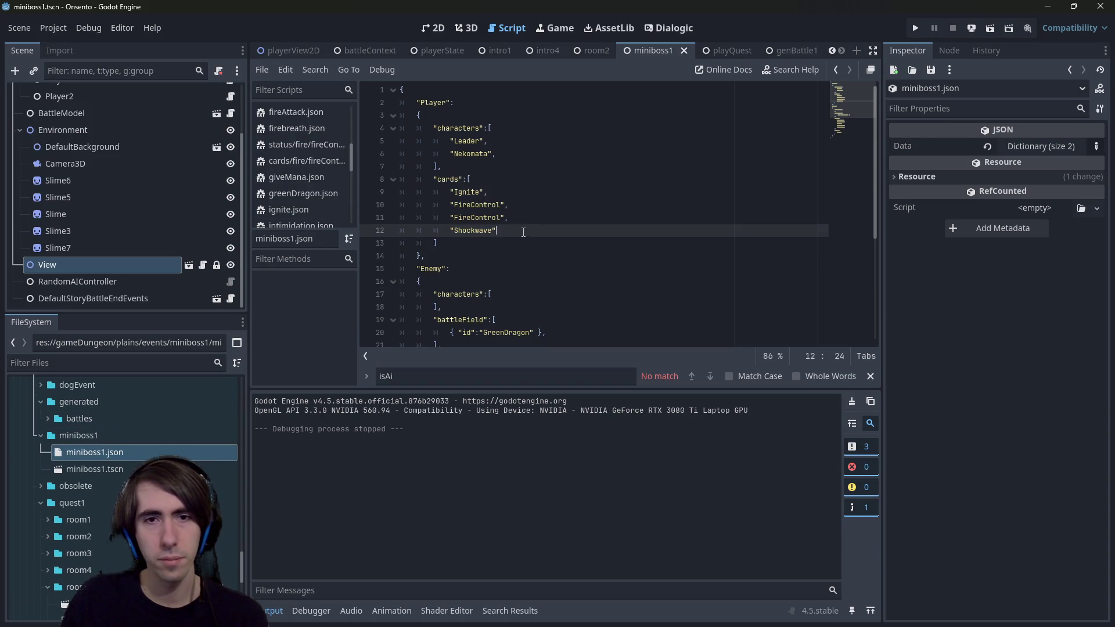
pyautogui.moveTo(523, 232); pyautogui.dragTo(381, 193)
pyautogui.hotkey('ctrl', 'v')
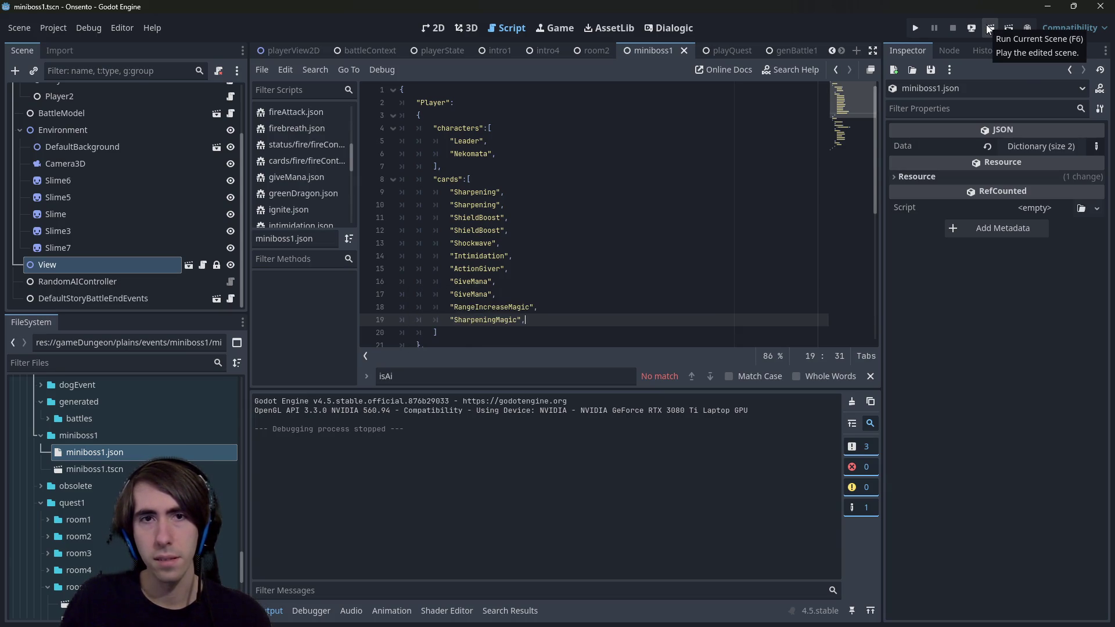
pyautogui.scroll(-7, 478, 292)
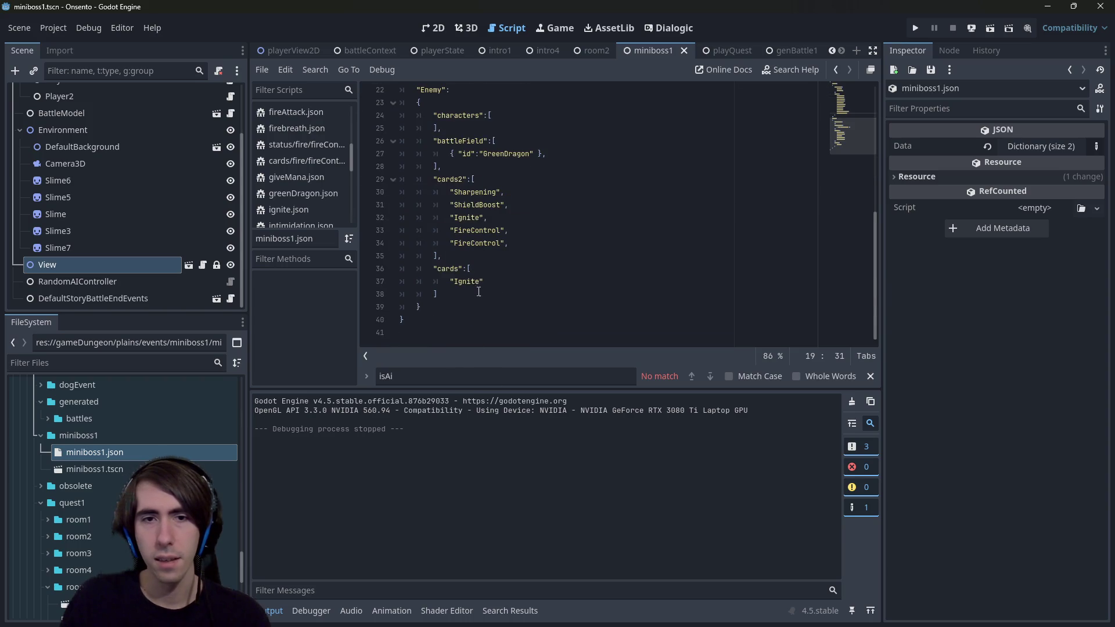
pyautogui.click(464, 179)
pyautogui.press('F6')
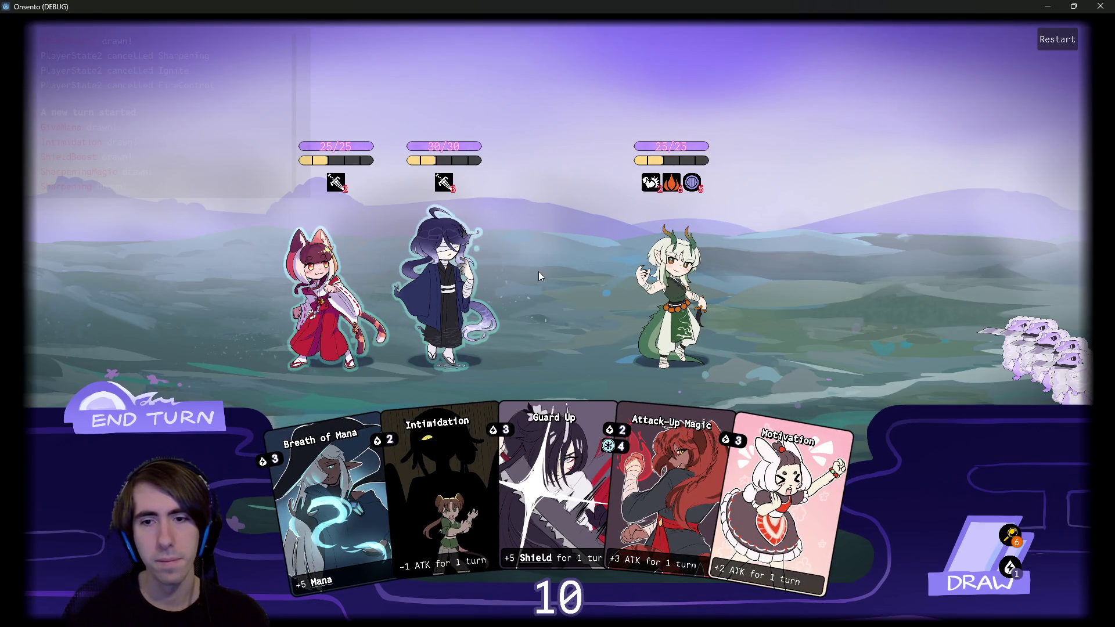
# Step: End the opening turns past the draw warning while scrolling through the battle log
pyautogui.click(152, 415)
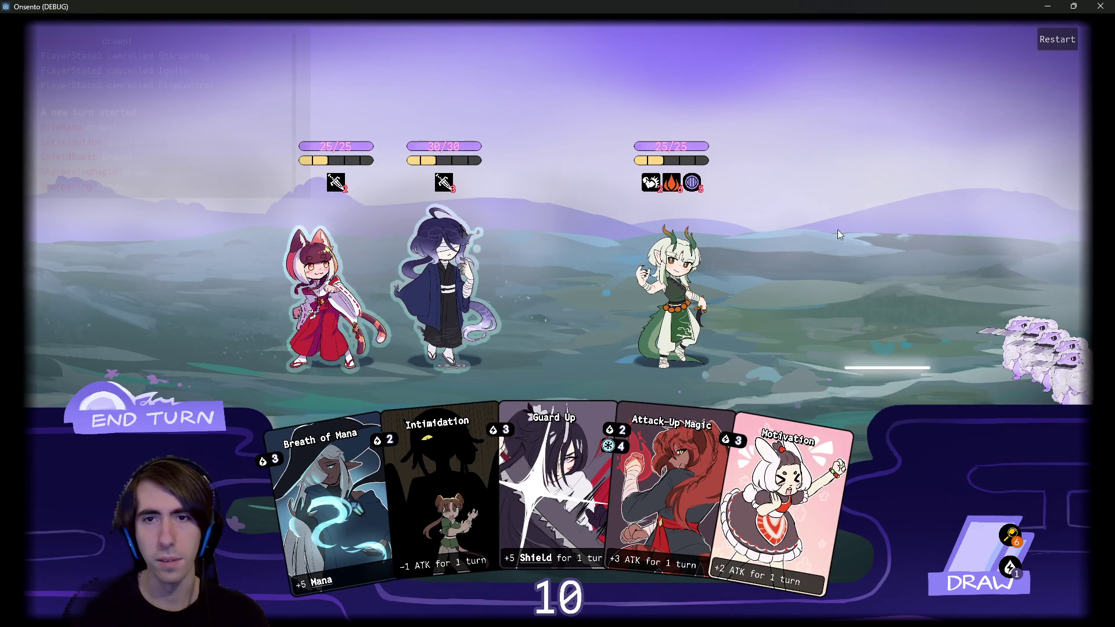
pyautogui.click(190, 428)
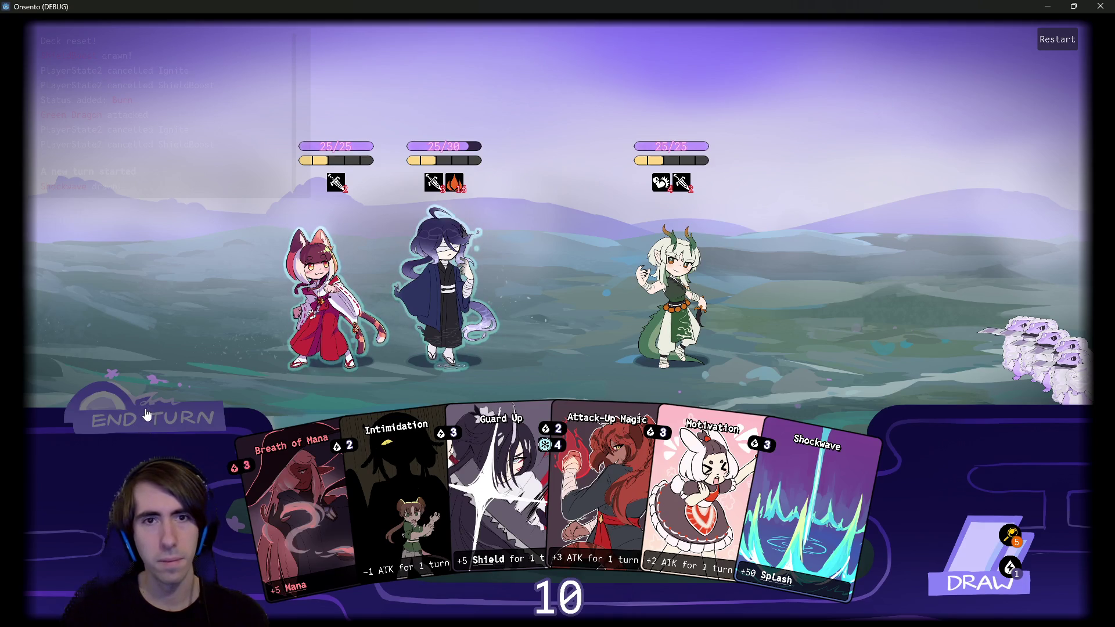
pyautogui.moveTo(461, 187)
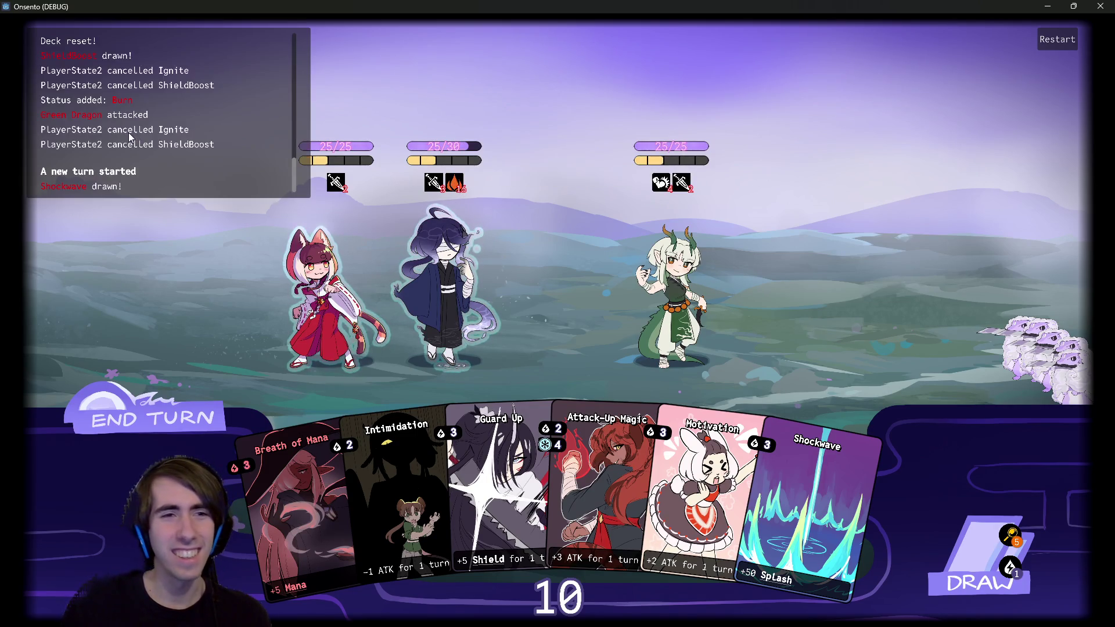
pyautogui.scroll(2, 134, 148)
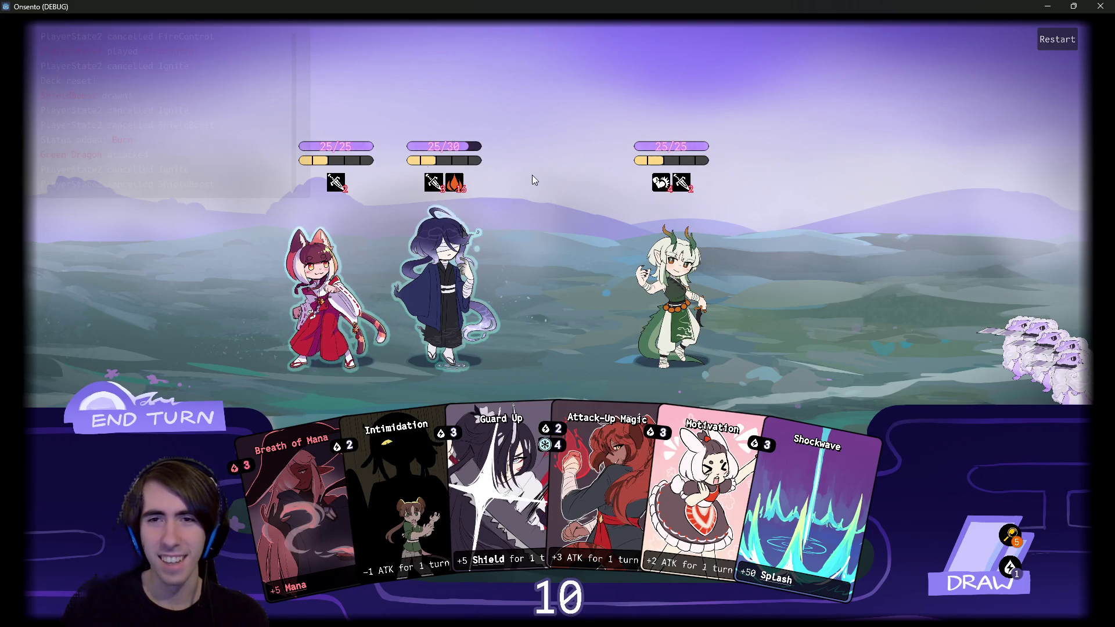
pyautogui.scroll(1, 139, 174)
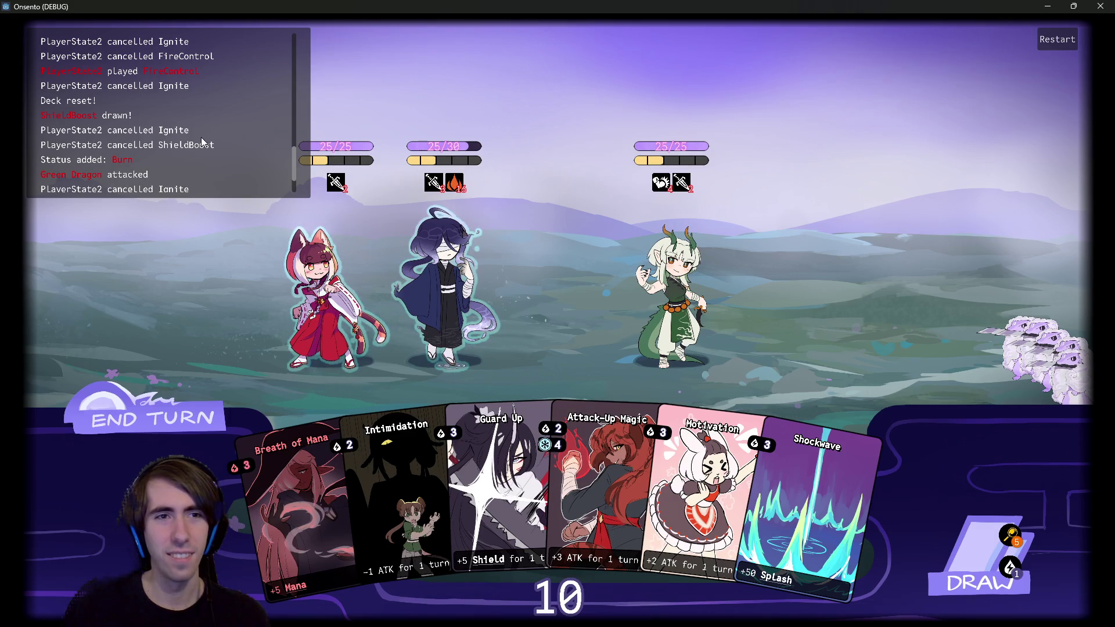
pyautogui.scroll(2, 201, 137)
pyautogui.scroll(4, 198, 137)
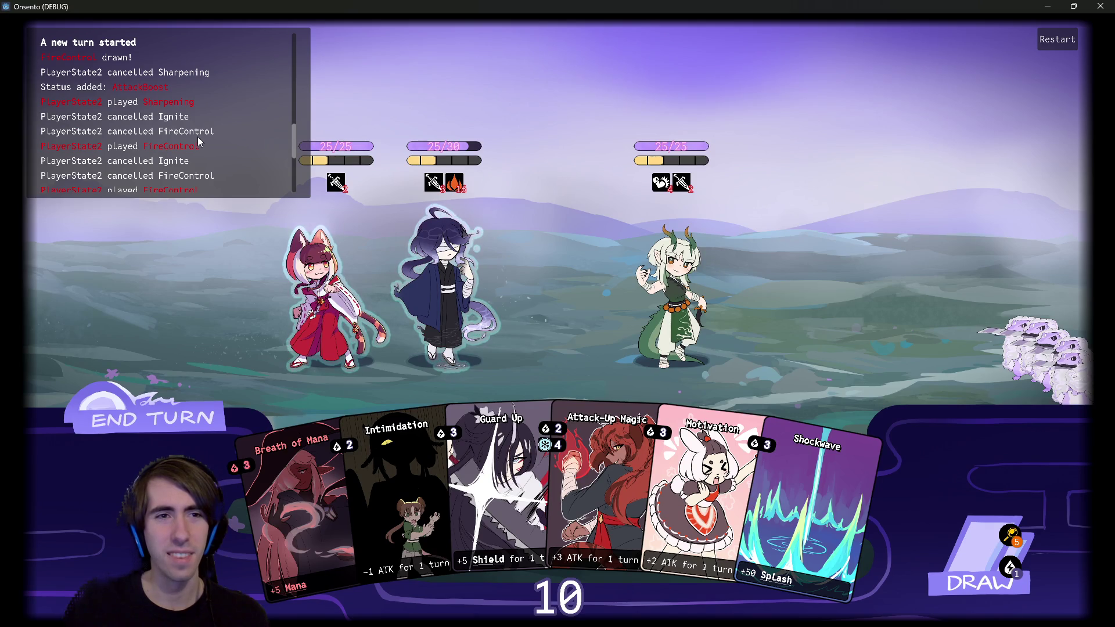
pyautogui.scroll(-1, 198, 137)
pyautogui.scroll(3, 197, 137)
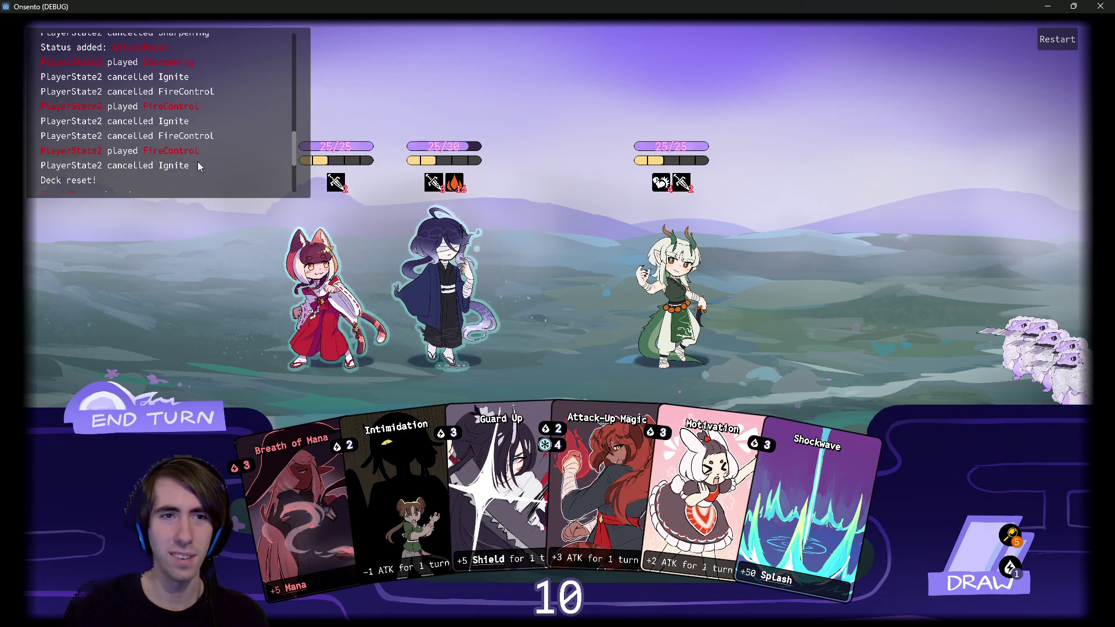
pyautogui.scroll(-8, 197, 163)
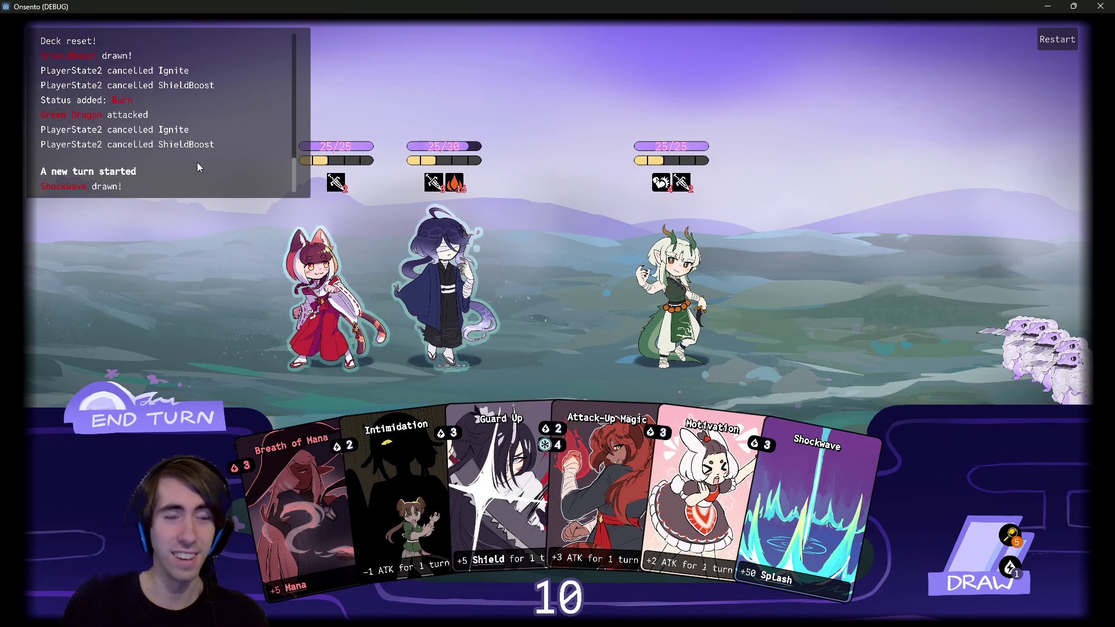
pyautogui.click(435, 276)
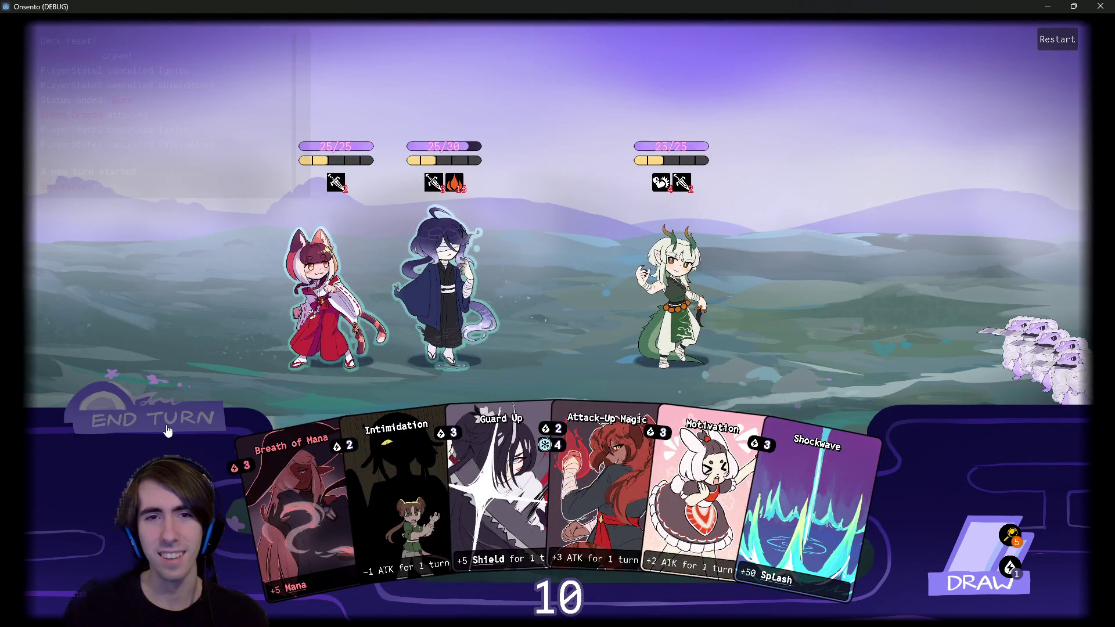
pyautogui.click(157, 419)
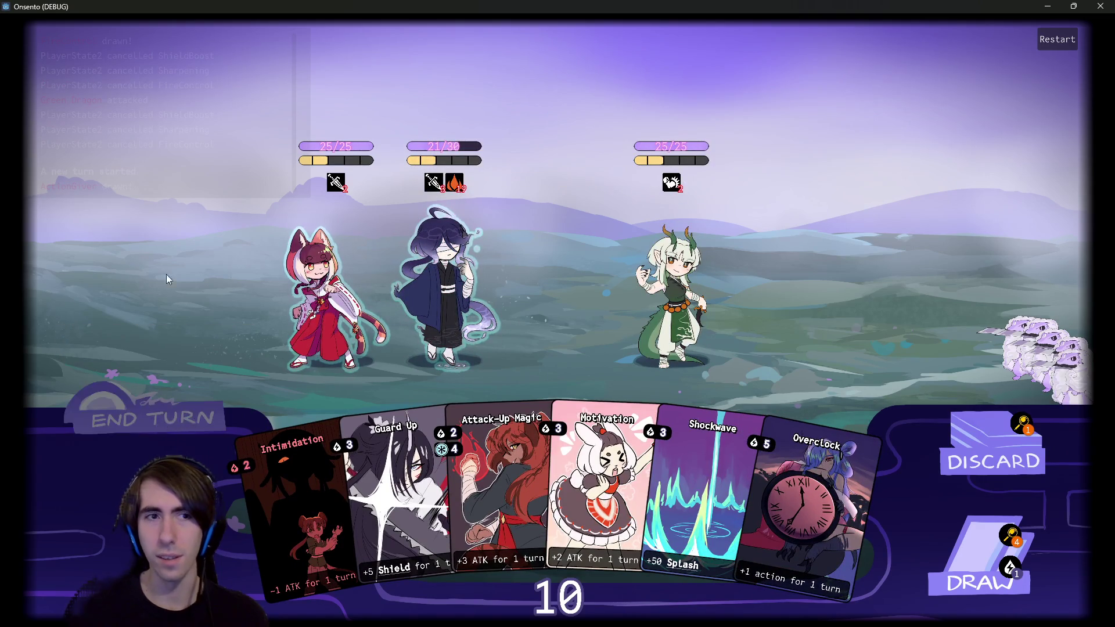
# Step: Keep ending turns, confirming past the warning each time, as burn damage accumulates
pyautogui.moveTo(181, 168)
pyautogui.scroll(3, 181, 167)
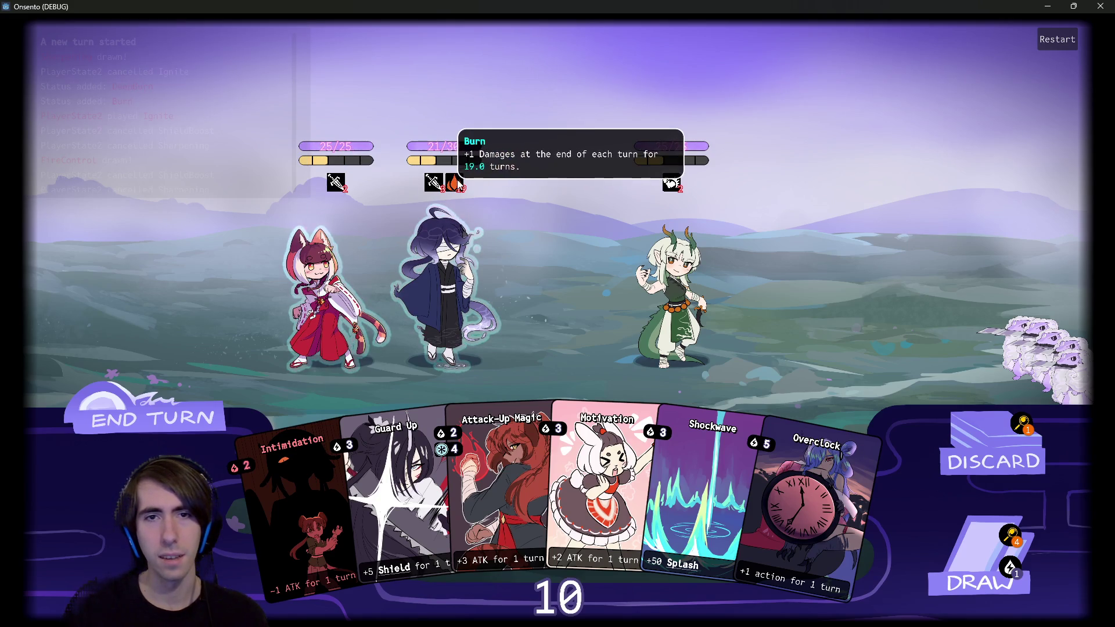
pyautogui.click(131, 393)
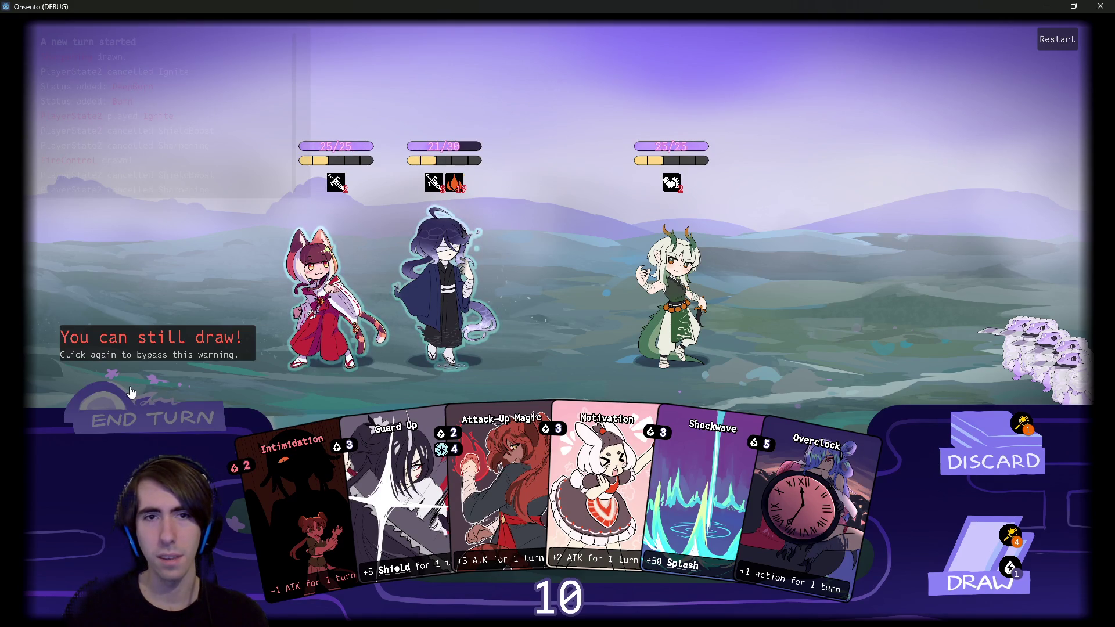
pyautogui.click(131, 393)
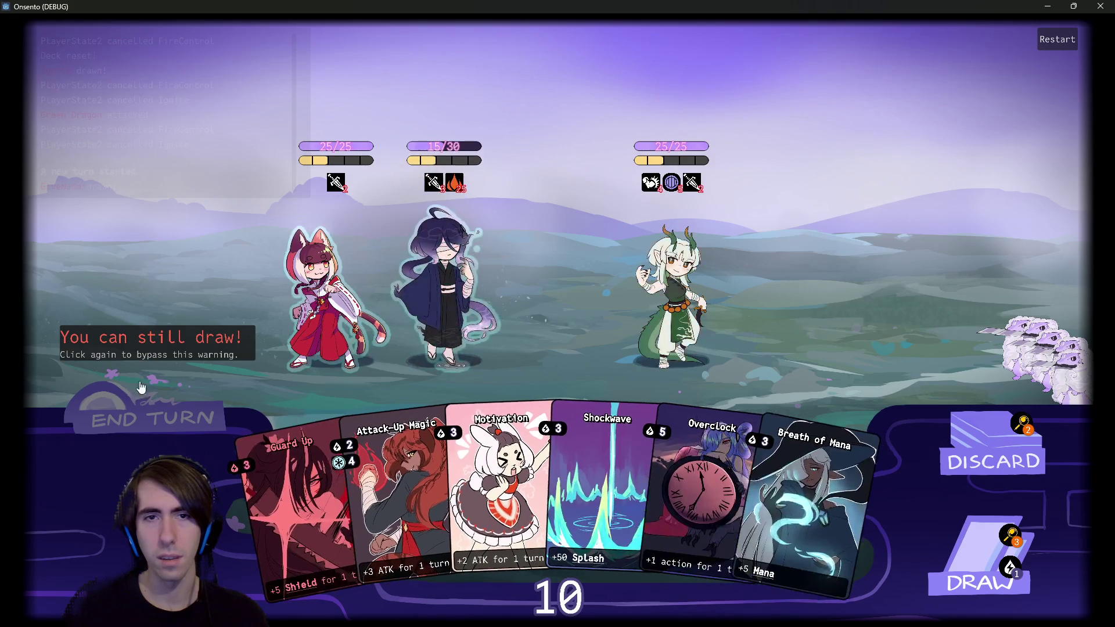
pyautogui.moveTo(454, 181)
pyautogui.click(162, 432)
pyautogui.click(163, 432)
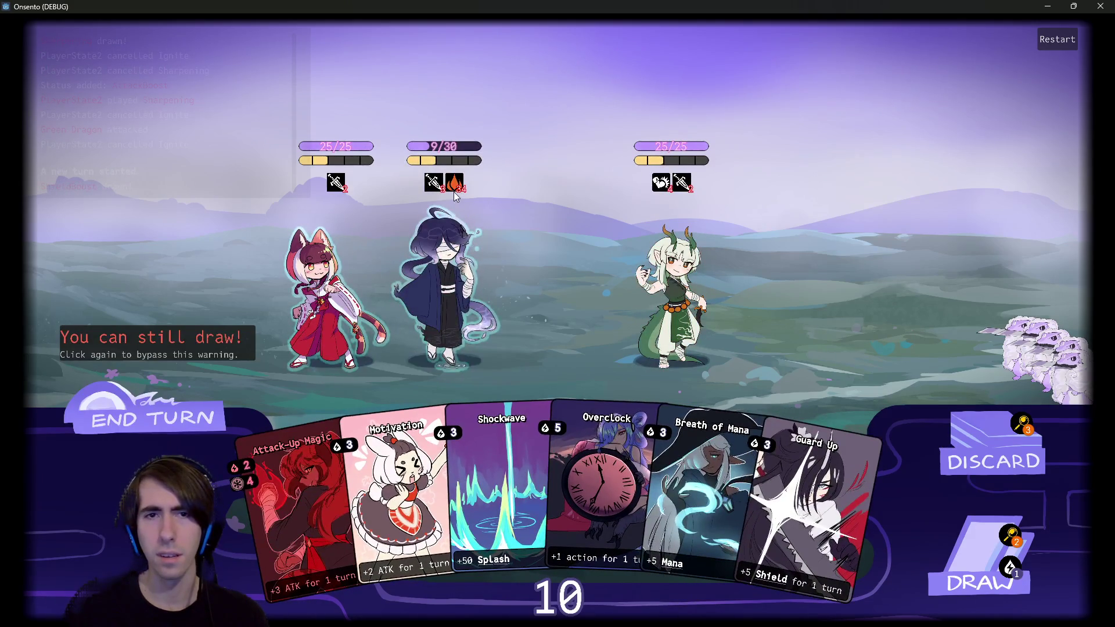
pyautogui.click(194, 435)
pyautogui.click(192, 437)
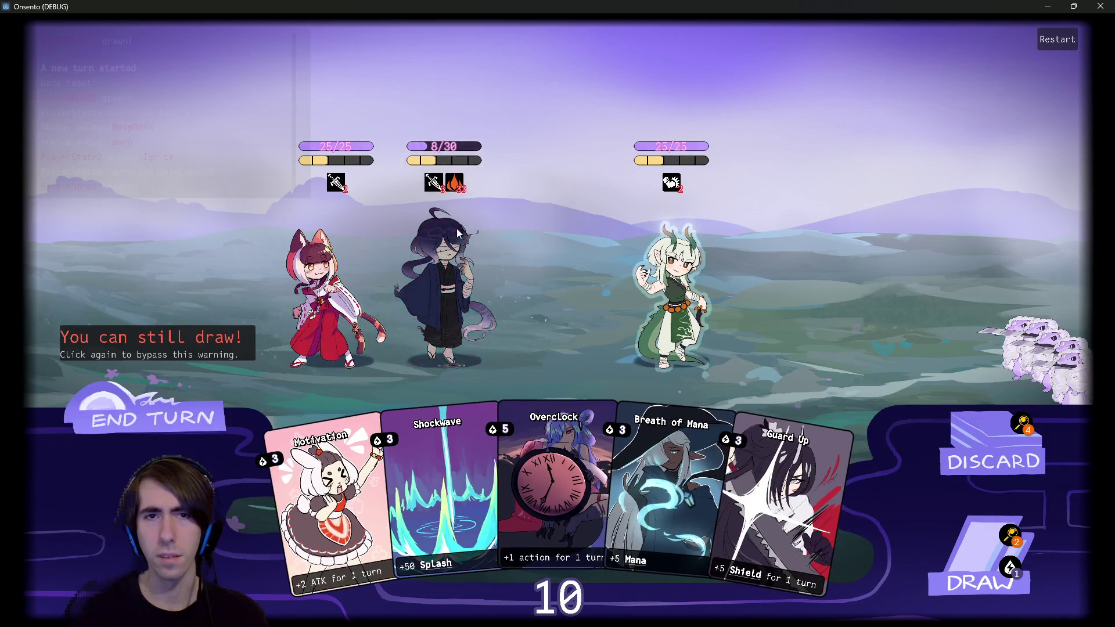
pyautogui.moveTo(459, 191)
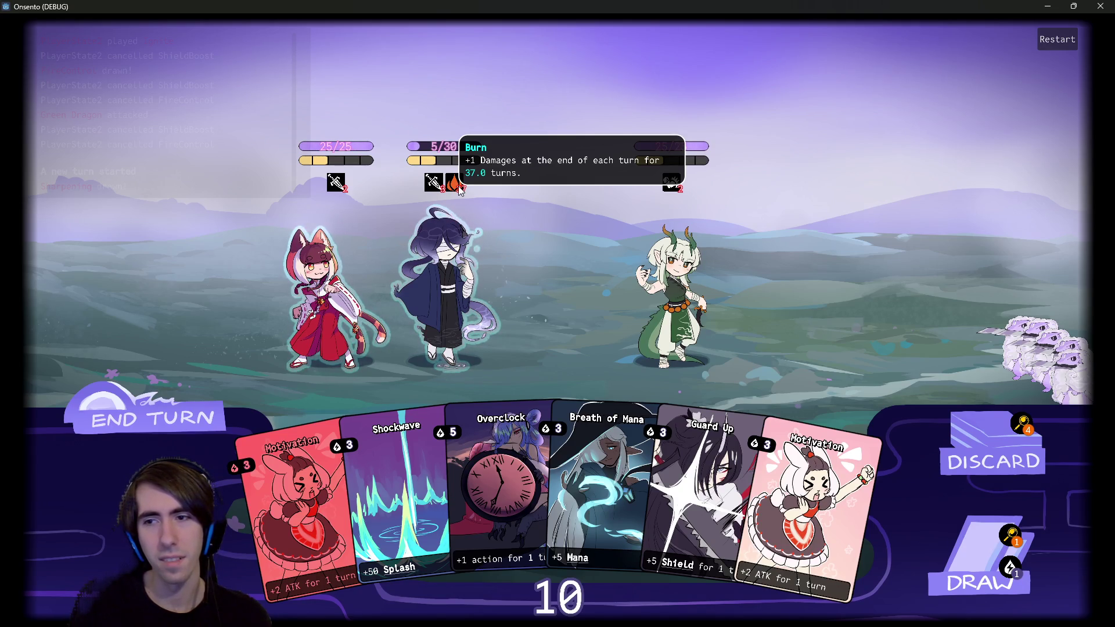
# Step: View the remaining draw pile, check the combat log, and close the game
pyautogui.click(1001, 532)
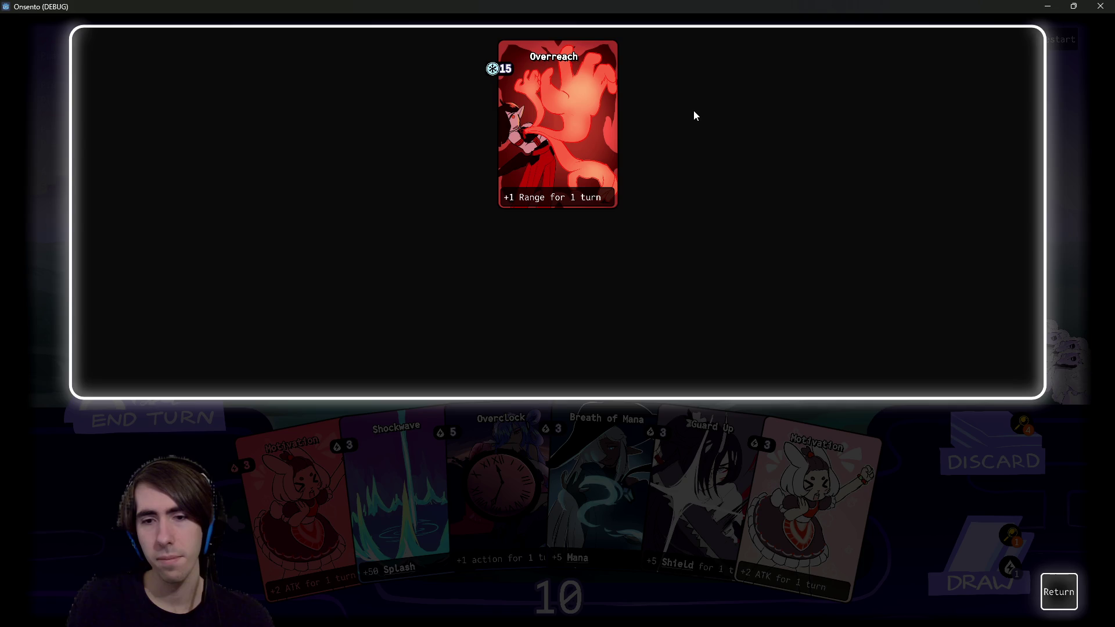
pyautogui.click(1058, 592)
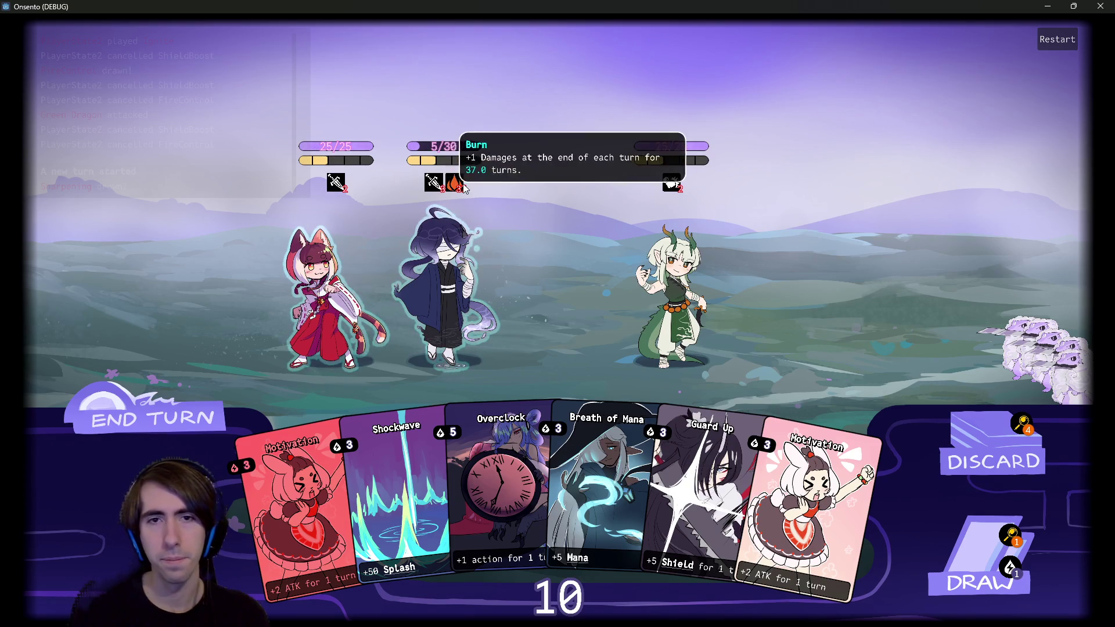
pyautogui.moveTo(327, 186)
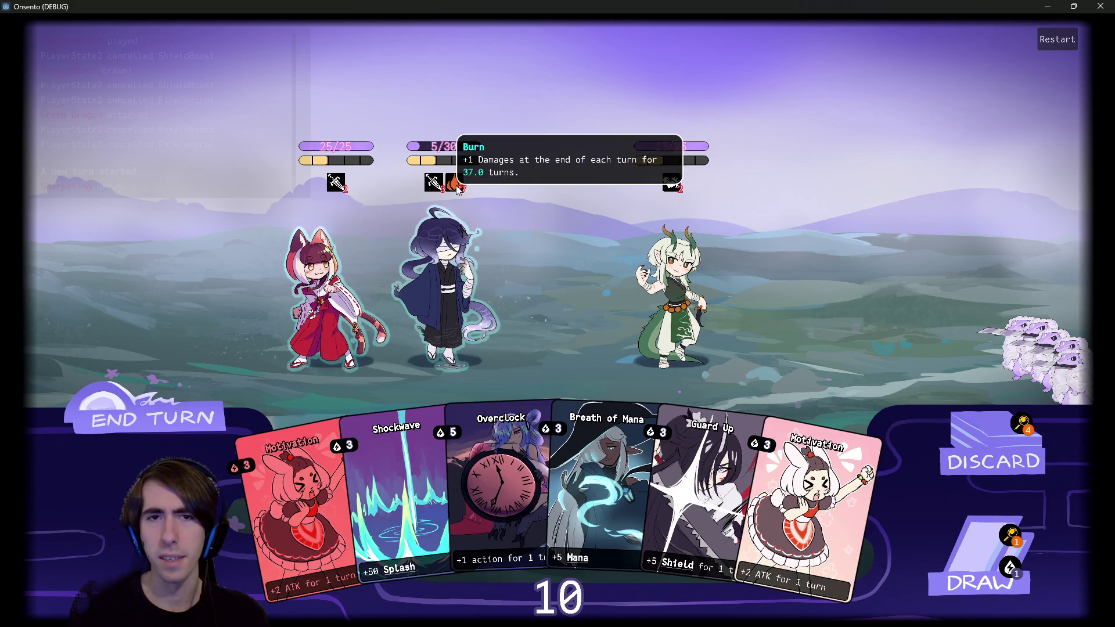
pyautogui.moveTo(217, 135)
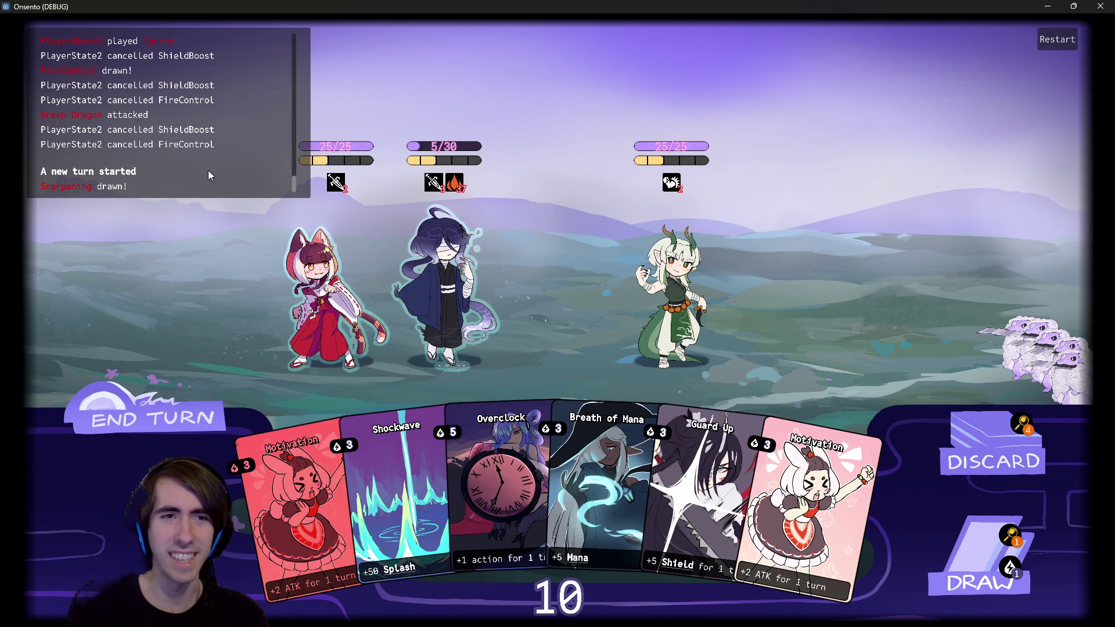
pyautogui.scroll(3, 224, 162)
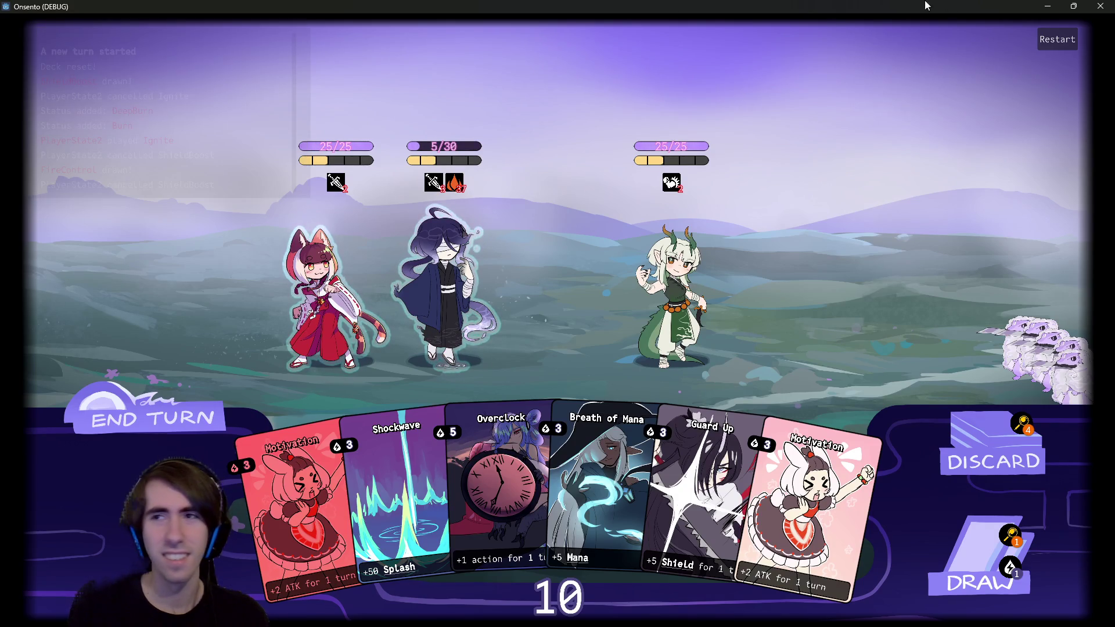
pyautogui.click(1100, 6)
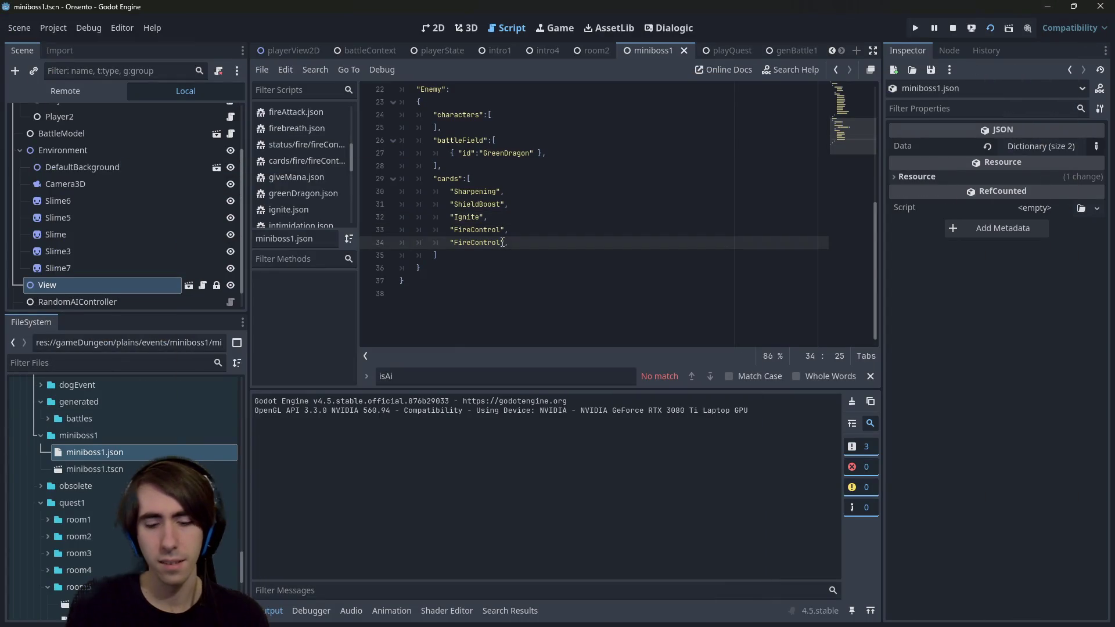
# Step: Go back to targetEffect.gd and search the script for canPayCost
pyautogui.hotkey('alt', 'Left')
pyautogui.hotkey('alt', 'Left')
pyautogui.hotkey('alt', 'Left')
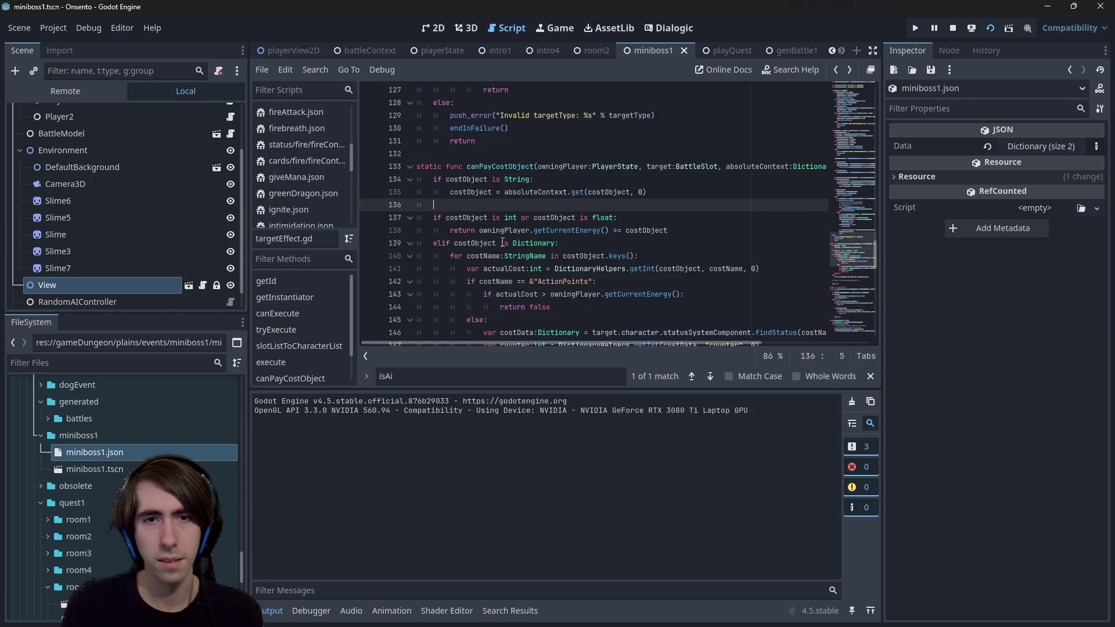
pyautogui.hotkey('alt', 'Left')
pyautogui.hotkey('alt', 'Left')
pyautogui.hotkey('alt', 'Left')
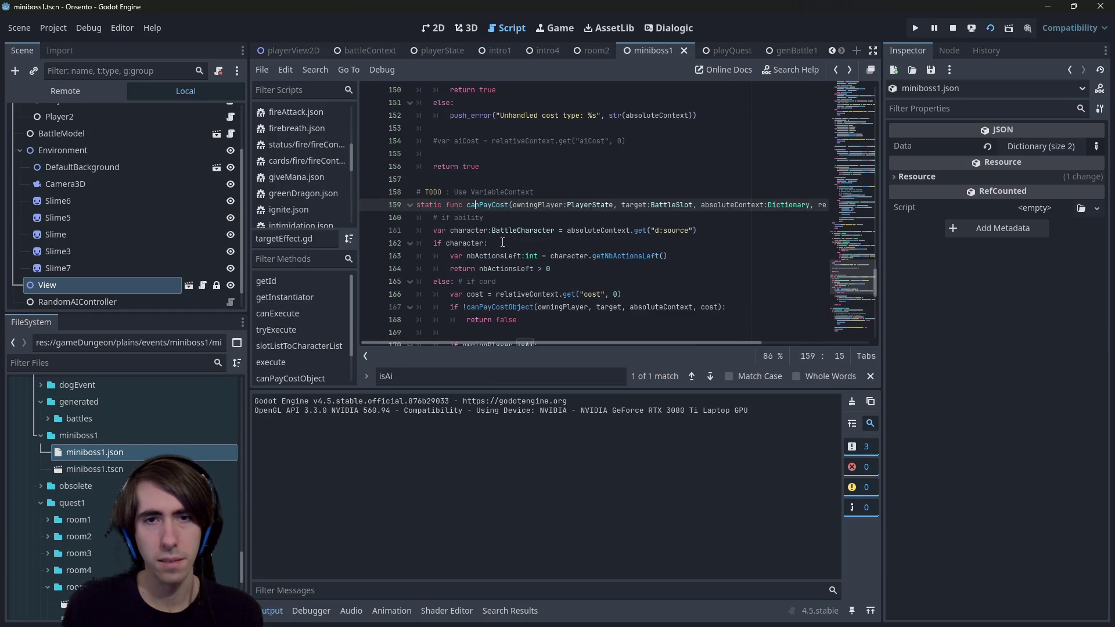
pyautogui.doubleClick(486, 206)
pyautogui.hotkey('ctrl', 'f')
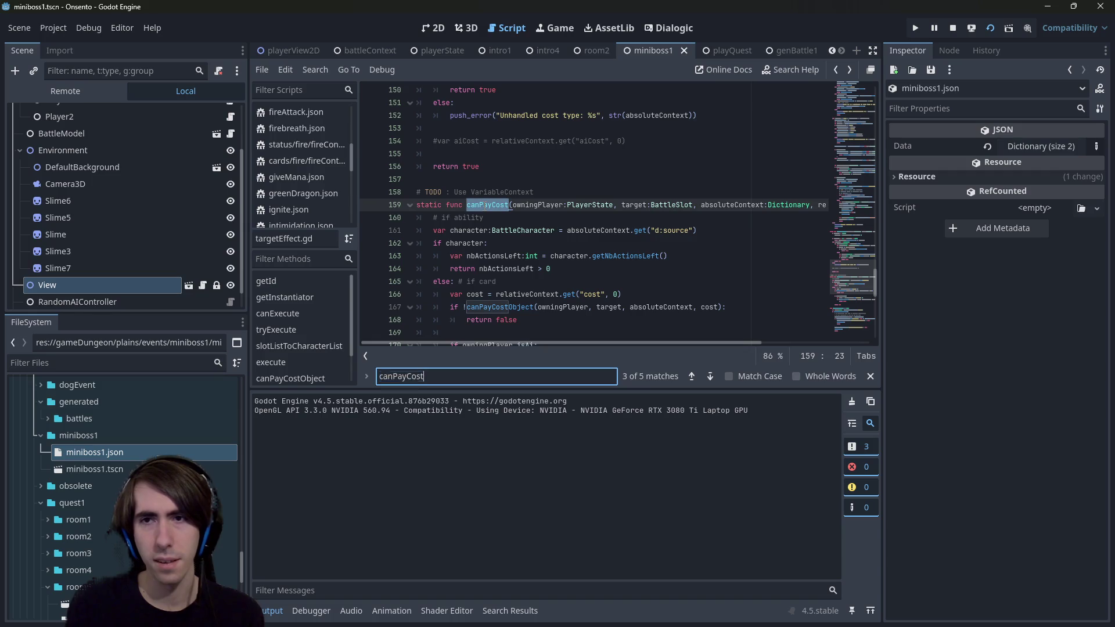
pyautogui.scroll(-2, 527, 175)
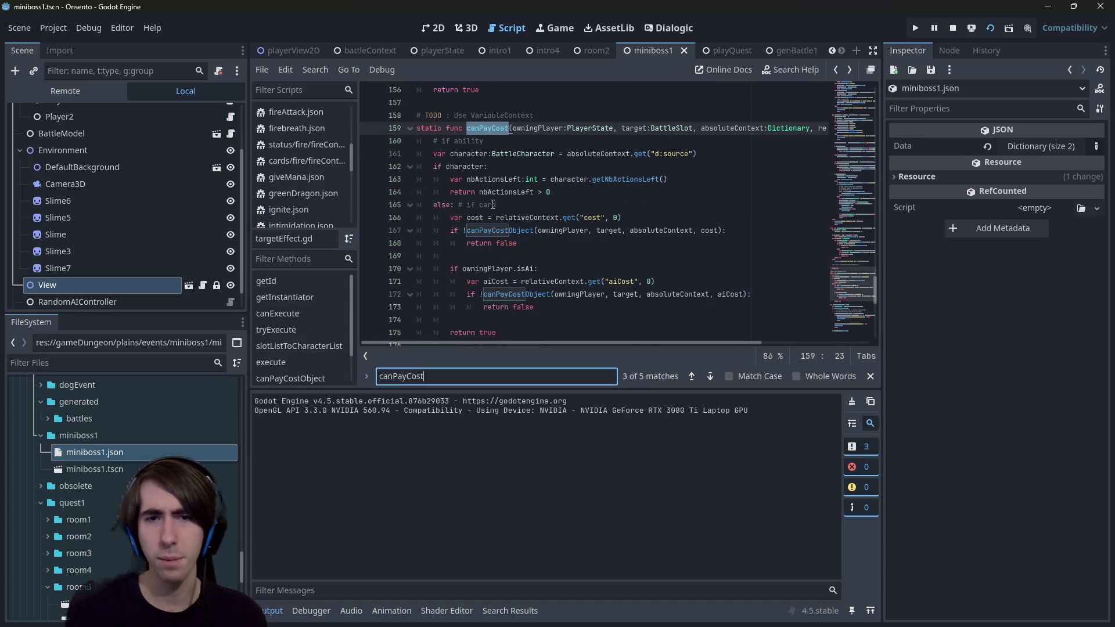
# Step: Set a breakpoint on the isAi check at line 170, then end the game turn twice
pyautogui.click(370, 269)
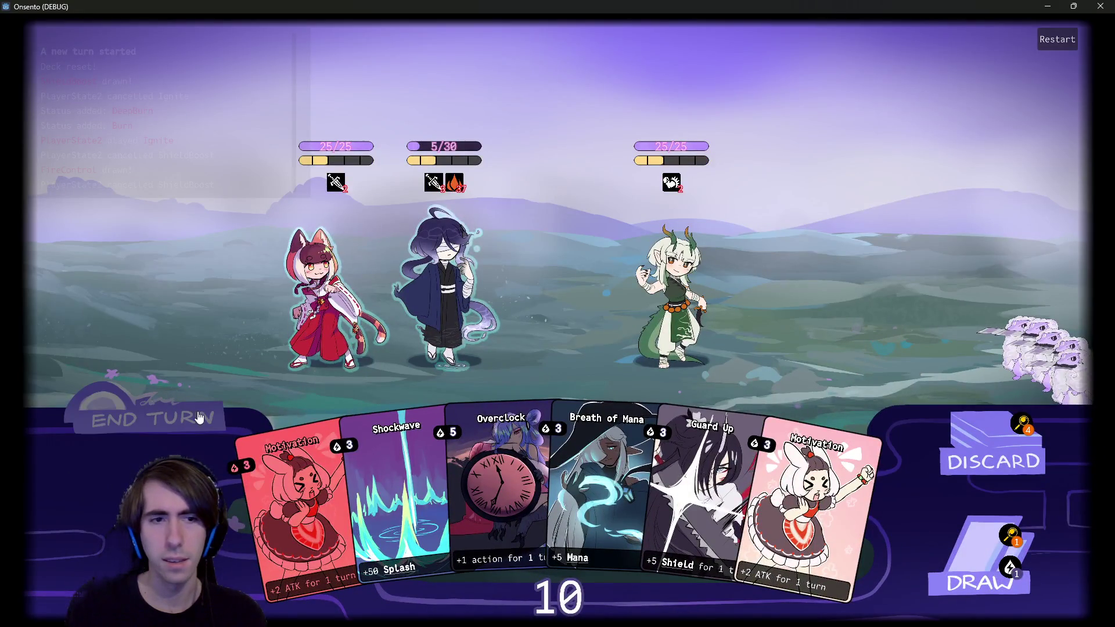
pyautogui.click(195, 417)
pyautogui.click(195, 417)
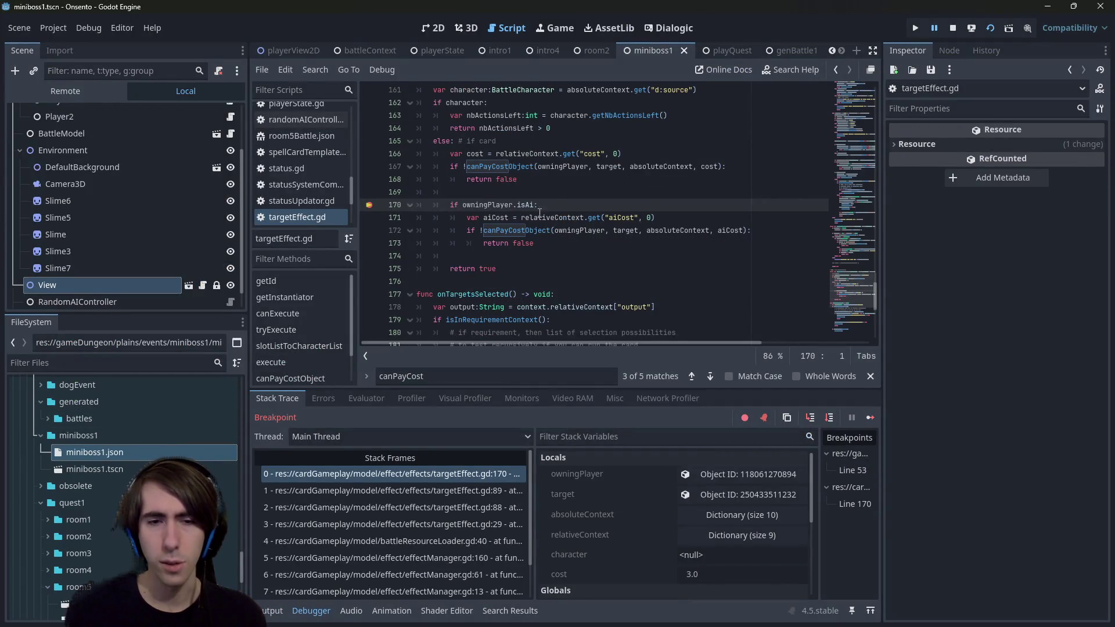
# Step: Inspect absoluteContext in Locals, then continue past six line-170 breakpoint hits
pyautogui.scroll(2, 517, 257)
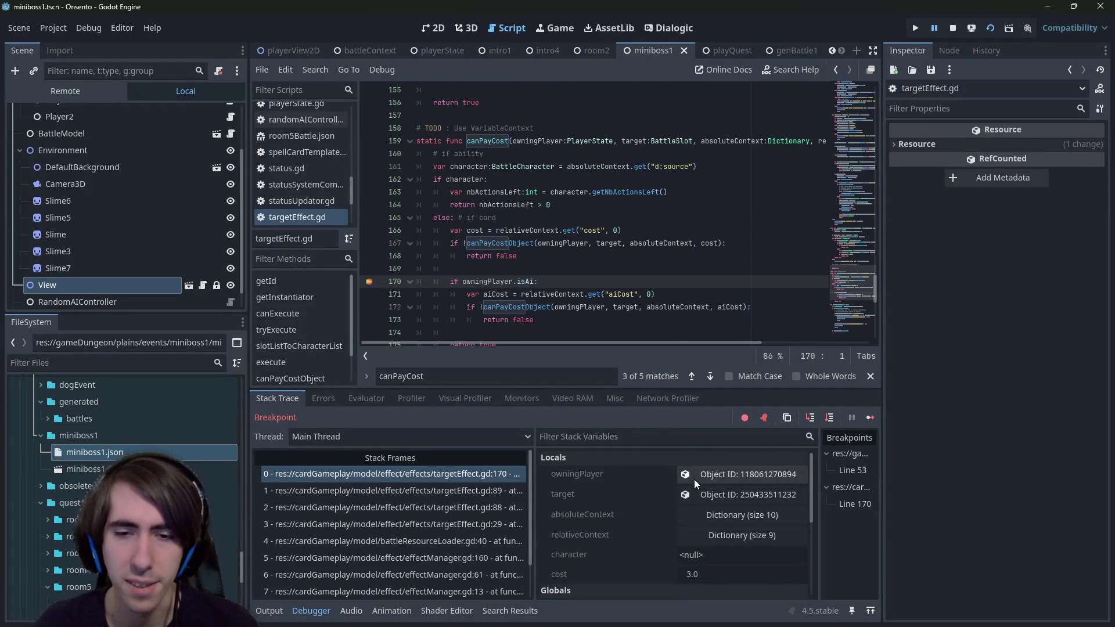
pyautogui.click(720, 520)
pyautogui.scroll(-2, 718, 520)
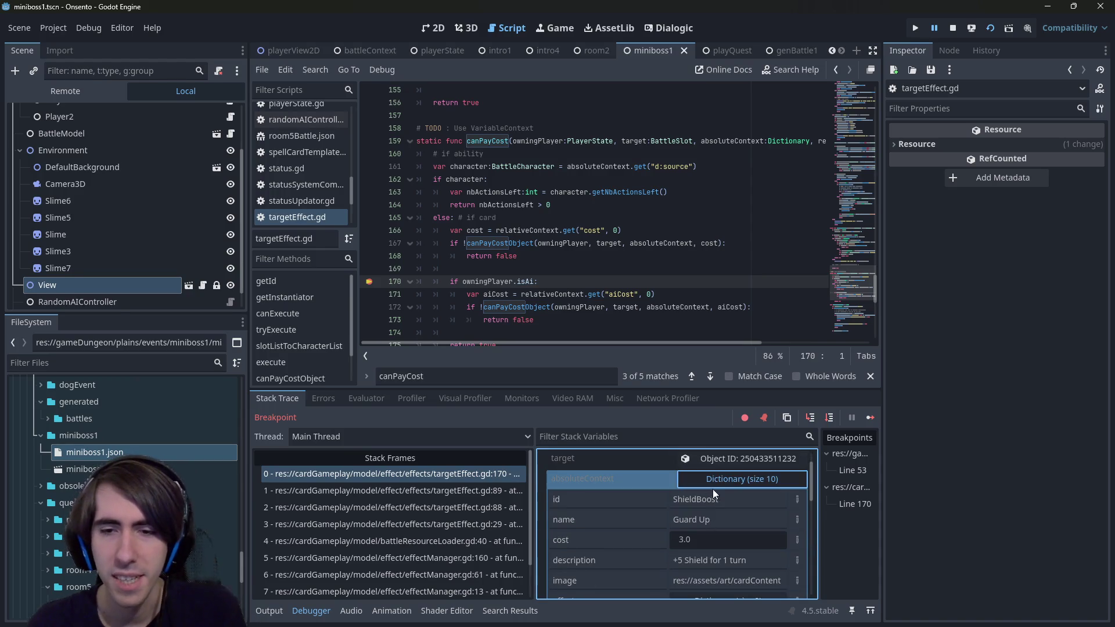
pyautogui.click(870, 418)
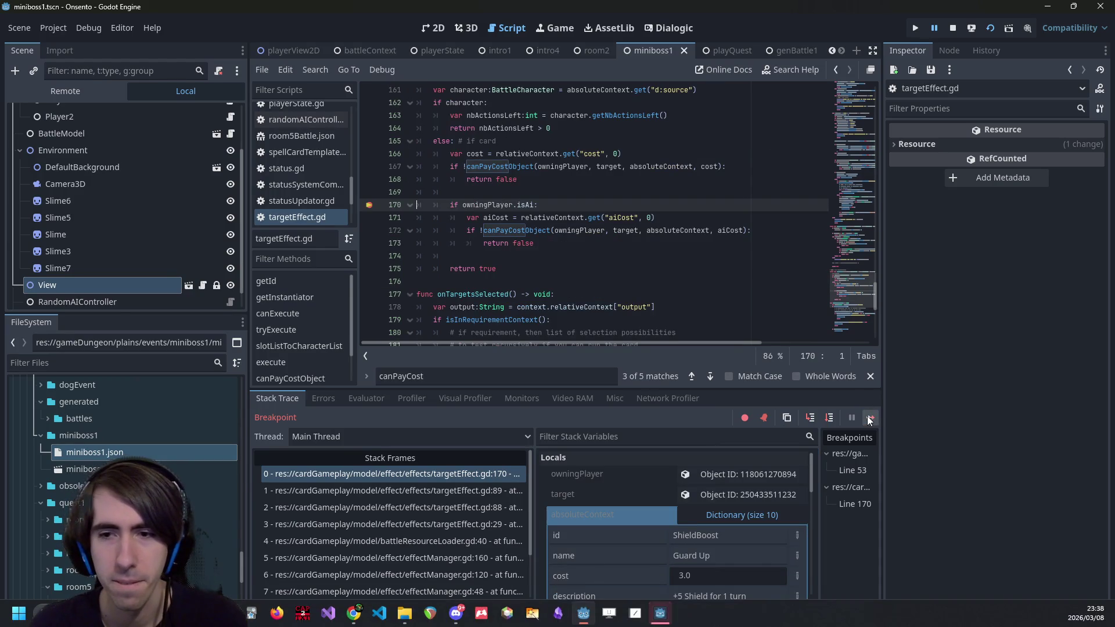
pyautogui.click(870, 417)
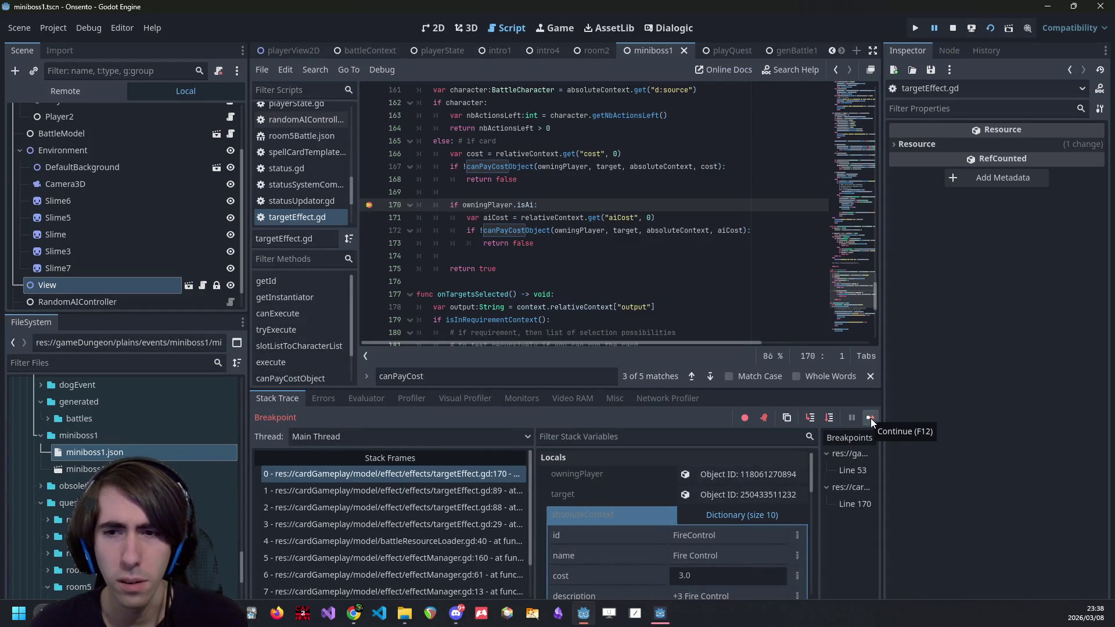
pyautogui.click(870, 418)
pyautogui.click(865, 423)
pyautogui.click(865, 422)
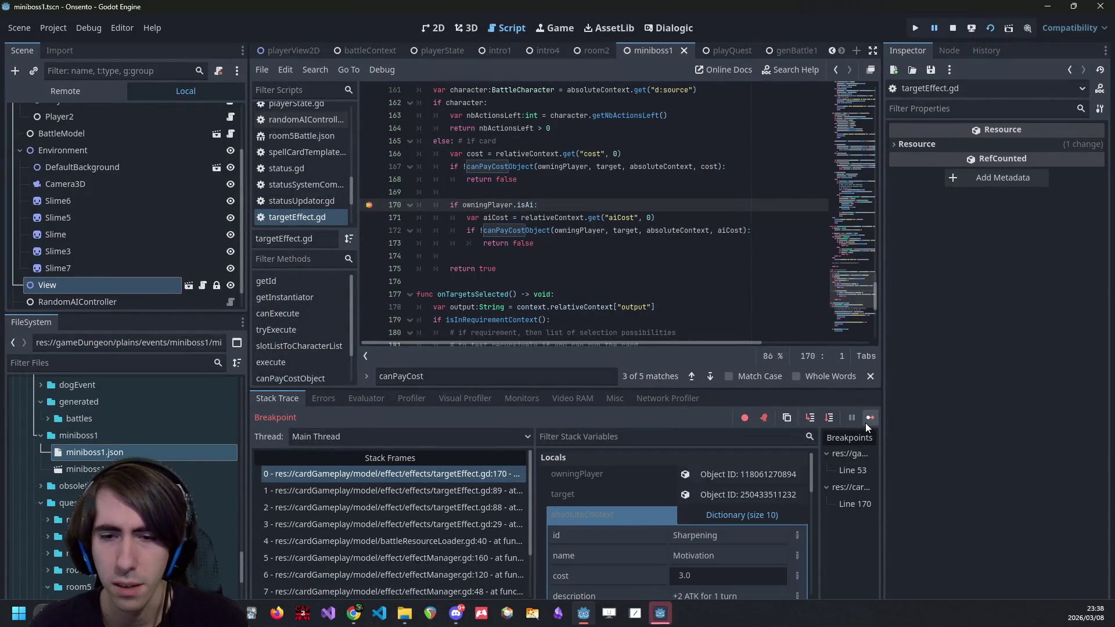
pyautogui.click(865, 423)
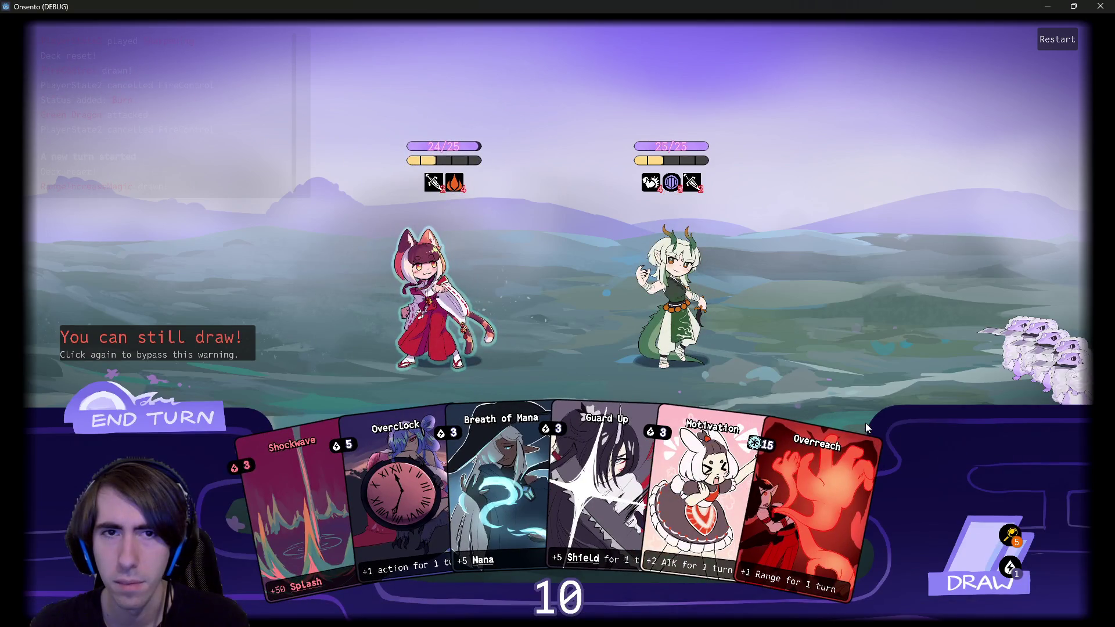
# Step: End another miniboss turn, continue past three more breakpoint hits, and hide the game window
pyautogui.click(113, 410)
pyautogui.click(114, 410)
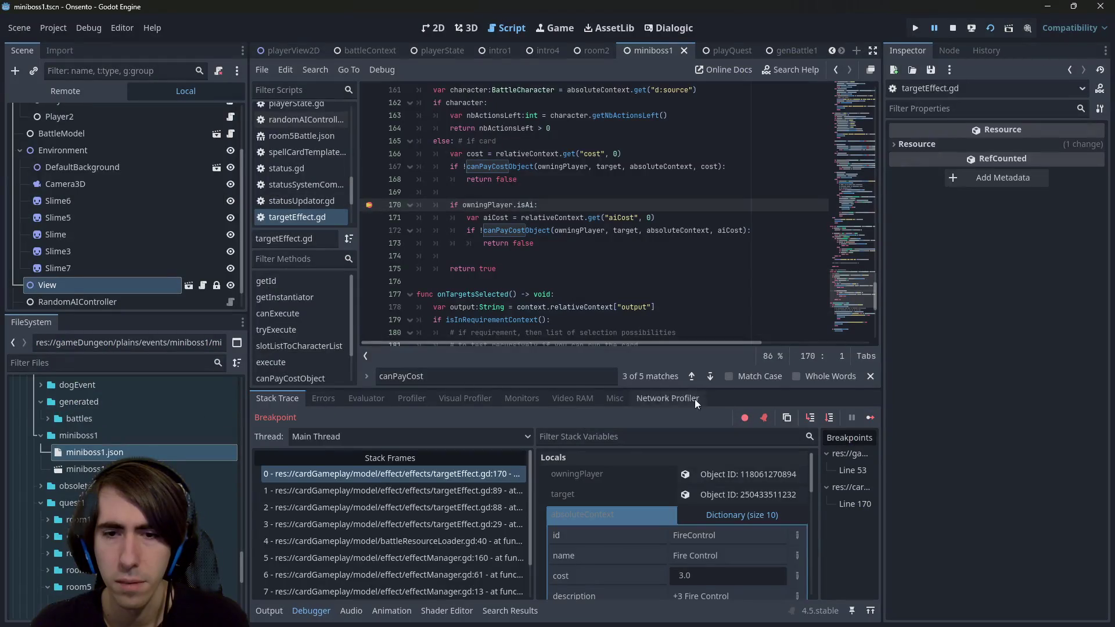
pyautogui.click(870, 418)
pyautogui.click(872, 419)
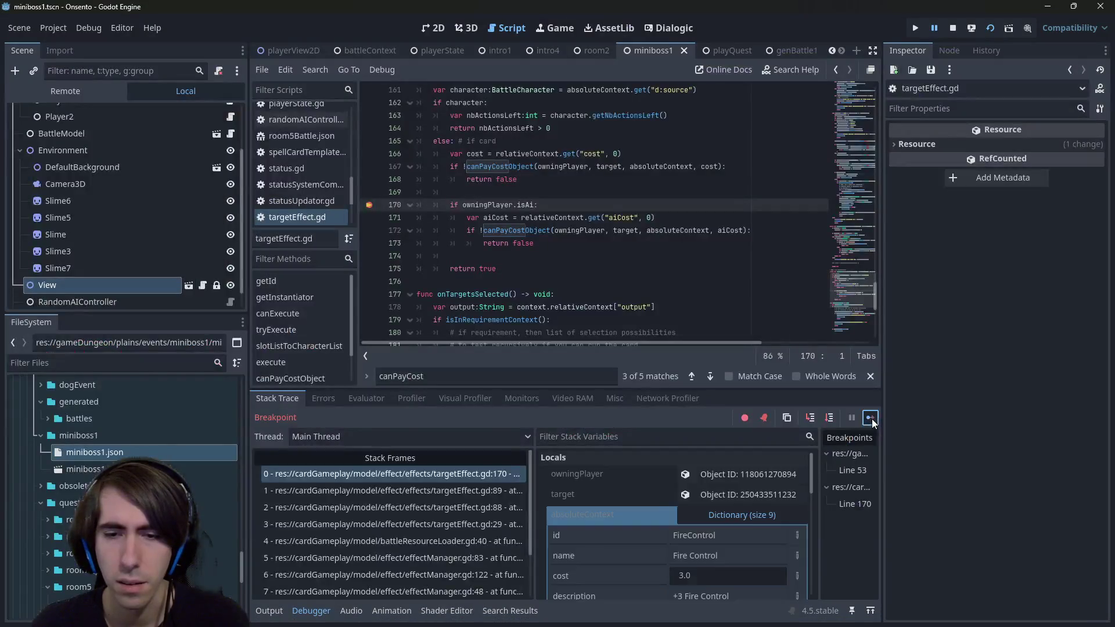
pyautogui.click(872, 419)
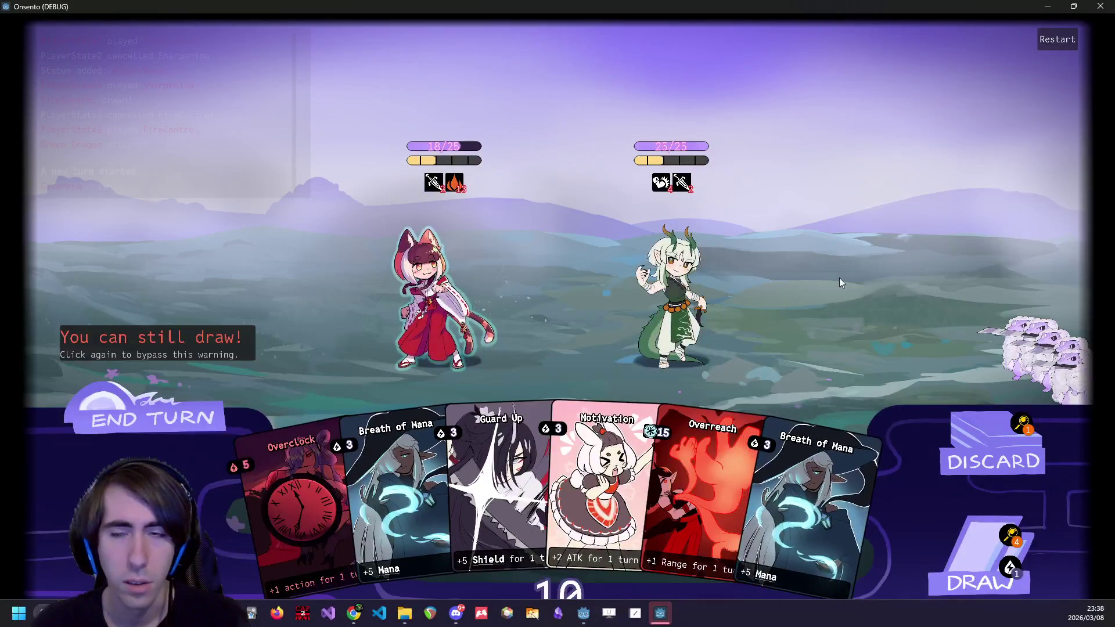
pyautogui.click(1049, 6)
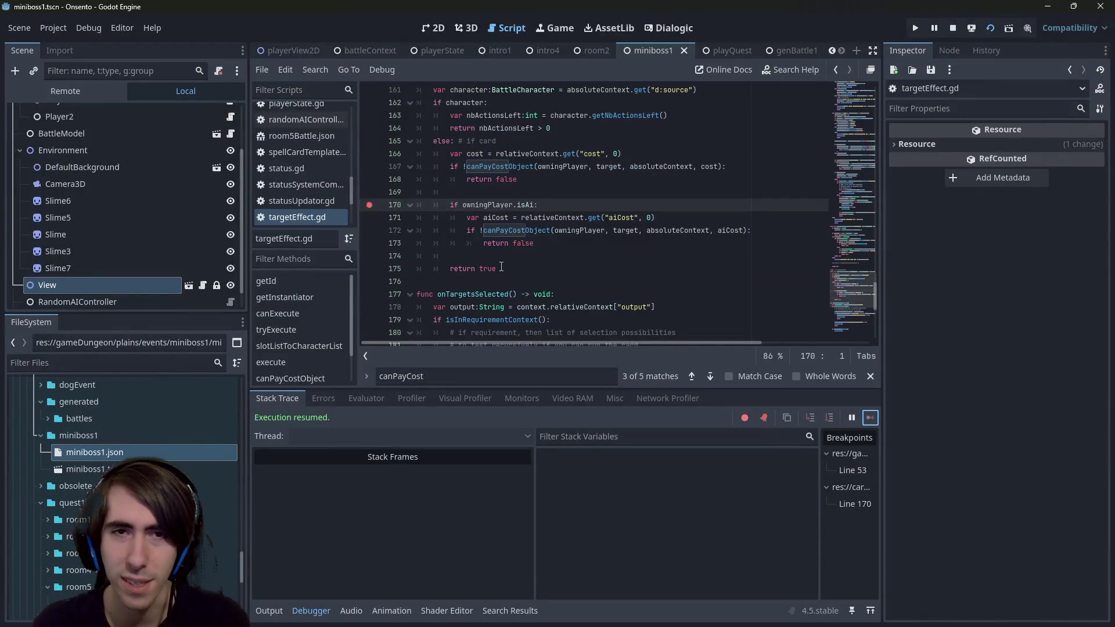
# Step: Open miniboss1.json and review the enemy deck, including the Ignite card and GreenDragon entry
pyautogui.scroll(2, 465, 266)
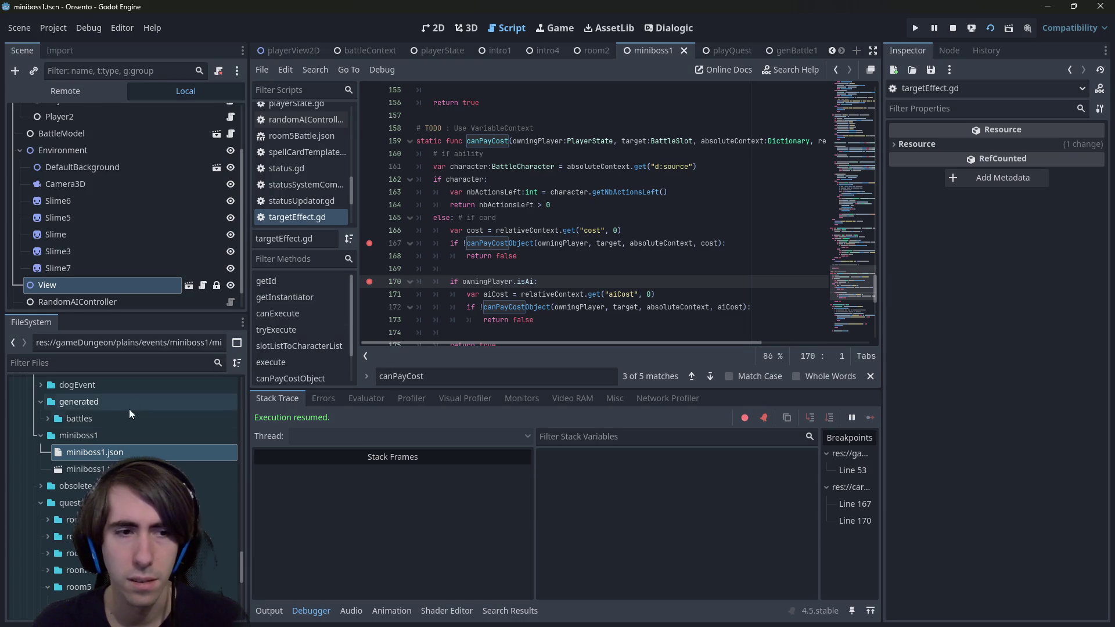
pyautogui.doubleClick(92, 451)
pyautogui.scroll(2, 512, 254)
pyautogui.scroll(-1, 512, 254)
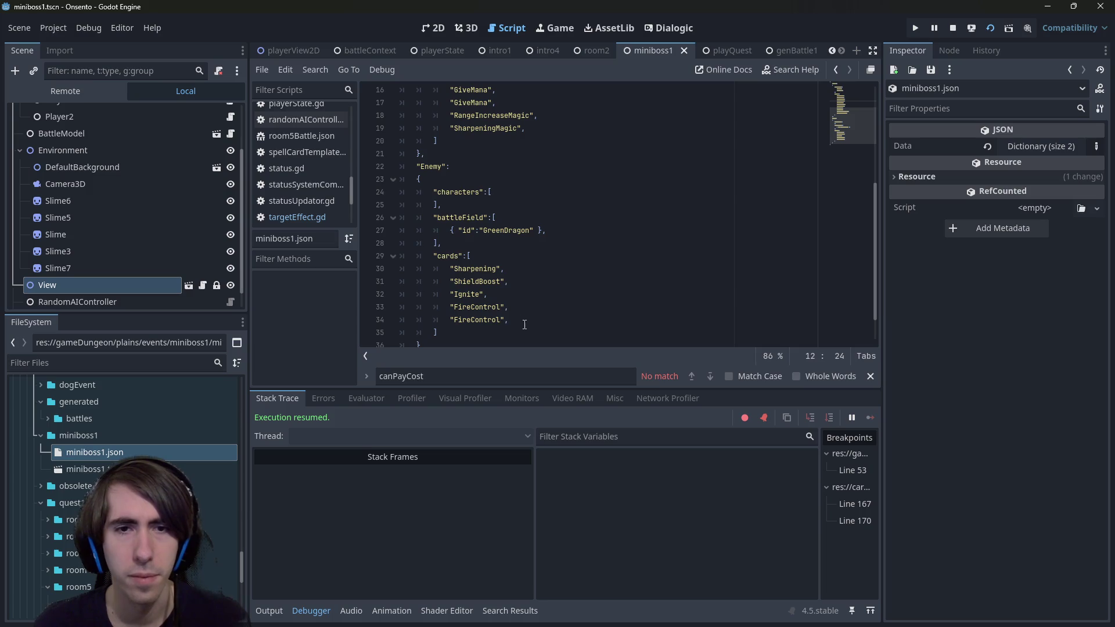
pyautogui.doubleClick(476, 298)
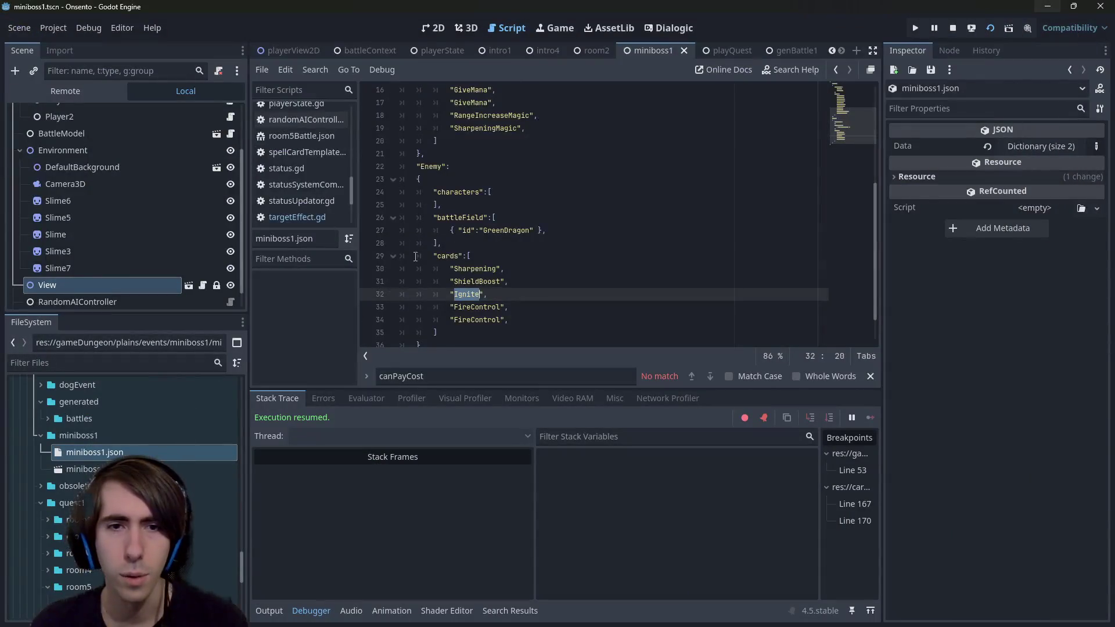
pyautogui.click(464, 232)
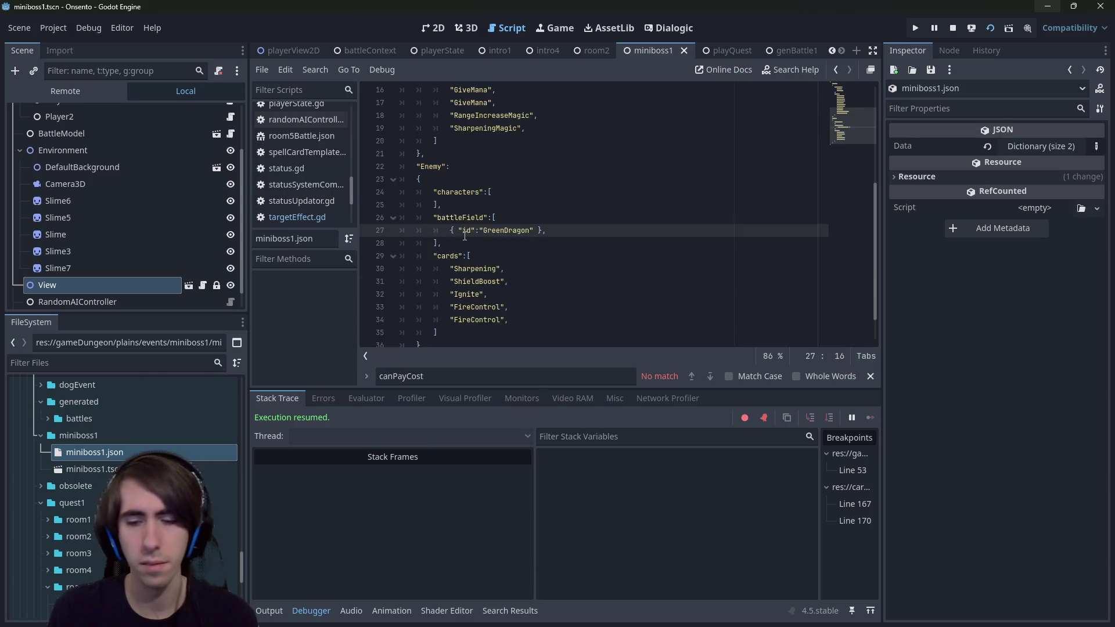
# Step: In targetEffect.gd, remove the old breakpoint and set a new one on line 166
pyautogui.click(297, 216)
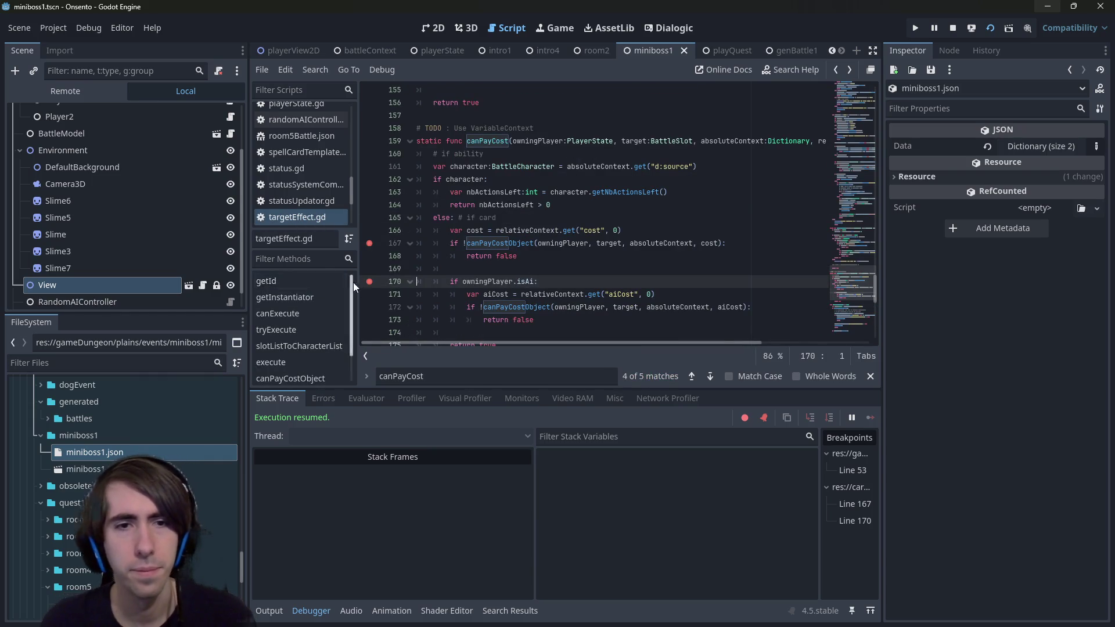
pyautogui.click(366, 245)
pyautogui.click(370, 233)
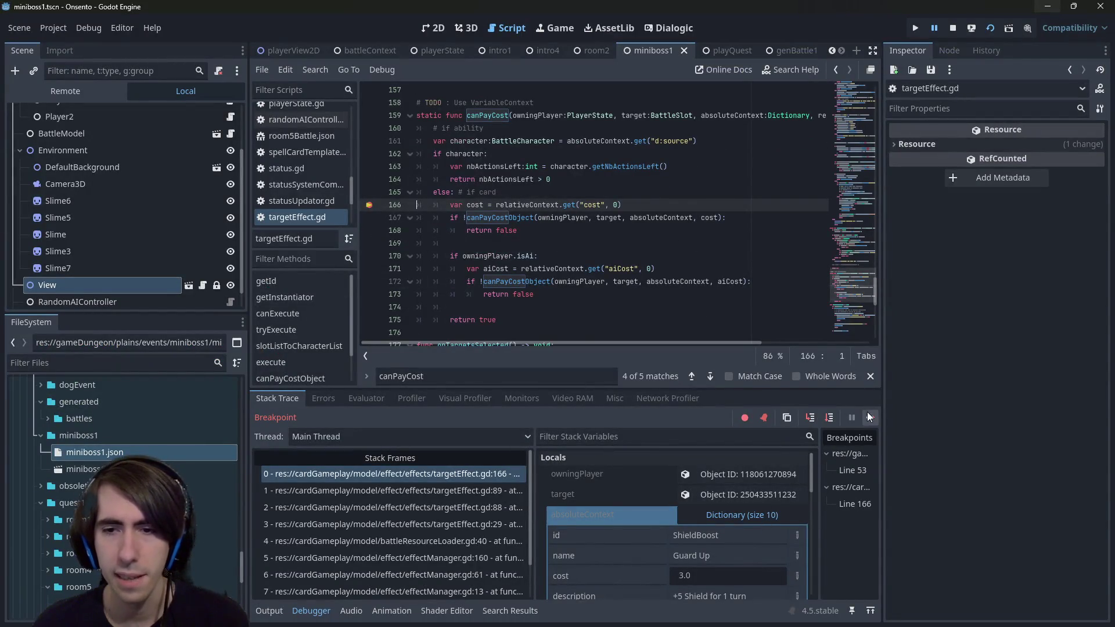
# Step: Continue past the line-166 breakpoint hits, then end the battle turn despite remaining draws
pyautogui.click(870, 417)
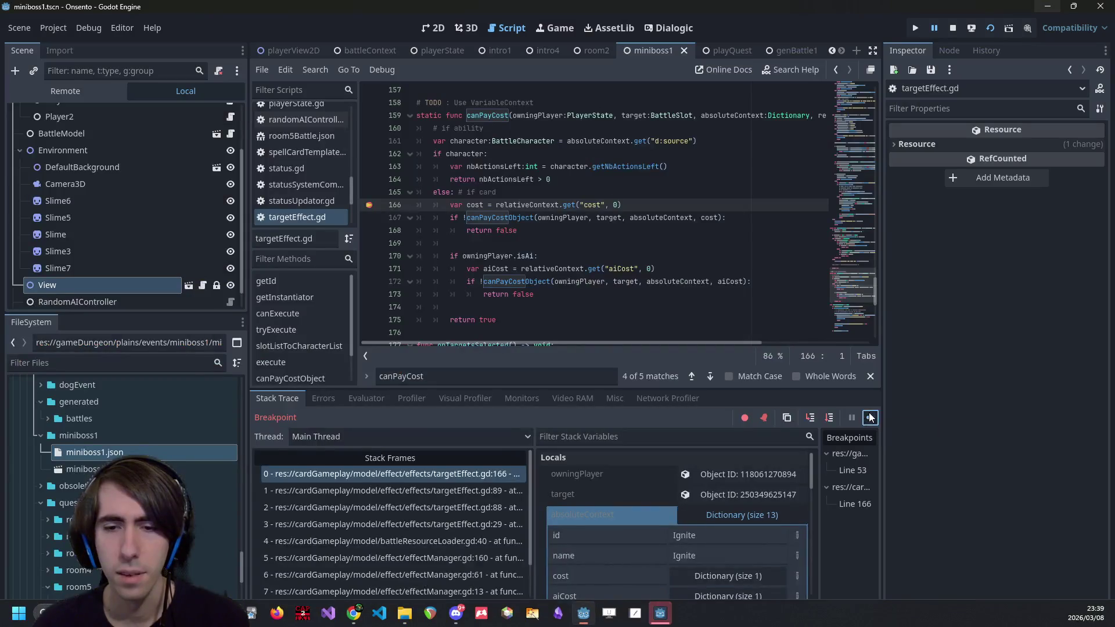
pyautogui.click(870, 417)
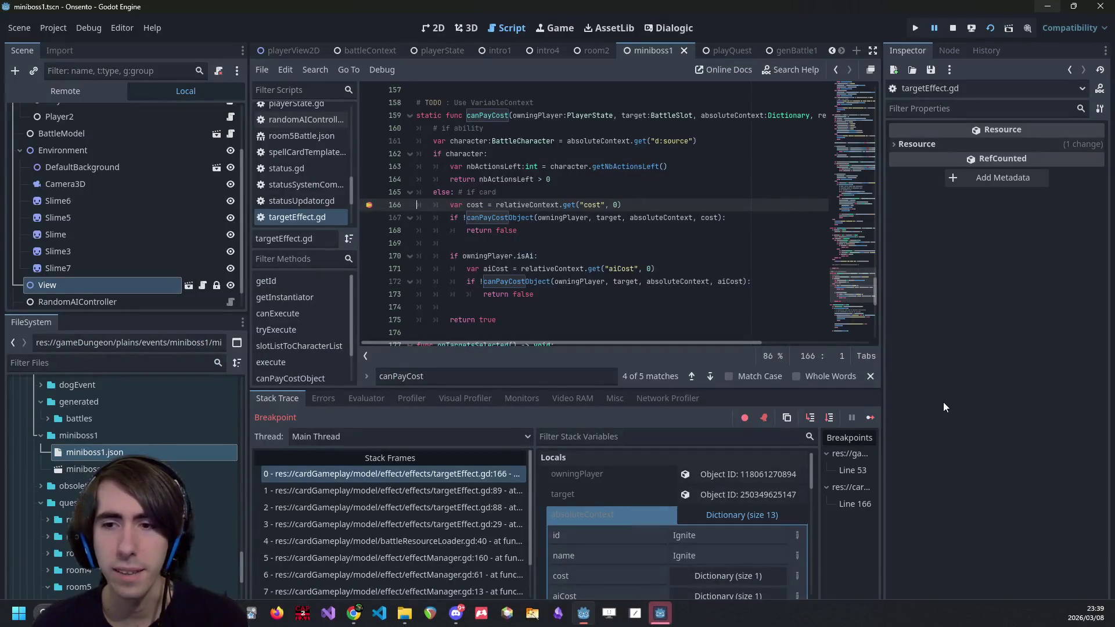
pyautogui.click(869, 422)
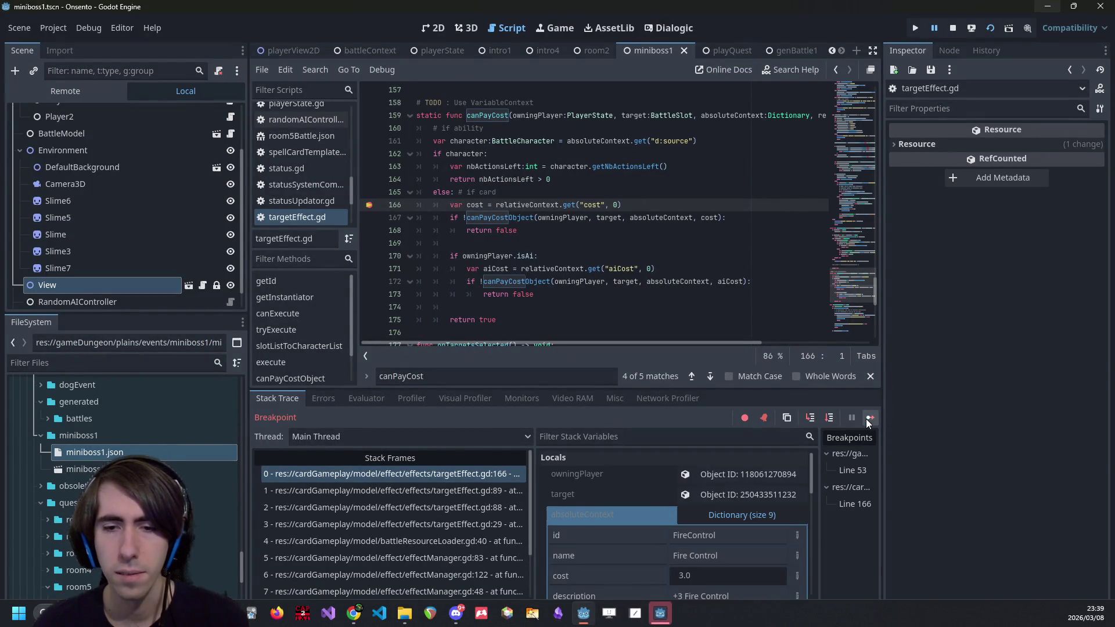
pyautogui.click(869, 422)
pyautogui.click(868, 422)
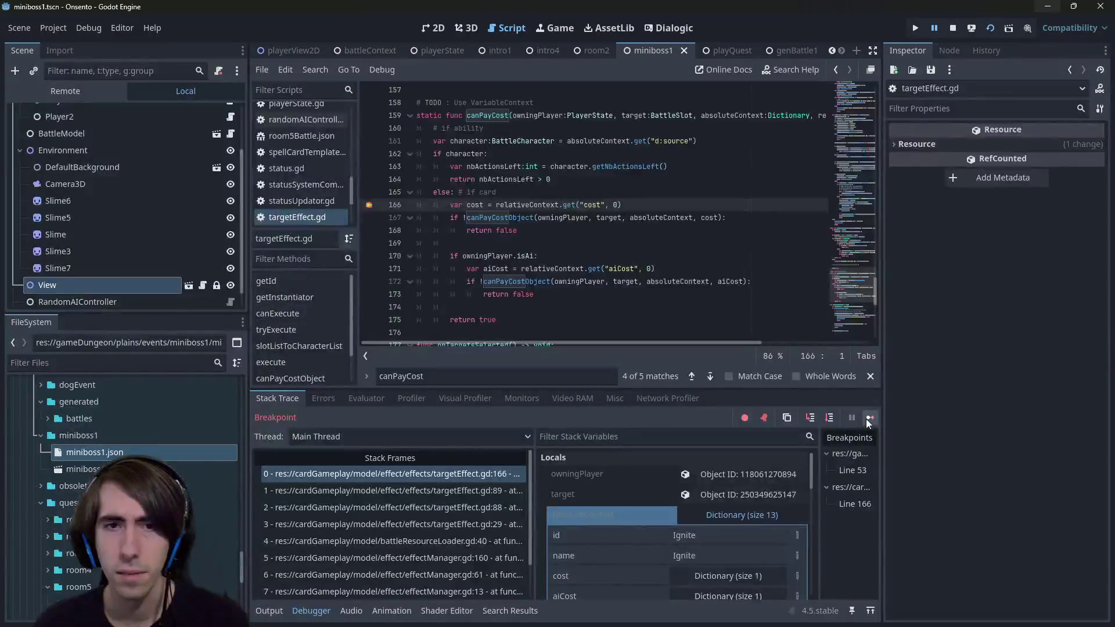
pyautogui.click(868, 422)
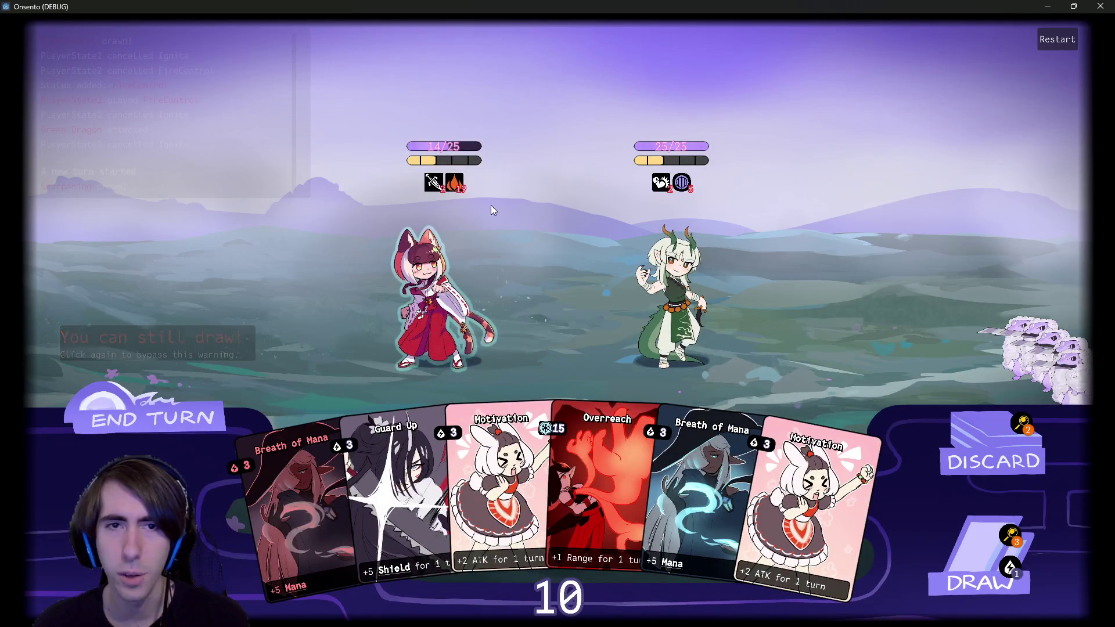
pyautogui.moveTo(455, 187)
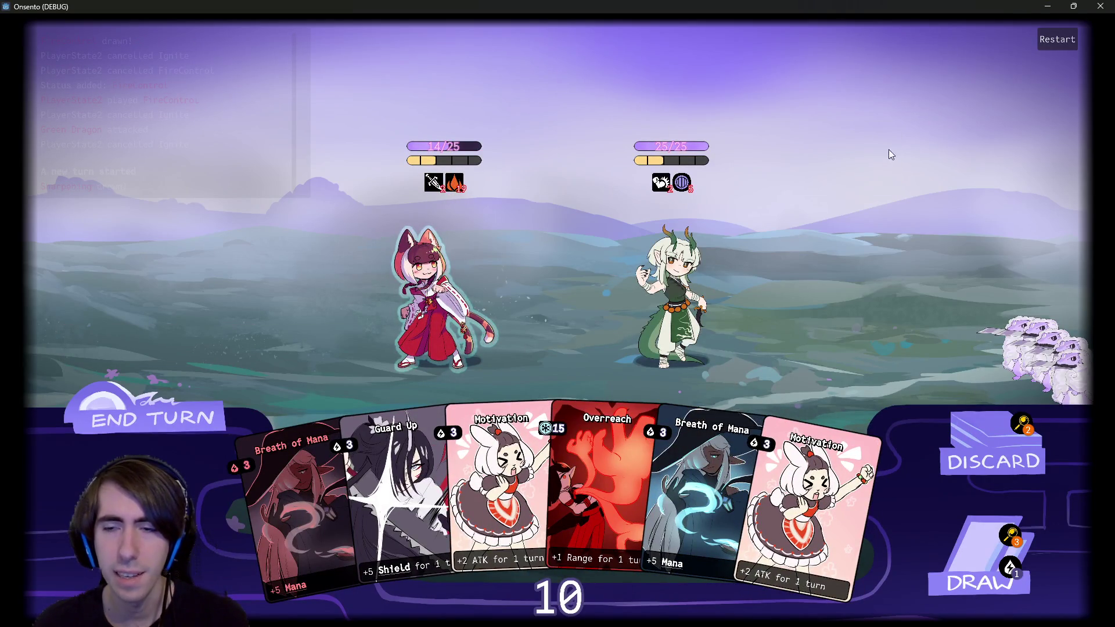
pyautogui.click(139, 400)
pyautogui.click(139, 401)
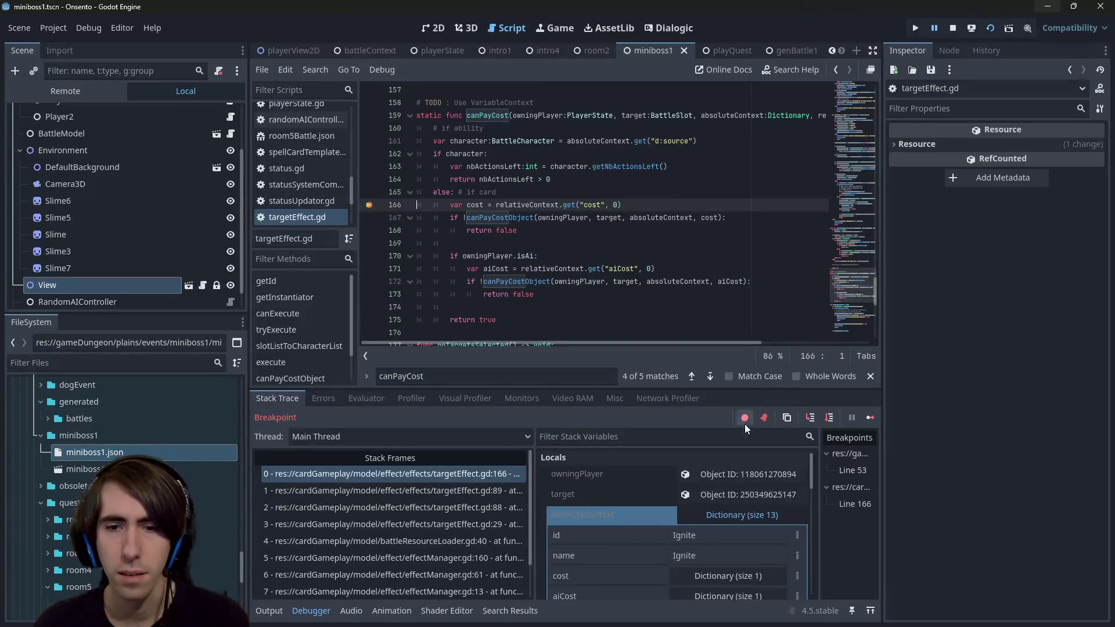
# Step: Check Ignite's cost (8.0 action points) and aiCost (5.0 Burn), then step over to line 167
pyautogui.scroll(-2, 782, 525)
pyautogui.scroll(-1, 750, 523)
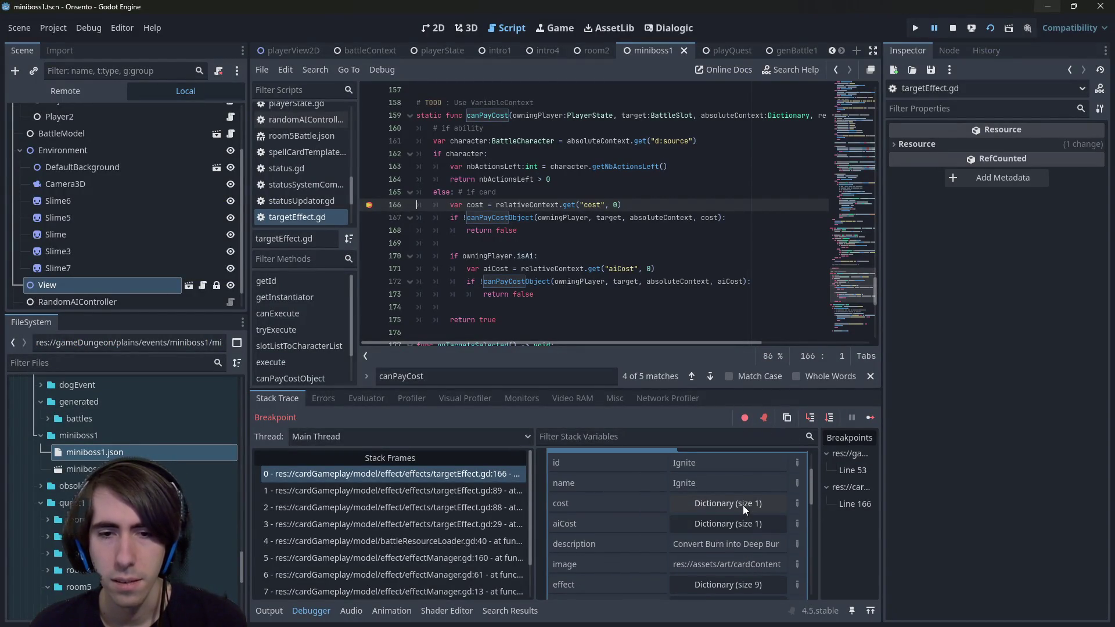
pyautogui.click(743, 504)
pyautogui.scroll(2, 743, 505)
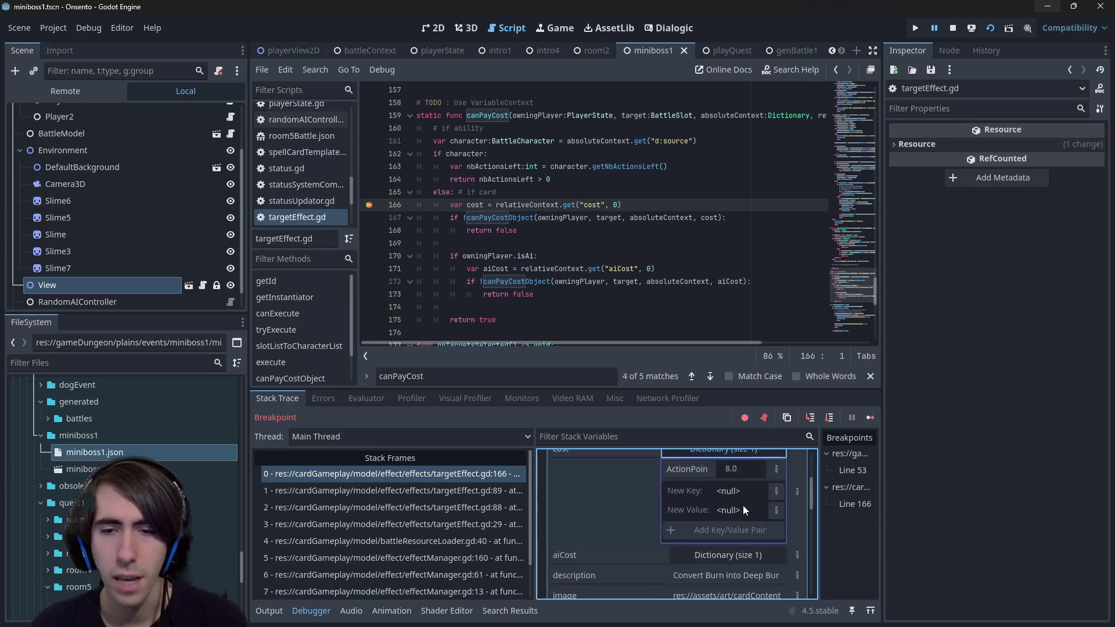
pyautogui.click(746, 483)
pyautogui.click(745, 506)
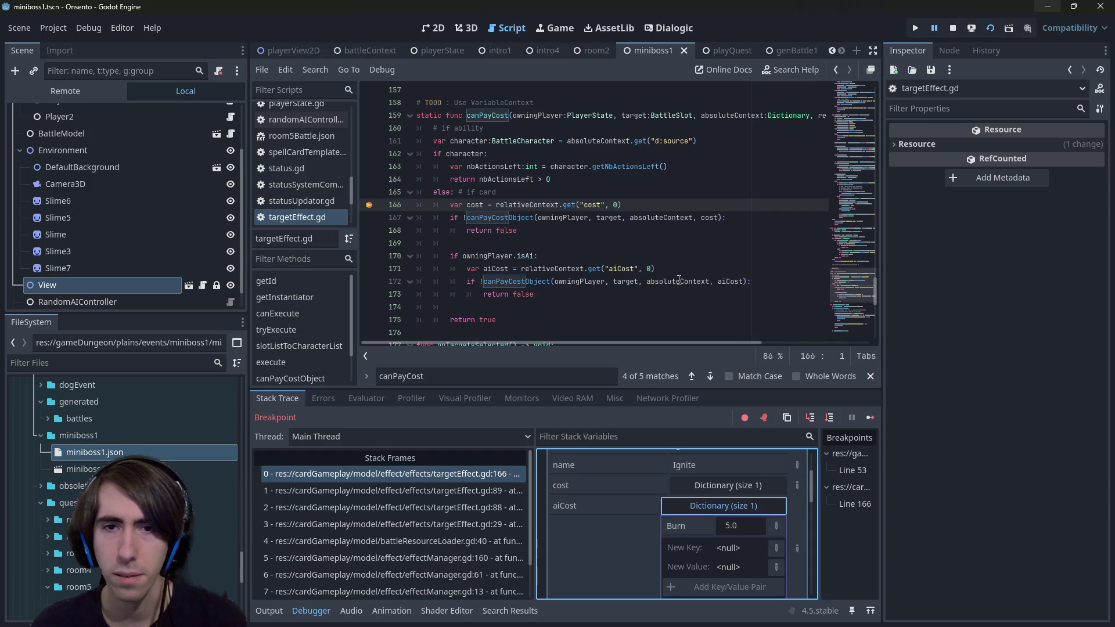
pyautogui.click(680, 282)
pyautogui.click(869, 419)
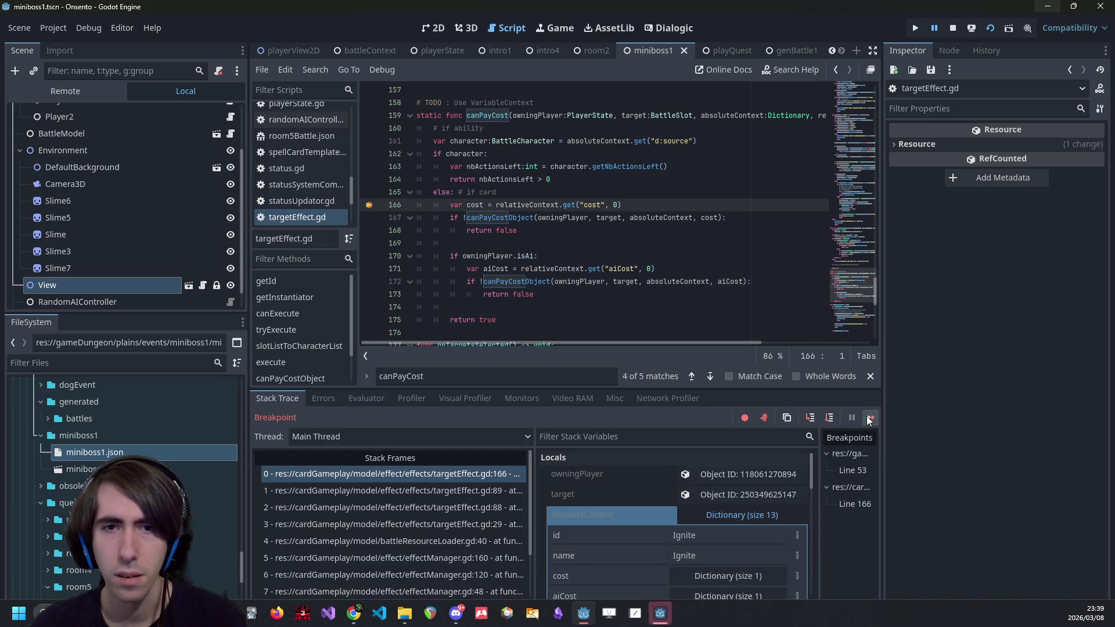
pyautogui.click(829, 418)
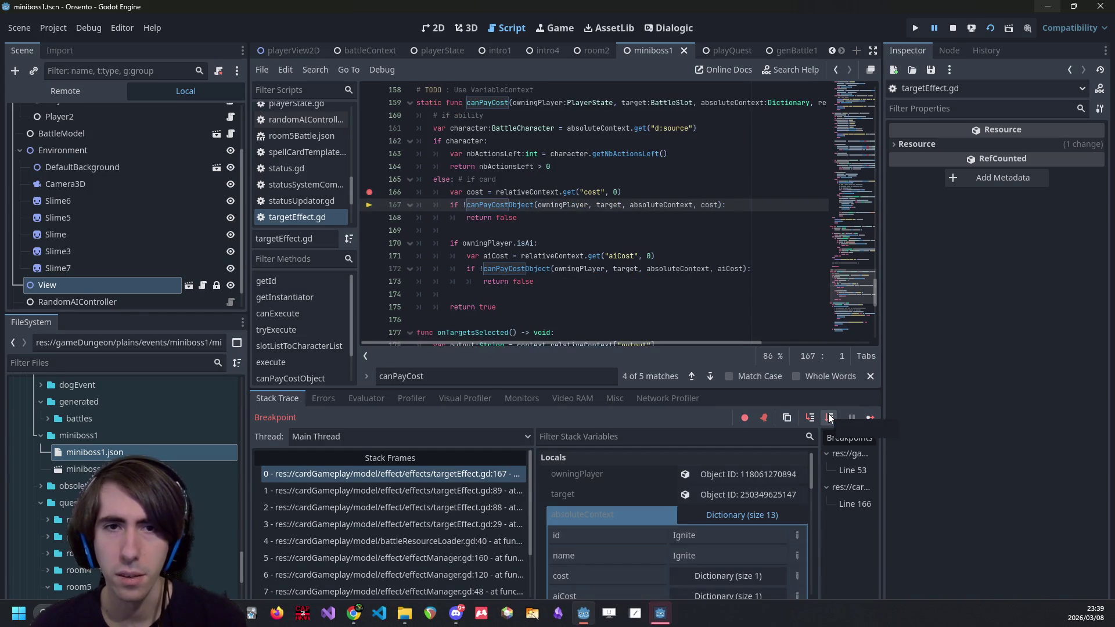
# Step: Step through the cost and AI cost checks back out past the ability-owner check
pyautogui.click(829, 418)
pyautogui.click(829, 418)
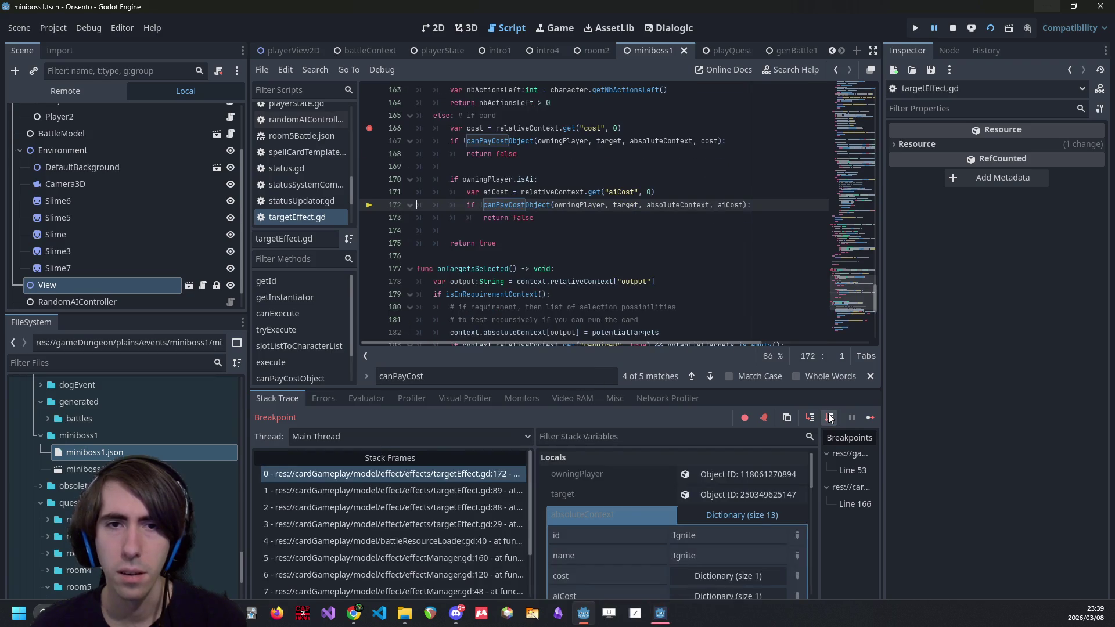
pyautogui.click(829, 418)
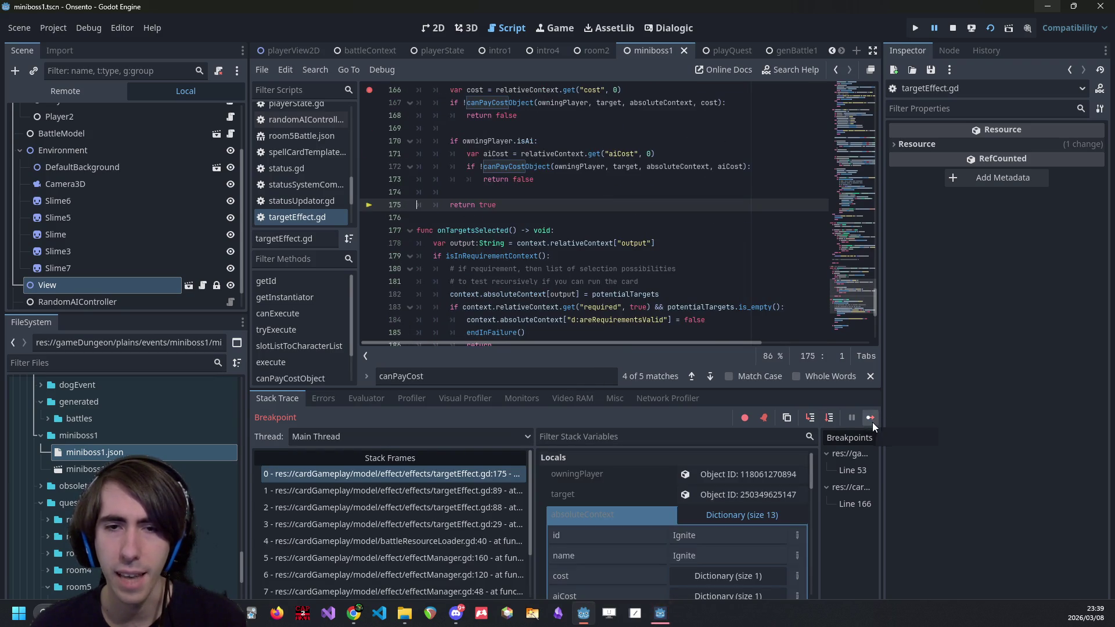
pyautogui.click(829, 418)
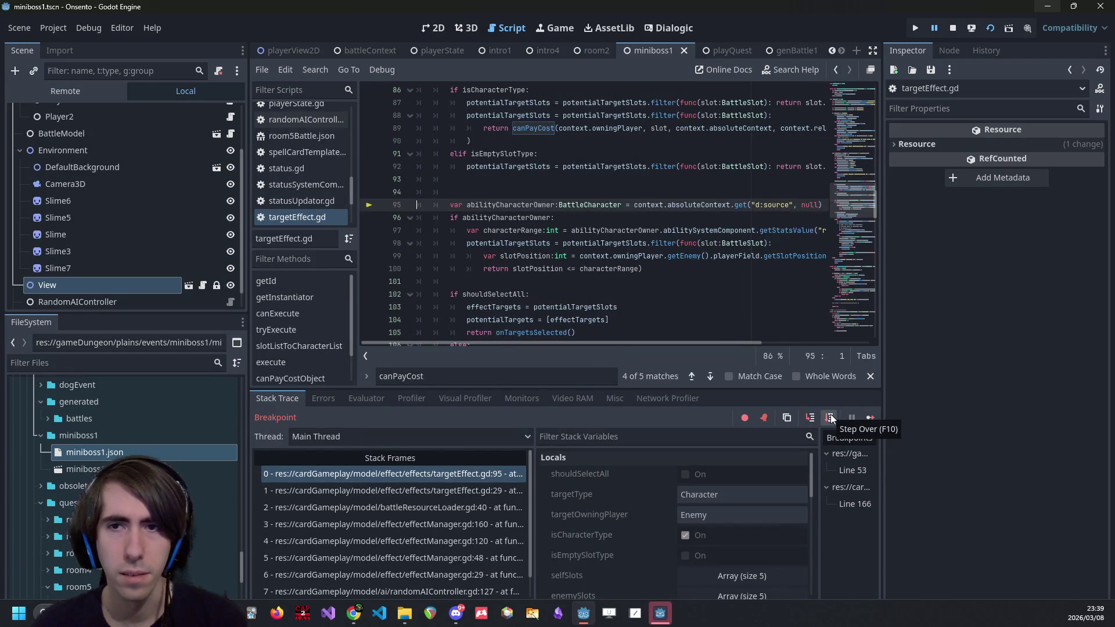
pyautogui.click(830, 419)
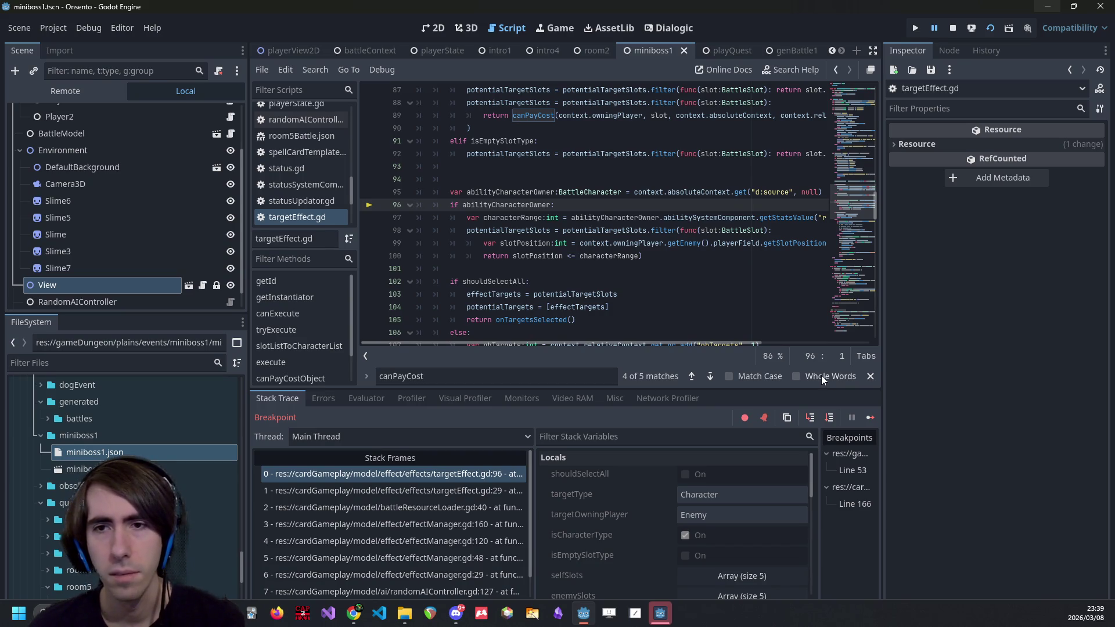
pyautogui.click(828, 416)
# Step: Step through the targeting branch and candidate-slot loop to the onTargetsSelected return
pyautogui.scroll(1, 550, 228)
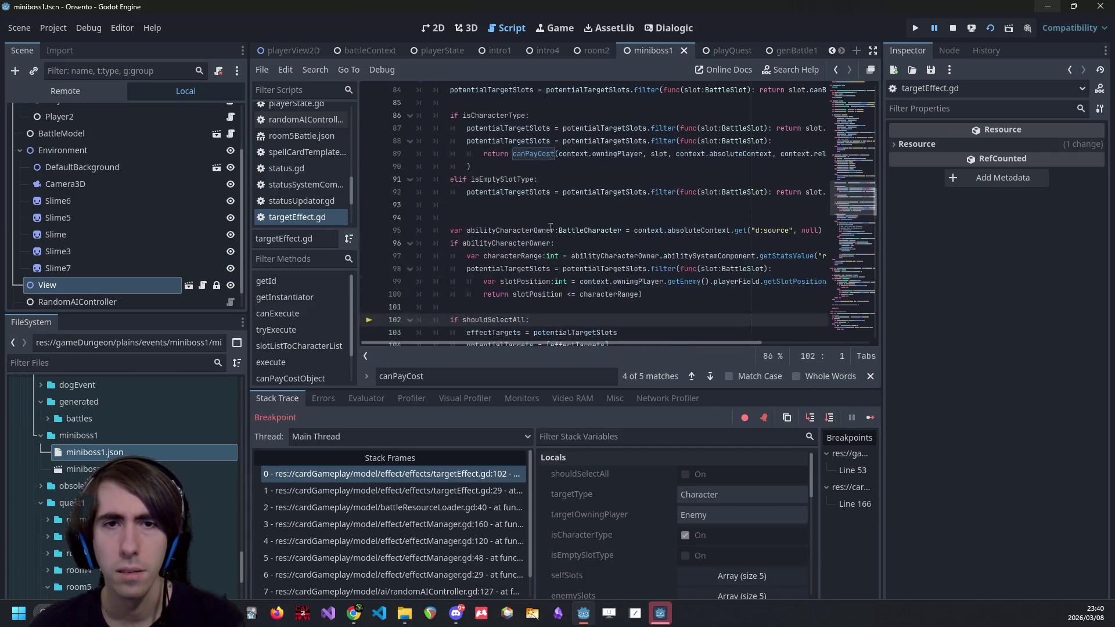
pyautogui.moveTo(525, 238)
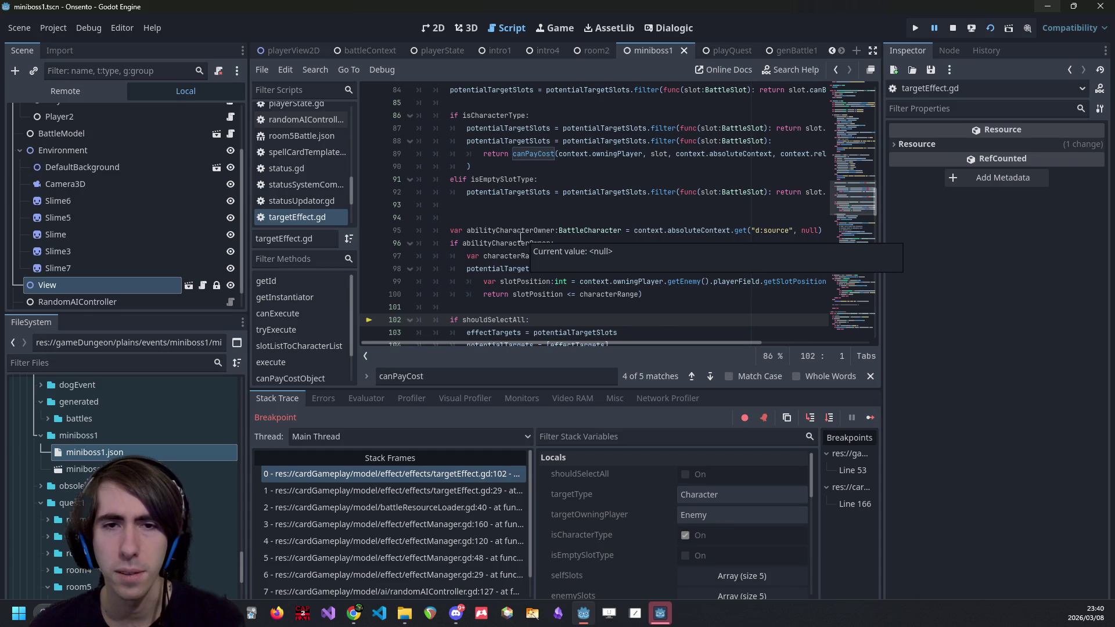
pyautogui.scroll(-3, 517, 235)
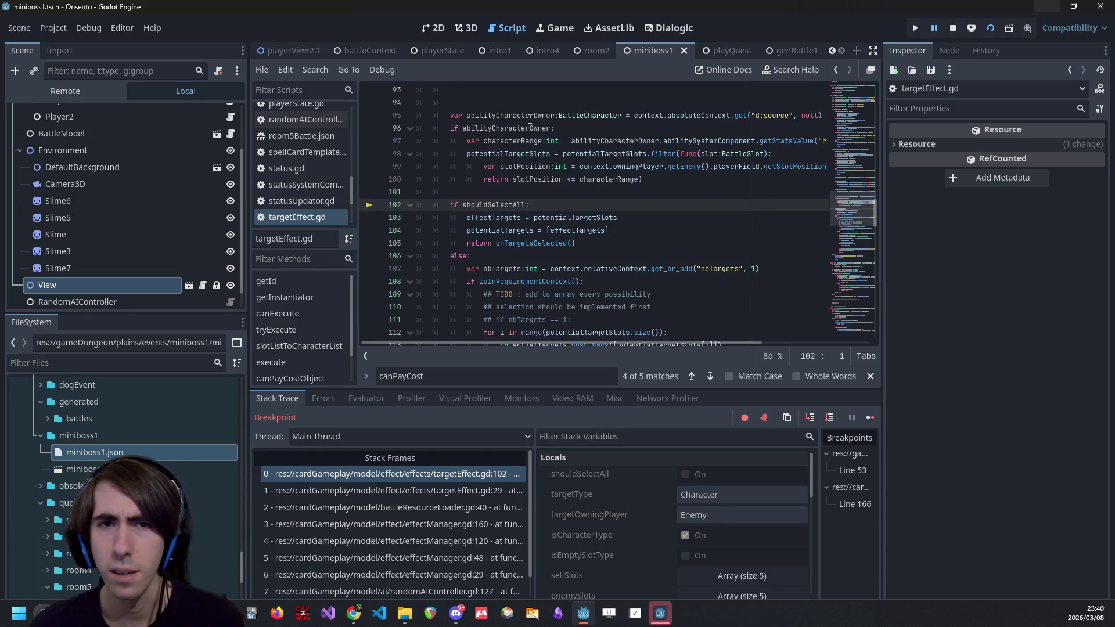
pyautogui.moveTo(529, 119)
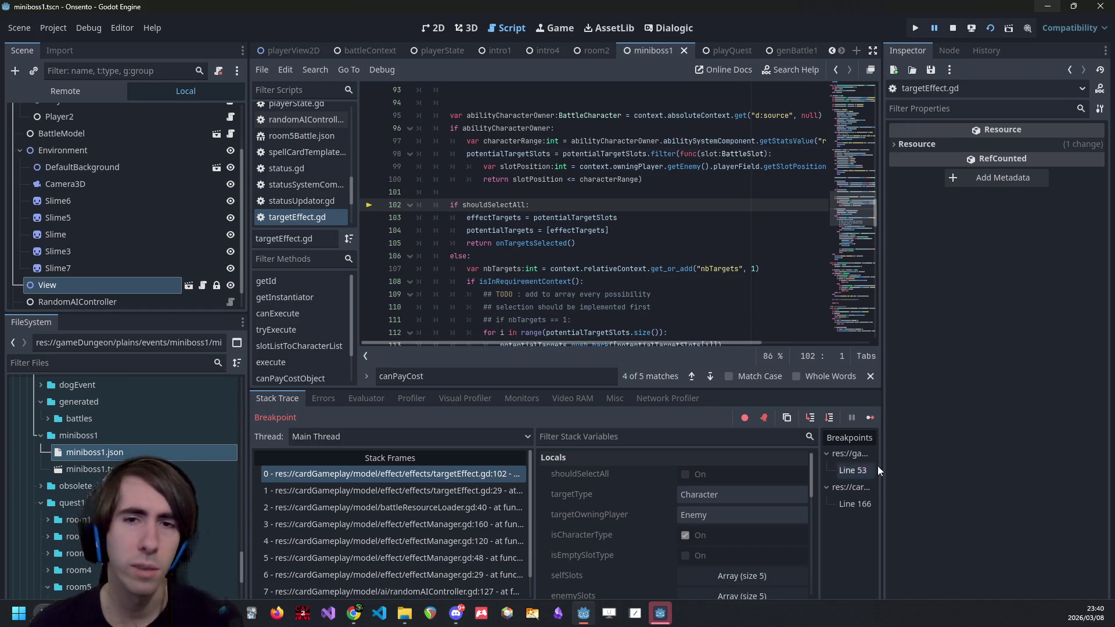
pyautogui.click(829, 418)
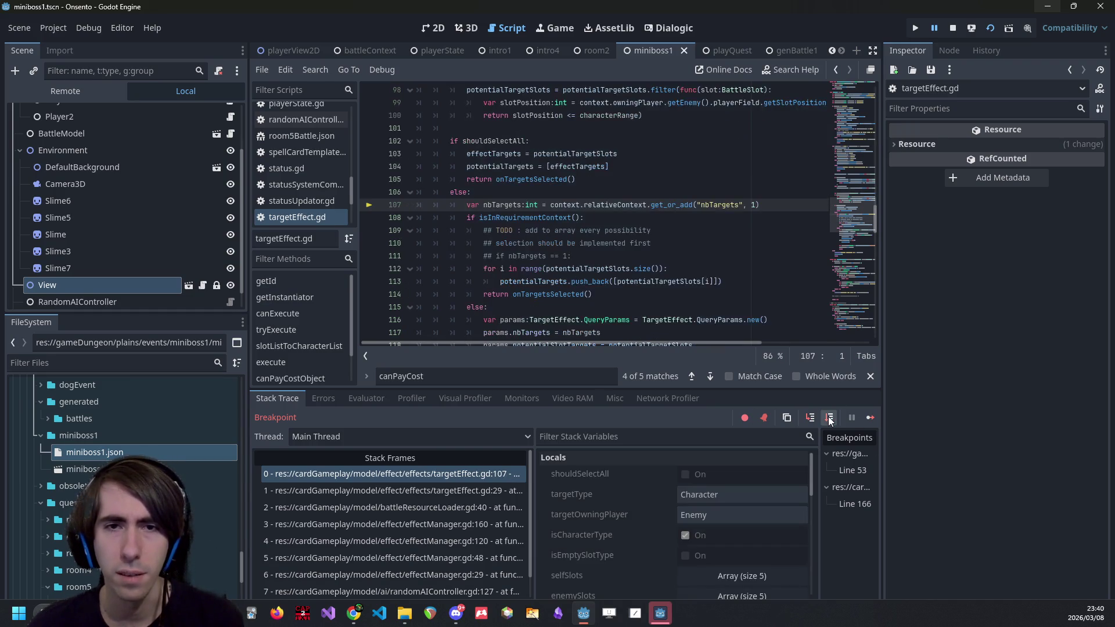
pyautogui.click(830, 417)
pyautogui.click(829, 418)
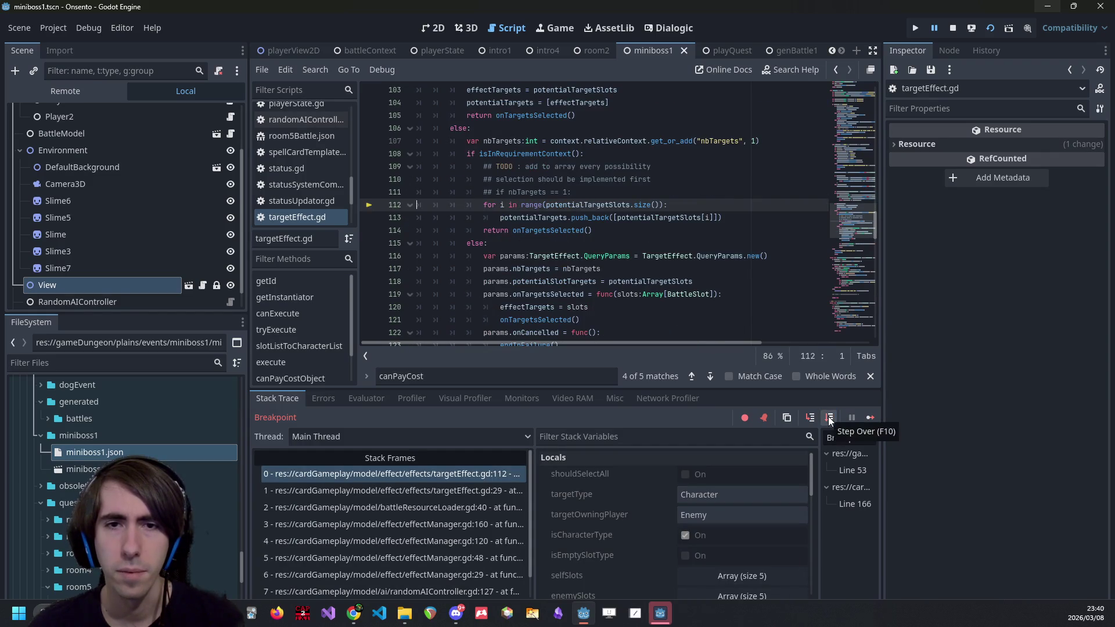
pyautogui.click(829, 417)
pyautogui.click(829, 413)
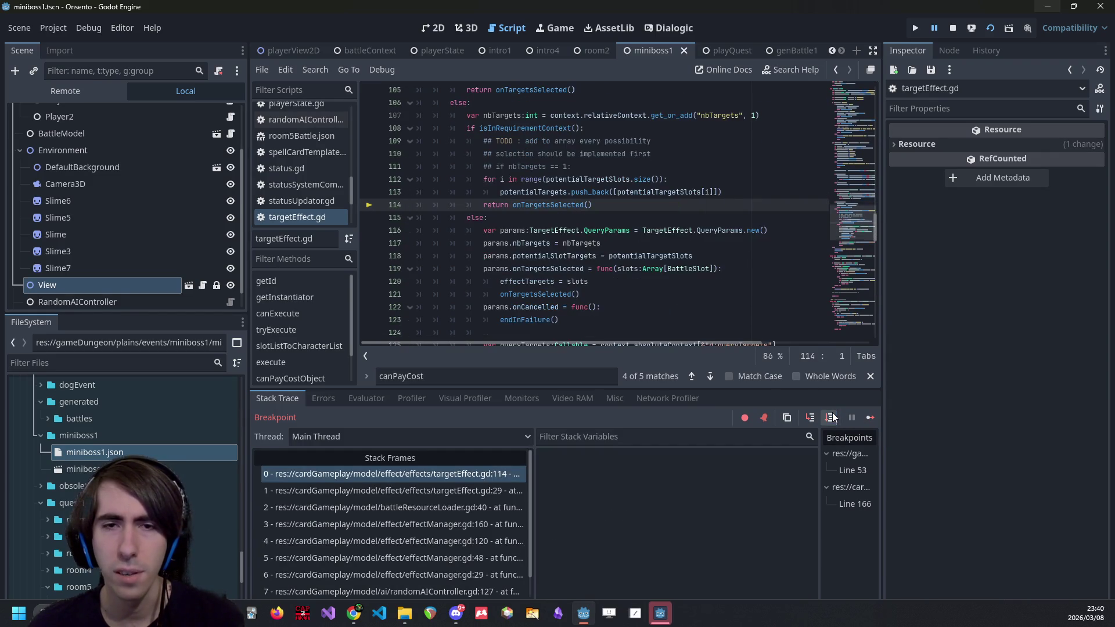
# Step: Step into onTargetsSelected, through storing potentialTargets and endInSuccess, back out to effectManager.gd
pyautogui.moveTo(544, 197)
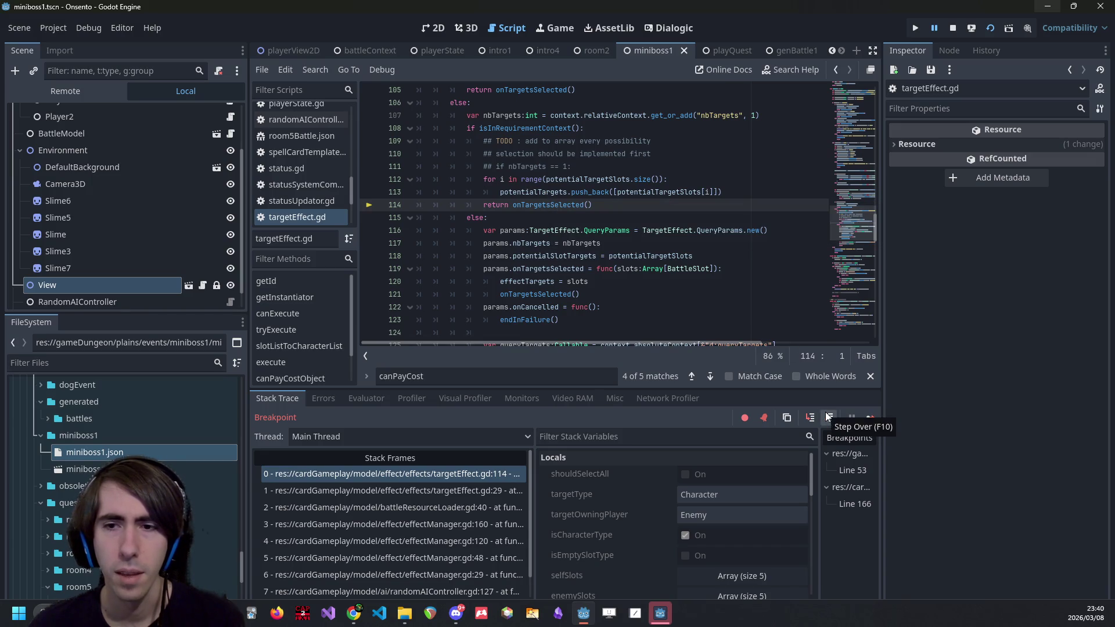
pyautogui.click(810, 417)
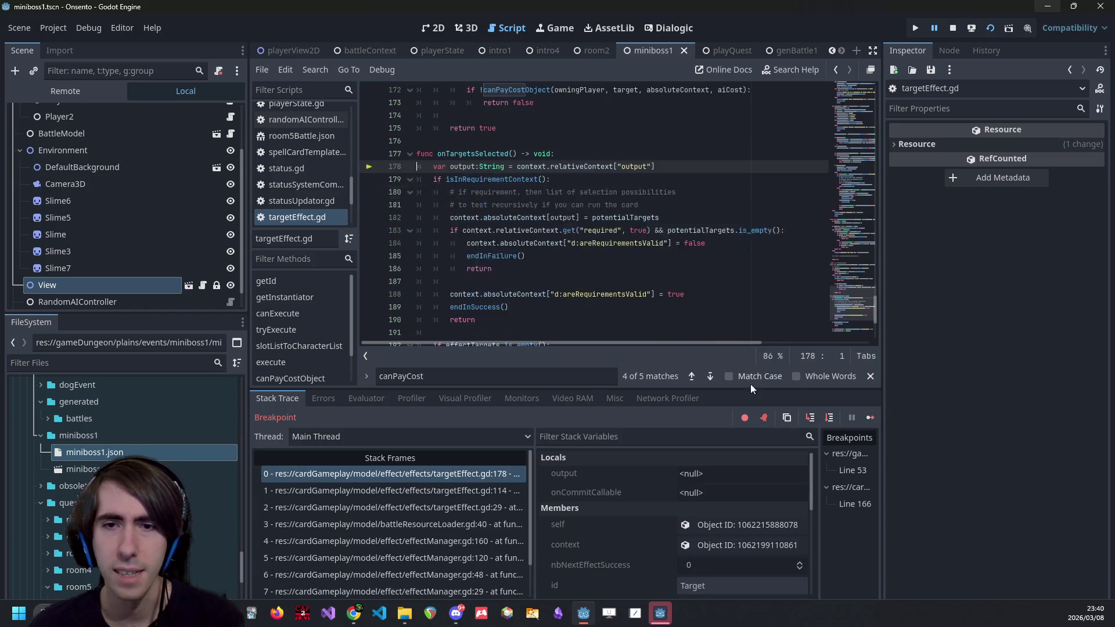
pyautogui.click(813, 416)
pyautogui.click(829, 417)
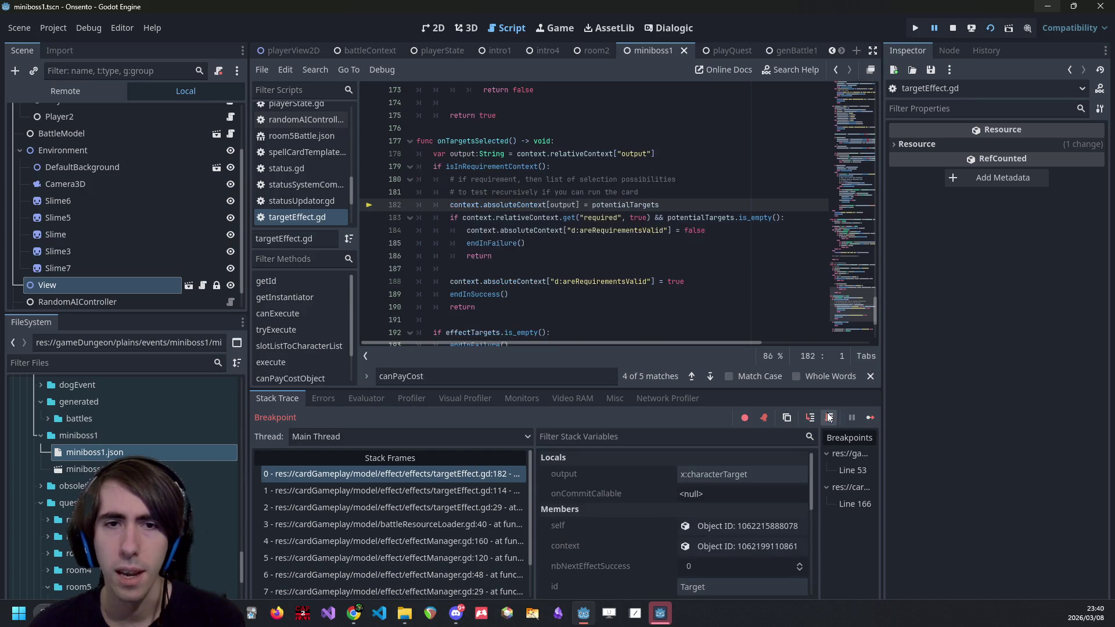
pyautogui.click(828, 417)
pyautogui.click(828, 417)
pyautogui.click(829, 417)
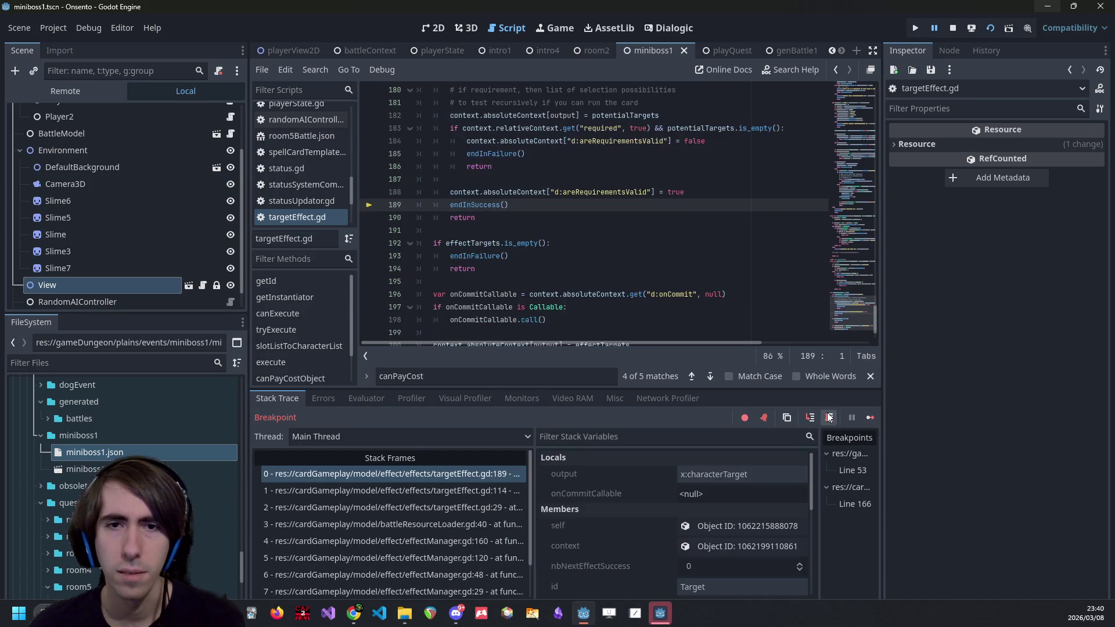
pyautogui.click(829, 417)
pyautogui.click(828, 417)
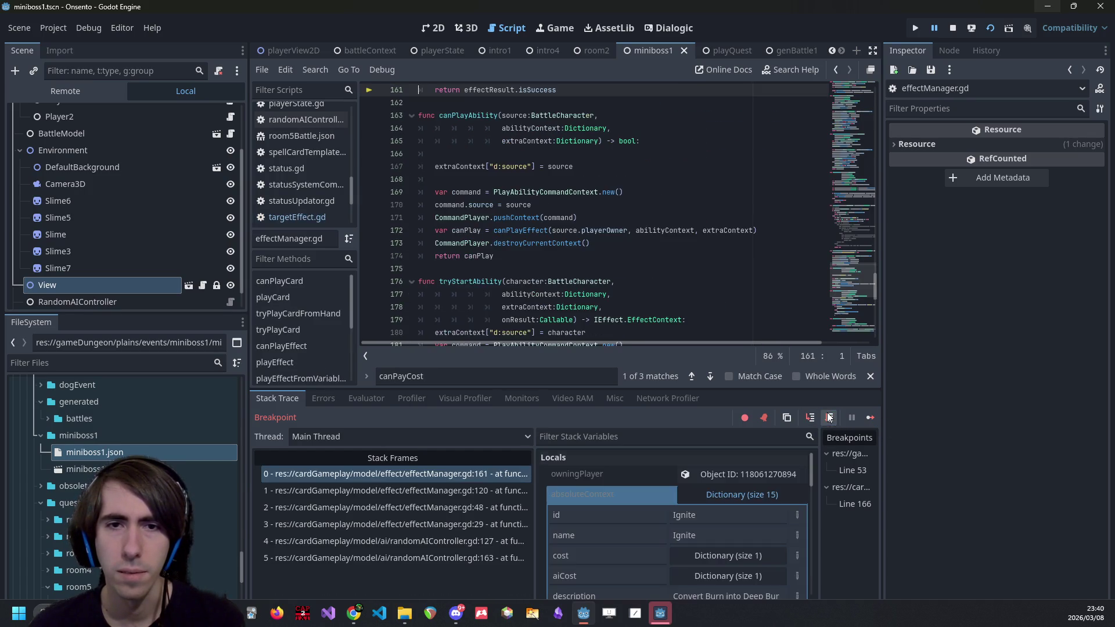
# Step: Resume execution so the battle runs again, then end the current turn
pyautogui.click(869, 418)
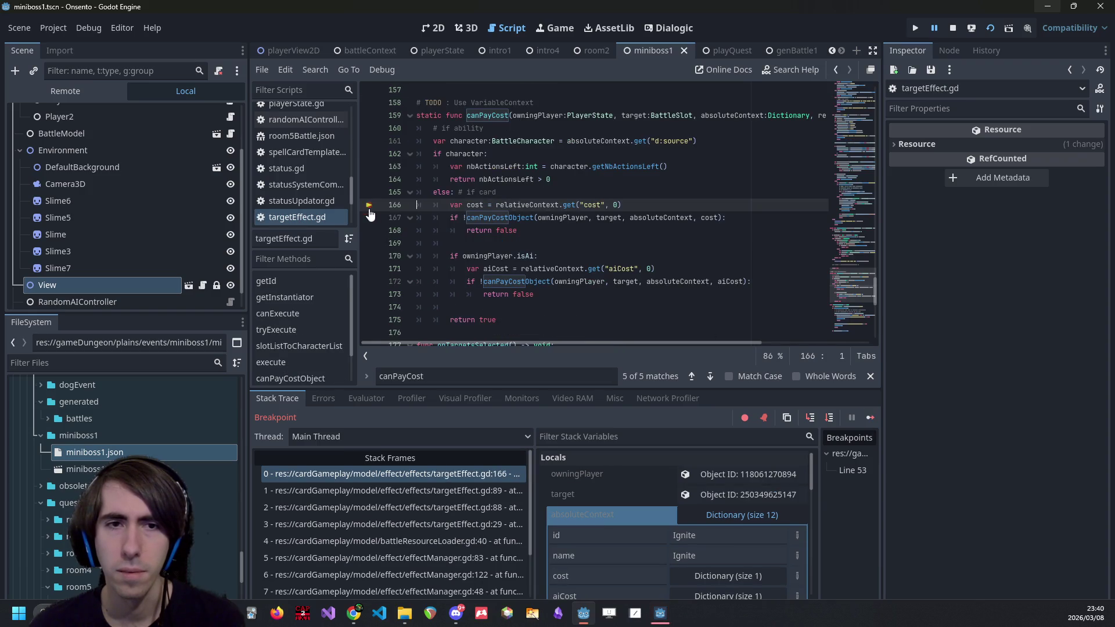
pyautogui.click(870, 418)
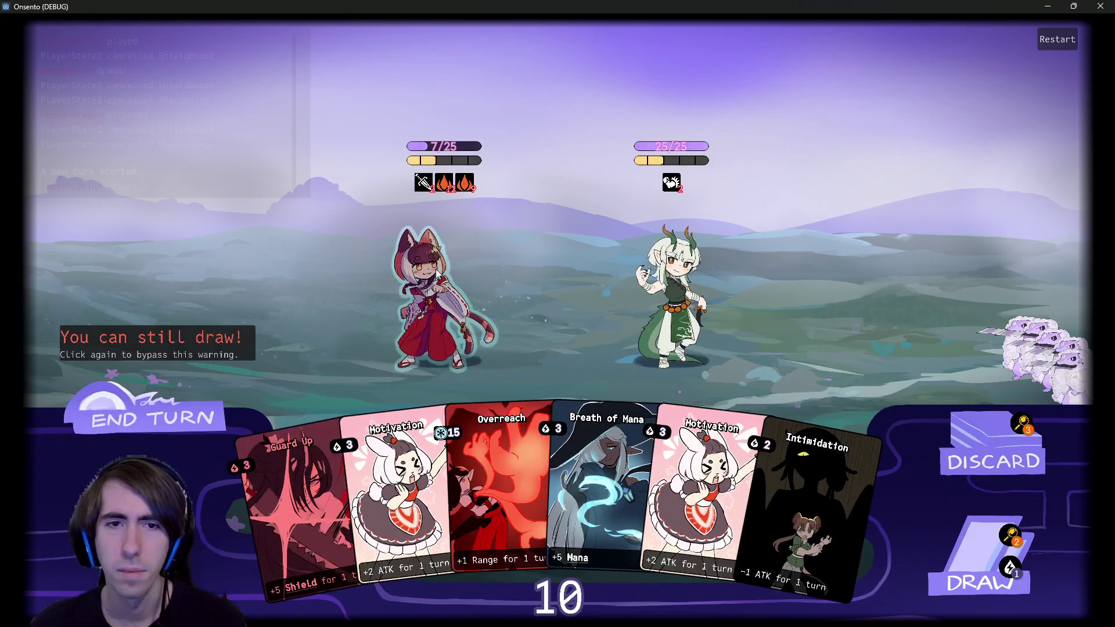
pyautogui.moveTo(462, 191)
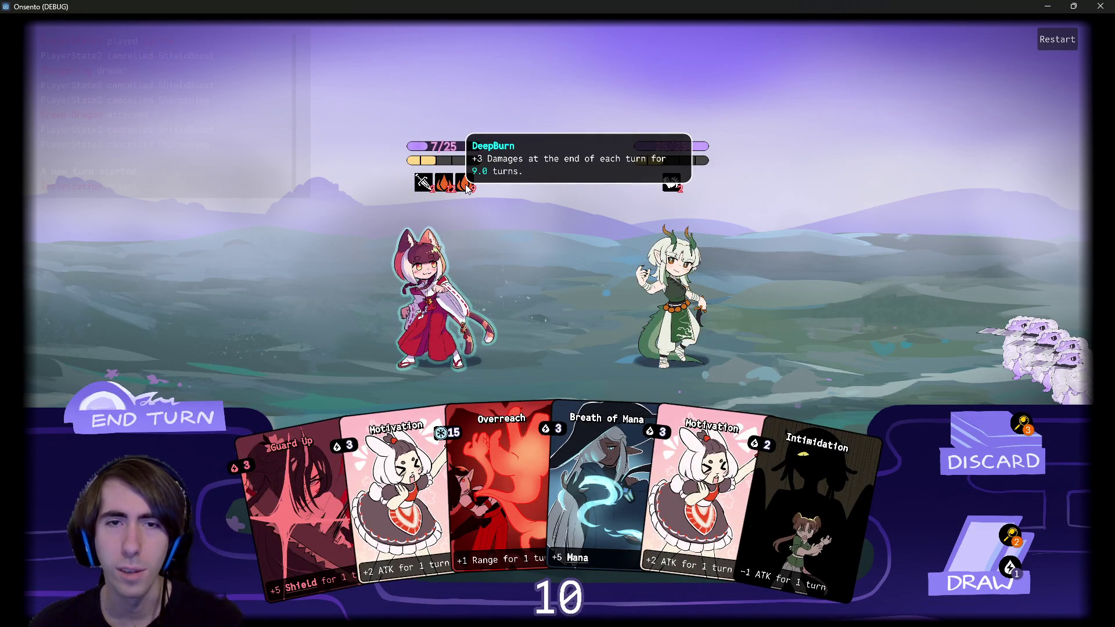
pyautogui.click(197, 427)
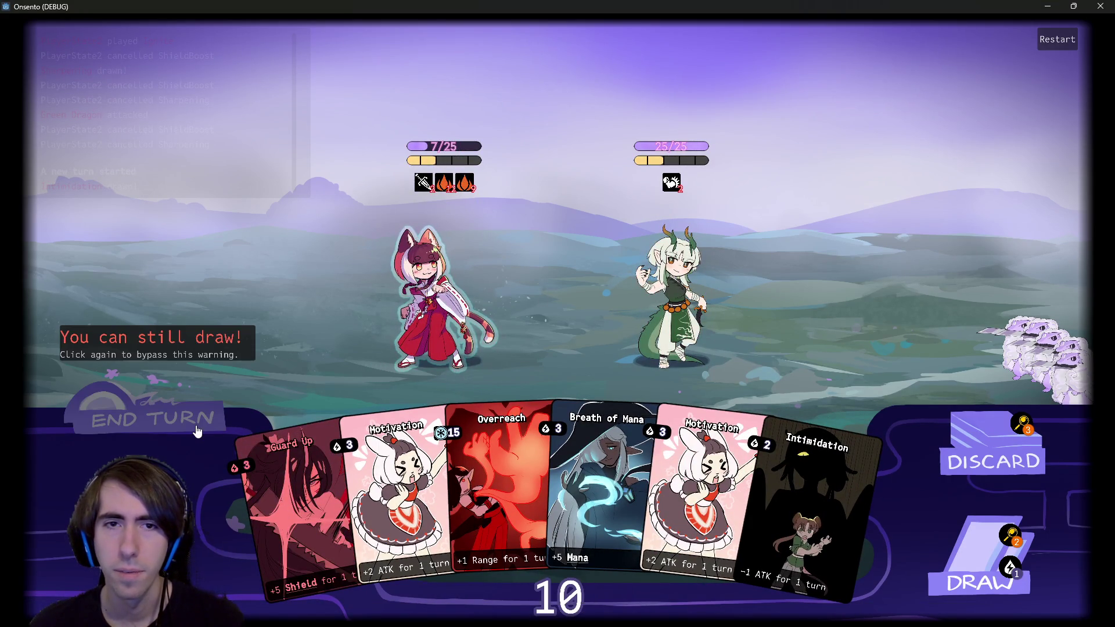
# Step: Restart the miniboss battle and end turns, past the draw warning, until the blinkOnAttack.gd error halts it
pyautogui.click(1054, 40)
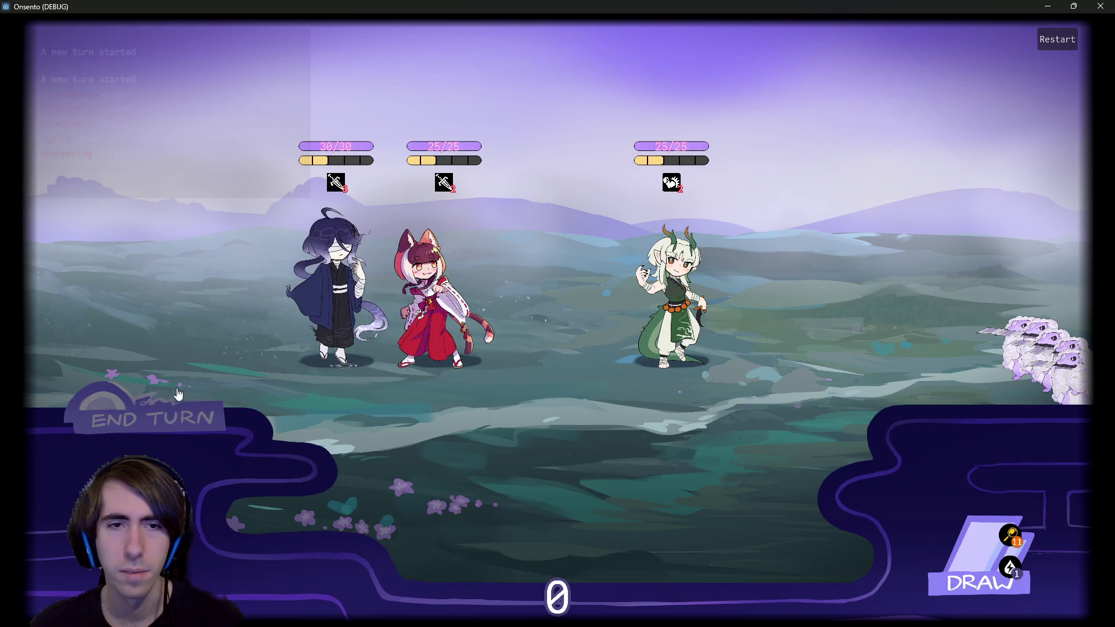
pyautogui.click(179, 395)
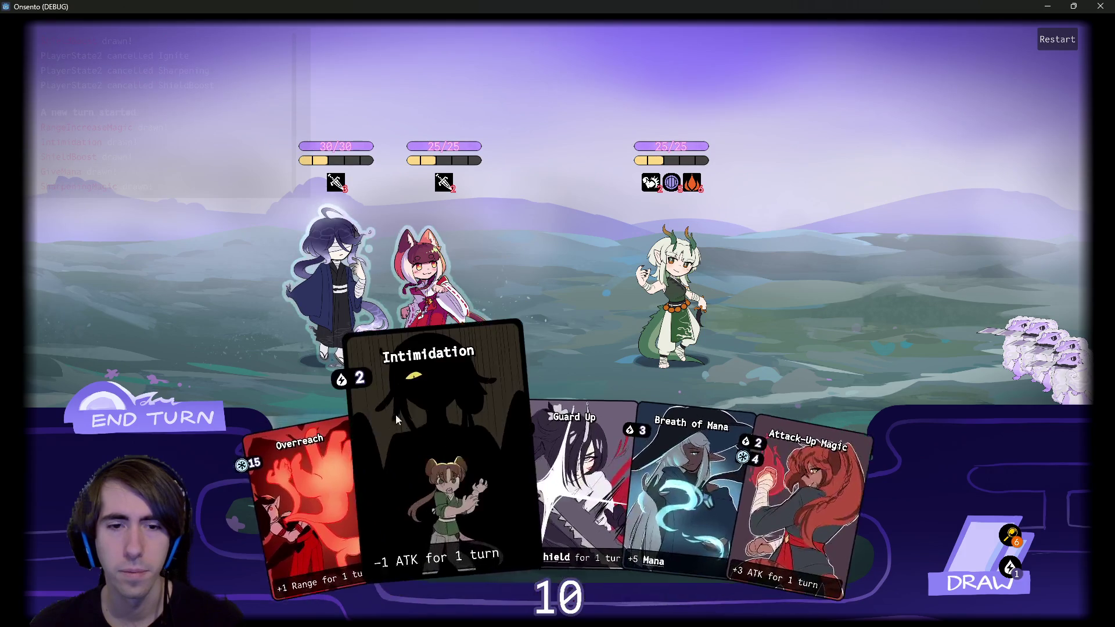
pyautogui.click(171, 413)
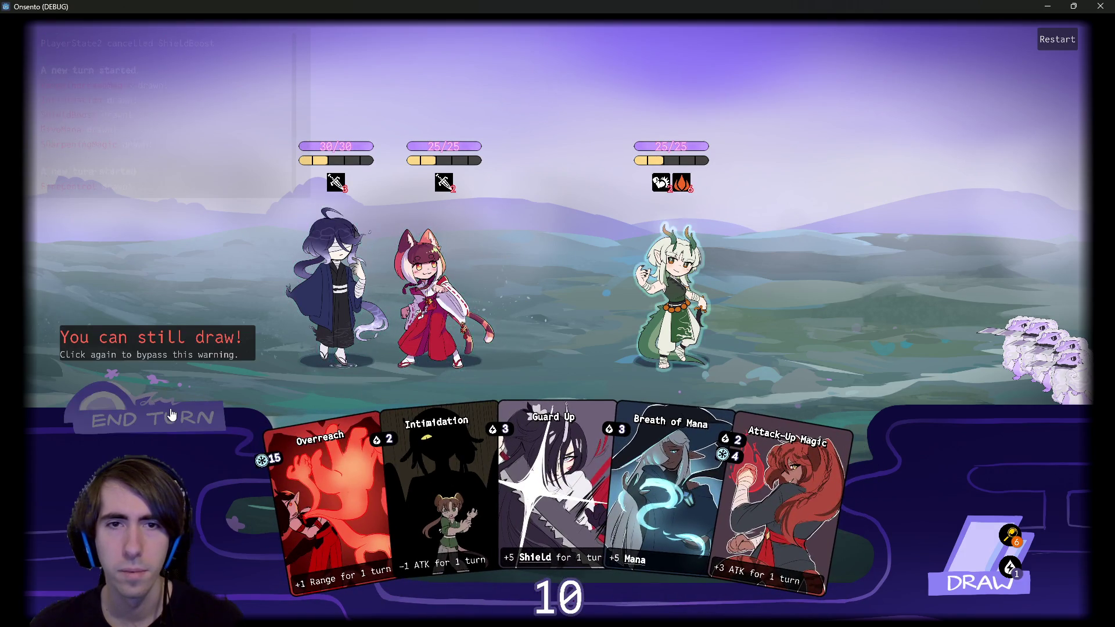
pyautogui.click(171, 413)
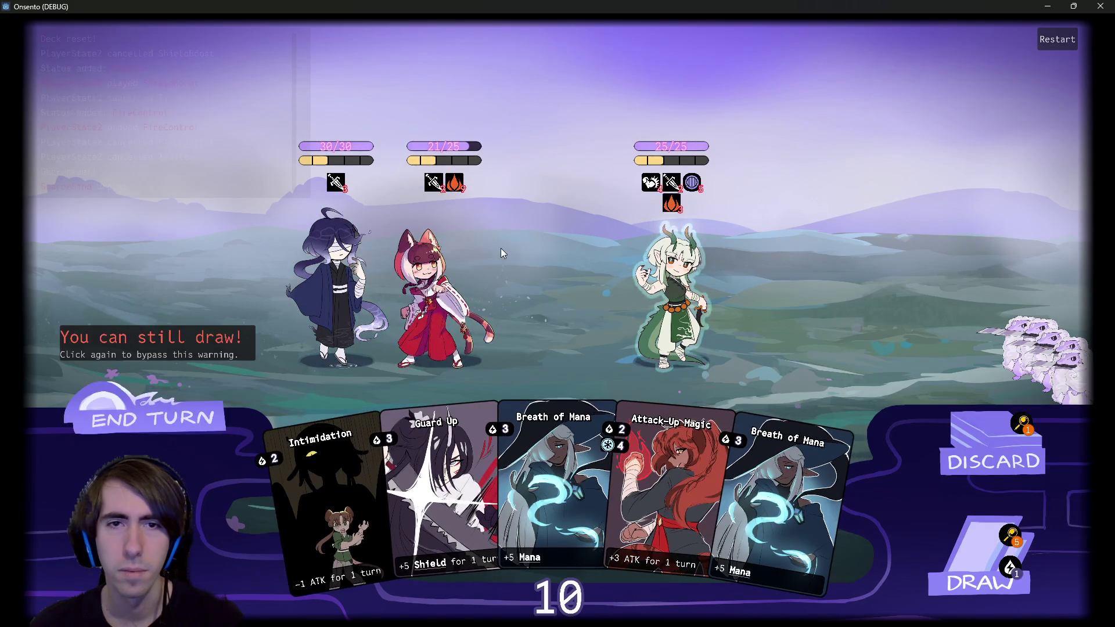
pyautogui.click(172, 413)
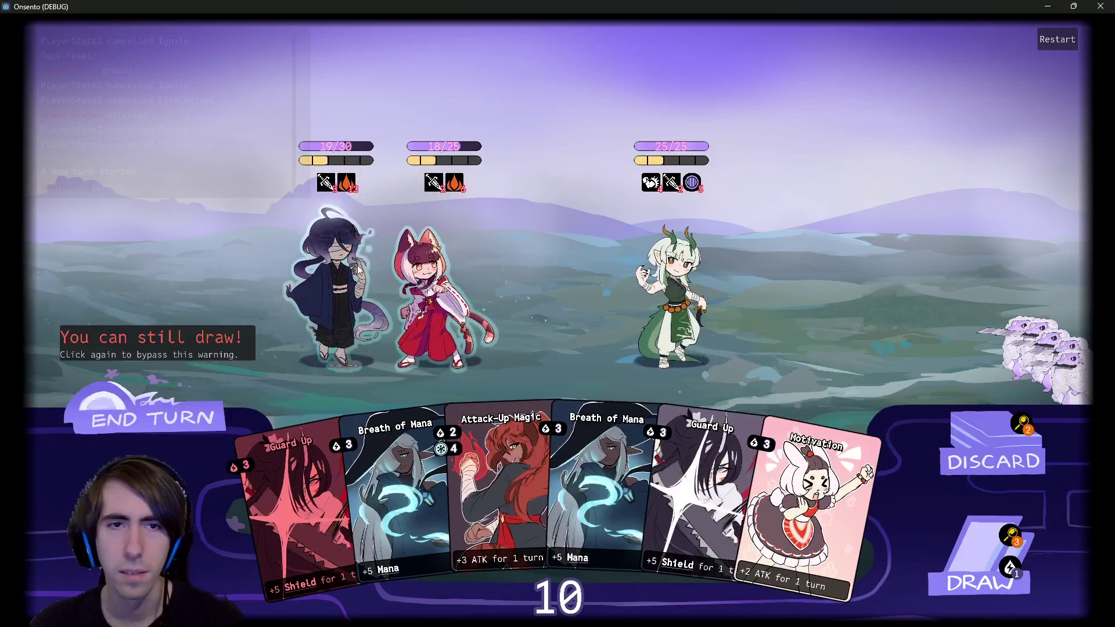
pyautogui.moveTo(347, 183)
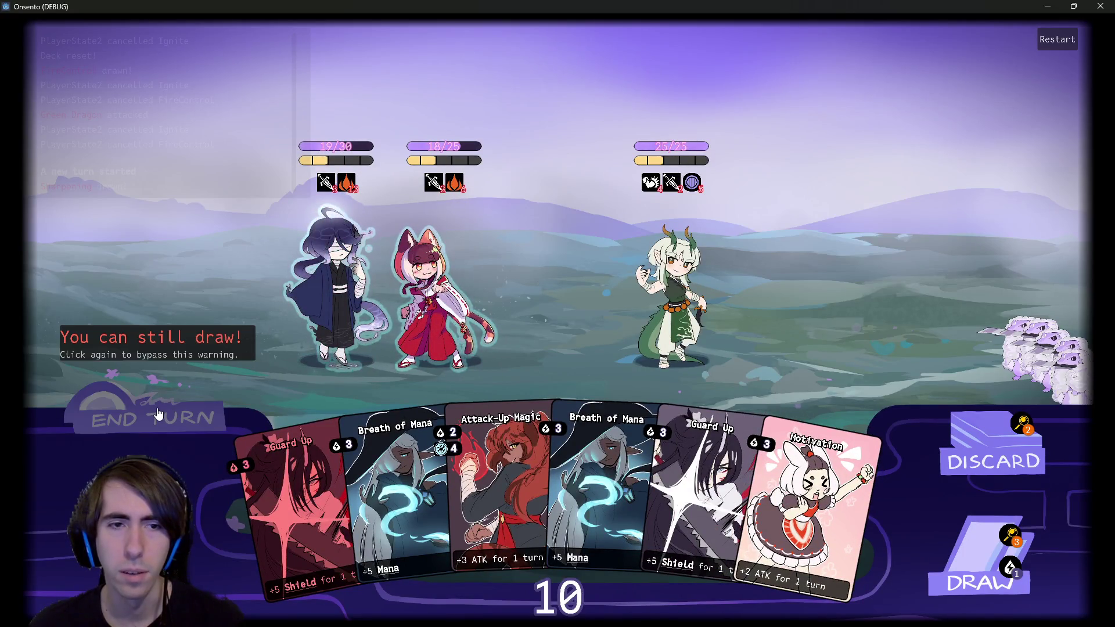
pyautogui.click(157, 413)
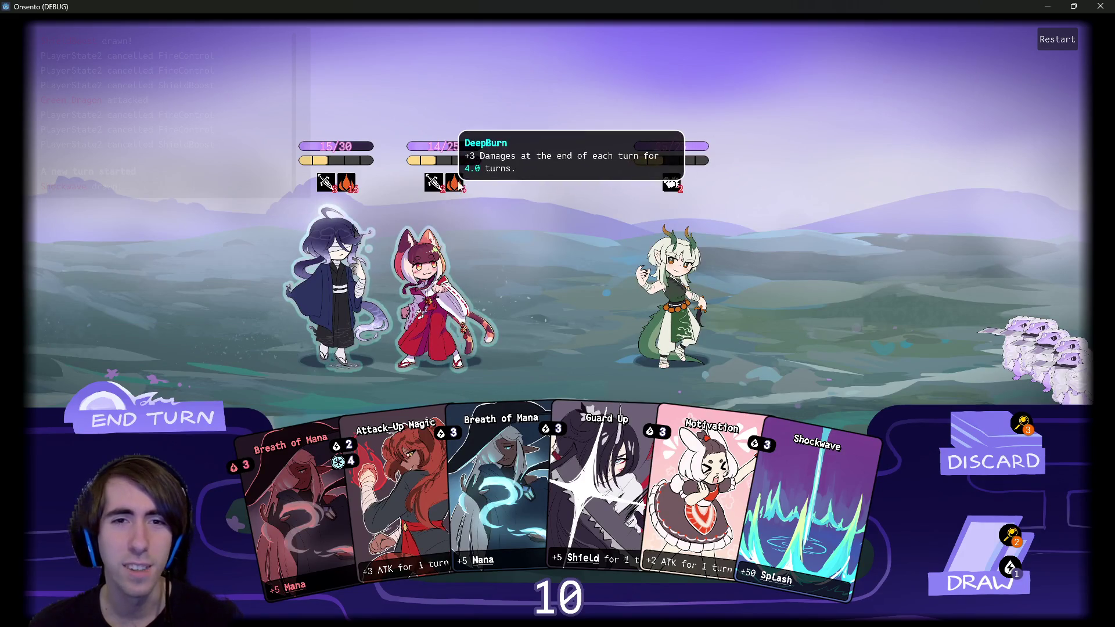
pyautogui.moveTo(445, 192)
pyautogui.click(186, 416)
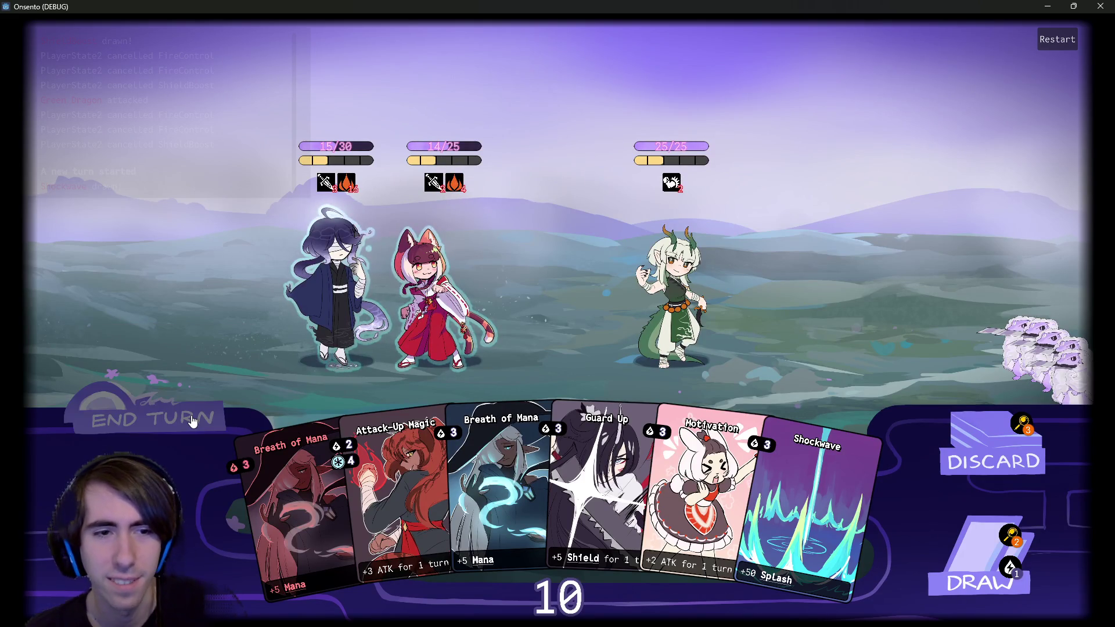
pyautogui.moveTo(443, 192)
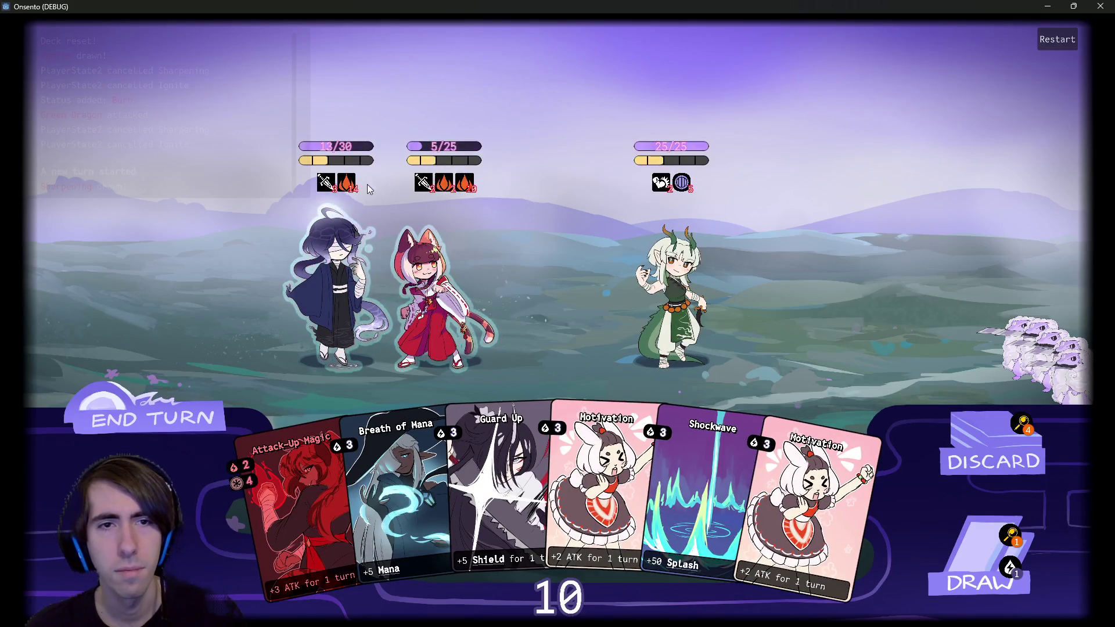
pyautogui.click(180, 428)
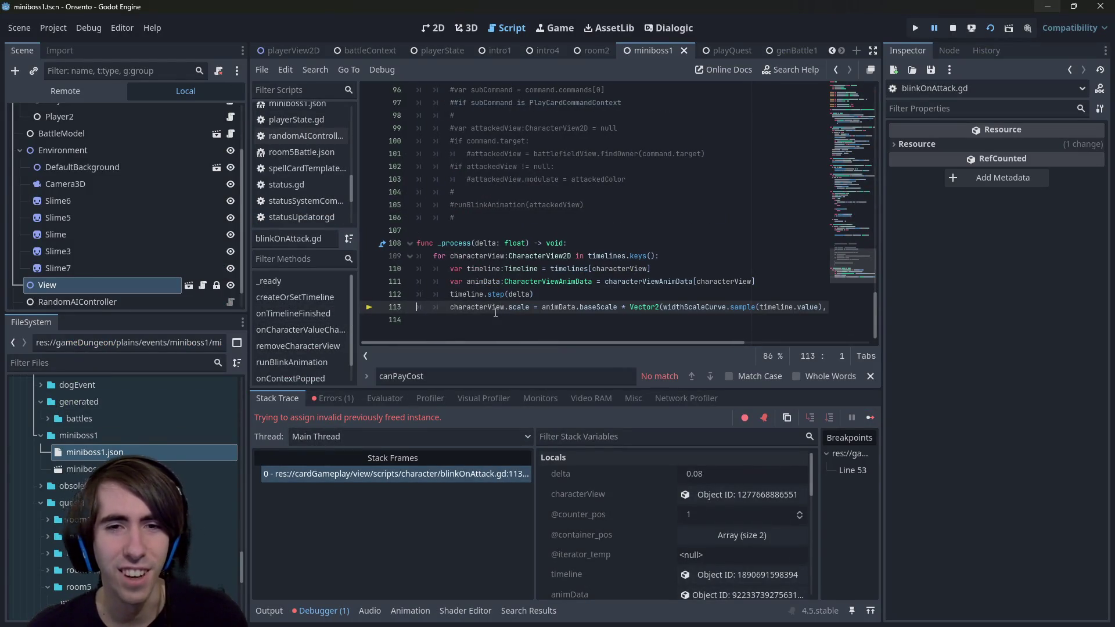
# Step: Examine characterView on the erroring line 113 of blinkOnAttack.gd
pyautogui.doubleClick(516, 306)
pyautogui.scroll(9, 528, 305)
pyautogui.scroll(-9, 540, 302)
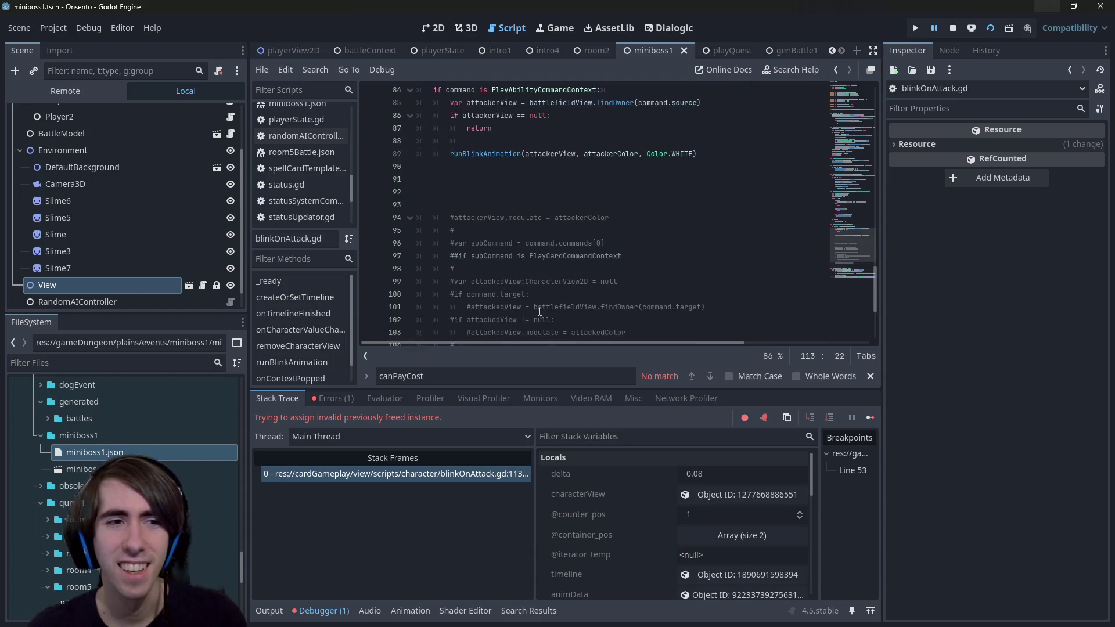
pyautogui.moveTo(539, 311)
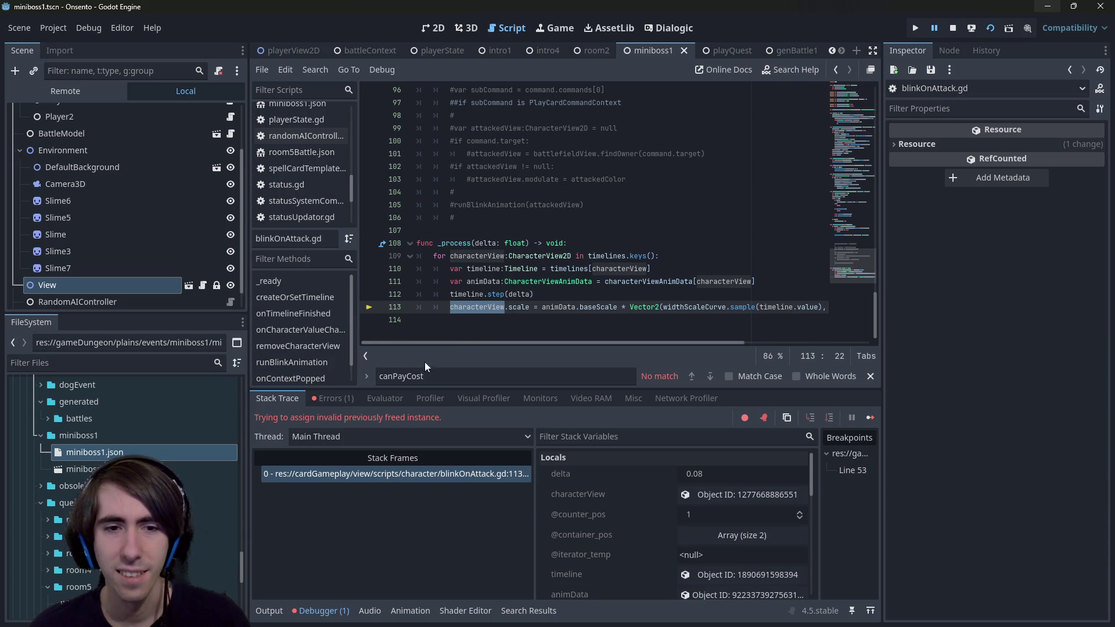
pyautogui.moveTo(479, 313)
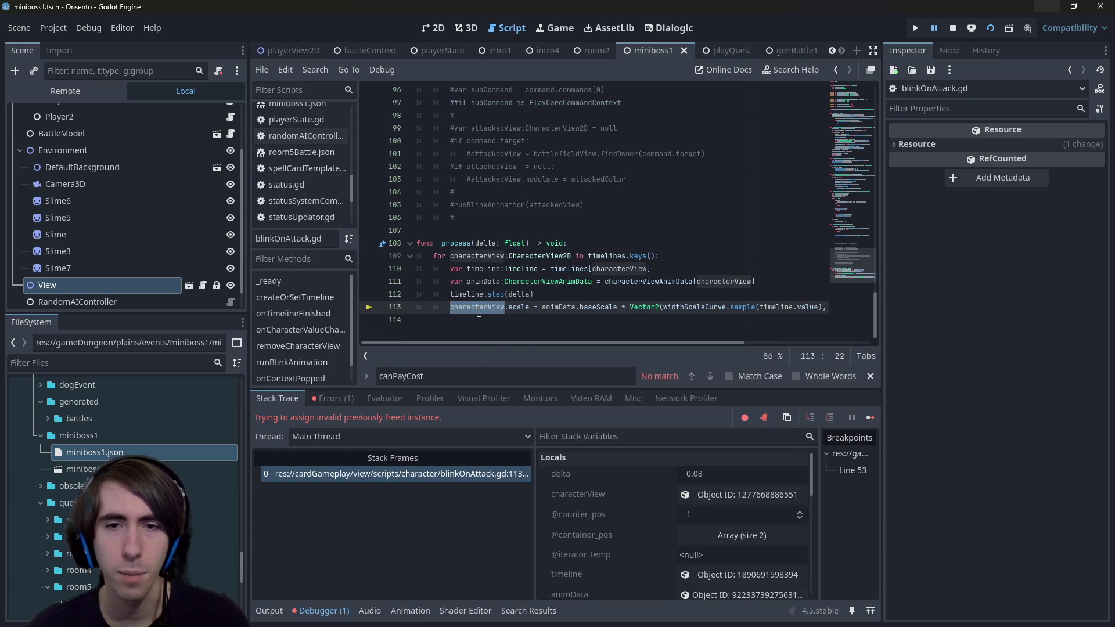
pyautogui.scroll(15, 478, 313)
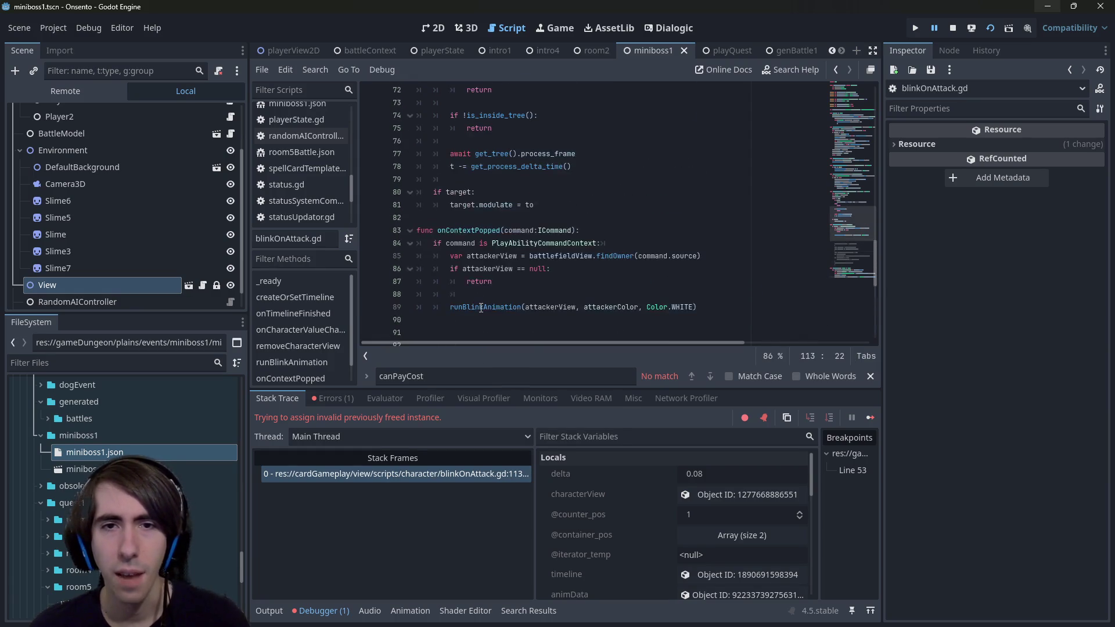
pyautogui.scroll(15, 481, 306)
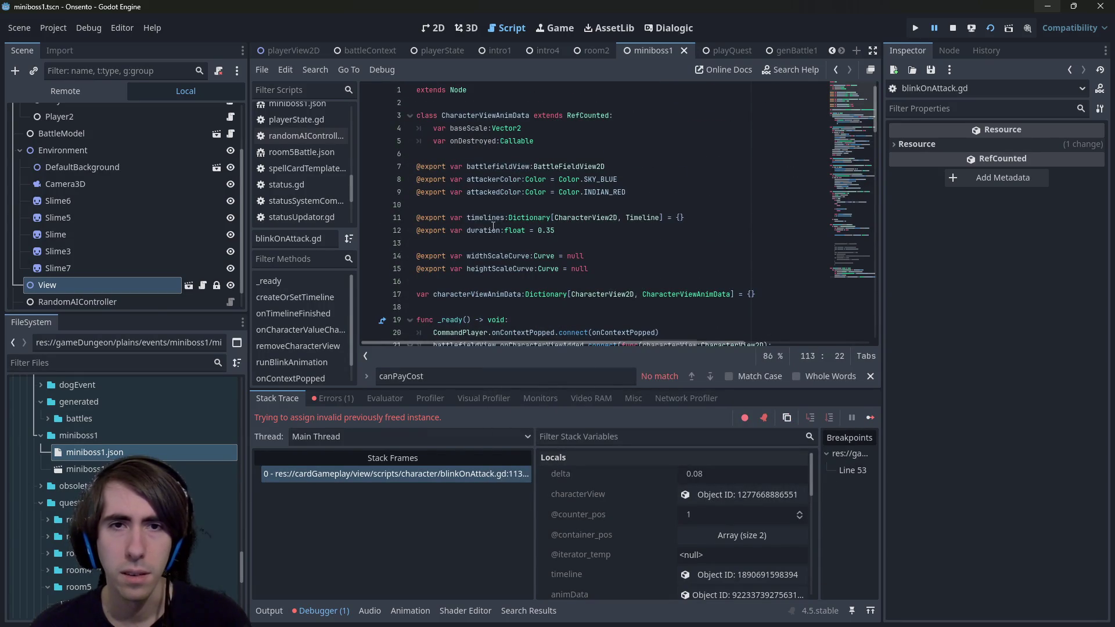
# Step: Highlight the uses of characterViewAnimData and removeCharacterView across the script
pyautogui.doubleClick(482, 294)
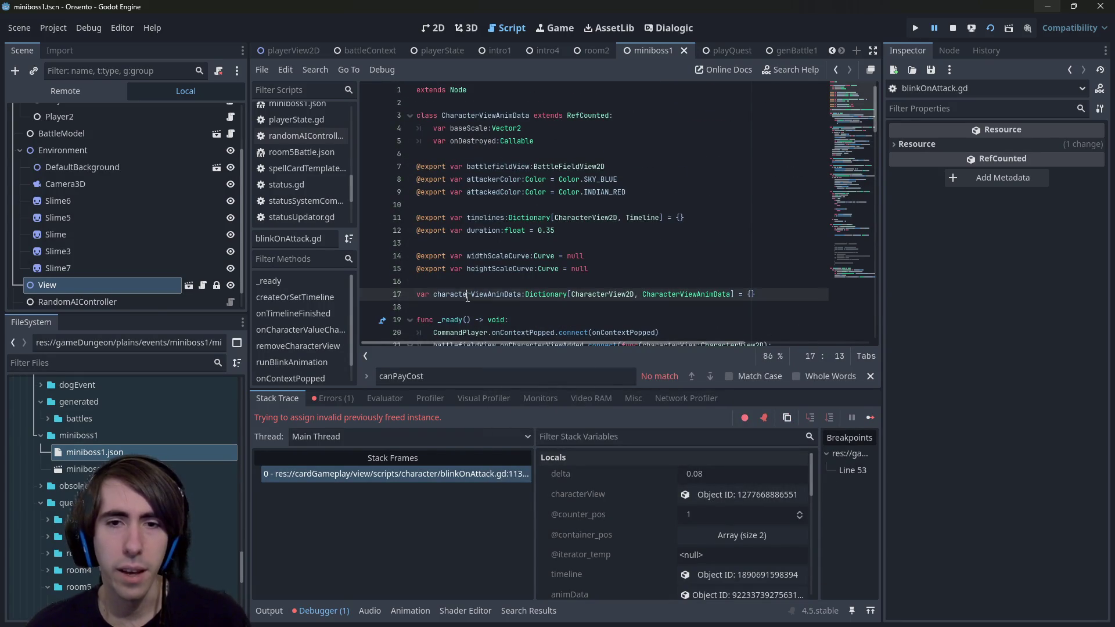
pyautogui.scroll(-4, 479, 261)
pyautogui.scroll(-8, 473, 265)
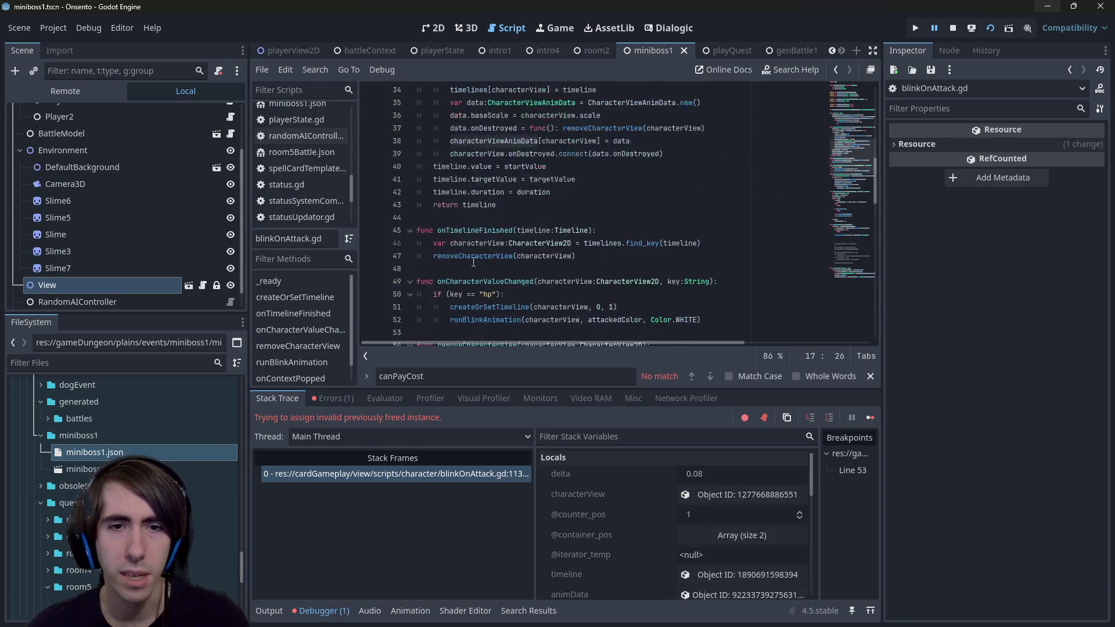
pyautogui.doubleClick(473, 140)
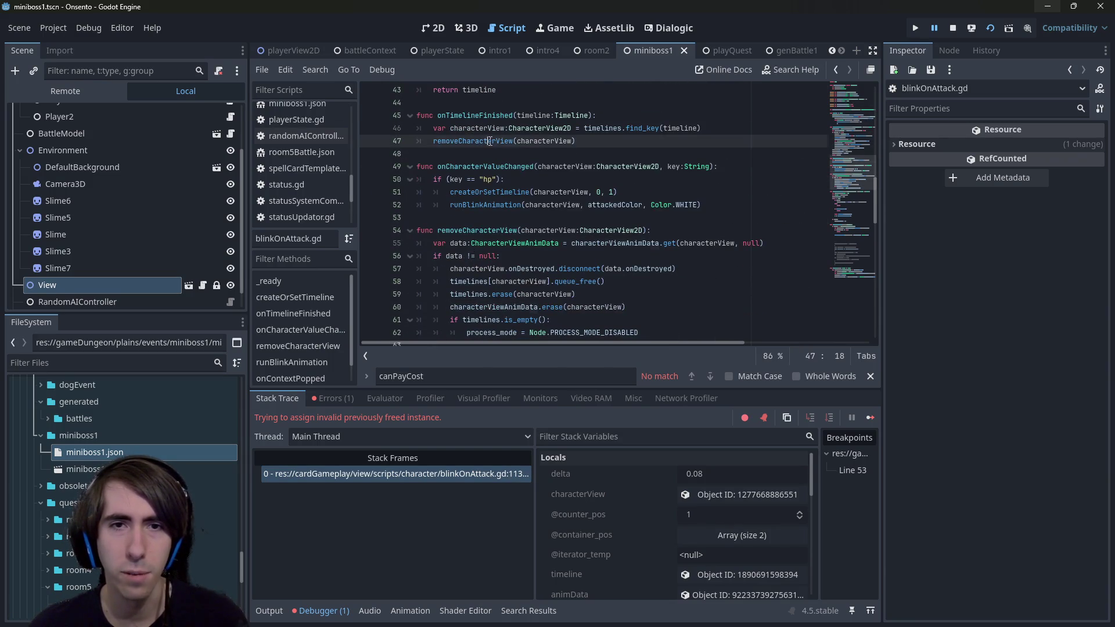
pyautogui.scroll(-3, 480, 170)
pyautogui.scroll(-5, 480, 170)
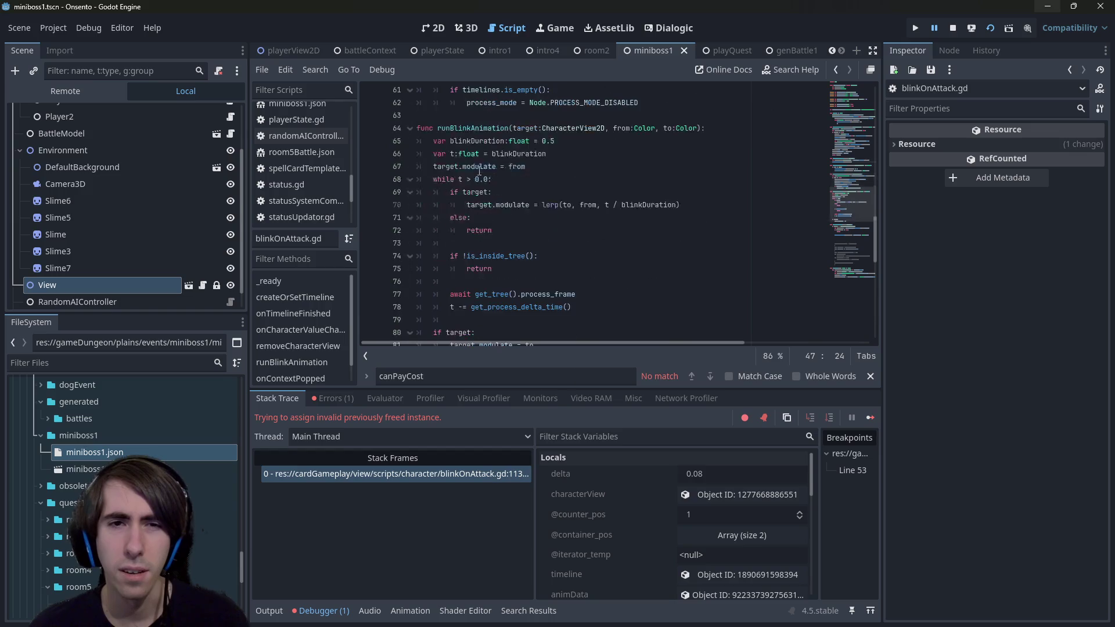
pyautogui.scroll(8, 487, 179)
pyautogui.scroll(10, 487, 180)
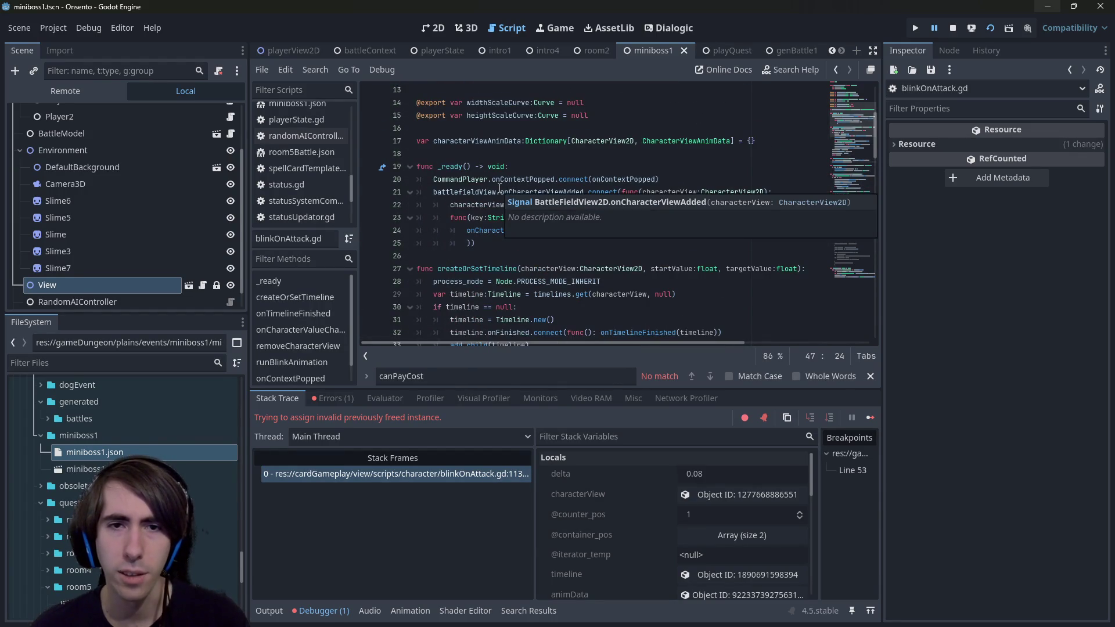
# Step: Inspect the onCharacterViewAdded connection, onCharacterValueChanged and attackerView, then show the debugger Errors list
pyautogui.doubleClick(513, 192)
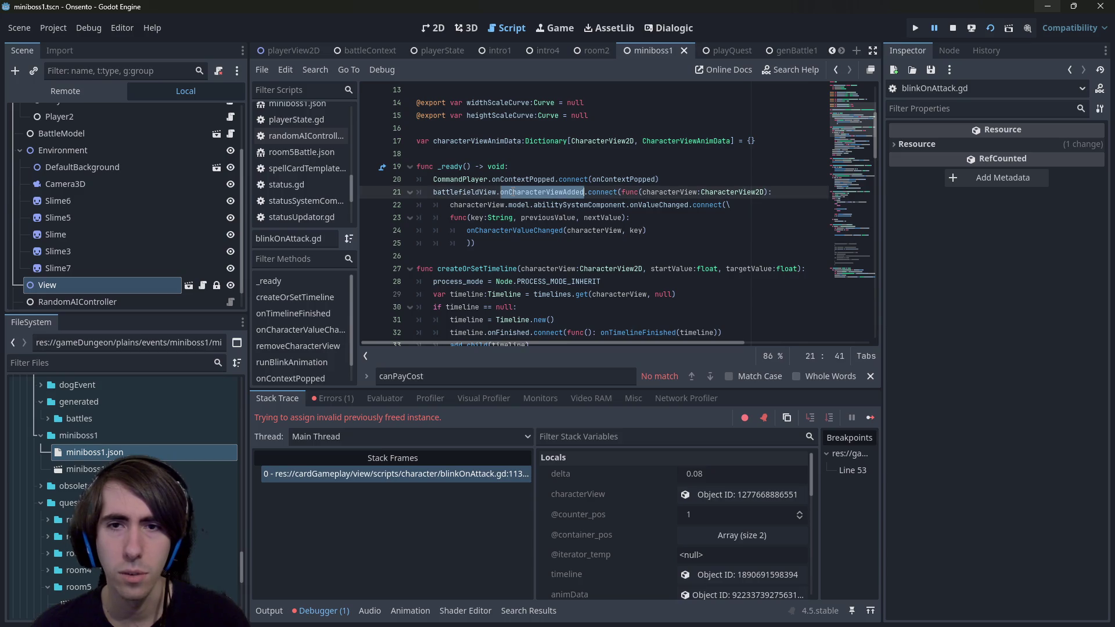
pyautogui.doubleClick(672, 192)
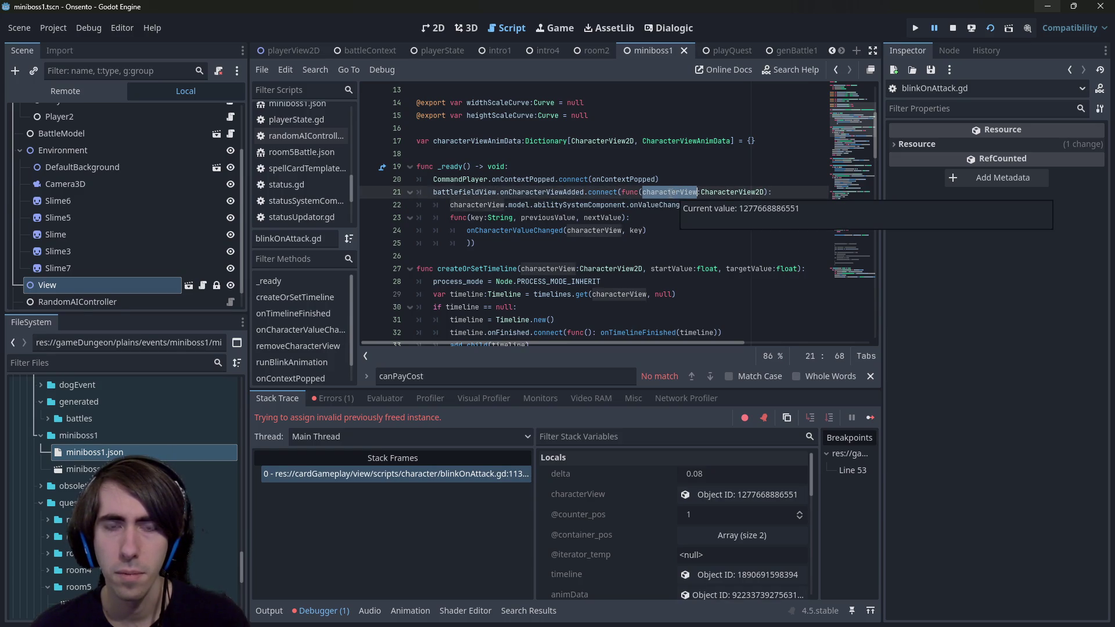
pyautogui.doubleClick(504, 231)
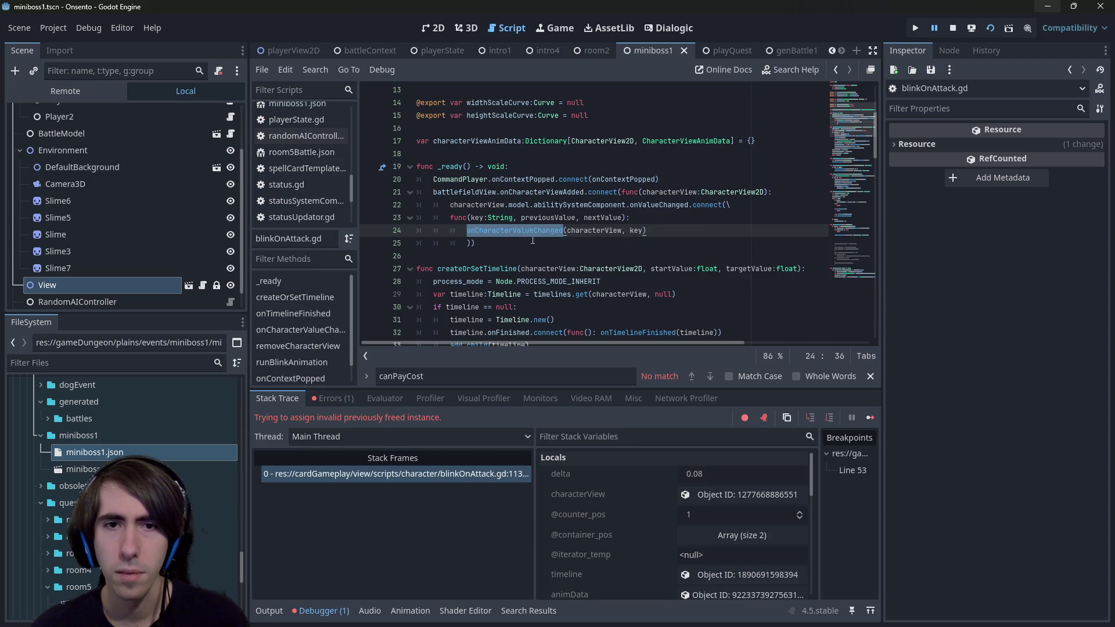
pyautogui.scroll(-20, 529, 239)
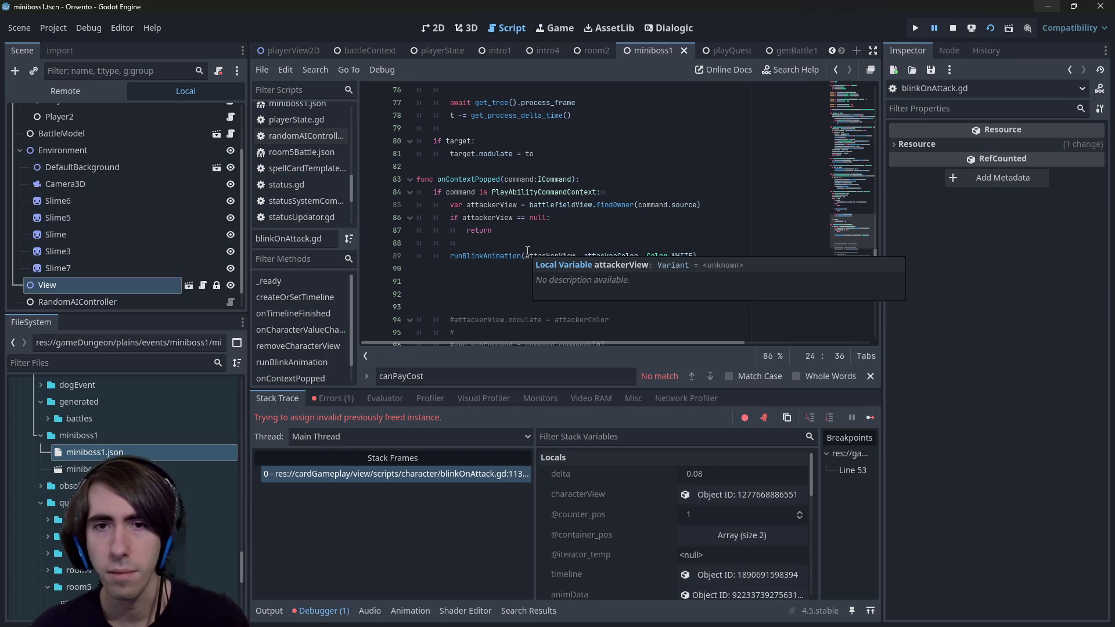
pyautogui.keyDown('ctrl'); pyautogui.click(527, 254); pyautogui.keyUp('ctrl')
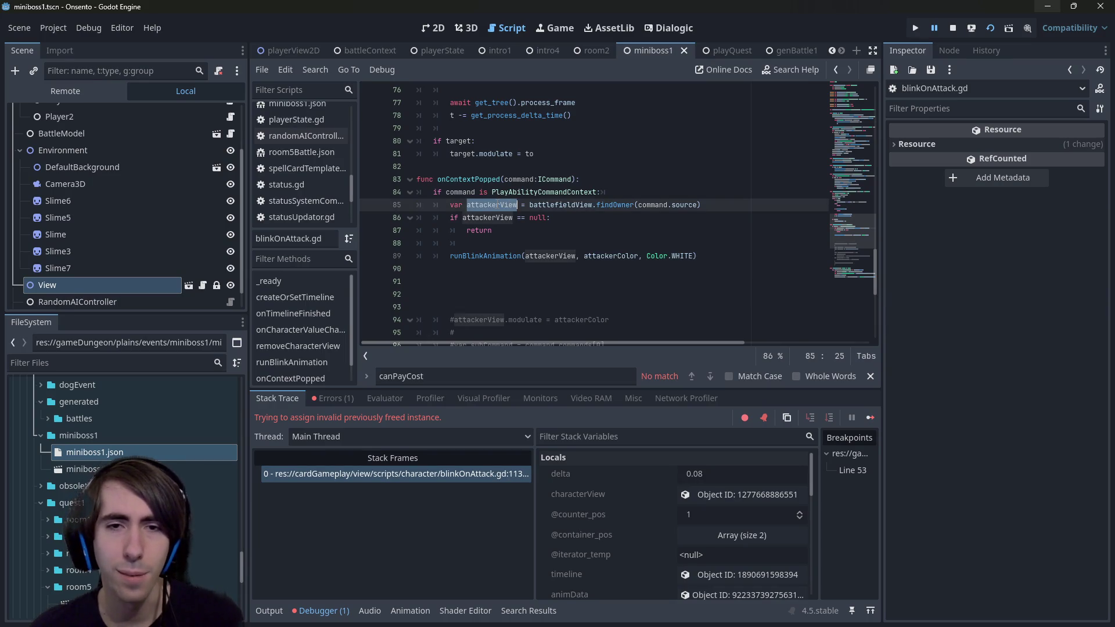
pyautogui.click(333, 398)
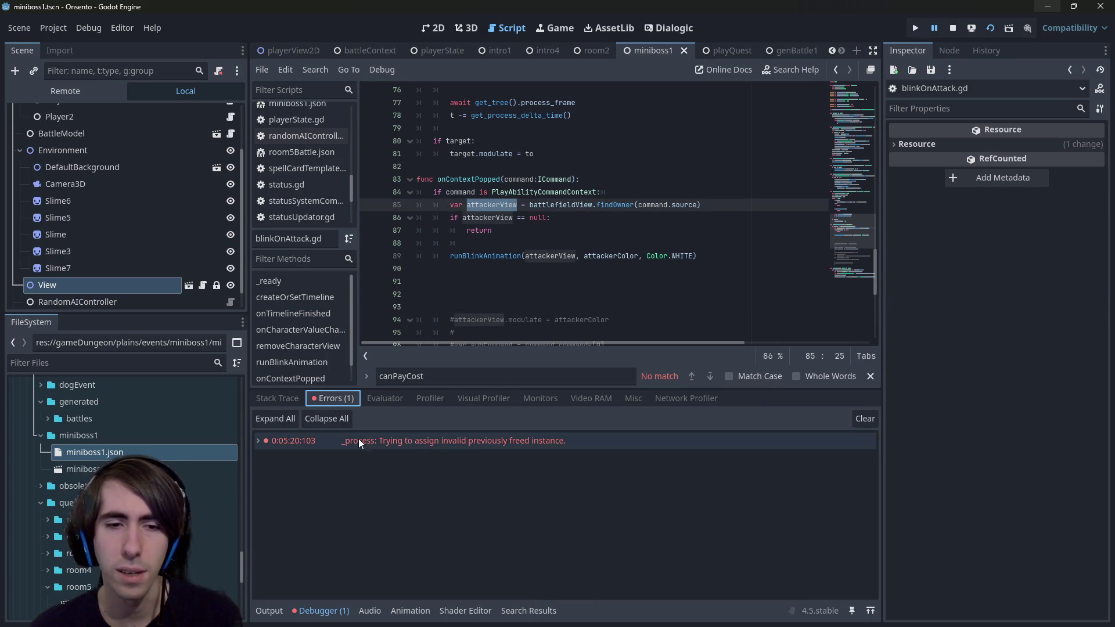
# Step: Jump from the error to line 113, trying and undoing a new line after timeline.step(delta)
pyautogui.click(358, 442)
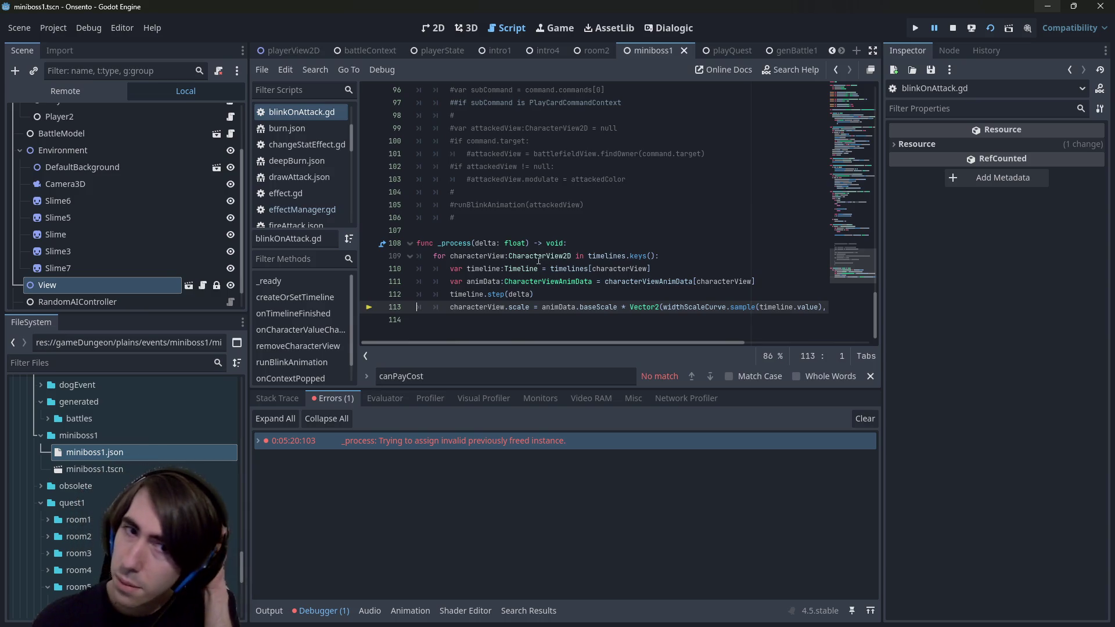
pyautogui.click(544, 298)
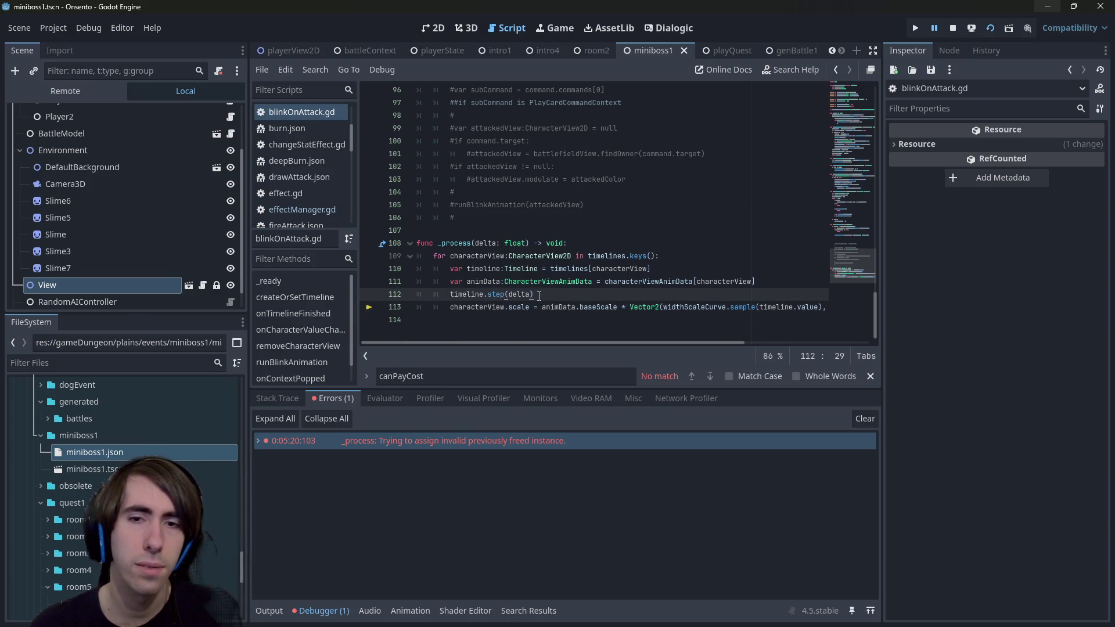
pyautogui.press('Return')
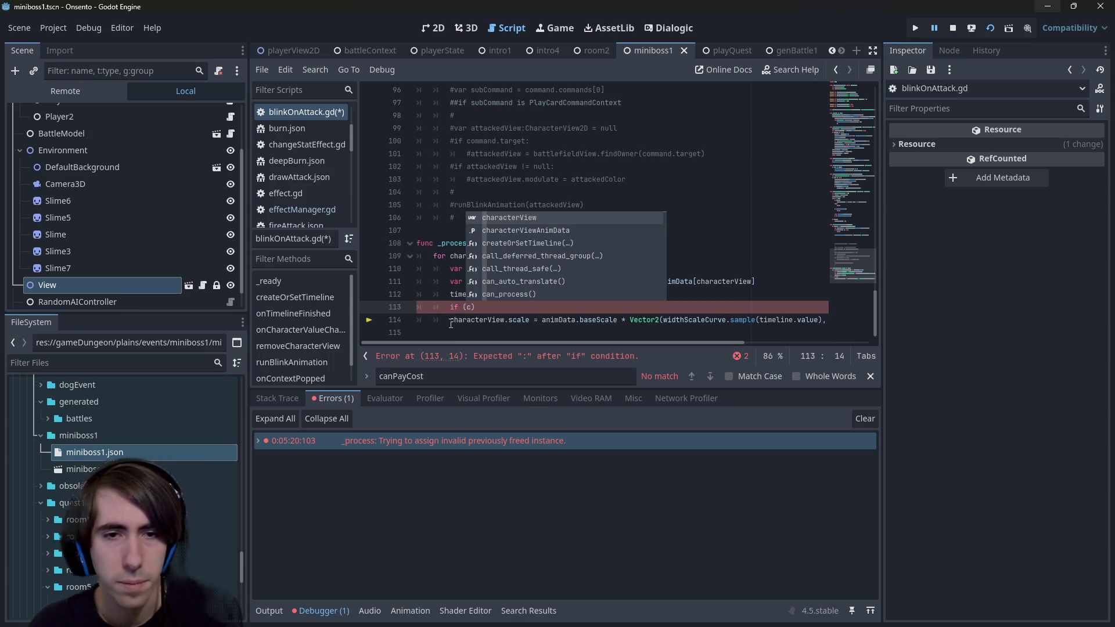
pyautogui.hotkey('ctrl', 'z')
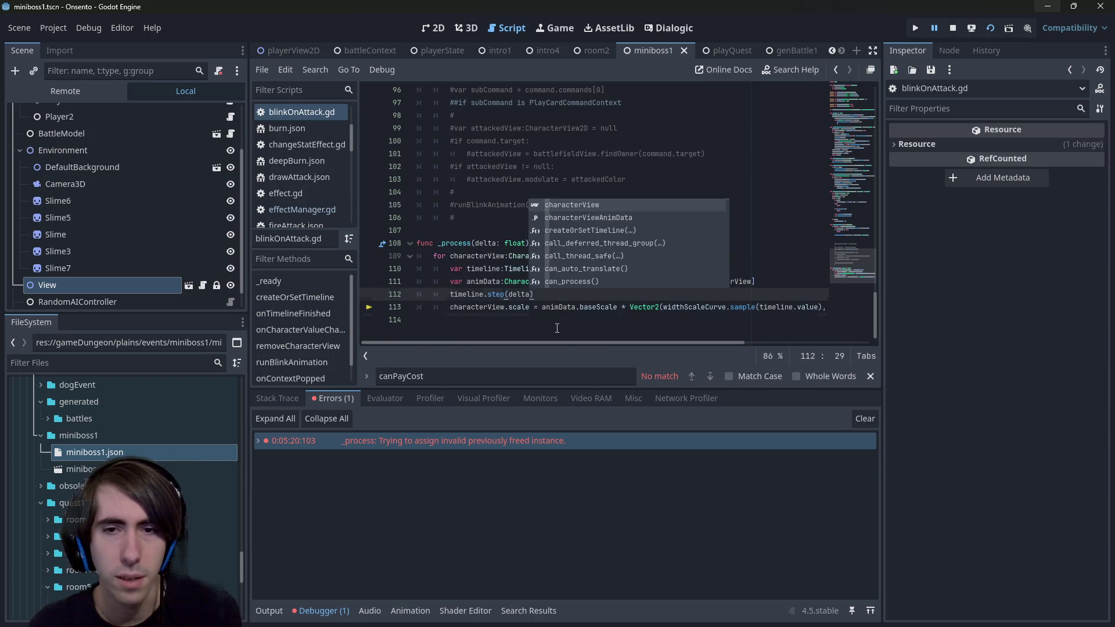
pyautogui.click(455, 323)
# Step: Scroll horizontally to read the full characterView scale line in _process
pyautogui.moveTo(634, 344)
pyautogui.mouseDown()
pyautogui.moveTo(704, 349)
pyautogui.moveTo(783, 335)
pyautogui.mouseUp()
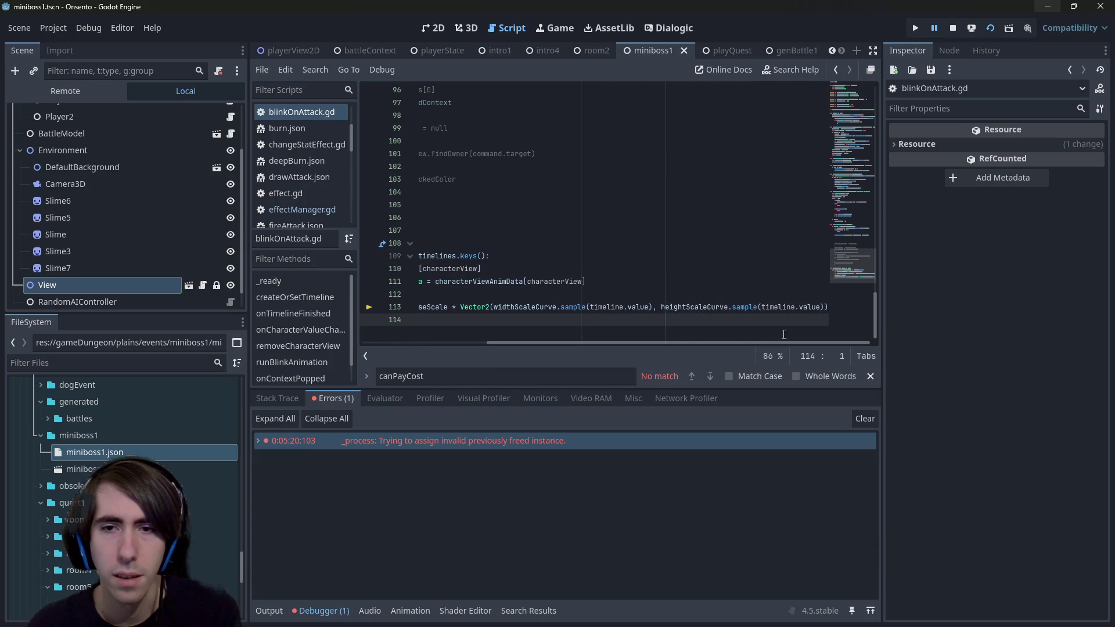
pyautogui.hotkey('ctrl', 'z')
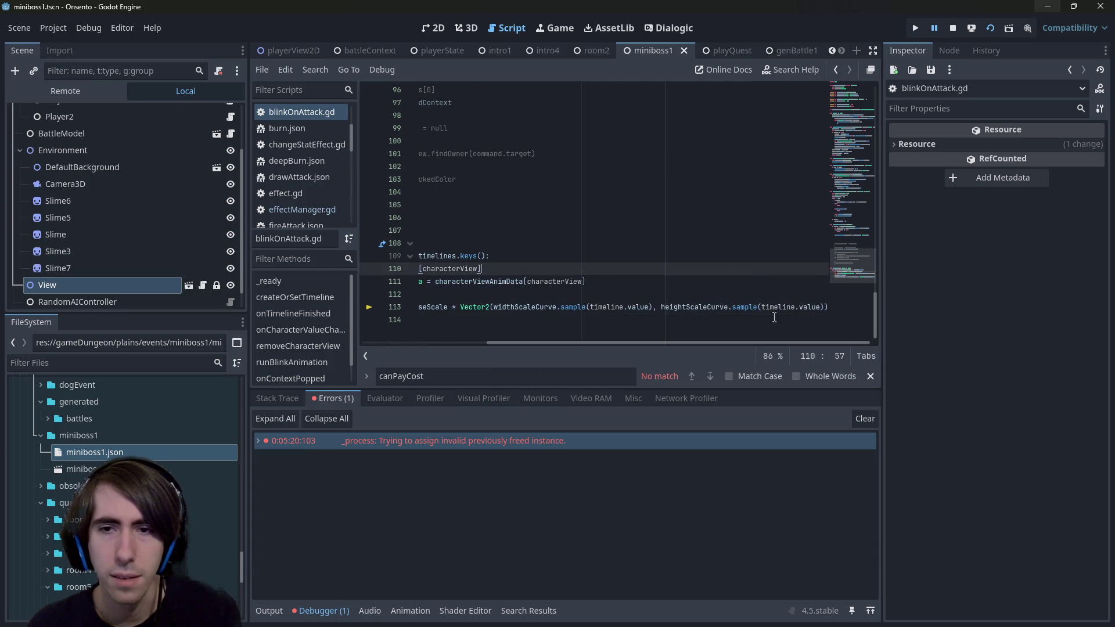
pyautogui.moveTo(691, 307)
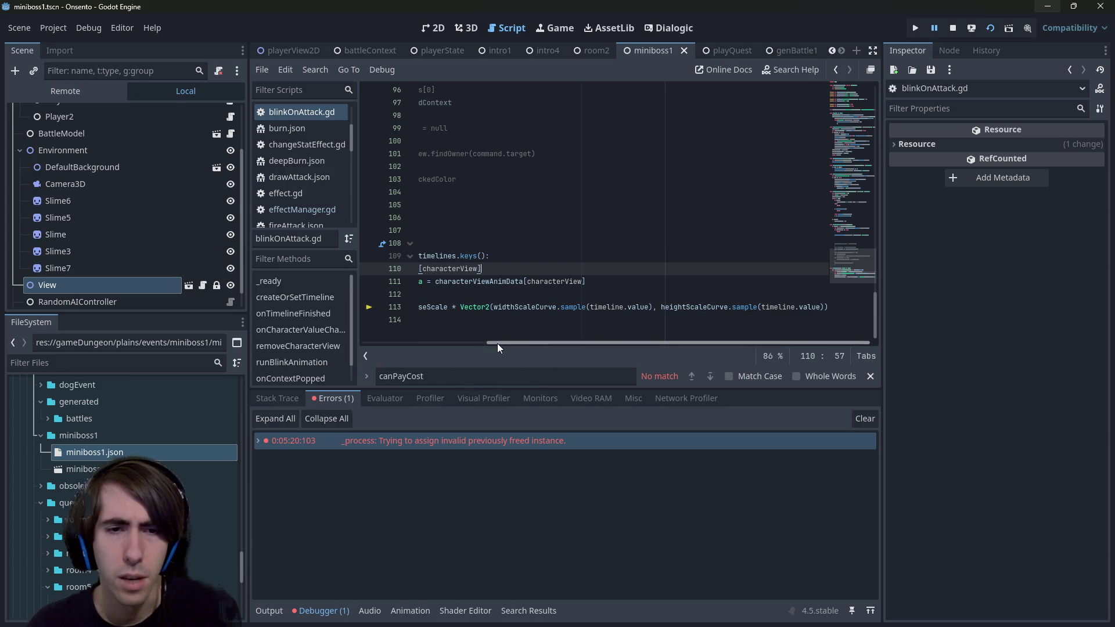
pyautogui.moveTo(498, 344); pyautogui.dragTo(372, 343)
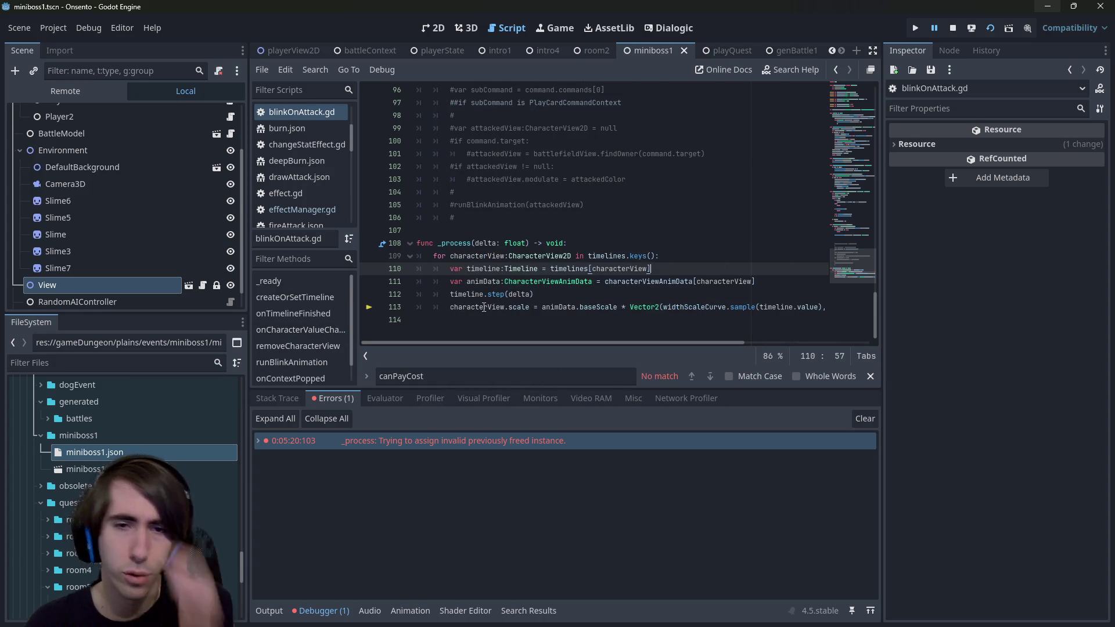
# Step: Insert 'if characterView == null:' above the scale assignment and begin its indented body
pyautogui.moveTo(484, 307)
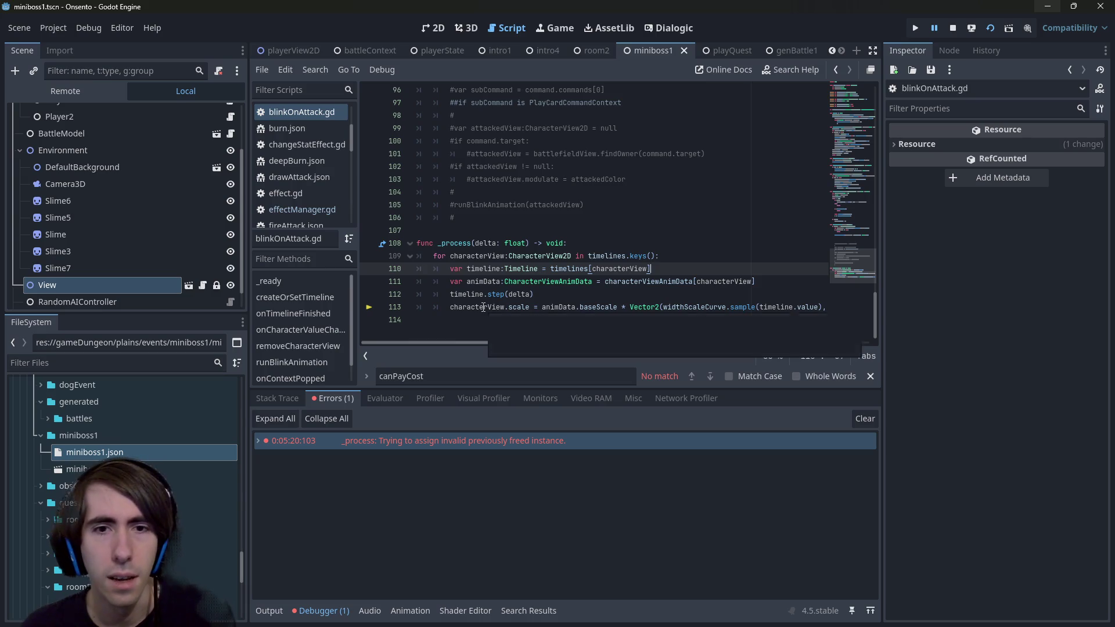
pyautogui.doubleClick(485, 307)
pyautogui.hotkey('ctrl', 'shift', 'Return')
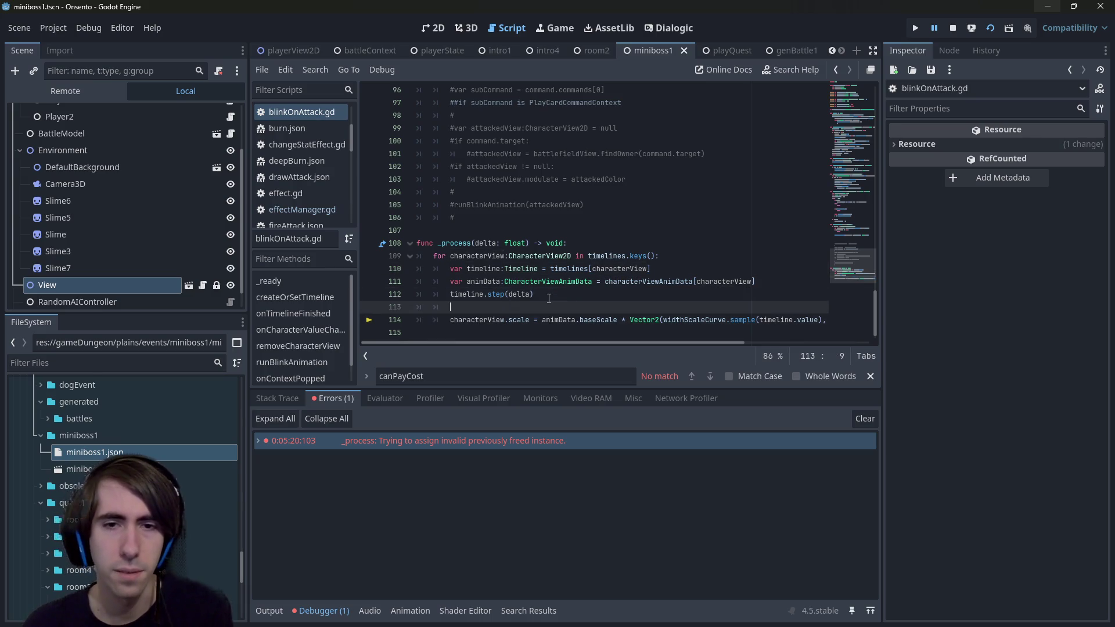
pyautogui.write('f characterView.i')
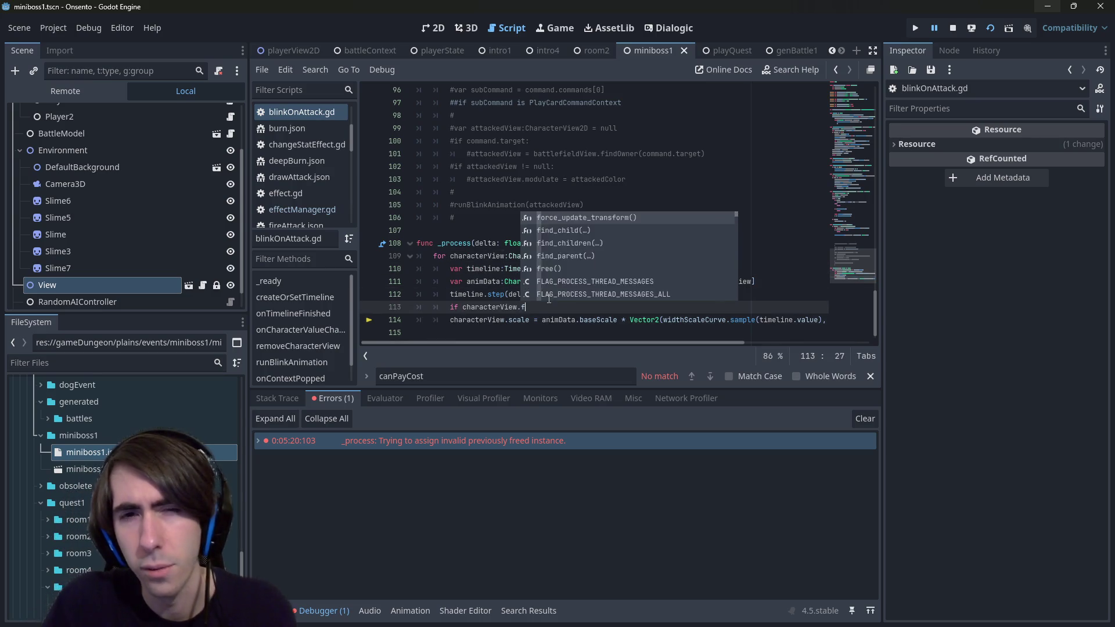
pyautogui.press('BackSpace')
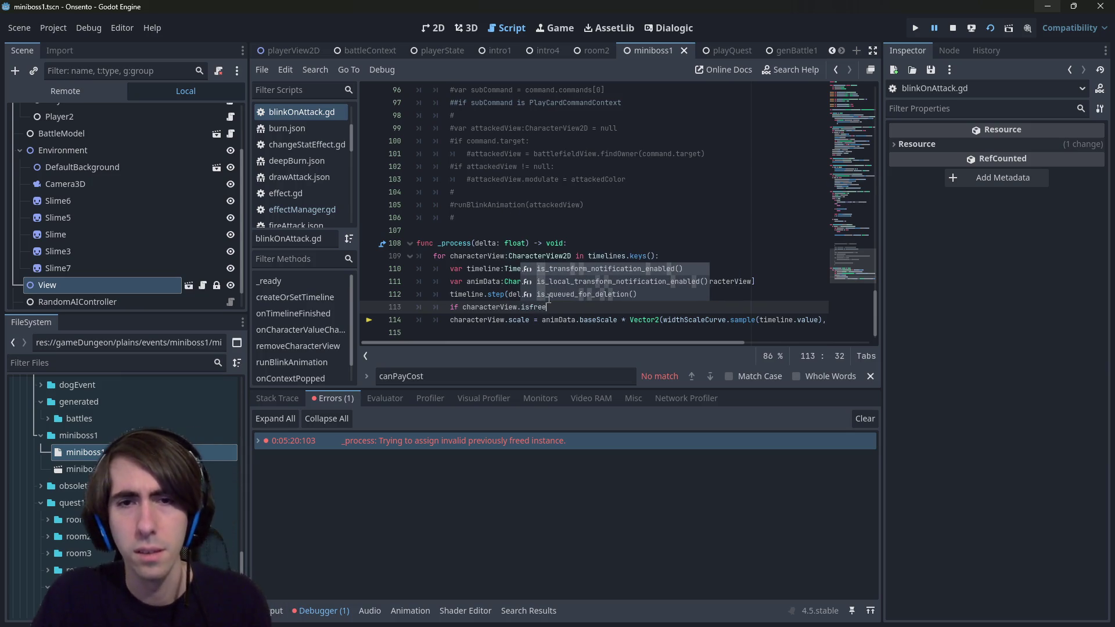
pyautogui.press('BackSpace')
pyautogui.write('== null:')
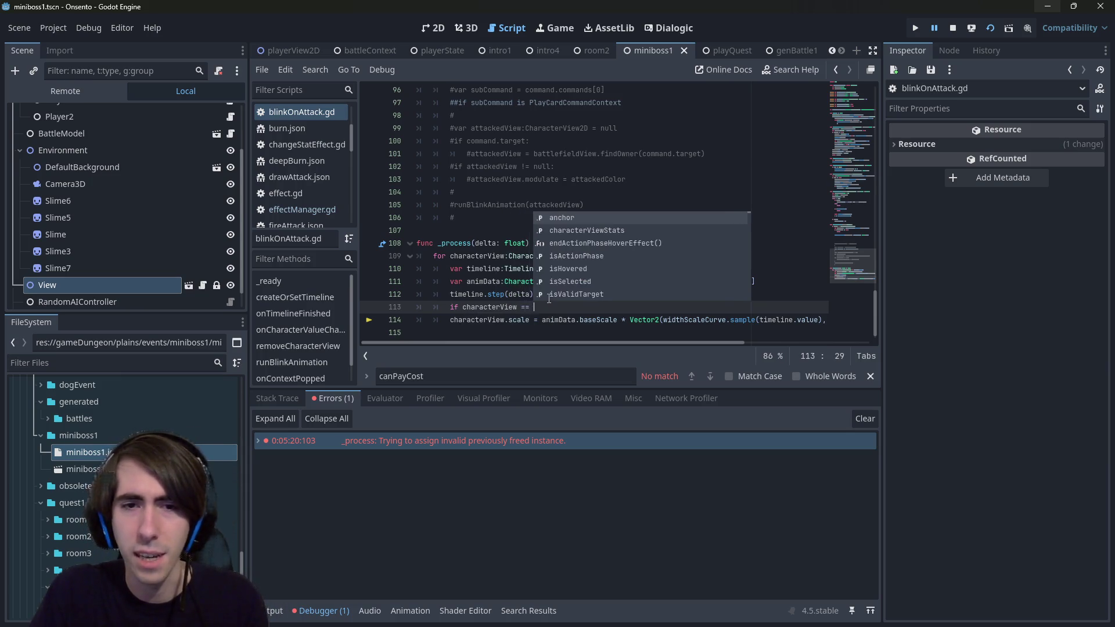
pyautogui.press('Return')
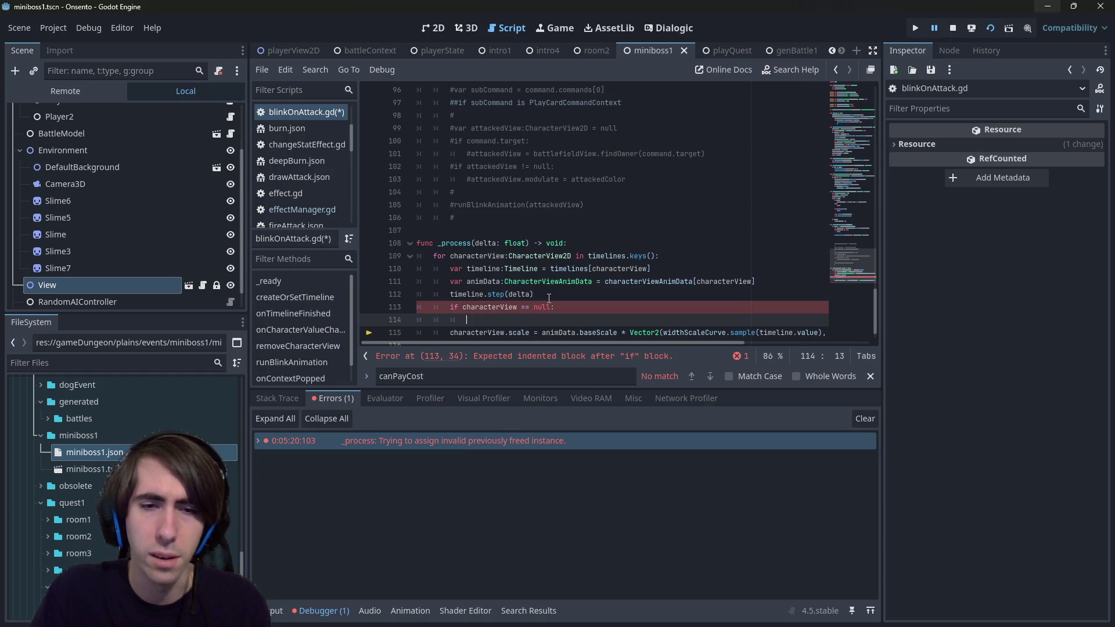
pyautogui.scroll(-1, 508, 324)
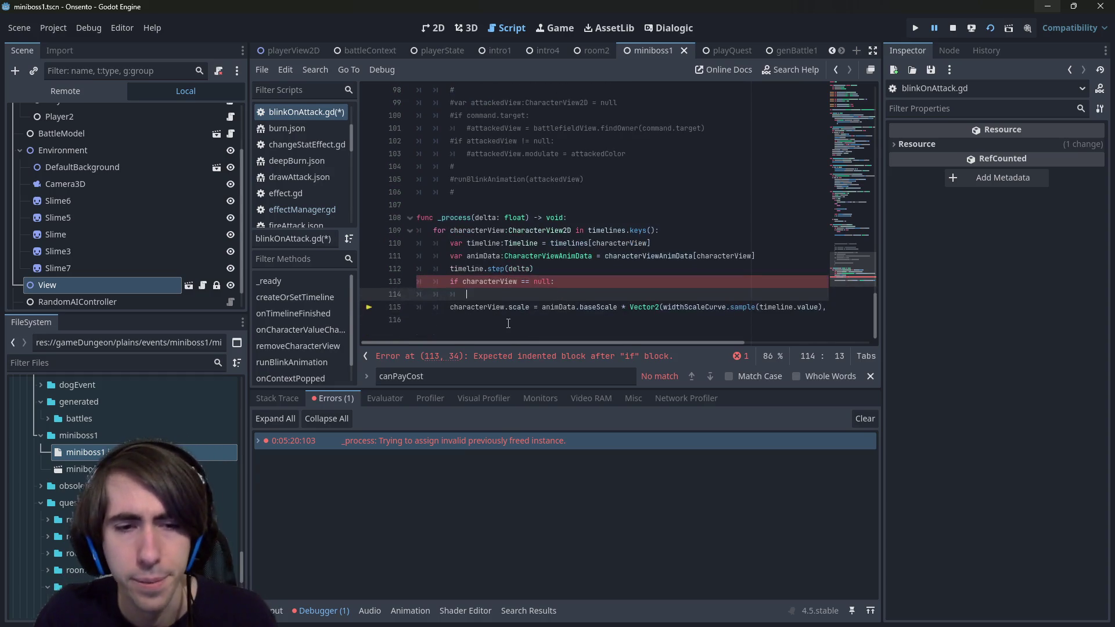
pyautogui.moveTo(487, 305)
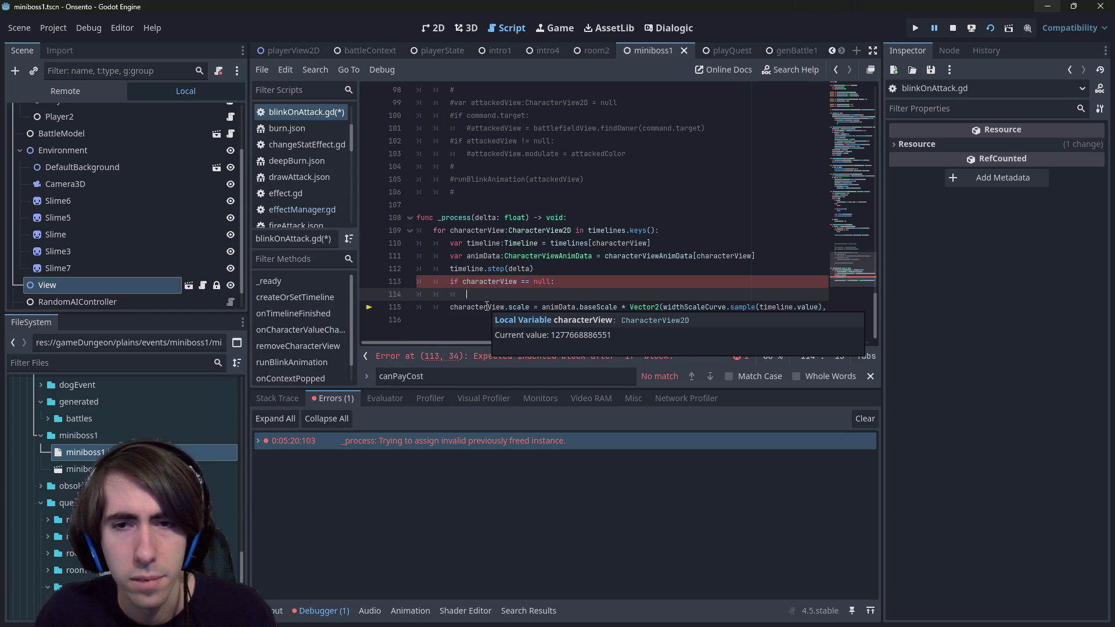
pyautogui.click(525, 282)
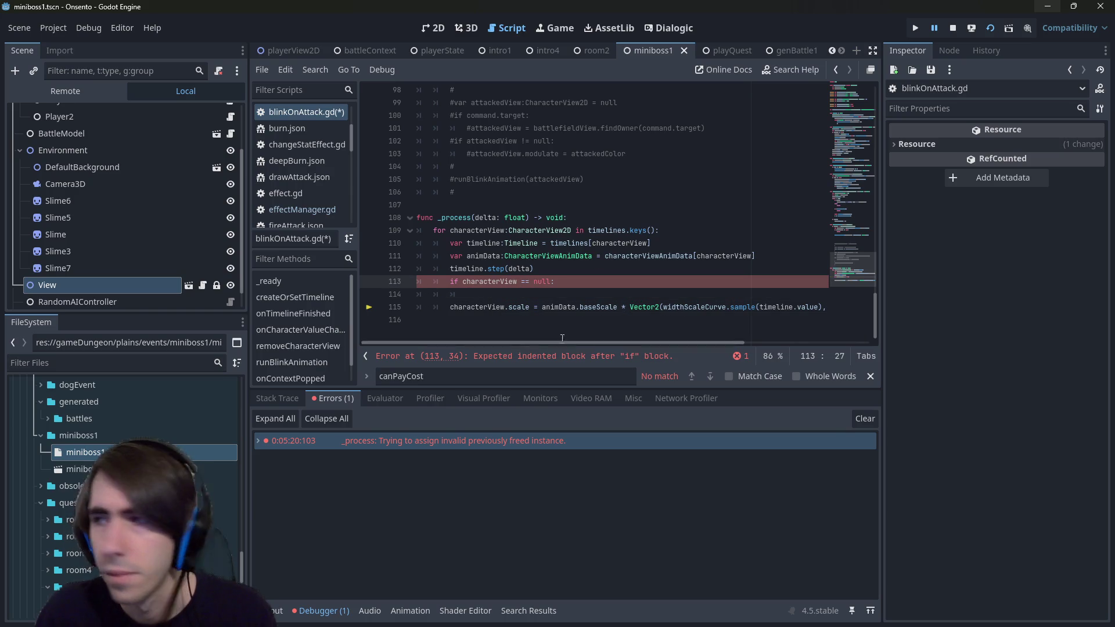
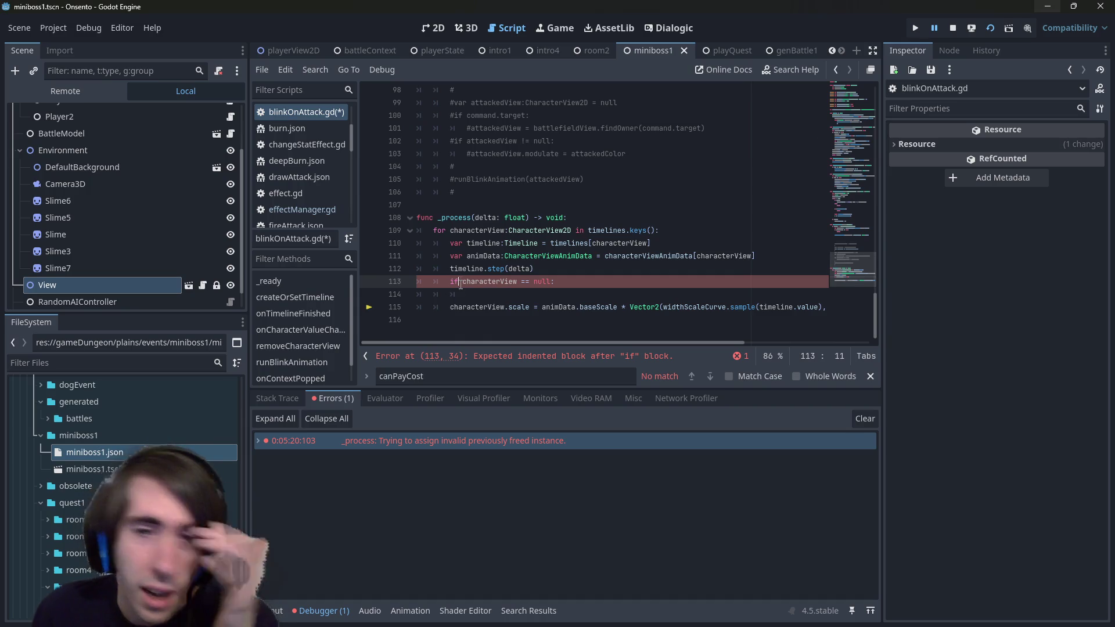
# Step: Change line 113 to 'if is_instance_valid(characterView):' in blinkOnAttack.gd
pyautogui.moveTo(462, 270)
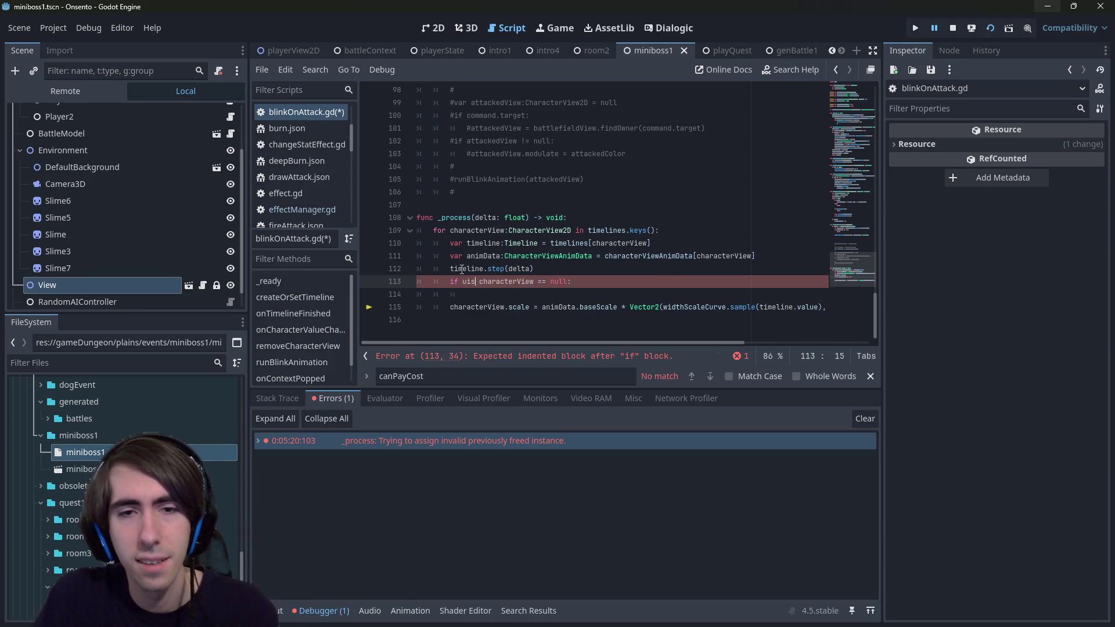
pyautogui.press('BackSpace')
pyautogui.press('BackSpace')
pyautogui.press('BackSpace')
pyautogui.write('is_instance')
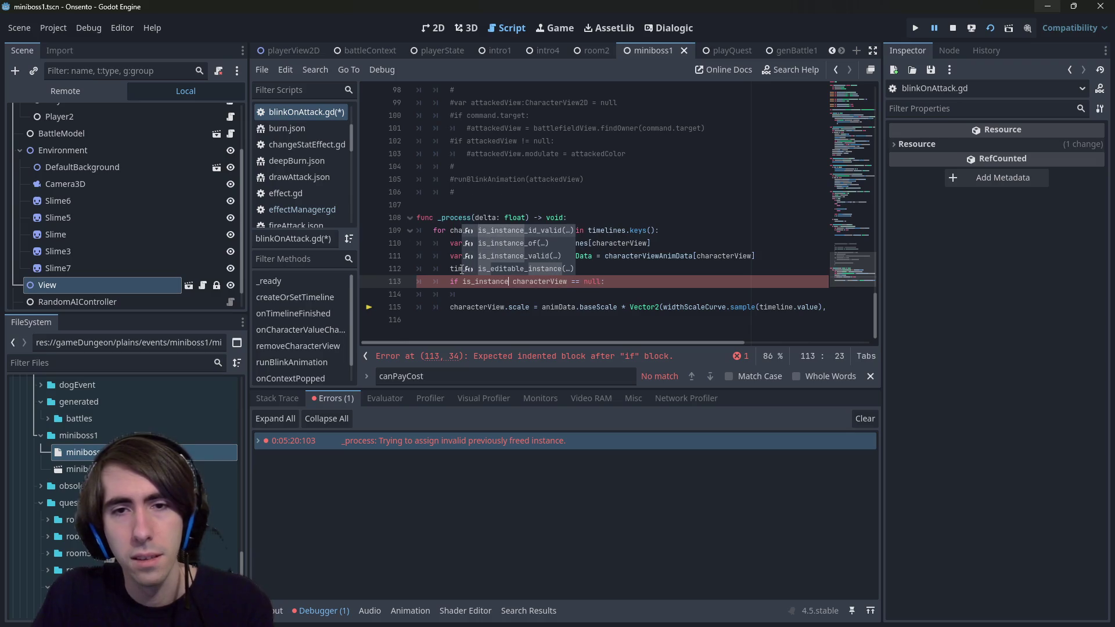
pyautogui.press('Down')
pyautogui.press('Down')
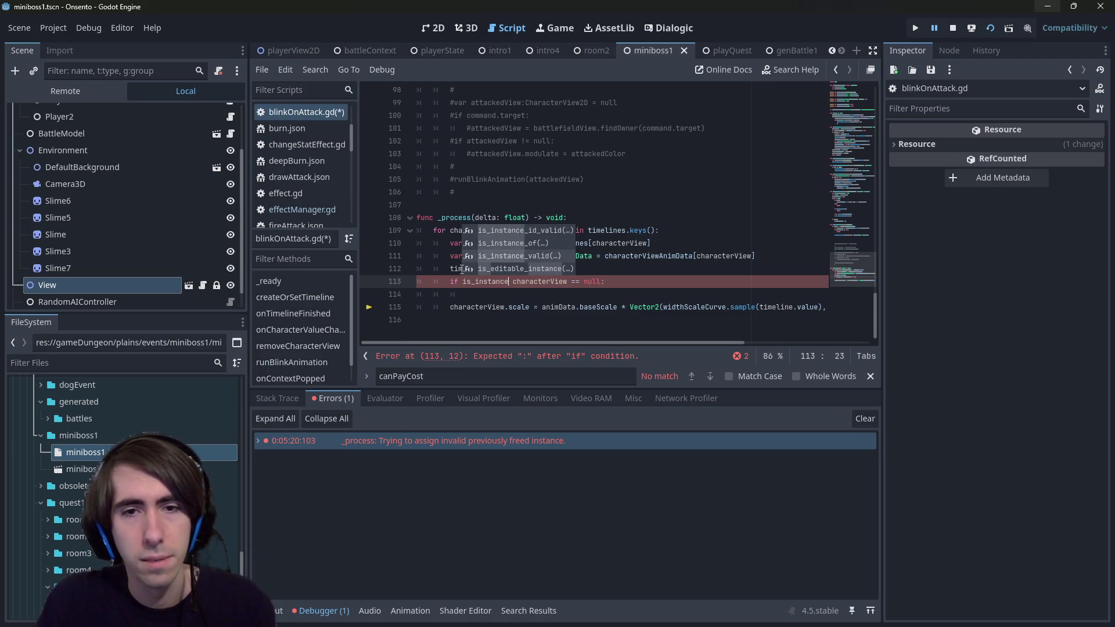
pyautogui.press('Down')
pyautogui.press('Up')
pyautogui.press('Return')
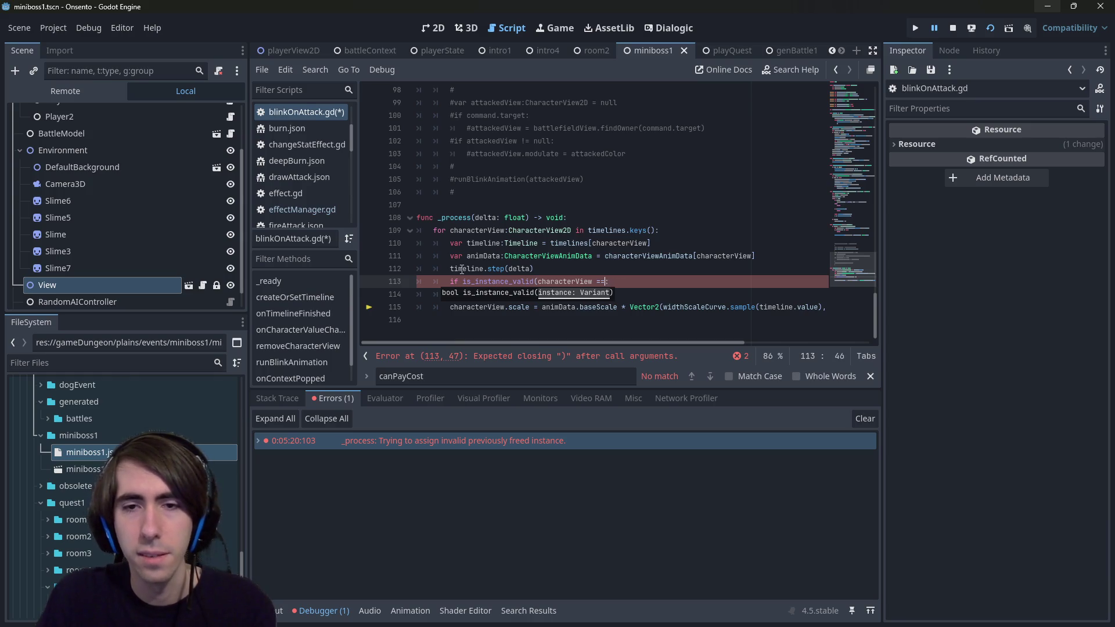
pyautogui.press('BackSpace')
pyautogui.write(':')
pyautogui.press('Return')
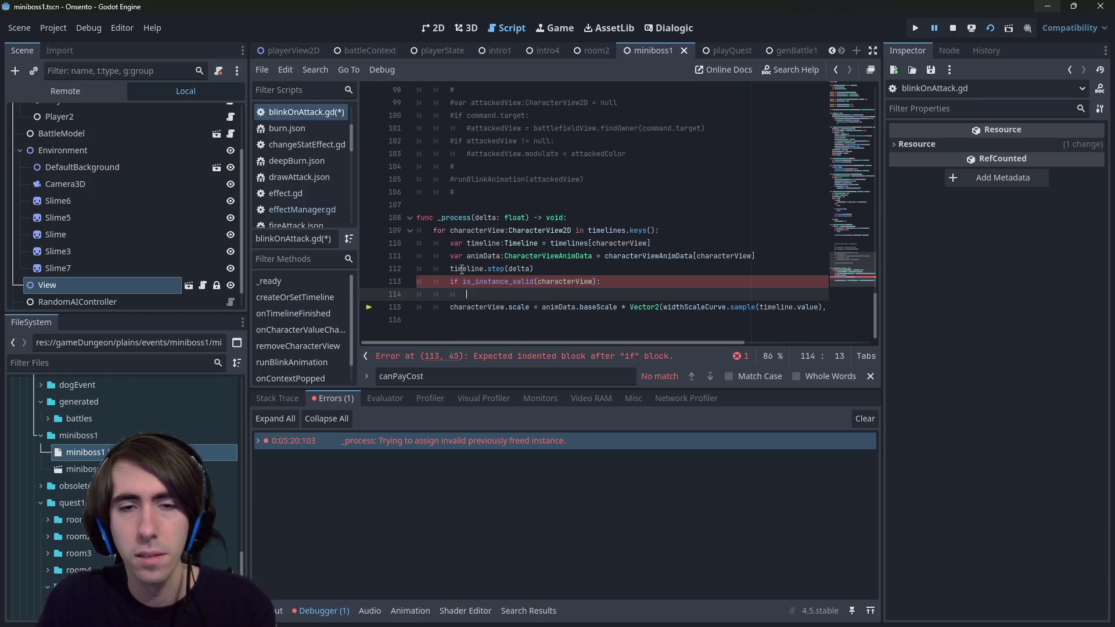
# Step: Indent the scale line under the new if, save the script, and stop the running game
pyautogui.hotkey('ctrl', 'shift', 'k')
pyautogui.press('Tab')
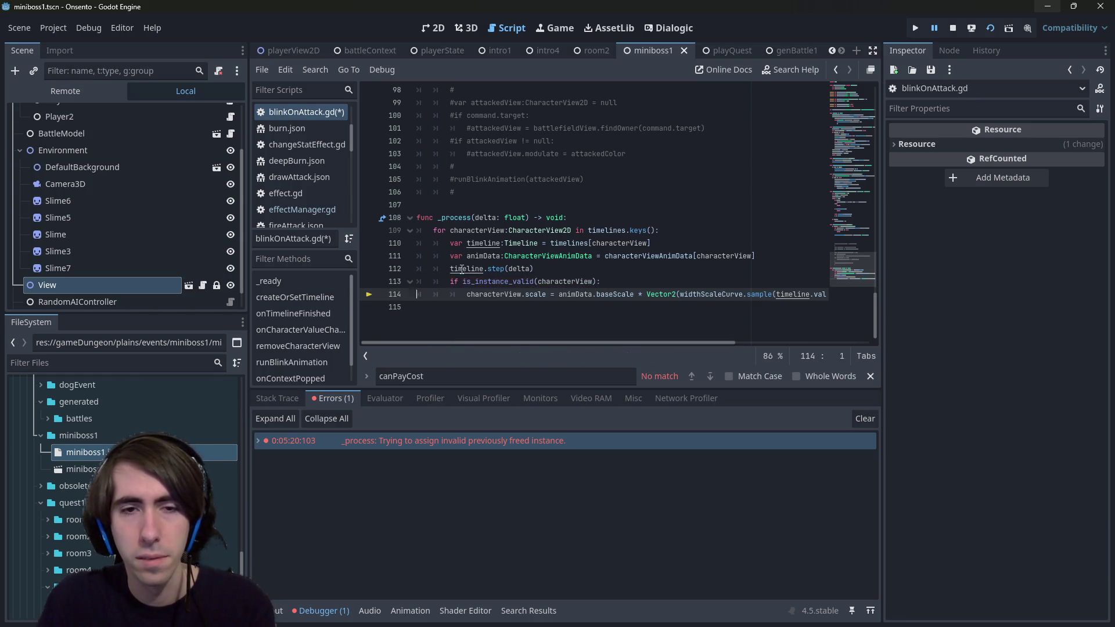
pyautogui.press('Up')
pyautogui.press('End')
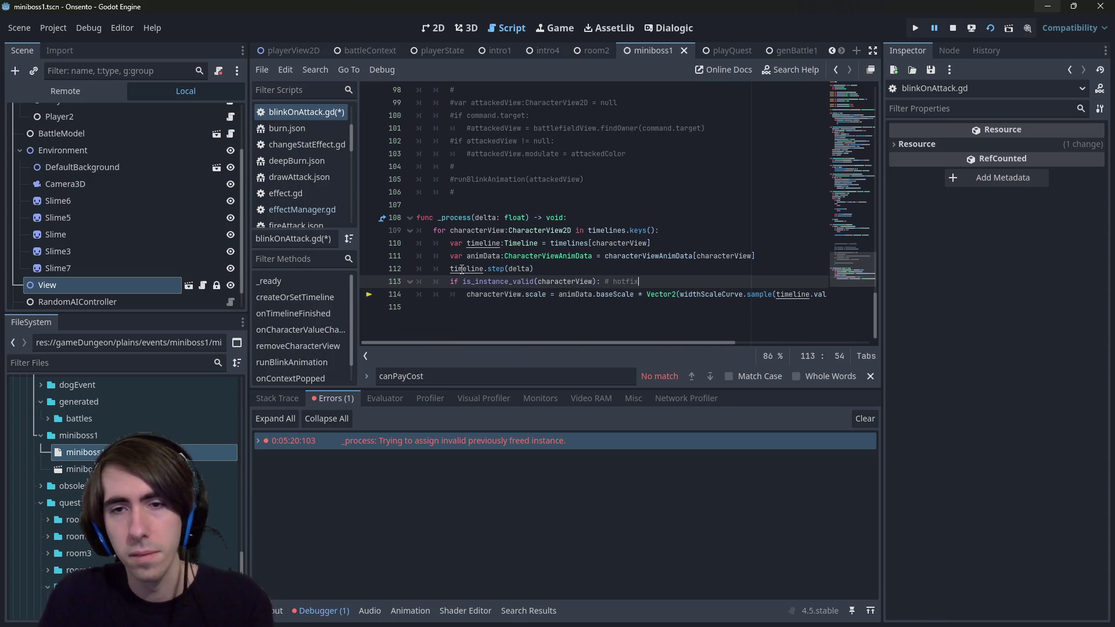
pyautogui.hotkey('ctrl', 's')
pyautogui.click(955, 32)
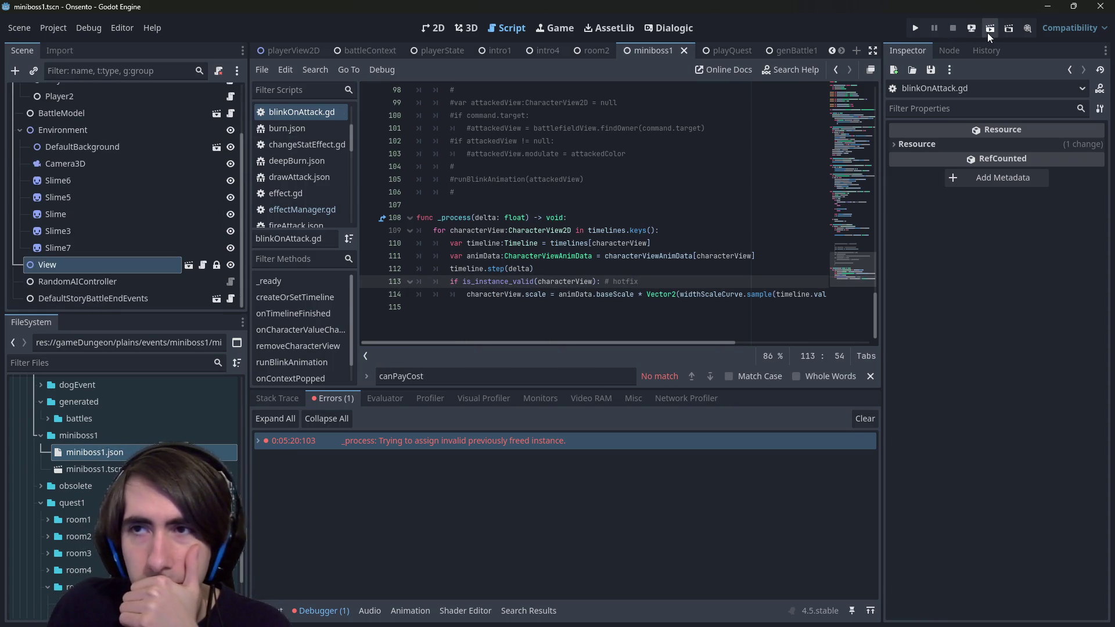
# Step: Launch the game with F5 and end the first two turns, bypassing the draw warning
pyautogui.moveTo(519, 252)
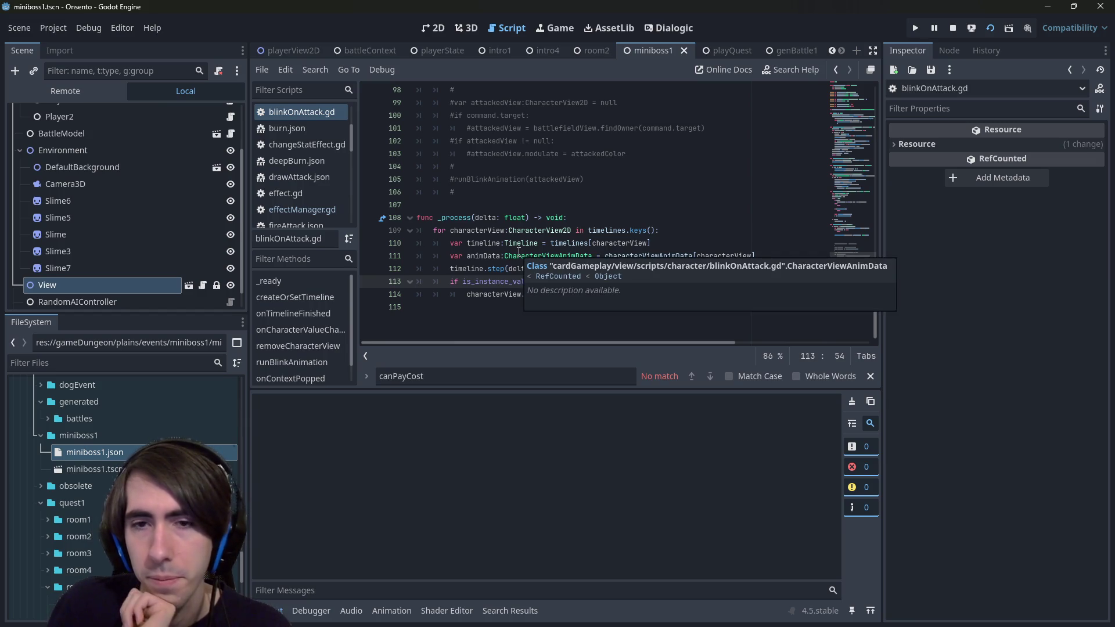
pyautogui.press('F5')
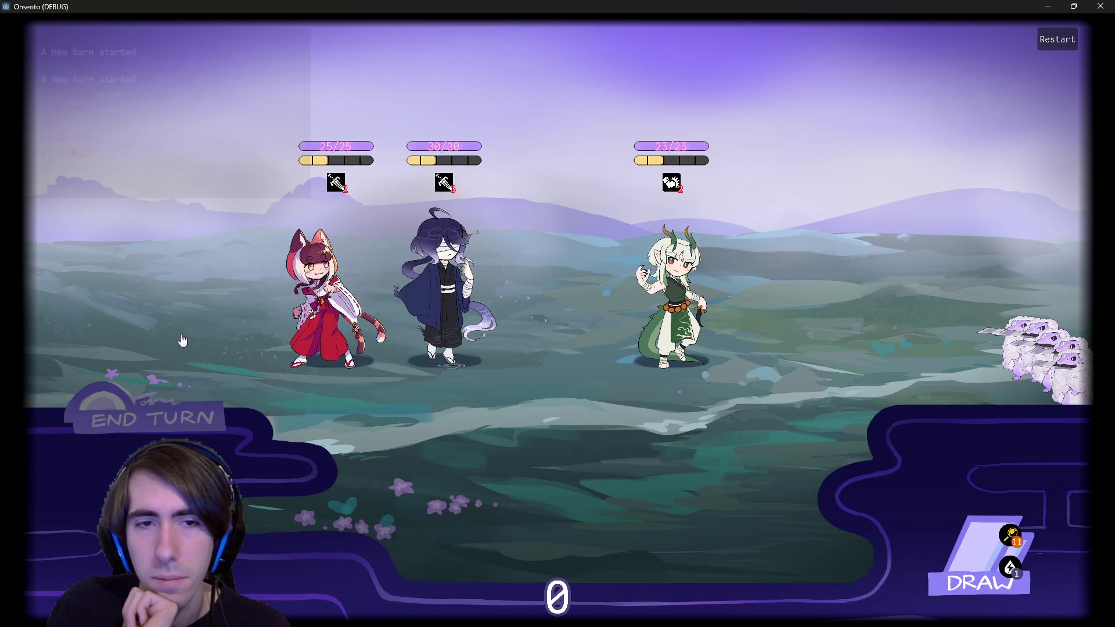
pyautogui.click(152, 424)
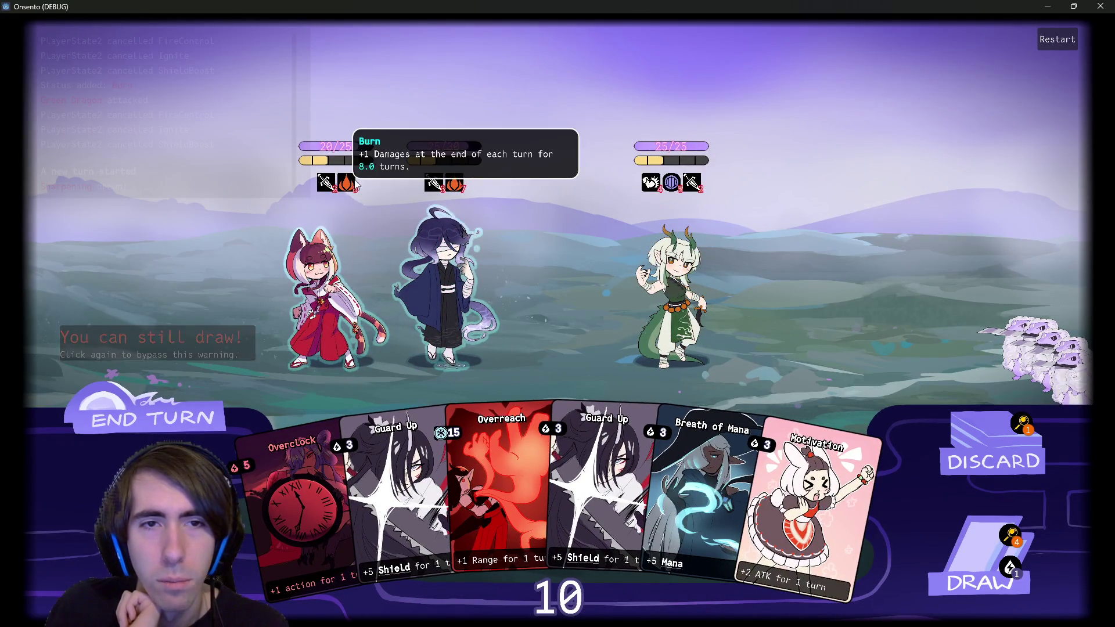
pyautogui.click(187, 406)
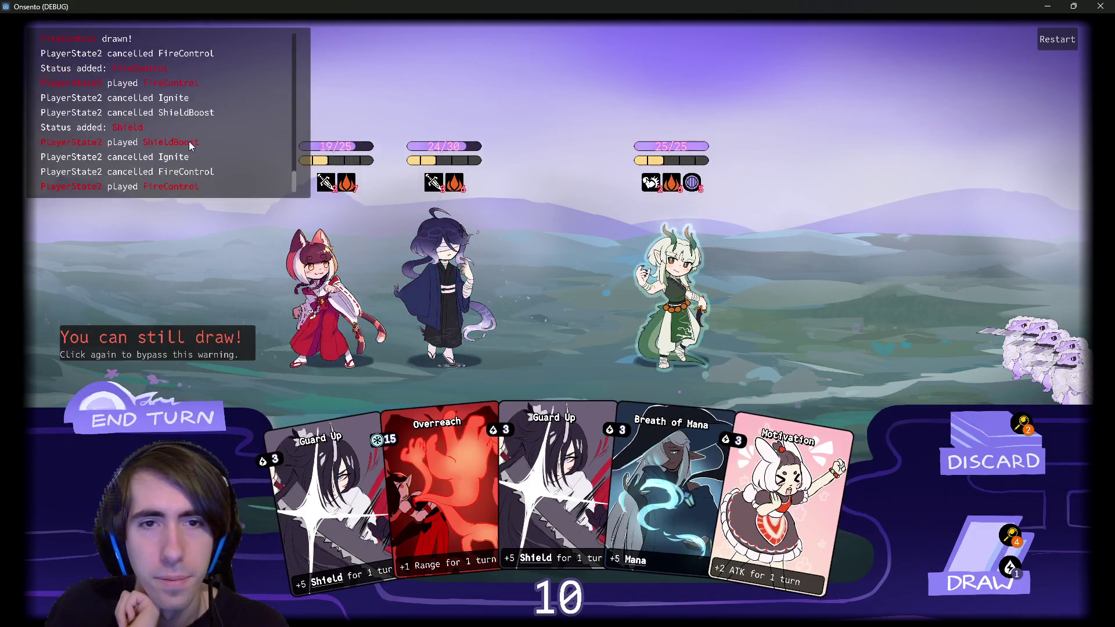
pyautogui.moveTo(462, 183)
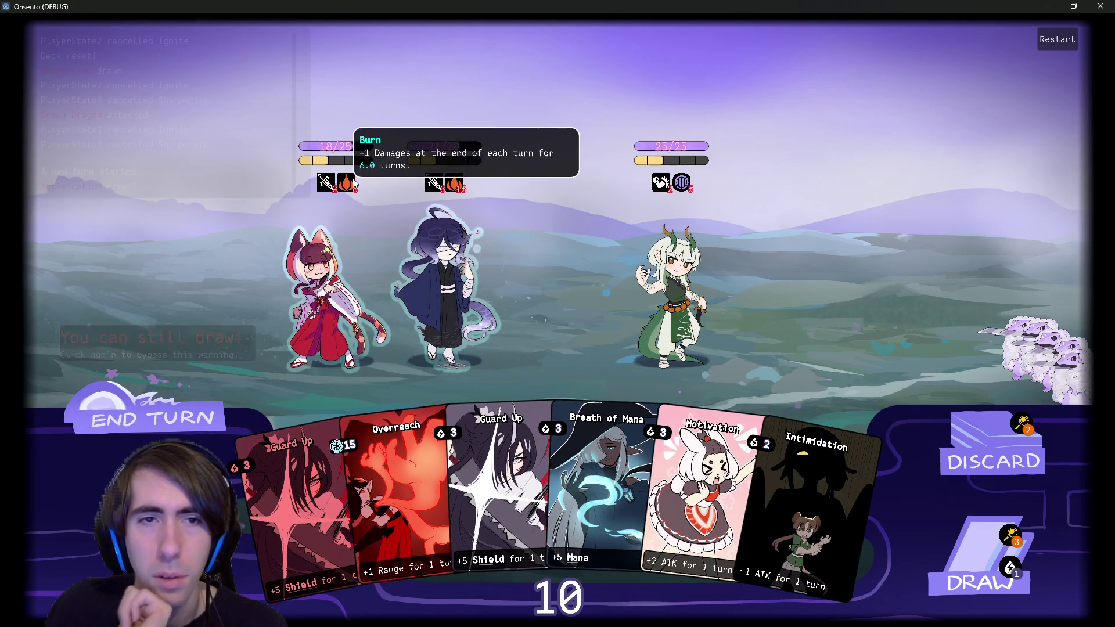
pyautogui.click(174, 405)
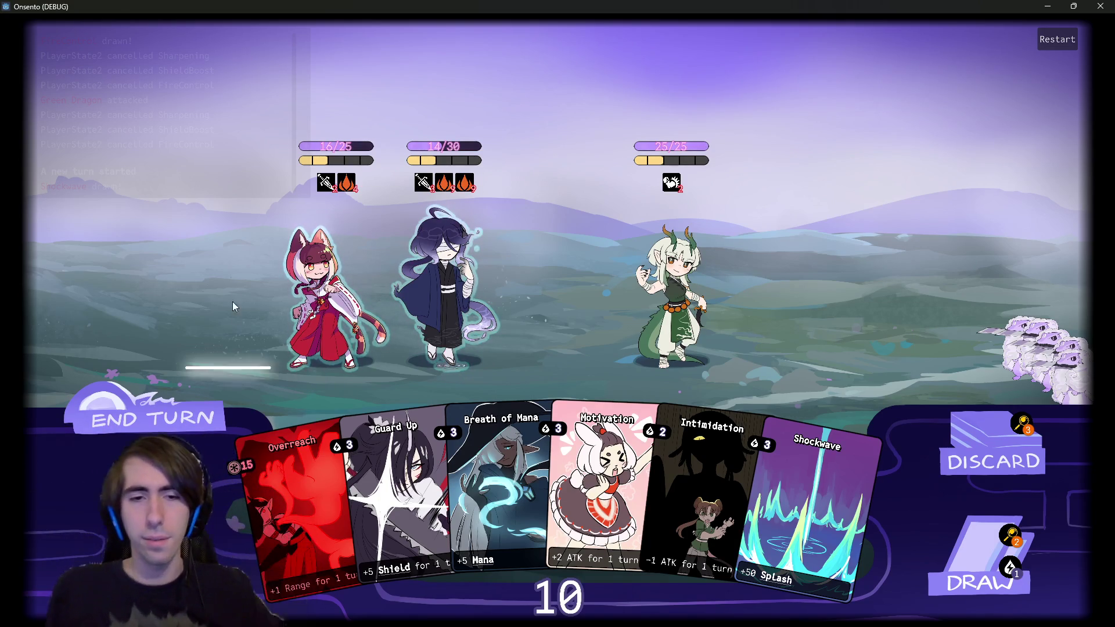
# Step: Play Guard Up on the blue-haired ally, end the turn, then close the game
pyautogui.moveTo(400, 493); pyautogui.dragTo(434, 255)
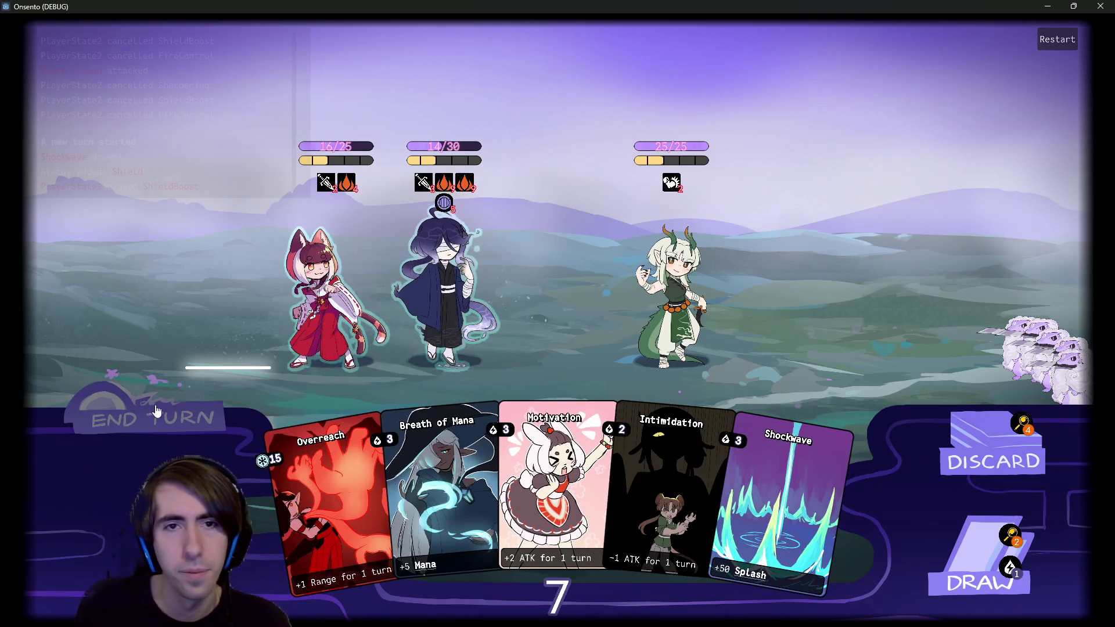
pyautogui.click(149, 406)
pyautogui.click(150, 404)
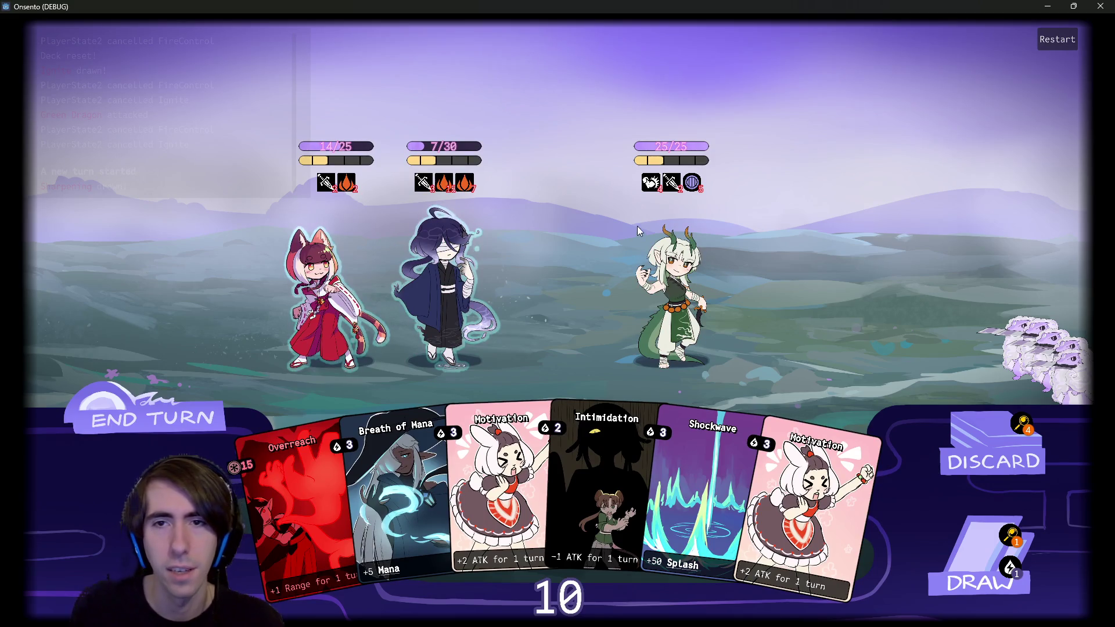
pyautogui.moveTo(650, 183)
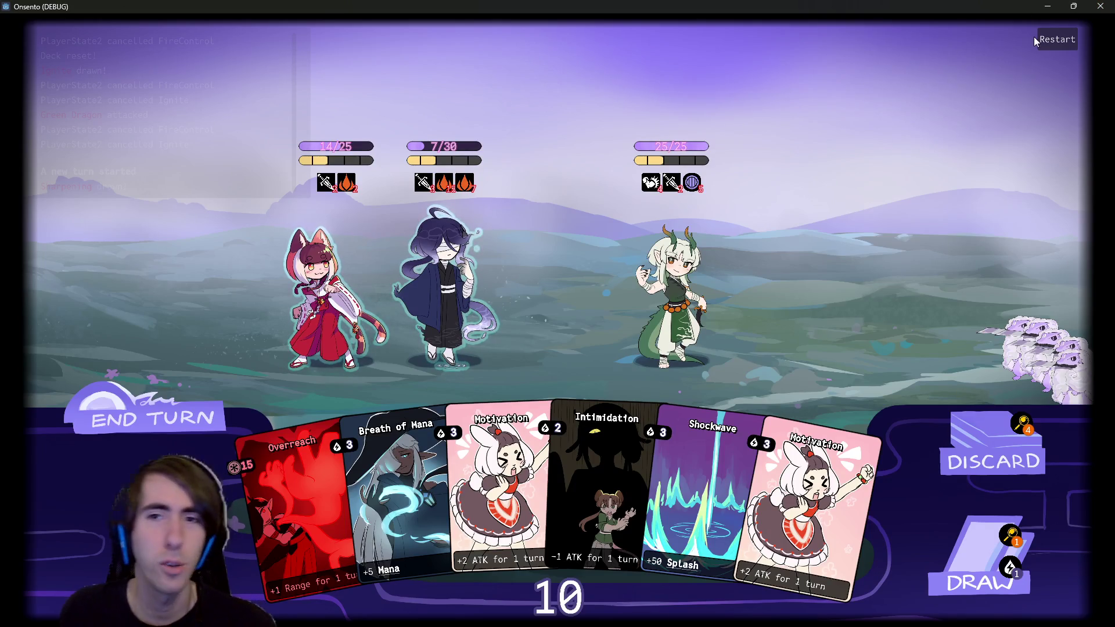
pyautogui.click(1100, 6)
# Step: Open fireAttack.json, then greenDragon.json, from the FileSystem dock
pyautogui.scroll(15, 117, 473)
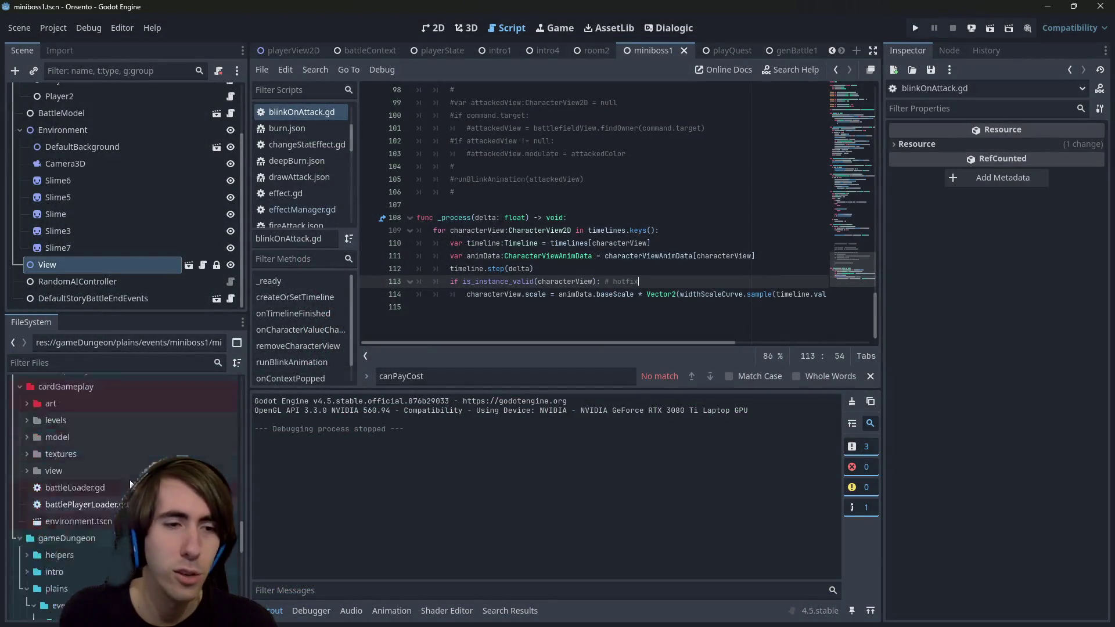
pyautogui.scroll(-8, 116, 560)
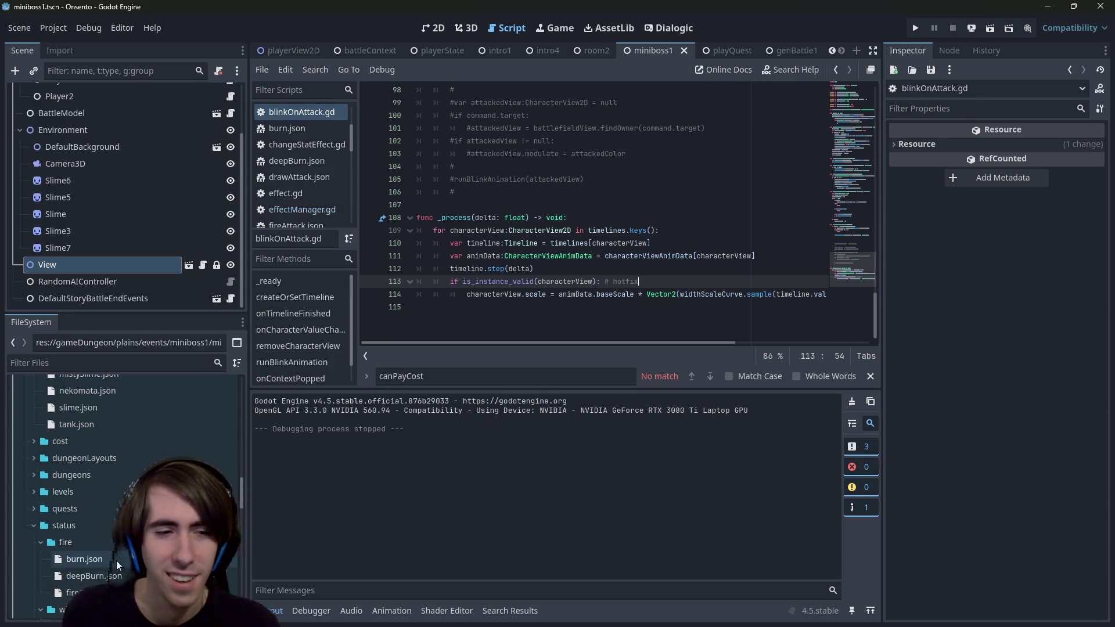
pyautogui.scroll(3, 112, 525)
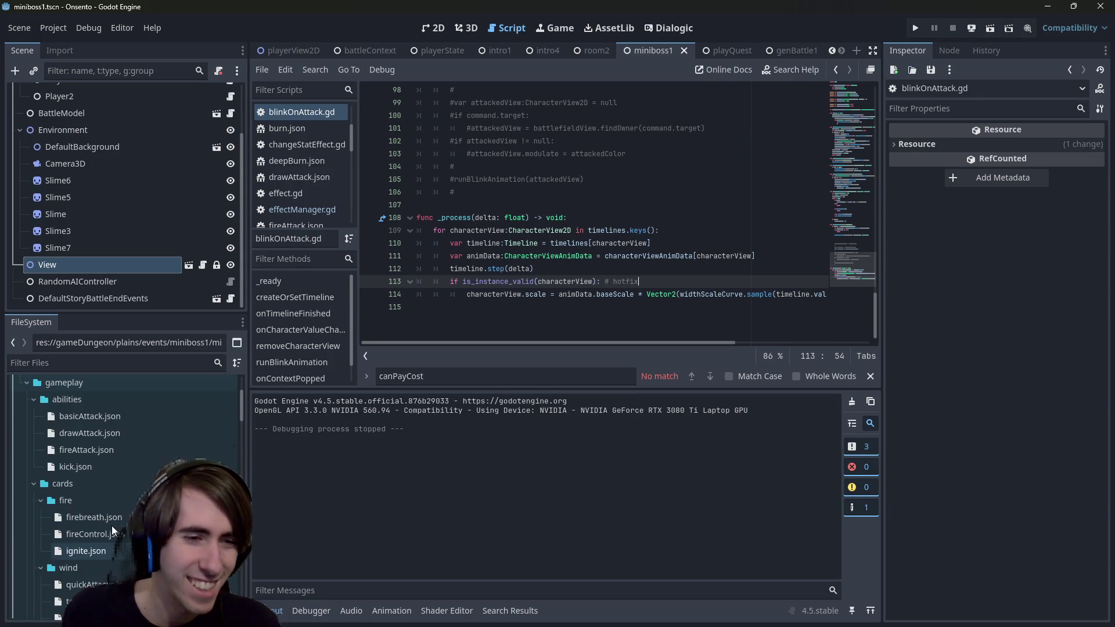
pyautogui.doubleClick(110, 448)
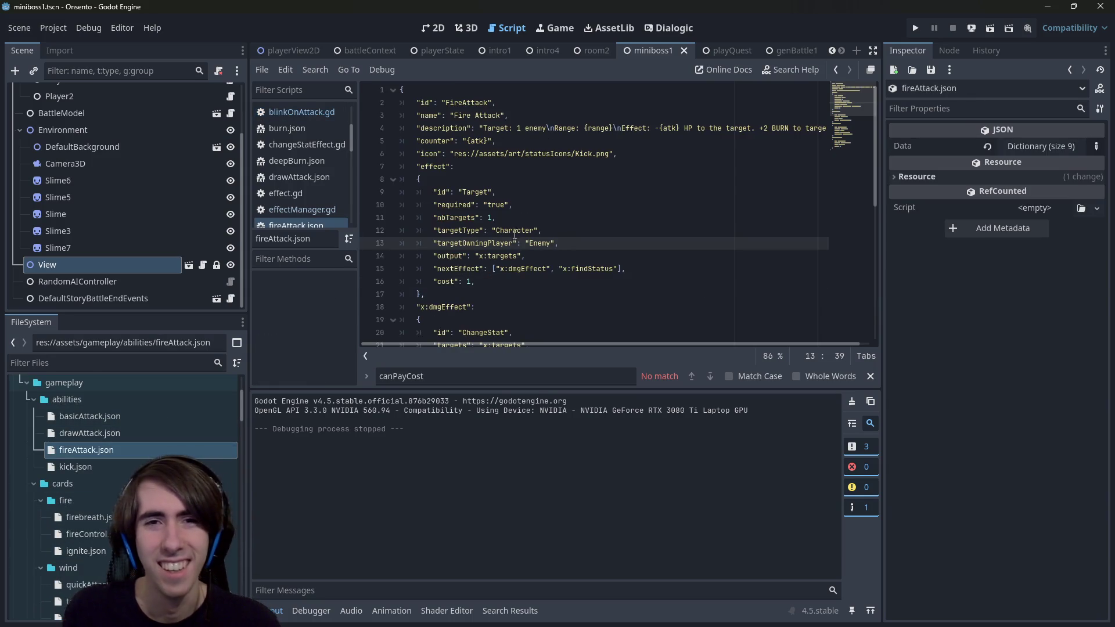
pyautogui.scroll(-5, 505, 279)
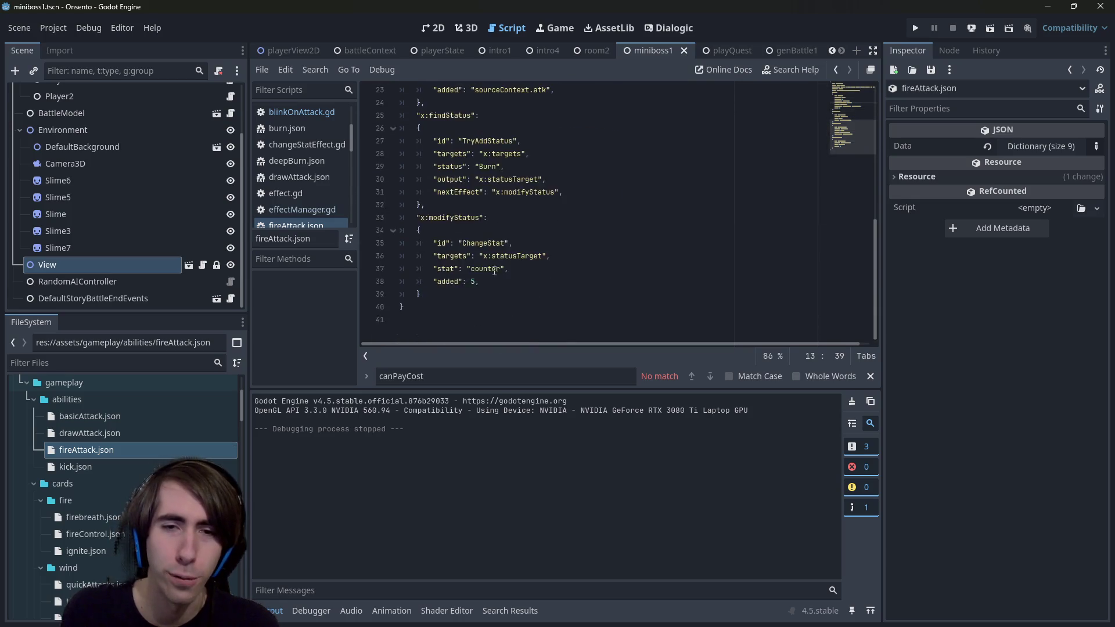
pyautogui.scroll(5, 498, 266)
pyautogui.scroll(2, 142, 458)
pyautogui.scroll(-5, 146, 457)
pyautogui.scroll(-10, 146, 457)
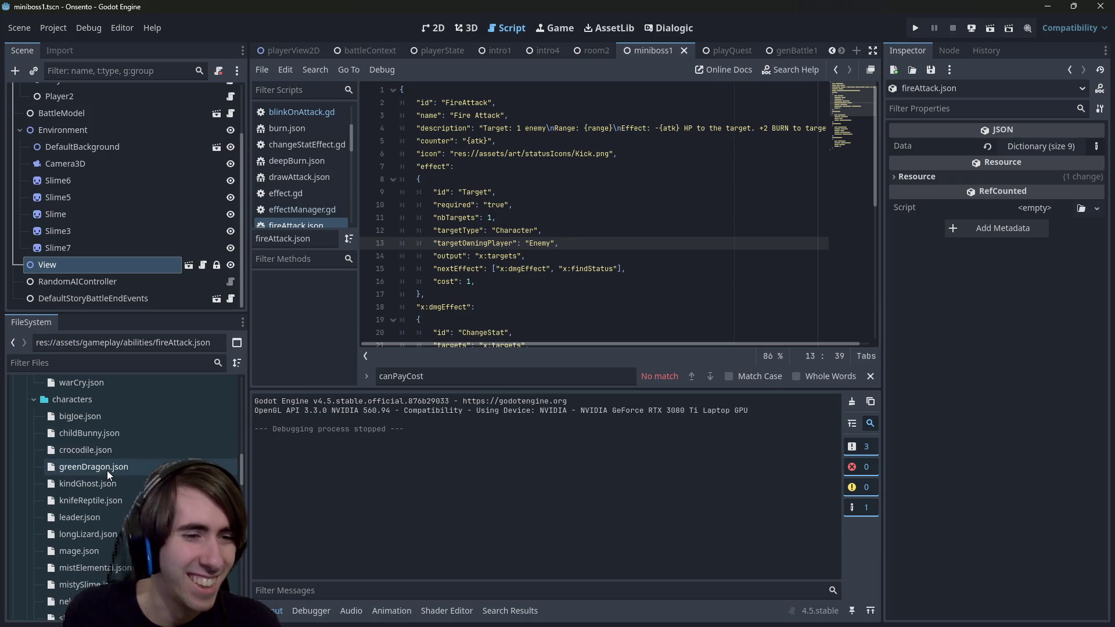
pyautogui.scroll(-1, 103, 488)
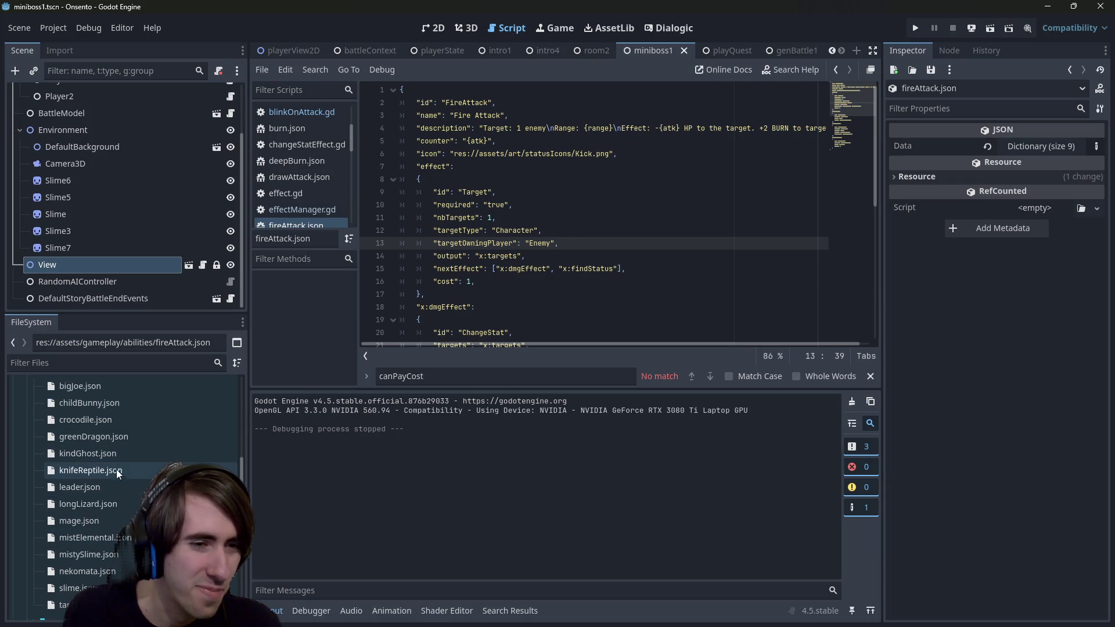
pyautogui.doubleClick(116, 438)
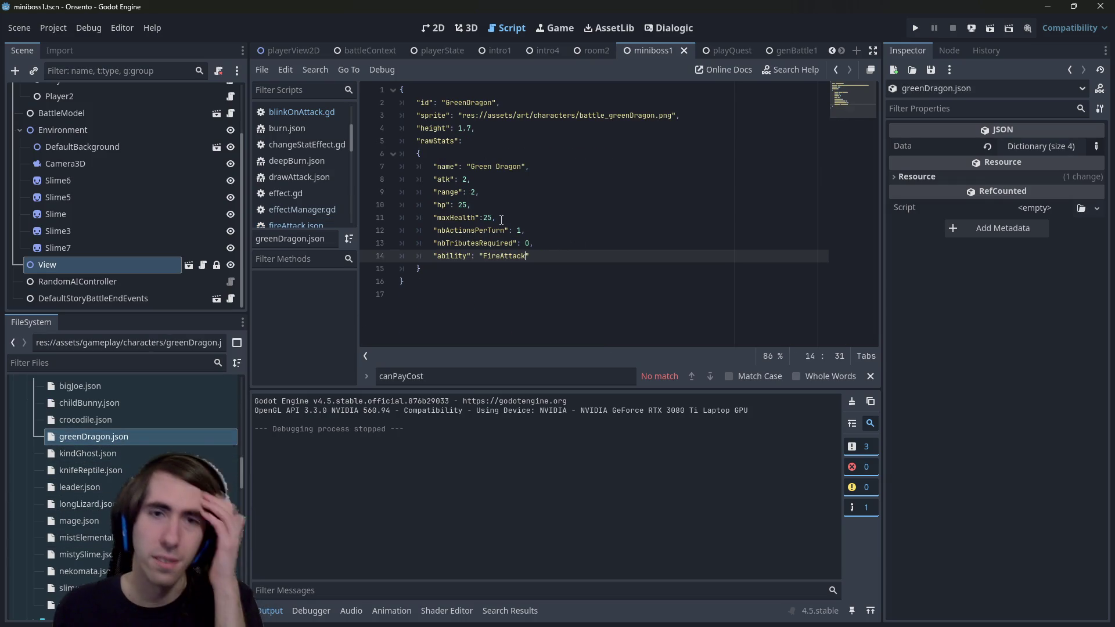
# Step: Set the Green Dragon's atk to 1 and save greenDragon.json
pyautogui.click(471, 179)
pyautogui.press('End')
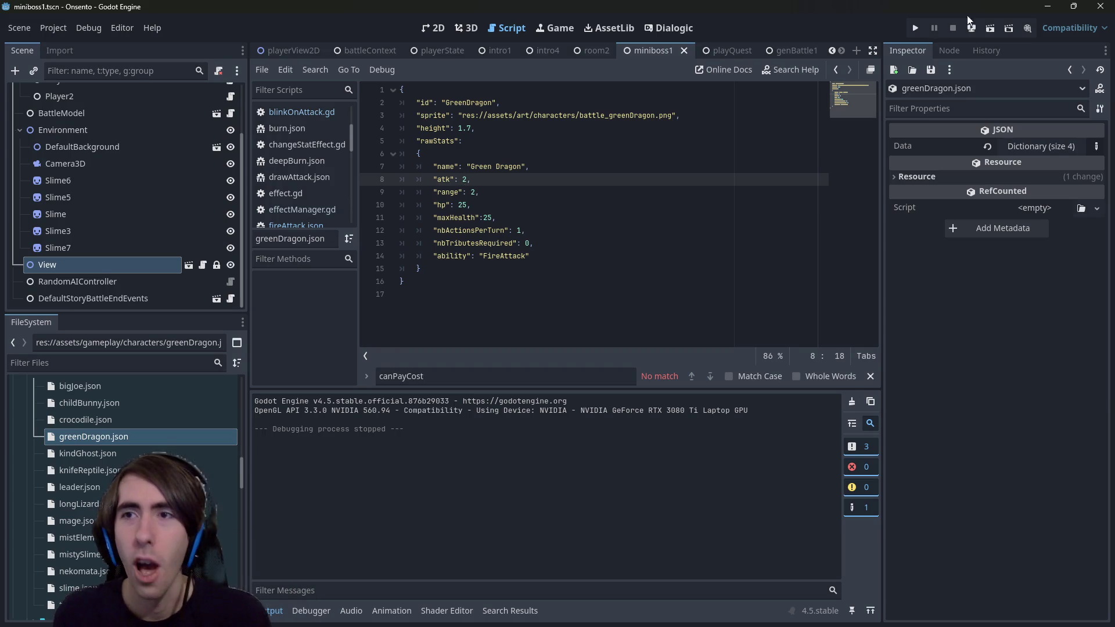
pyautogui.press('Left')
pyautogui.press('BackSpace')
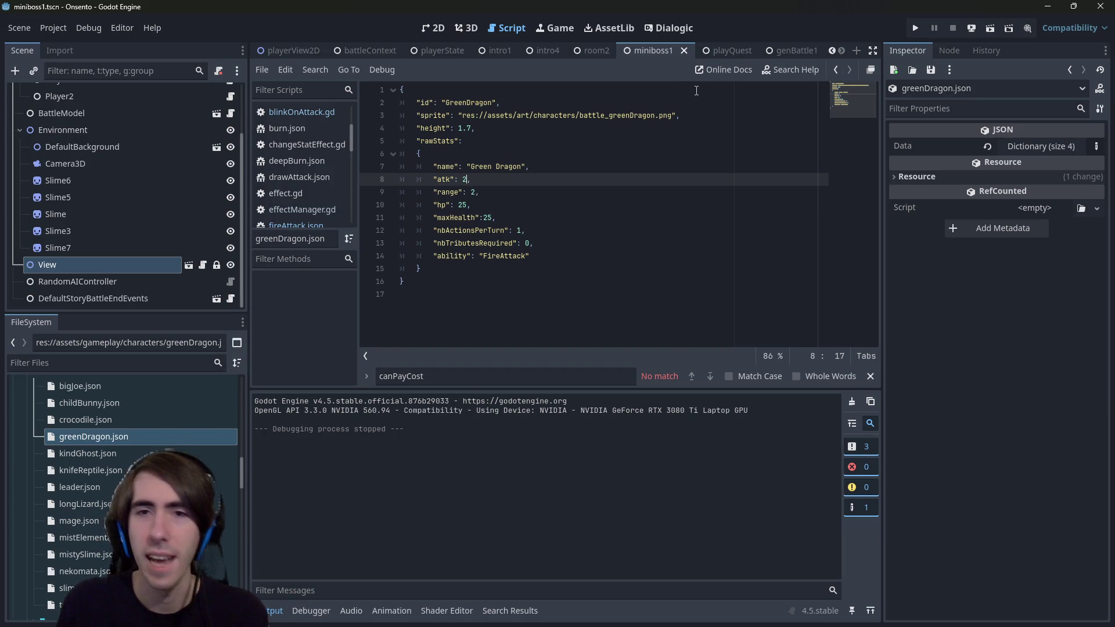
pyautogui.write('1')
pyautogui.hotkey('ctrl', 's')
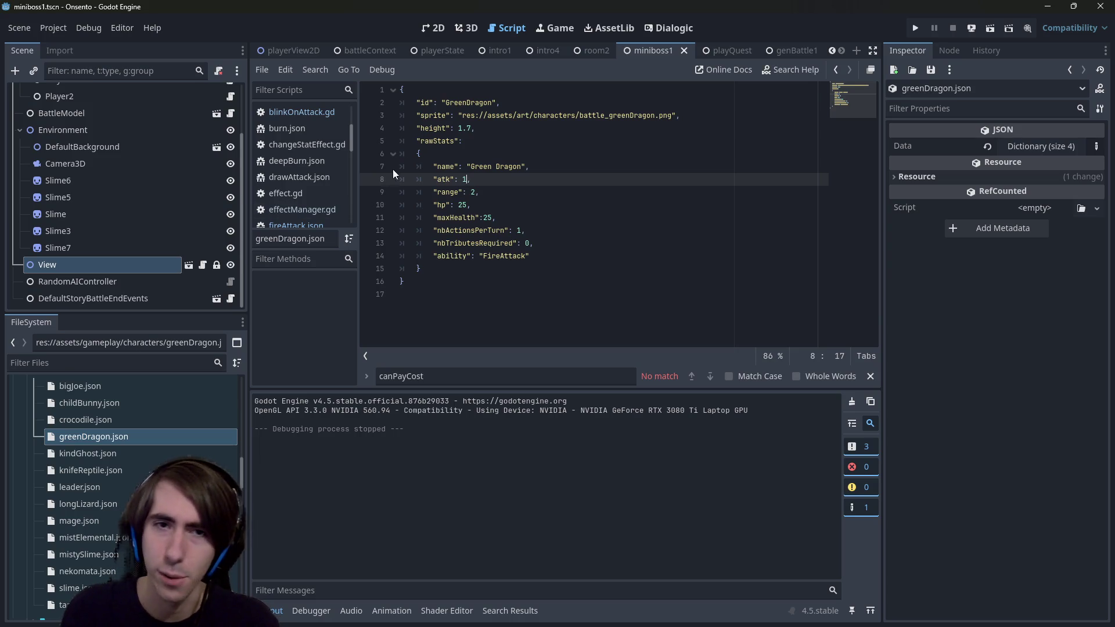
# Step: Change the Green Dragon's atk value back to 2
pyautogui.click(477, 172)
pyautogui.click(464, 180)
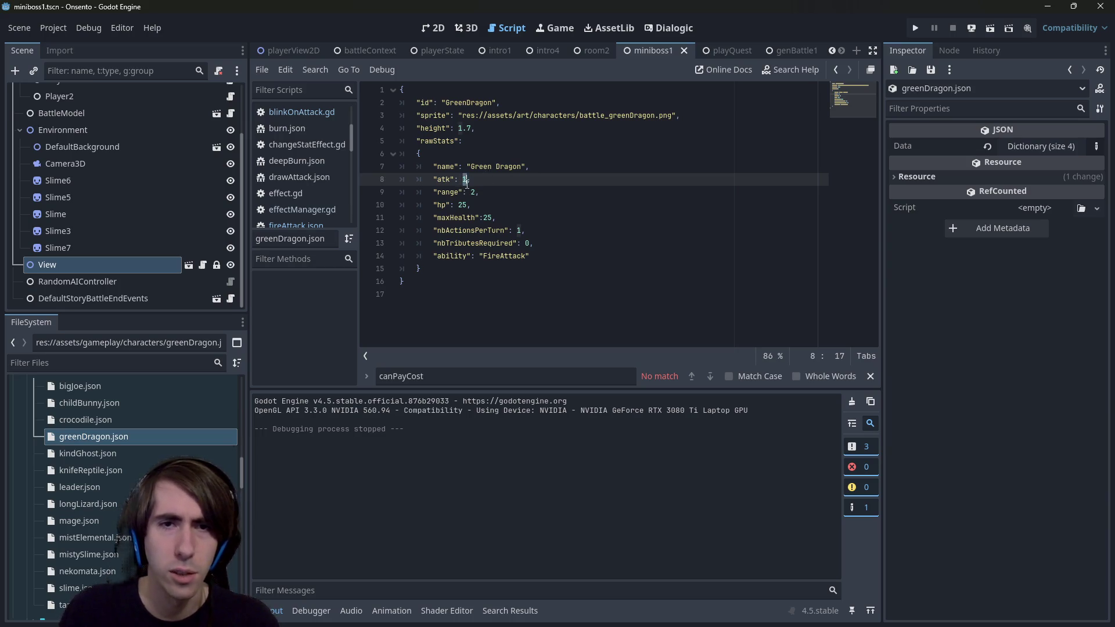
pyautogui.write('2')
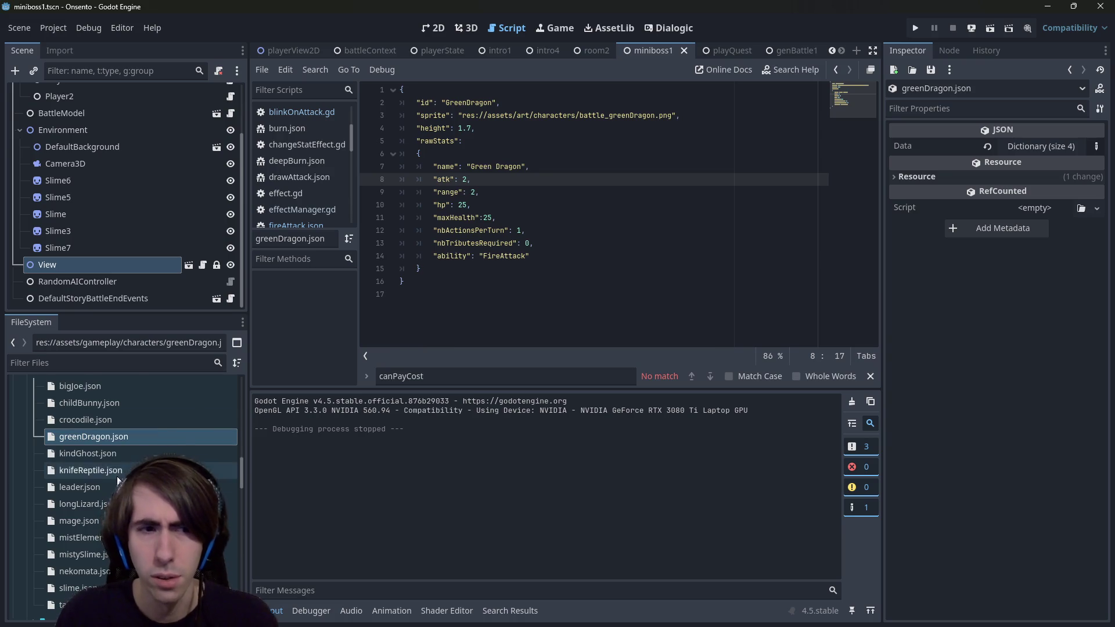
pyautogui.scroll(2, 117, 476)
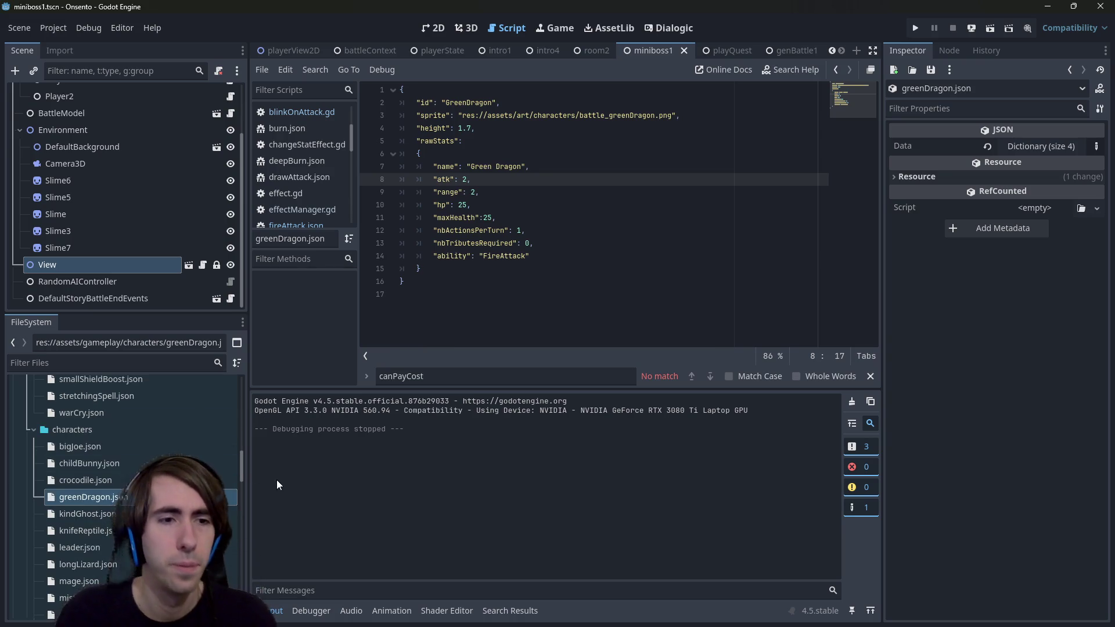
pyautogui.scroll(10, 123, 503)
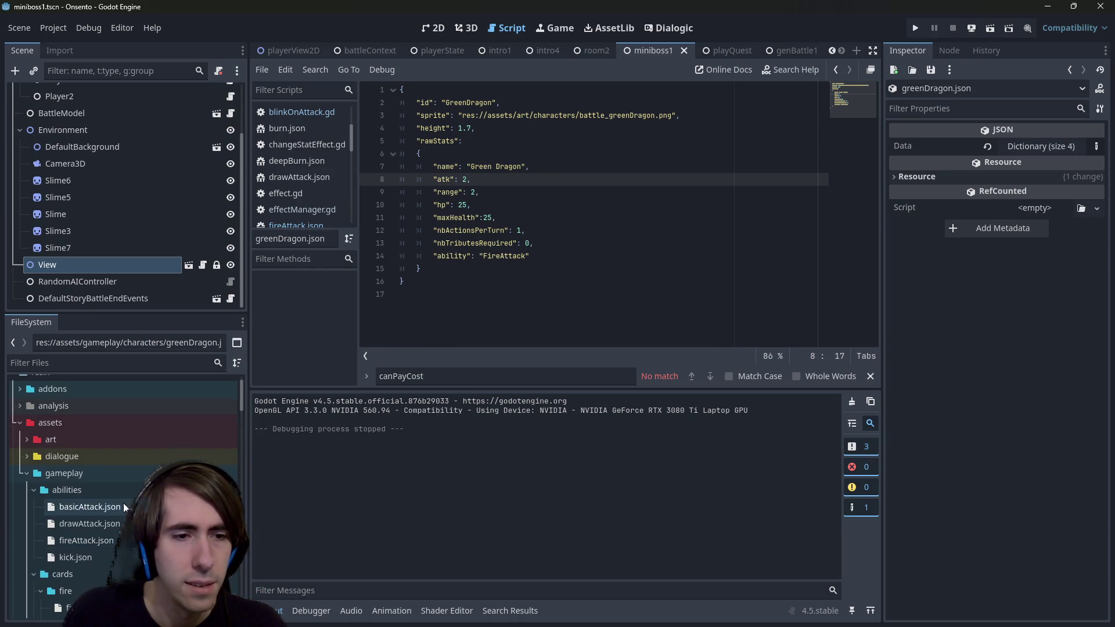
# Step: Open fireAttack.json and select the sourceContext.atk value on line 23
pyautogui.doubleClick(115, 506)
pyautogui.doubleClick(105, 540)
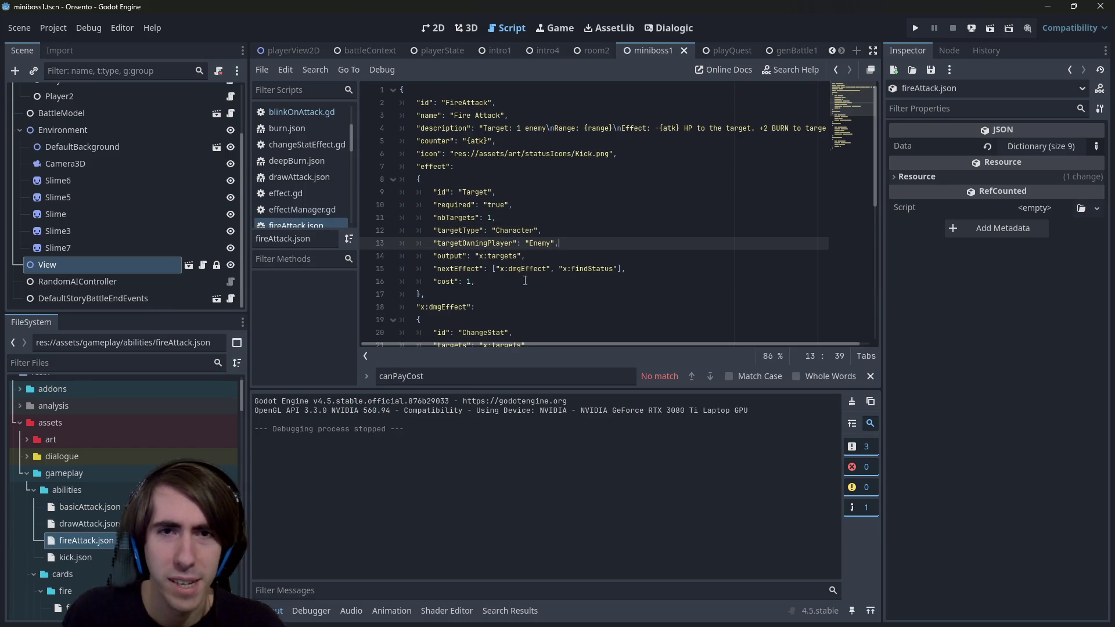
pyautogui.moveTo(427, 294); pyautogui.dragTo(482, 281)
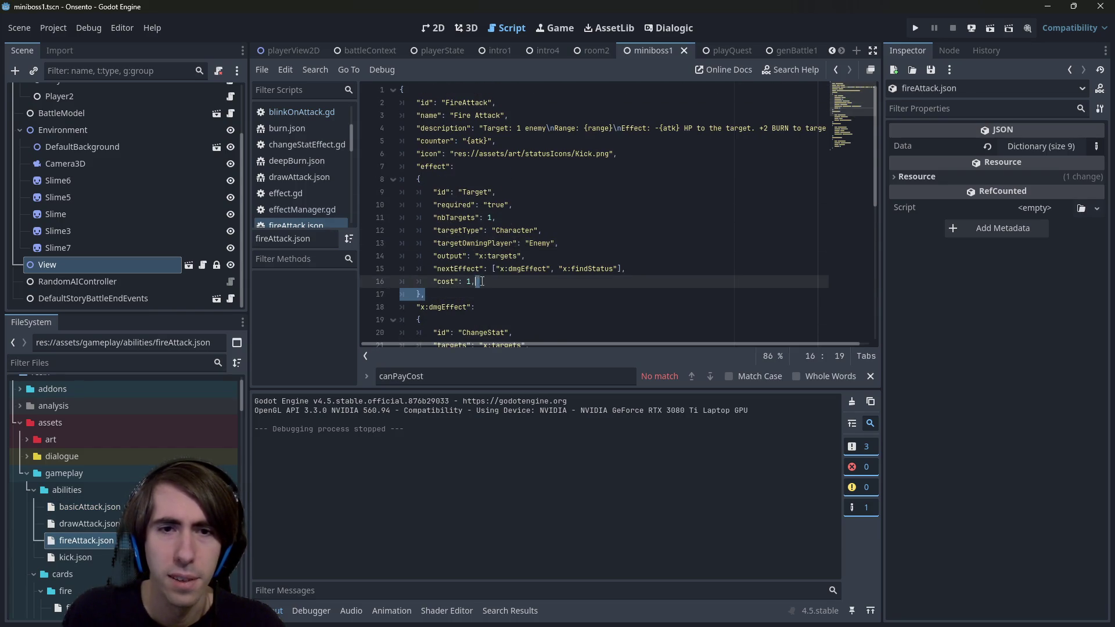
pyautogui.scroll(-4, 482, 281)
pyautogui.moveTo(469, 228); pyautogui.dragTo(400, 153)
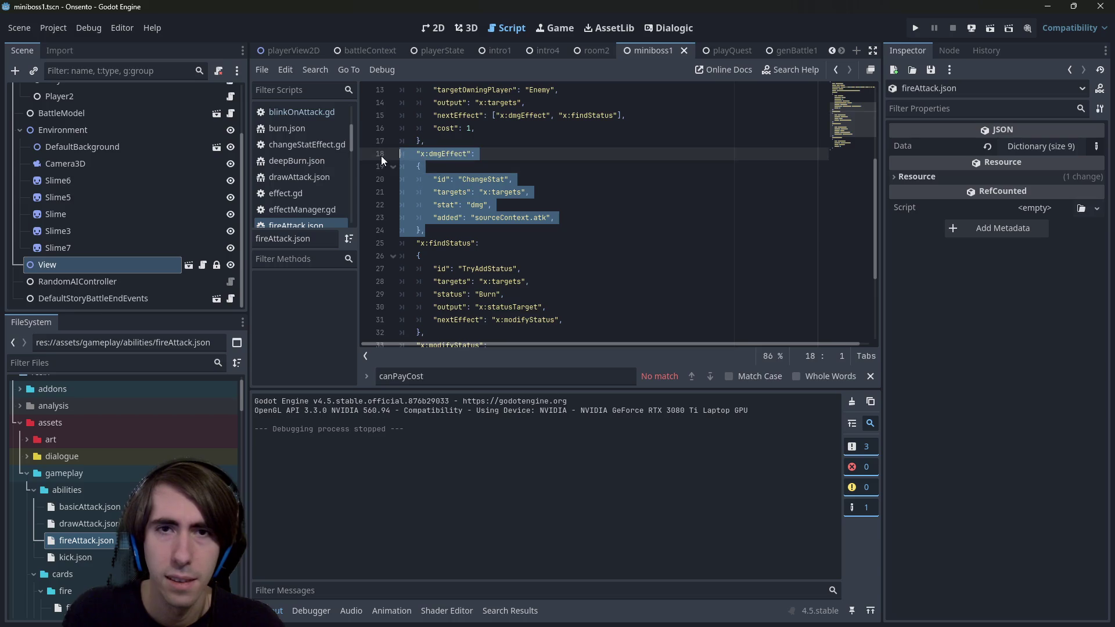
pyautogui.moveTo(475, 217); pyautogui.dragTo(550, 217)
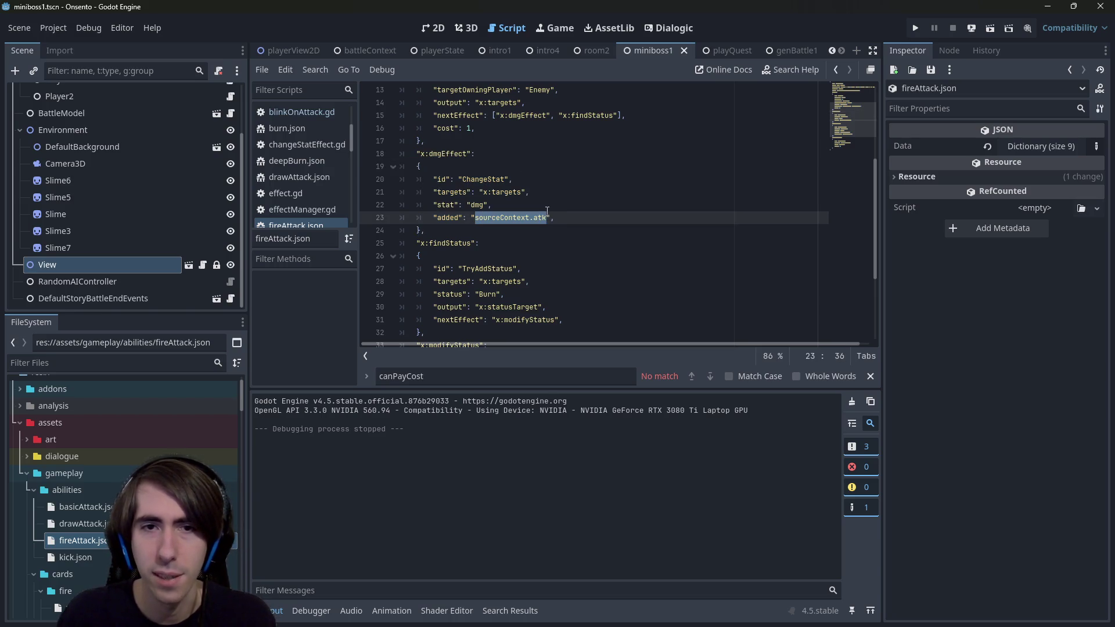
pyautogui.scroll(-3, 546, 220)
pyautogui.scroll(1, 544, 226)
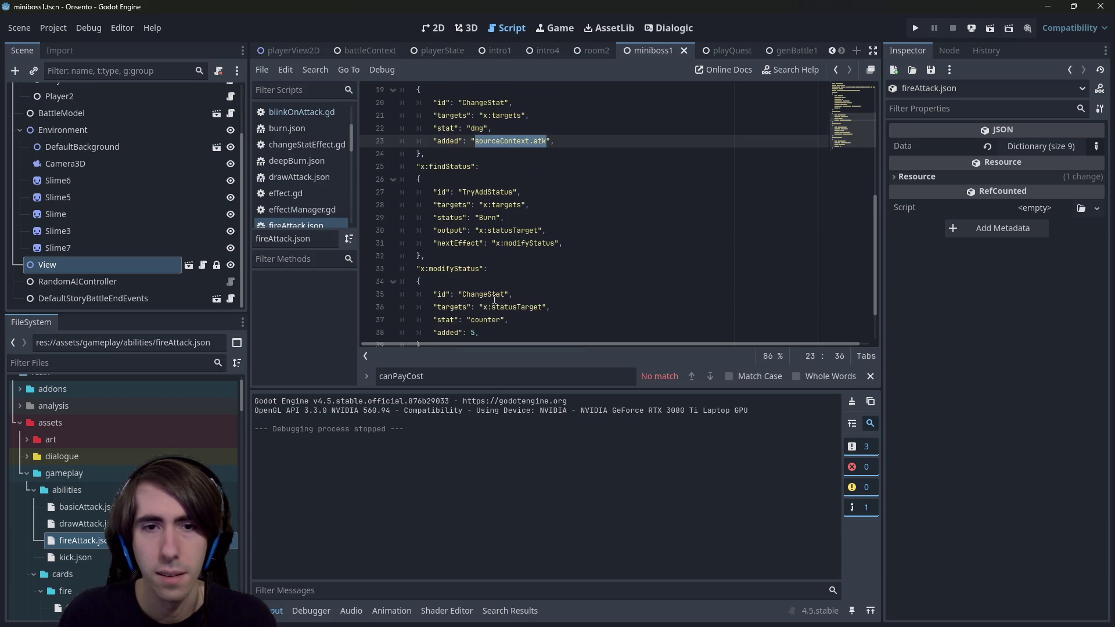
# Step: Replace the burn amount 5 with sourceContext.atk and save
pyautogui.click(475, 335)
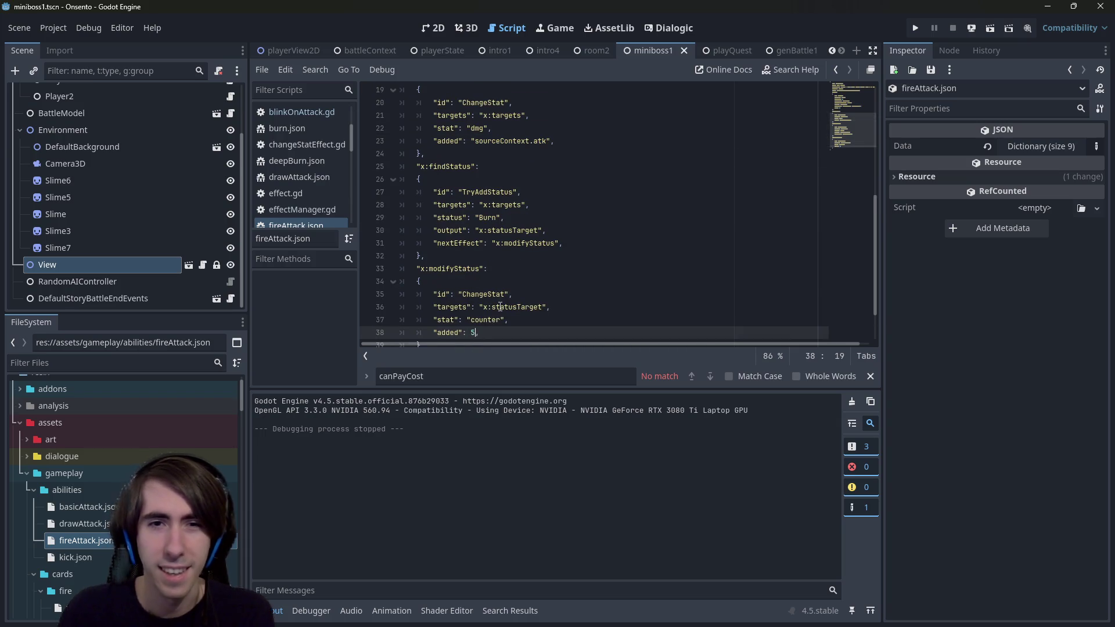
pyautogui.press('BackSpace')
pyautogui.write('sourceContext.atk')
pyautogui.hotkey('ctrl', 's')
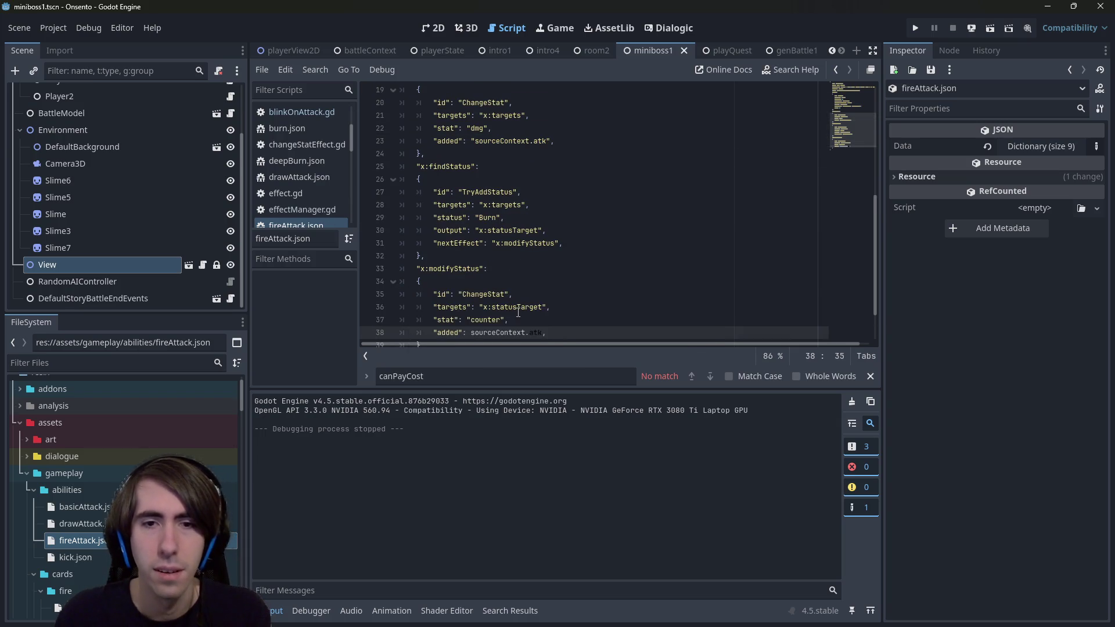
pyautogui.hotkey('ctrl', 'BackSpace')
pyautogui.hotkey('ctrl', 'BackSpace')
pyautogui.hotkey('ctrl', 'BackSpace')
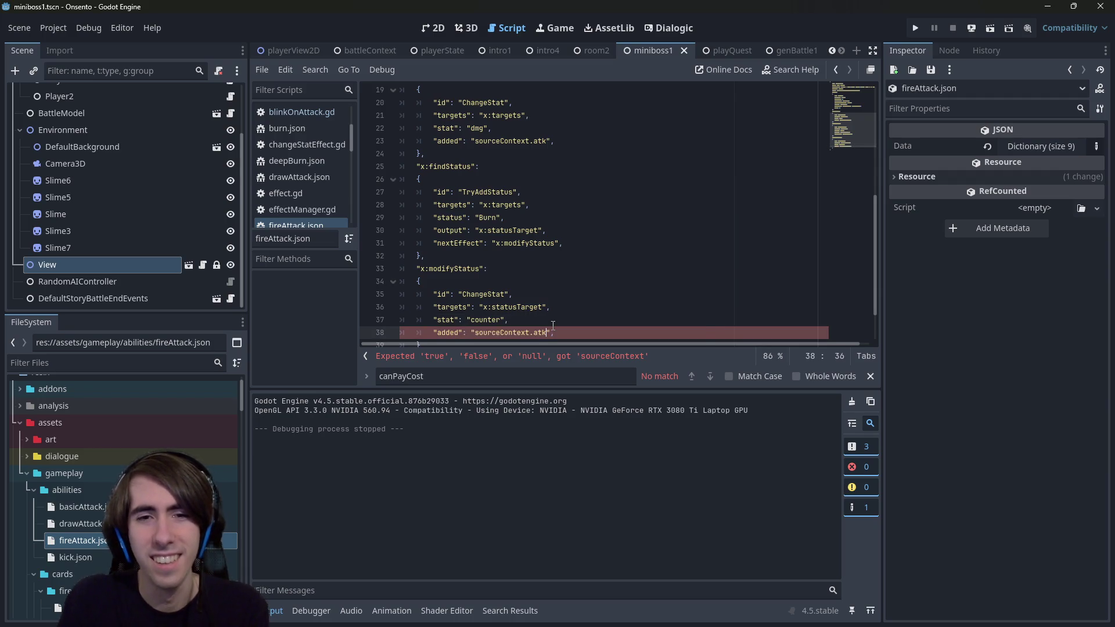
# Step: Delete the x:dmgEffect block, leaving nextEffect as x:findStatus only, and save
pyautogui.scroll(2, 505, 238)
pyautogui.scroll(-3, 487, 238)
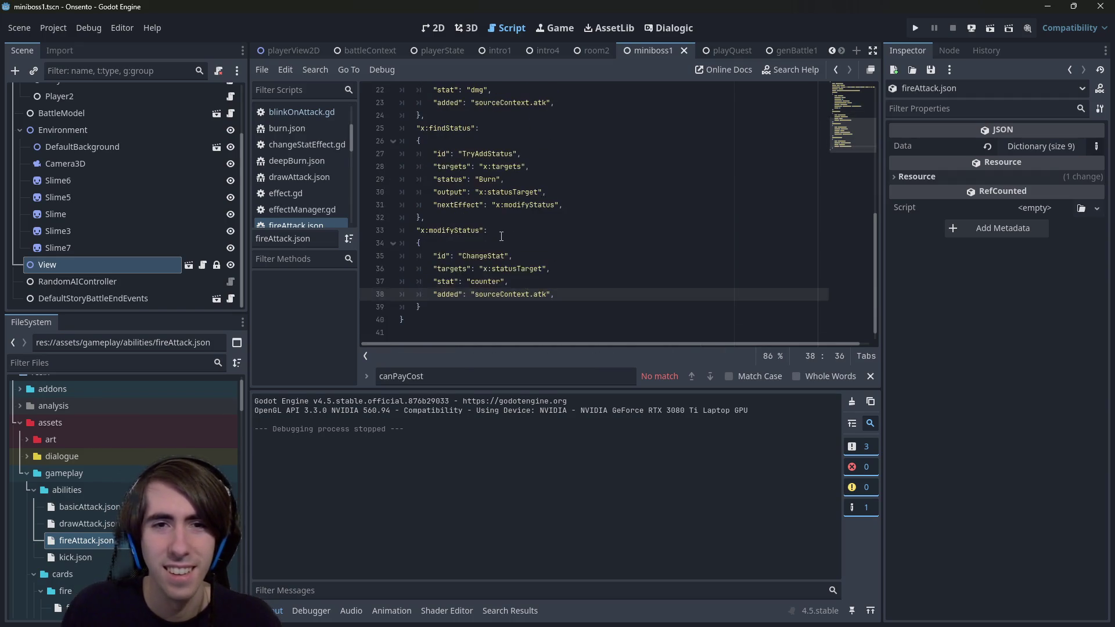
pyautogui.scroll(3, 472, 238)
pyautogui.moveTo(472, 238); pyautogui.dragTo(370, 157)
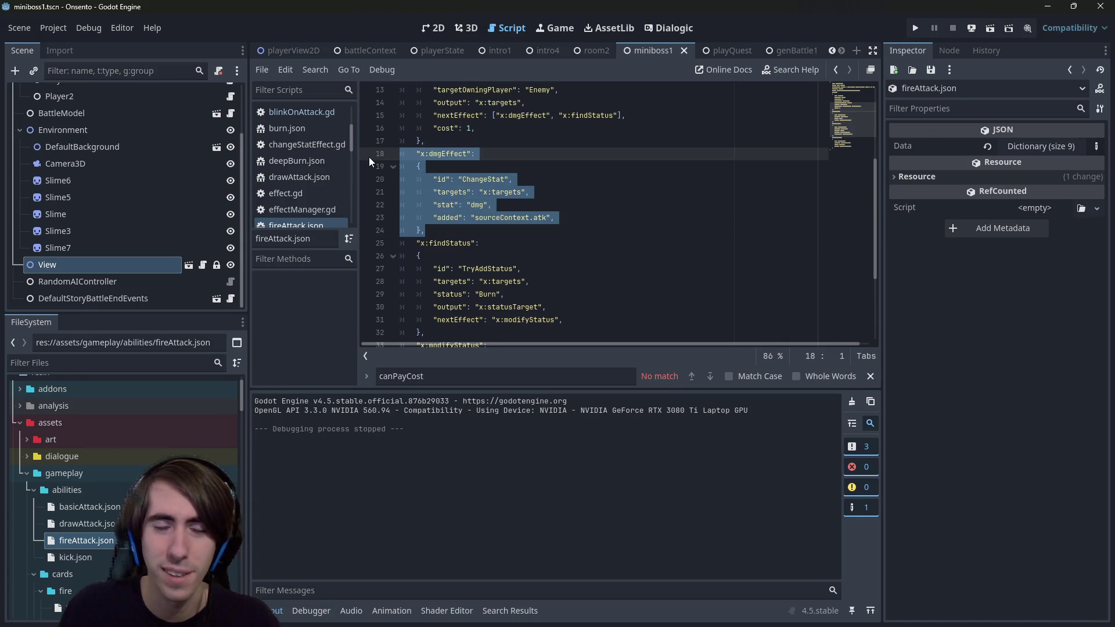
pyautogui.press('BackSpace')
pyautogui.press('BackSpace')
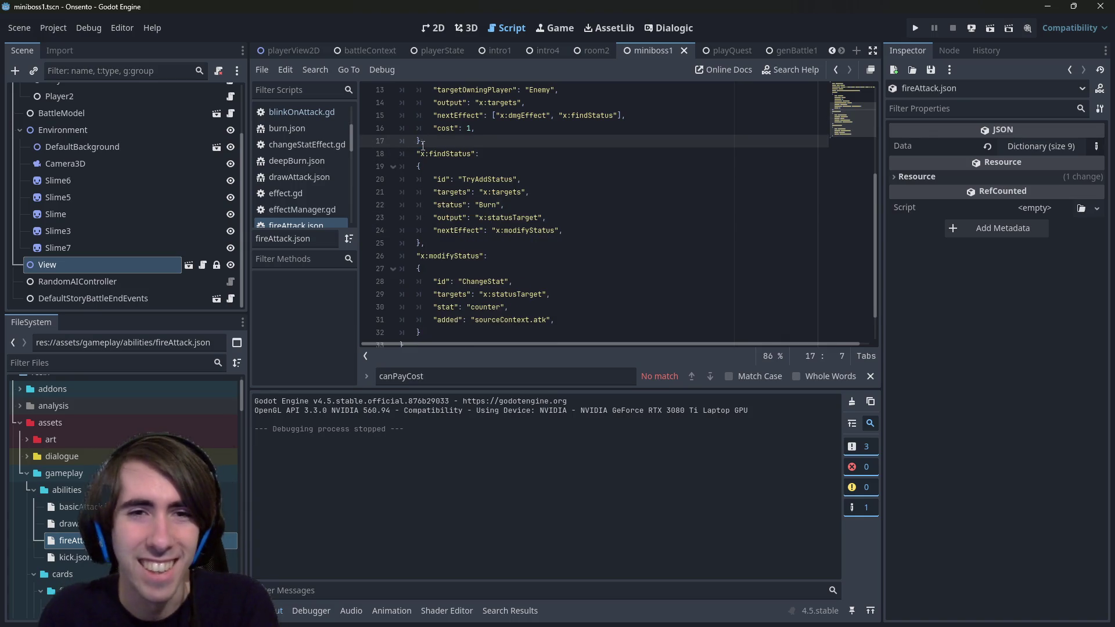
pyautogui.click(558, 116)
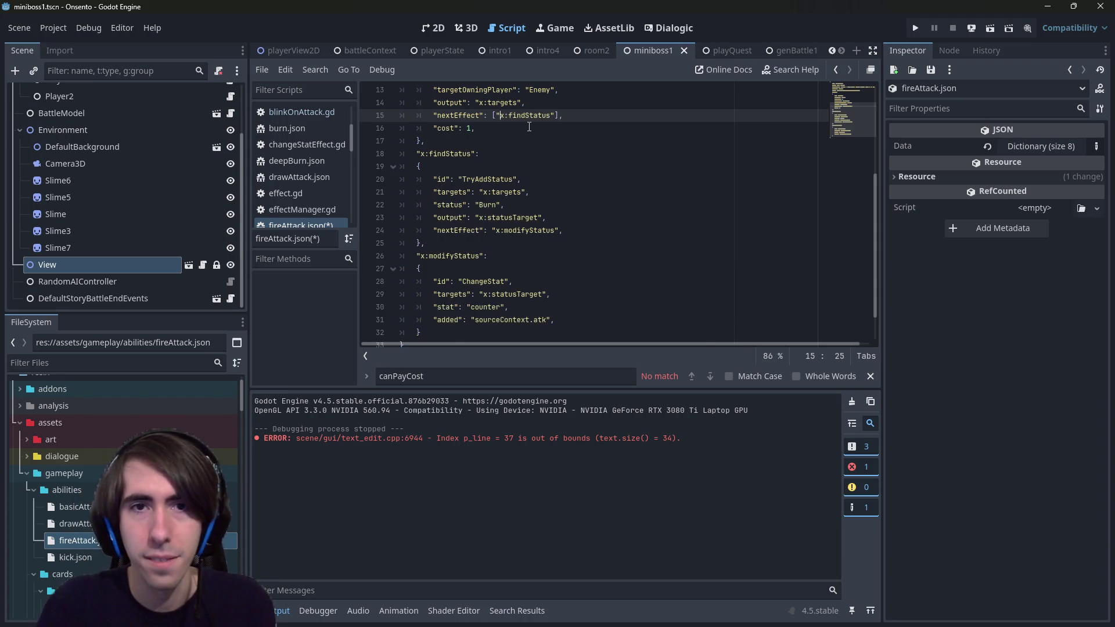
pyautogui.hotkey('ctrl', 's')
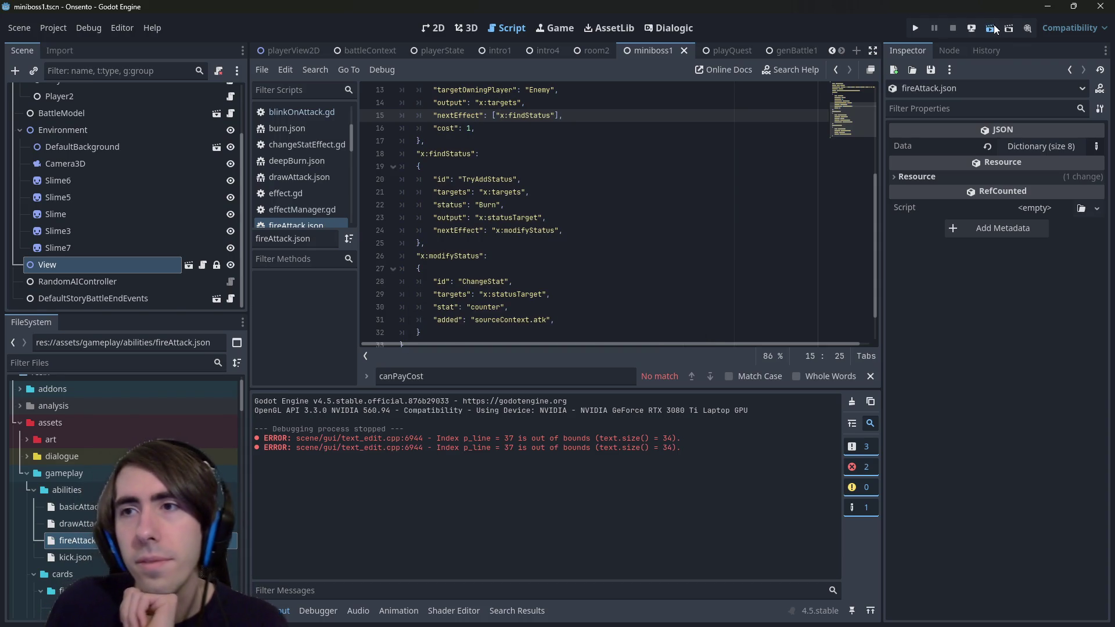
# Step: Run the battle scene and end two turns, checking burn stacks on the status icons
pyautogui.click(993, 26)
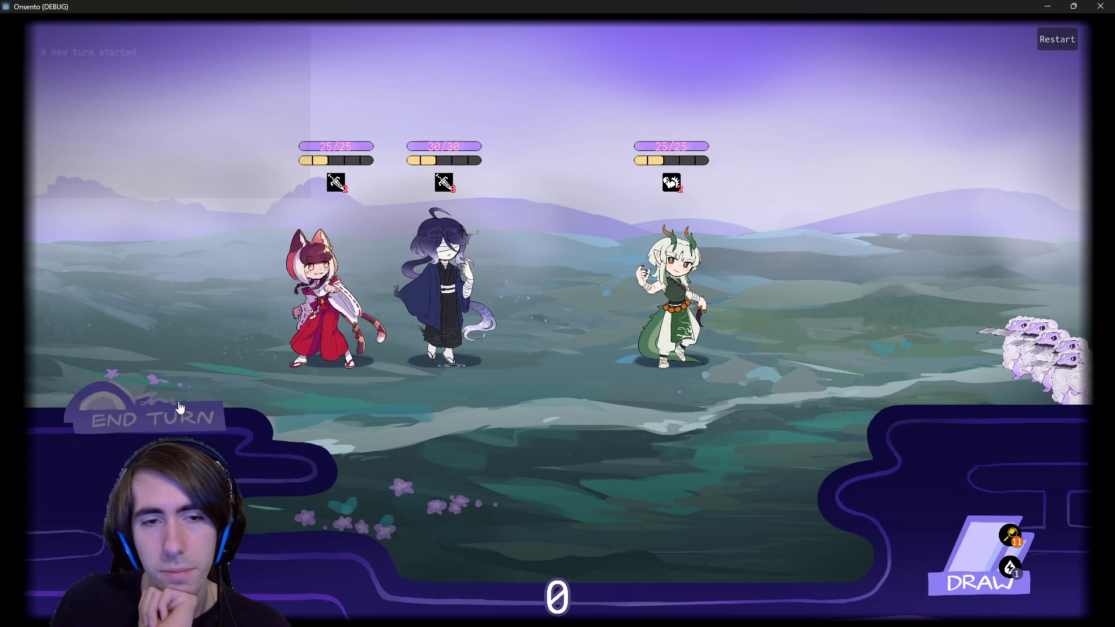
pyautogui.moveTo(204, 199)
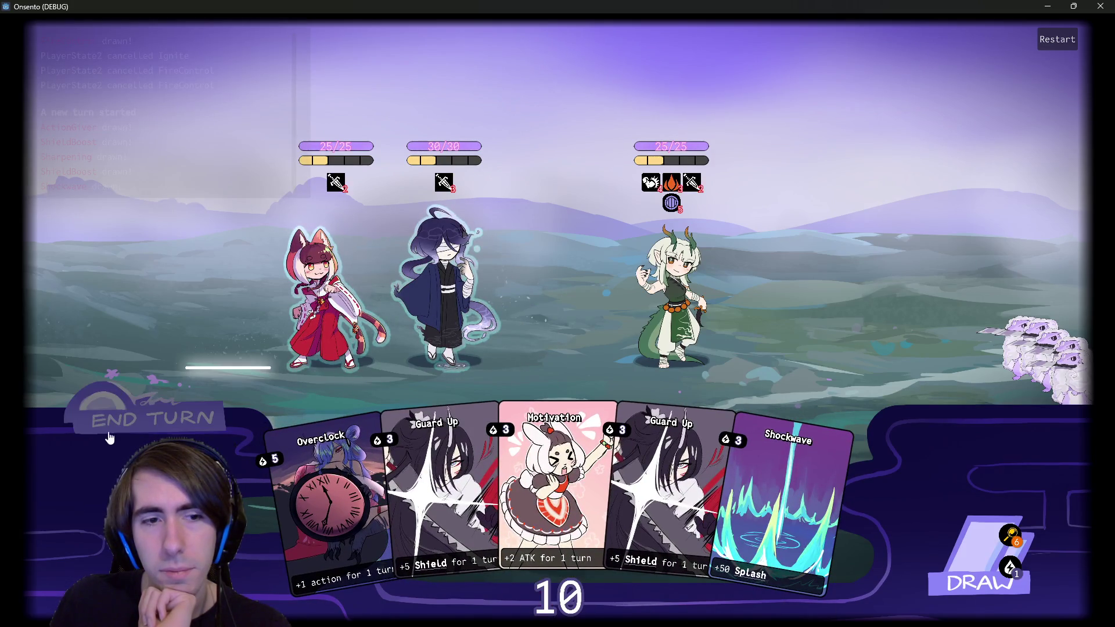
pyautogui.click(150, 412)
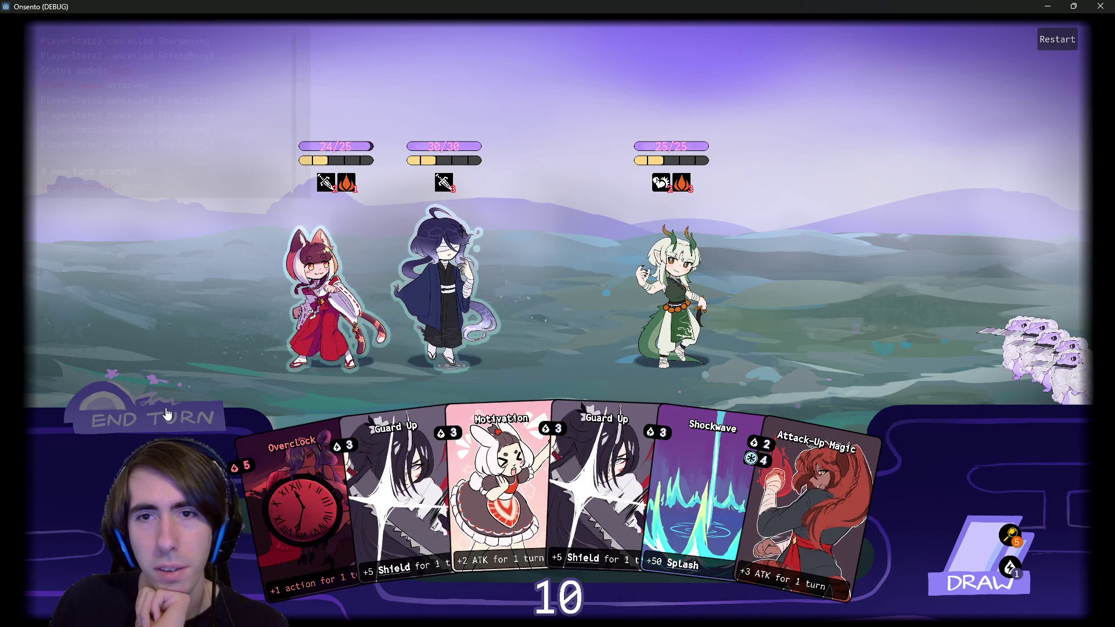
pyautogui.click(133, 409)
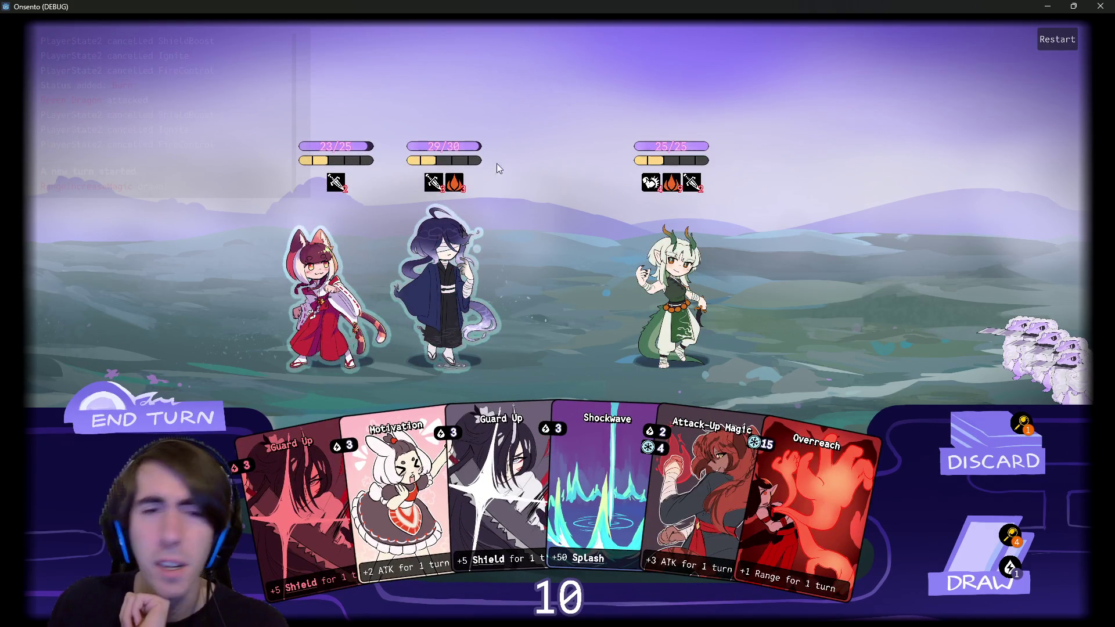
pyautogui.moveTo(454, 185)
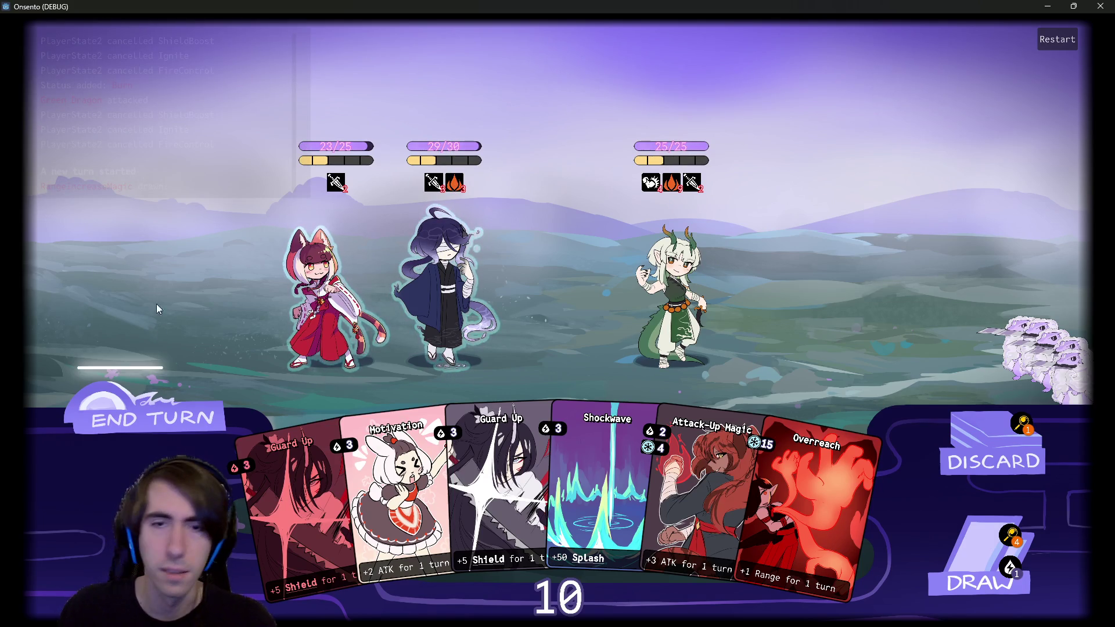
pyautogui.moveTo(676, 185)
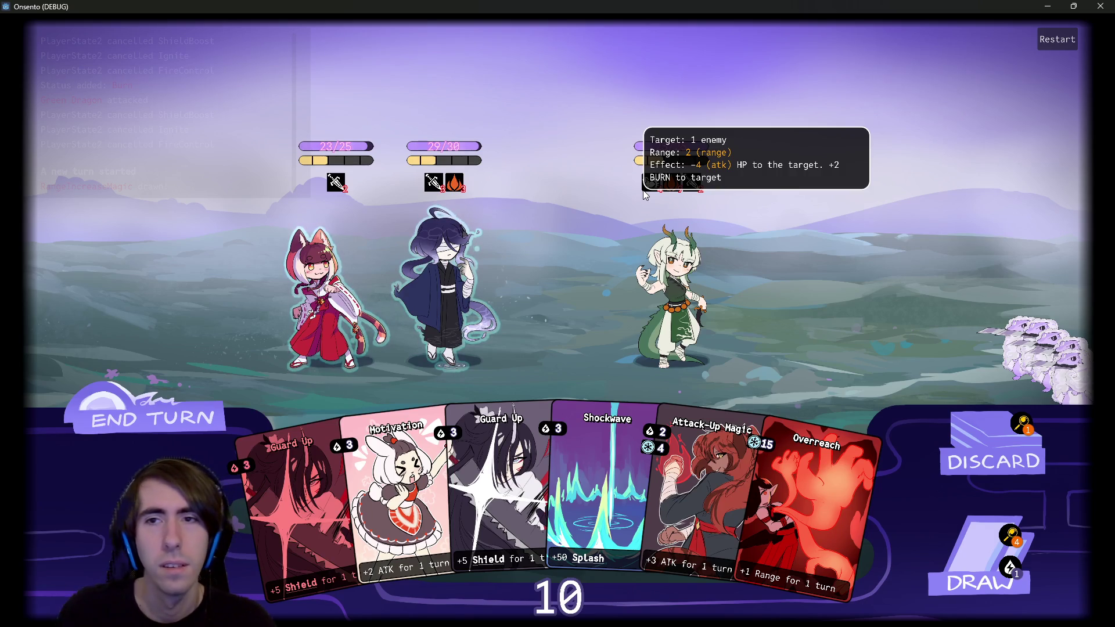
pyautogui.click(145, 400)
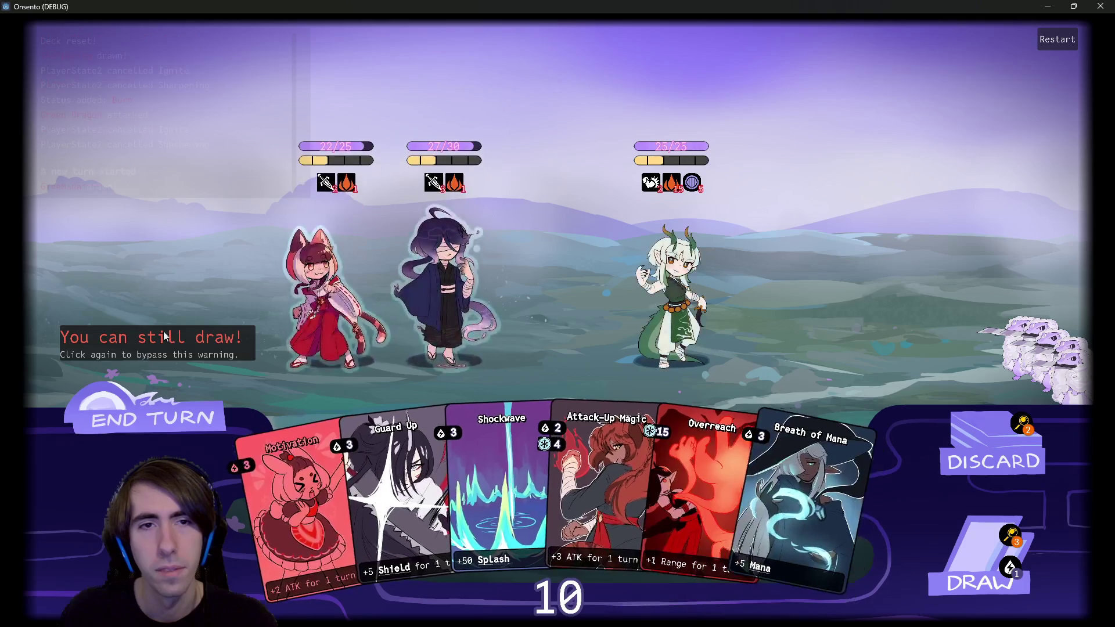
pyautogui.click(148, 392)
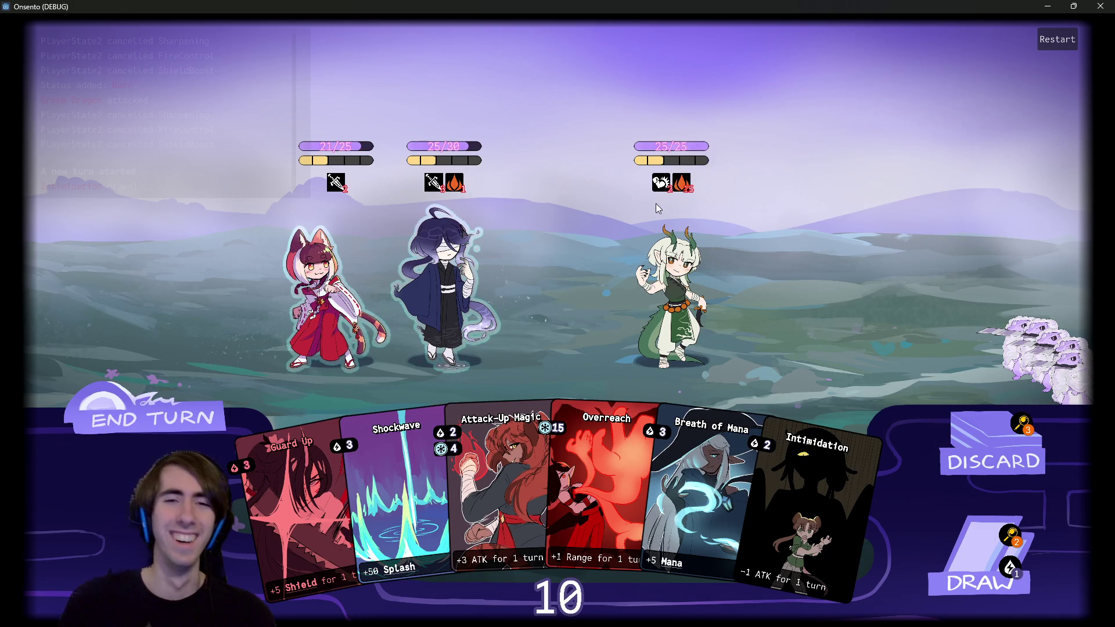
# Step: Close the game and undo to restore the x:dmgEffect block in fireAttack.json
pyautogui.click(1100, 6)
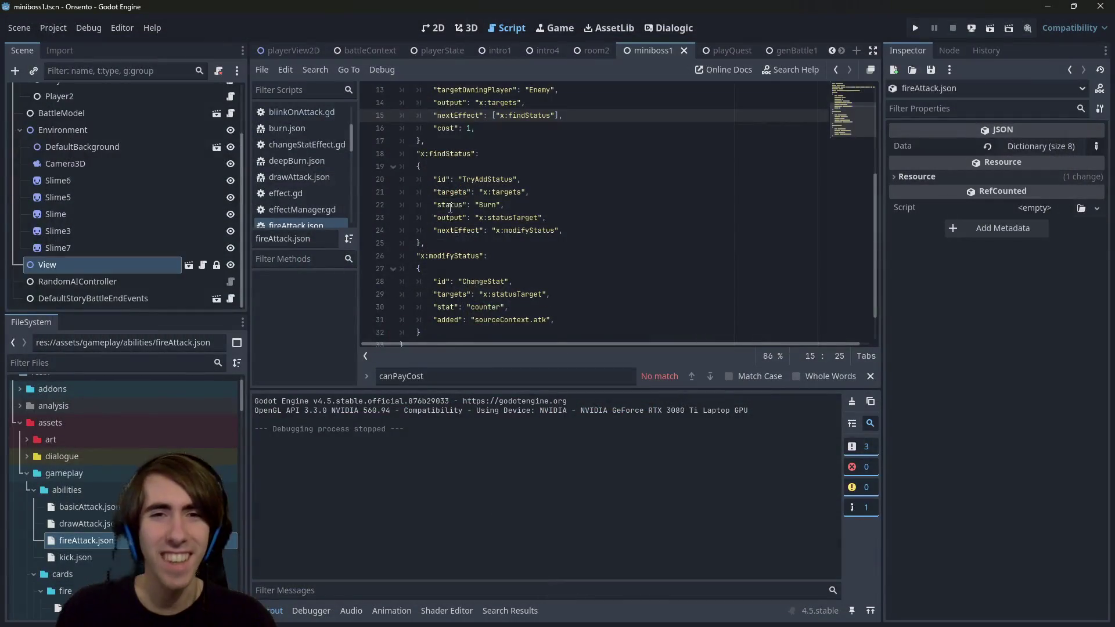
pyautogui.scroll(3, 464, 206)
pyautogui.hotkey('ctrl', 'z')
pyautogui.hotkey('ctrl', 'z')
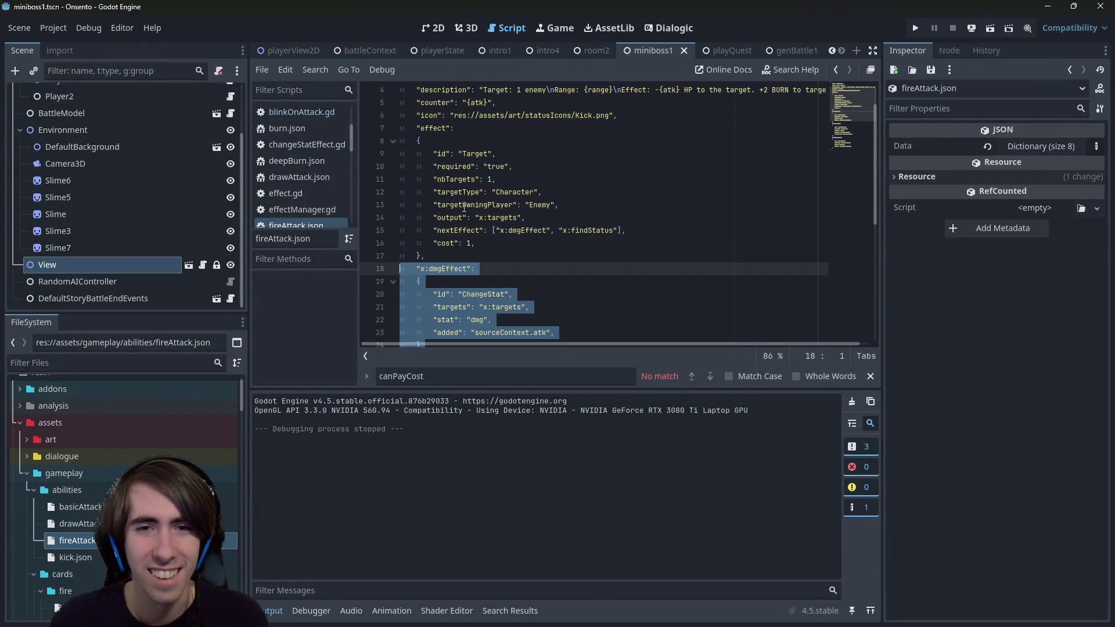
pyautogui.hotkey('ctrl', 'z')
pyautogui.hotkey('ctrl', 'y')
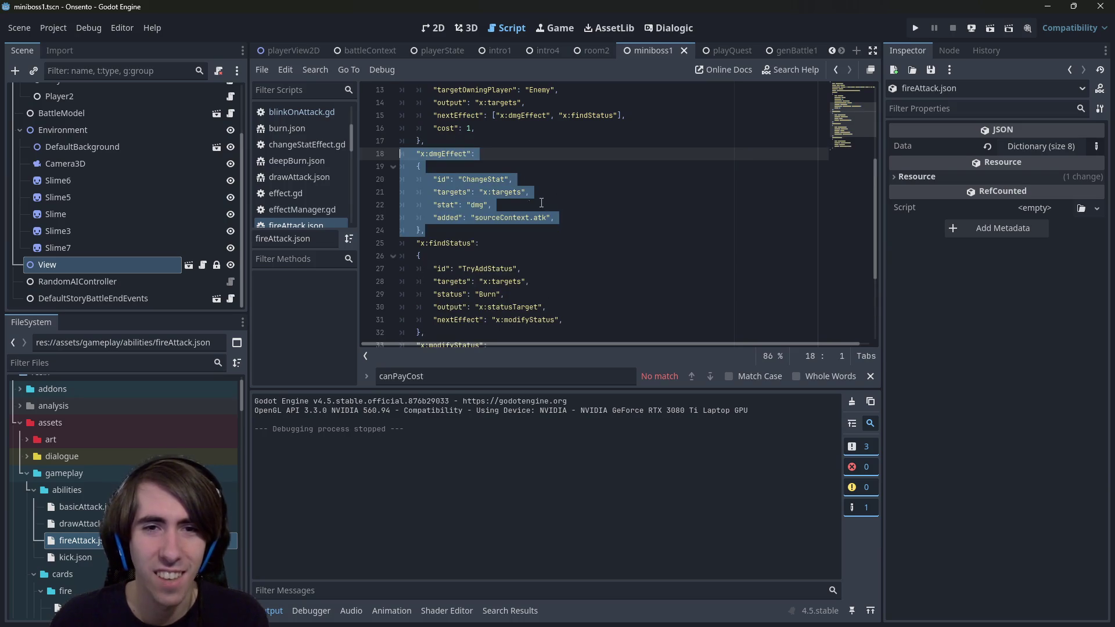
# Step: Set the dmg added value on line 23 to "0", save, and run the project
pyautogui.doubleClick(483, 204)
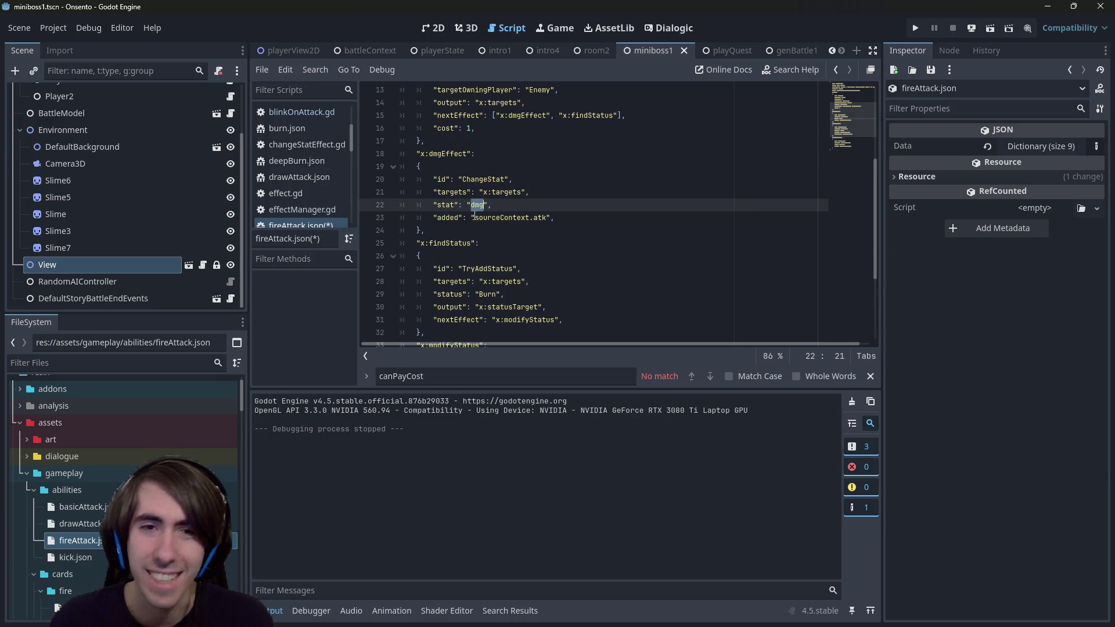
pyautogui.moveTo(475, 217); pyautogui.dragTo(546, 217)
pyautogui.hotkey('ctrl', 'z')
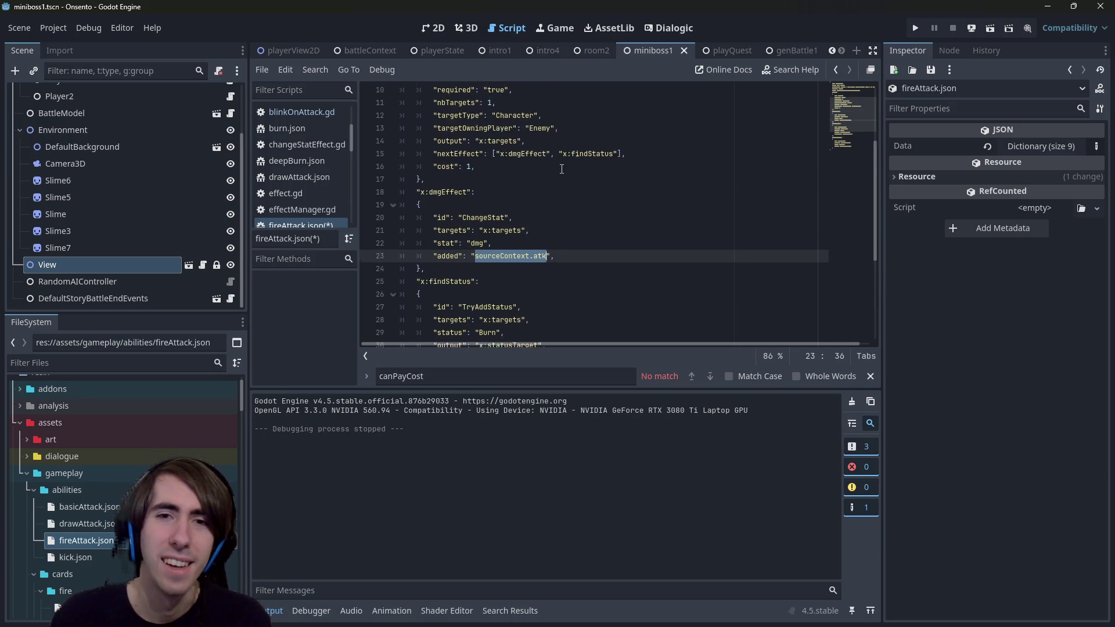
pyautogui.hotkey('ctrl', 'y')
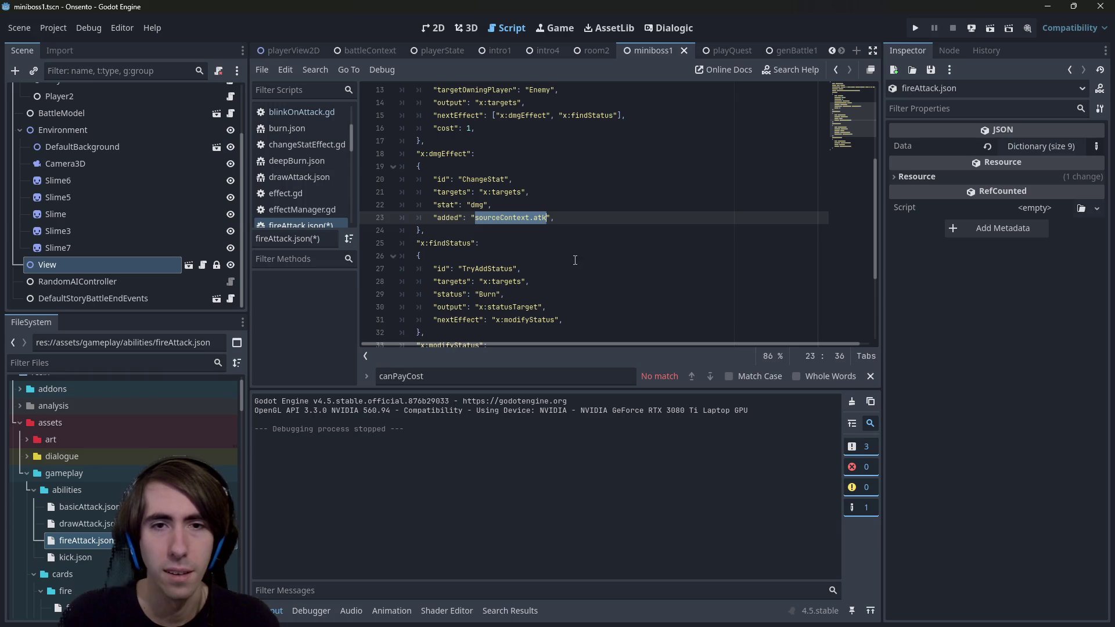
pyautogui.write('0')
pyautogui.hotkey('ctrl', 's')
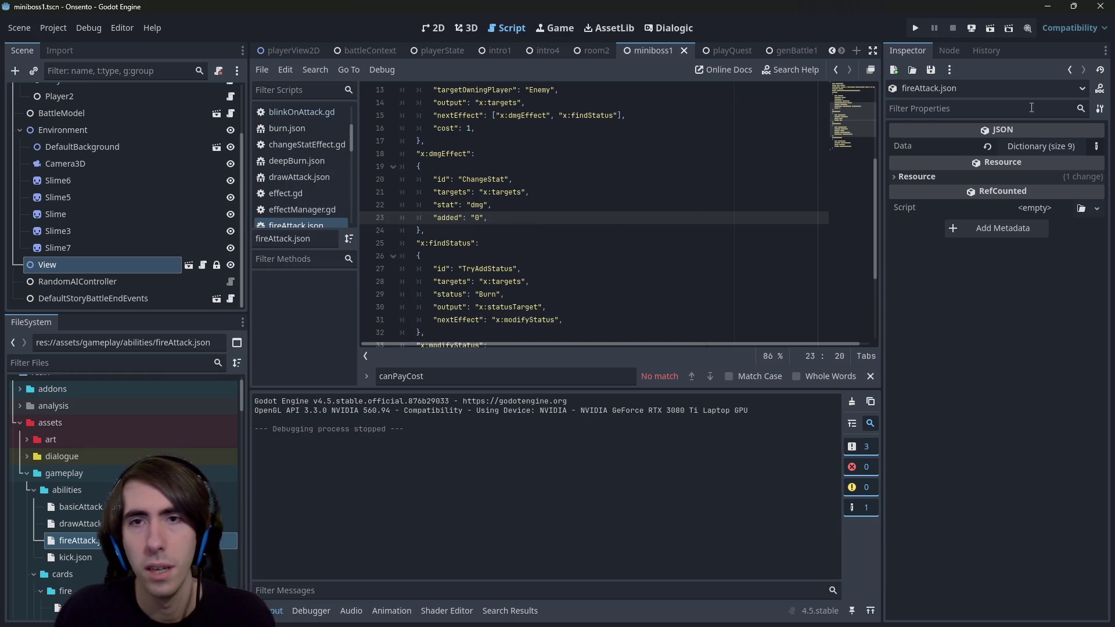
pyautogui.click(990, 29)
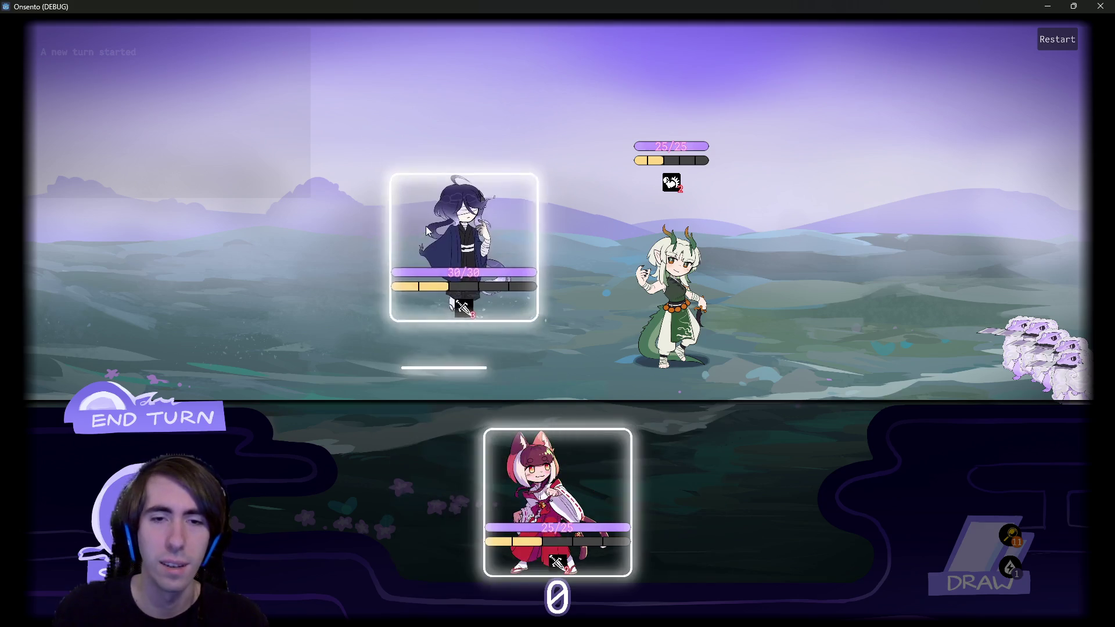
# Step: Place the fox character in the left party slot and end the first turn
pyautogui.moveTo(426, 231); pyautogui.dragTo(430, 232)
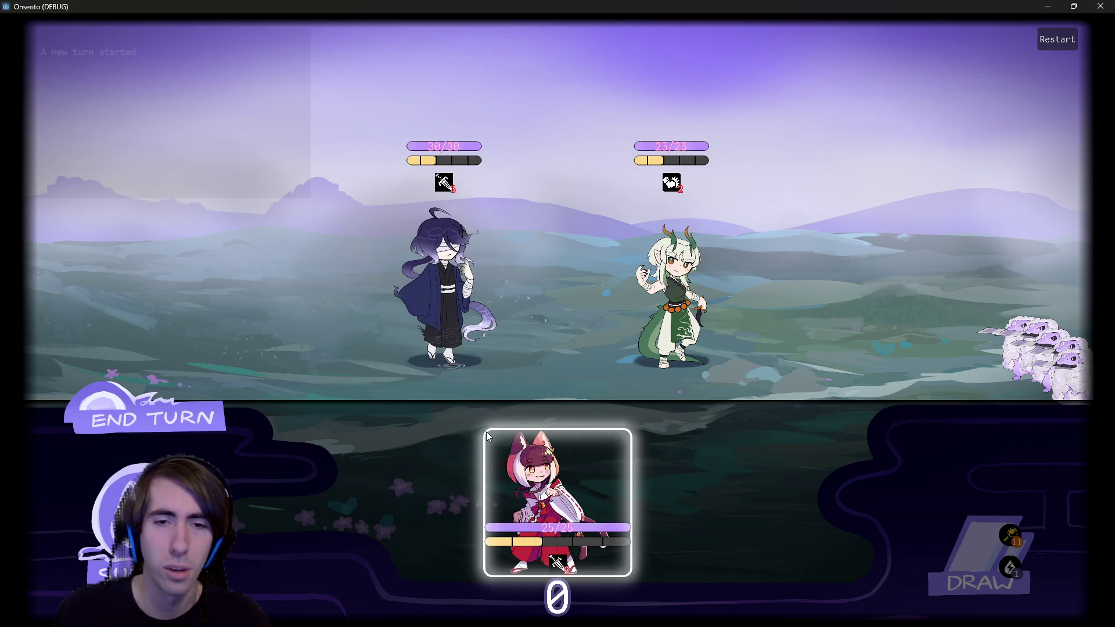
pyautogui.moveTo(580, 488)
pyautogui.mouseDown()
pyautogui.moveTo(482, 337)
pyautogui.moveTo(611, 477)
pyautogui.moveTo(371, 273)
pyautogui.moveTo(348, 278)
pyautogui.mouseUp()
pyautogui.click(152, 395)
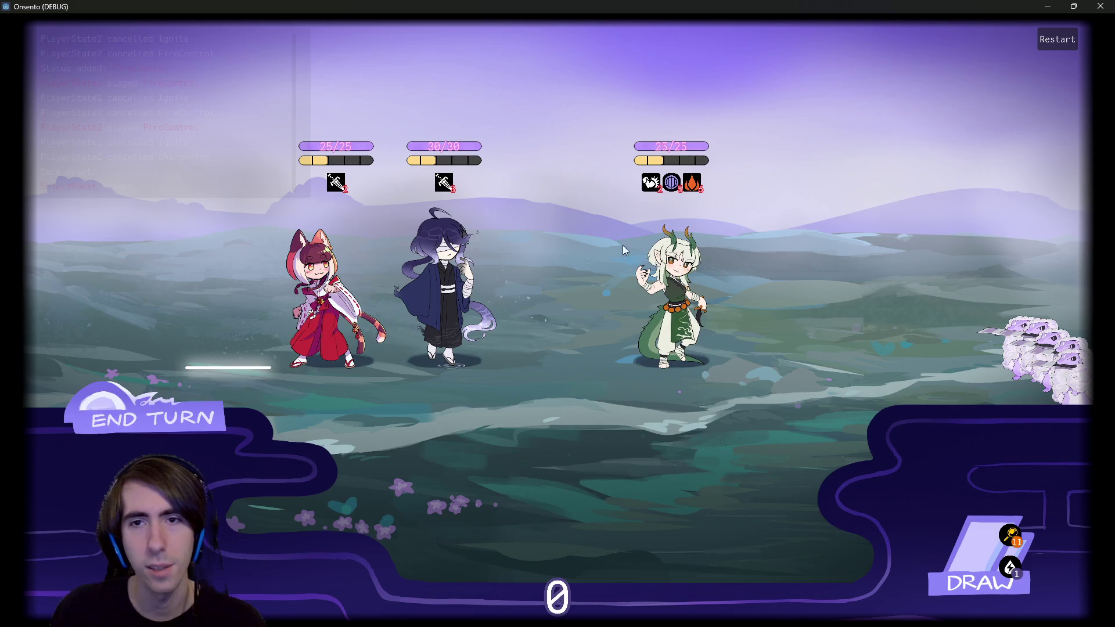
pyautogui.click(150, 395)
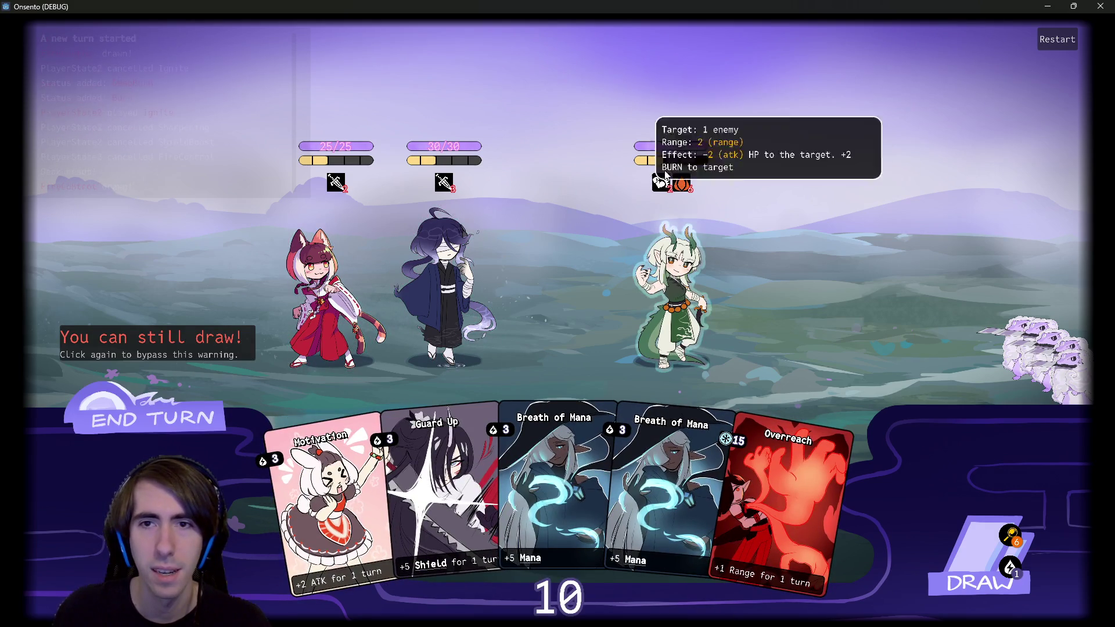
pyautogui.moveTo(449, 190)
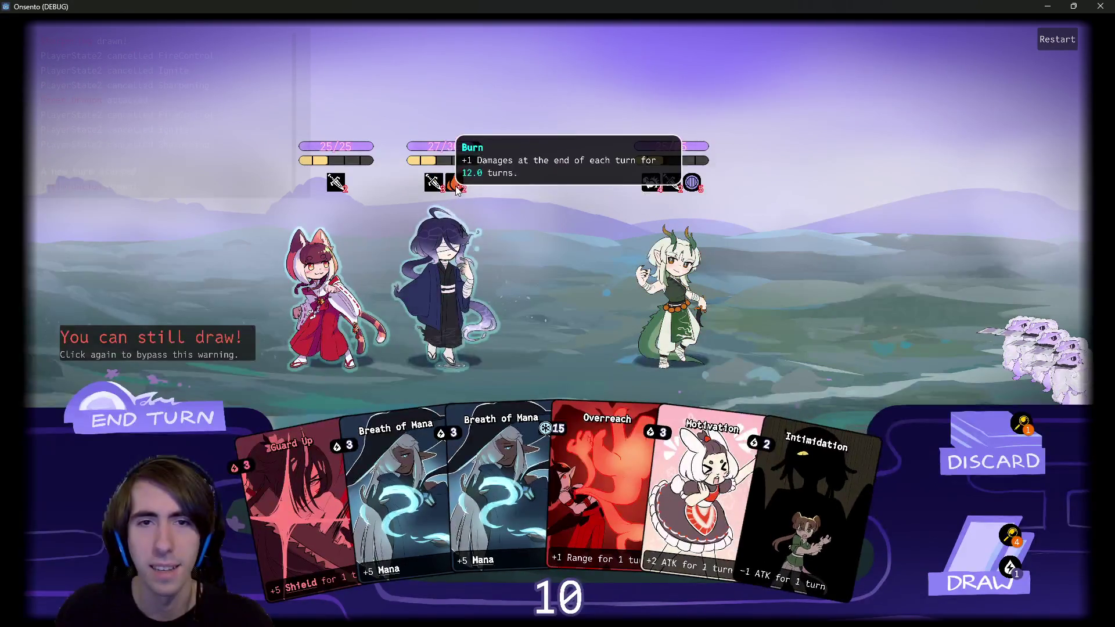
# Step: End several more turns to watch burn tick on the allies, then close the game
pyautogui.click(189, 412)
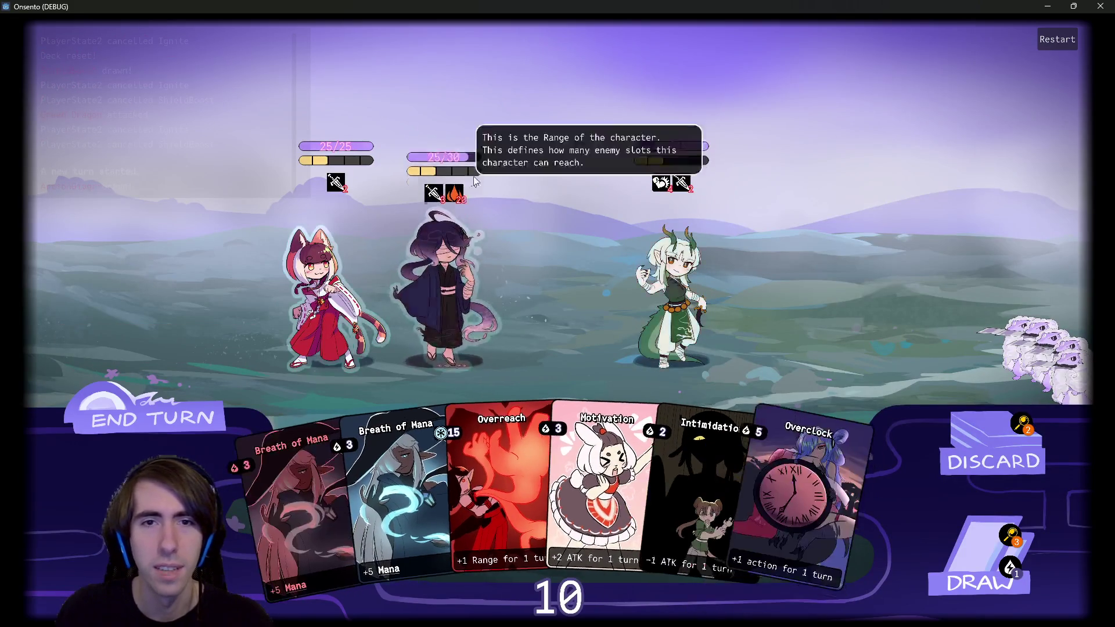
pyautogui.click(212, 409)
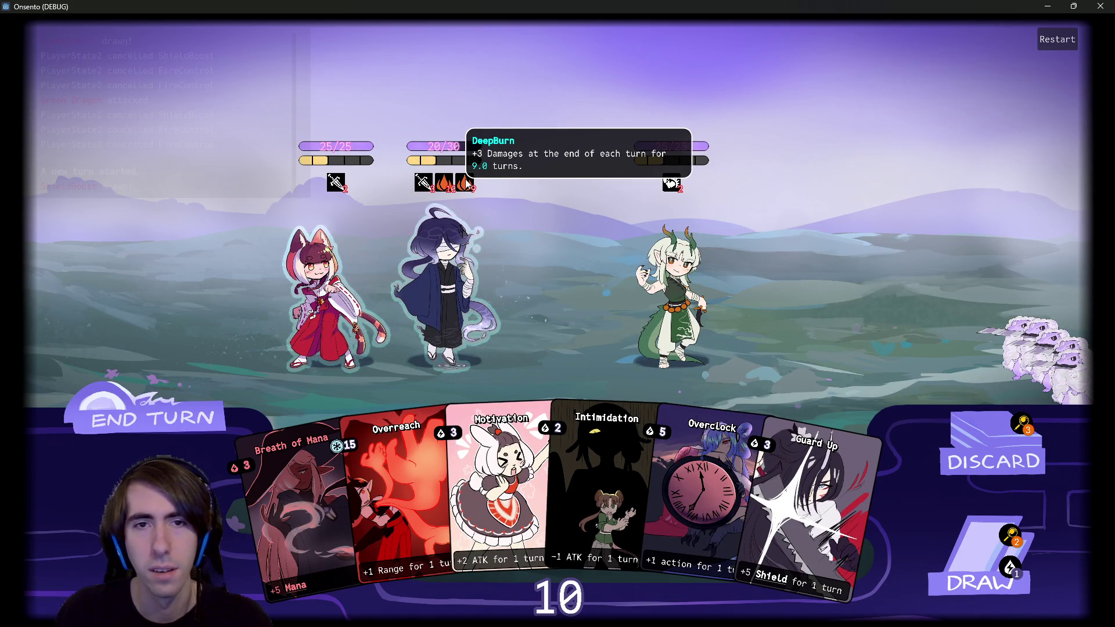
pyautogui.click(126, 394)
pyautogui.click(126, 394)
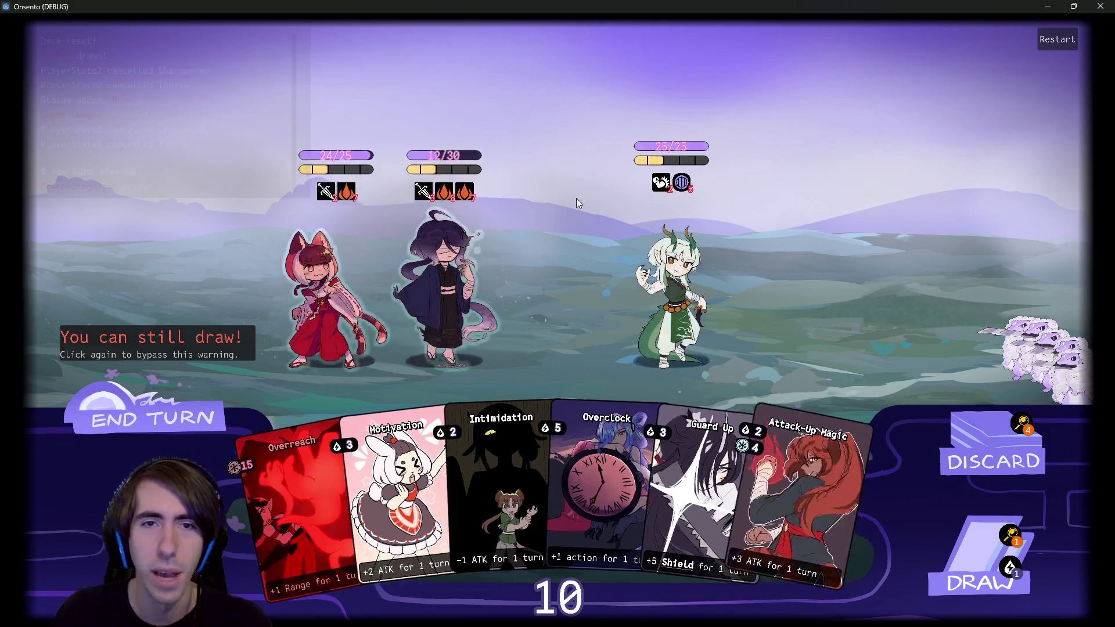
pyautogui.moveTo(353, 184)
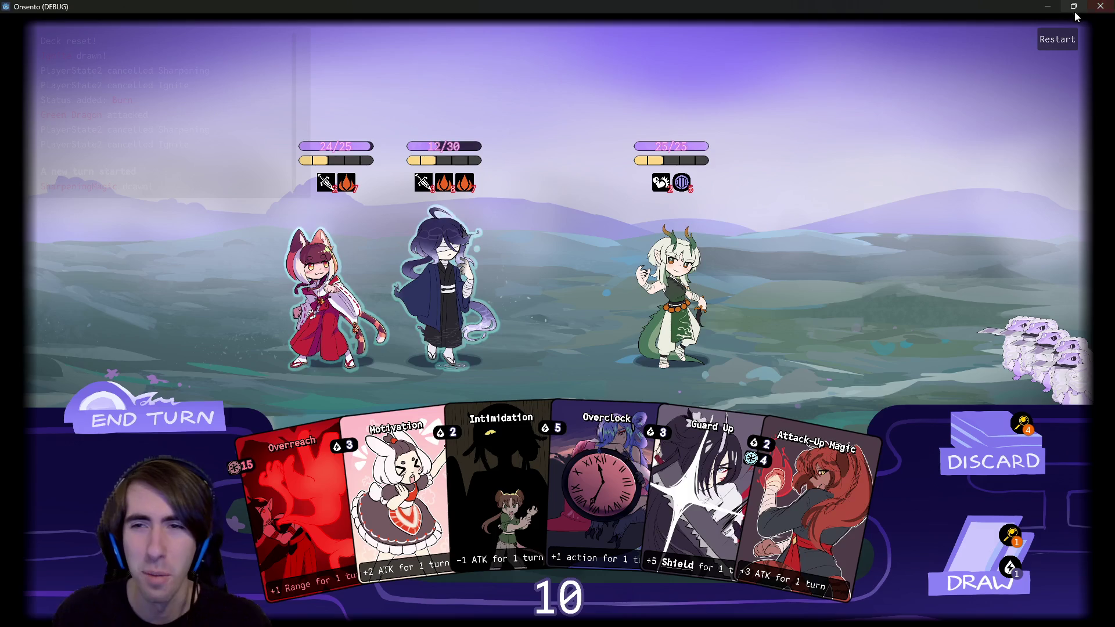
pyautogui.click(1094, 12)
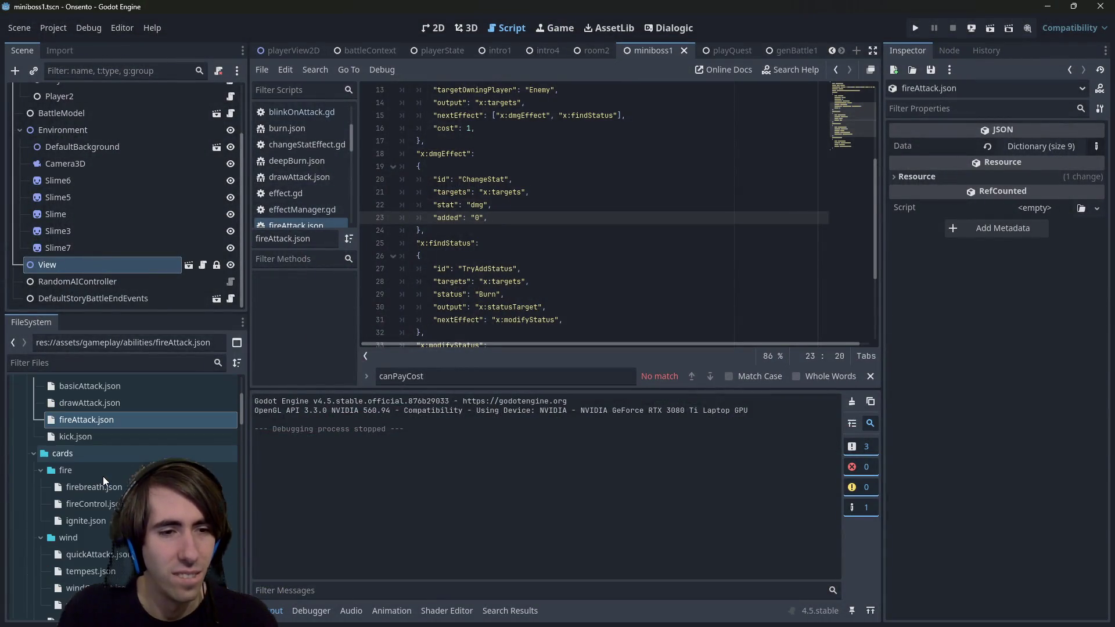
# Step: Open ignite.json and lower the Deep Burn maxAdded limit from 10 to 5, saving
pyautogui.scroll(-2, 103, 476)
pyautogui.scroll(-3, 103, 476)
pyautogui.click(99, 431)
pyautogui.doubleClick(98, 431)
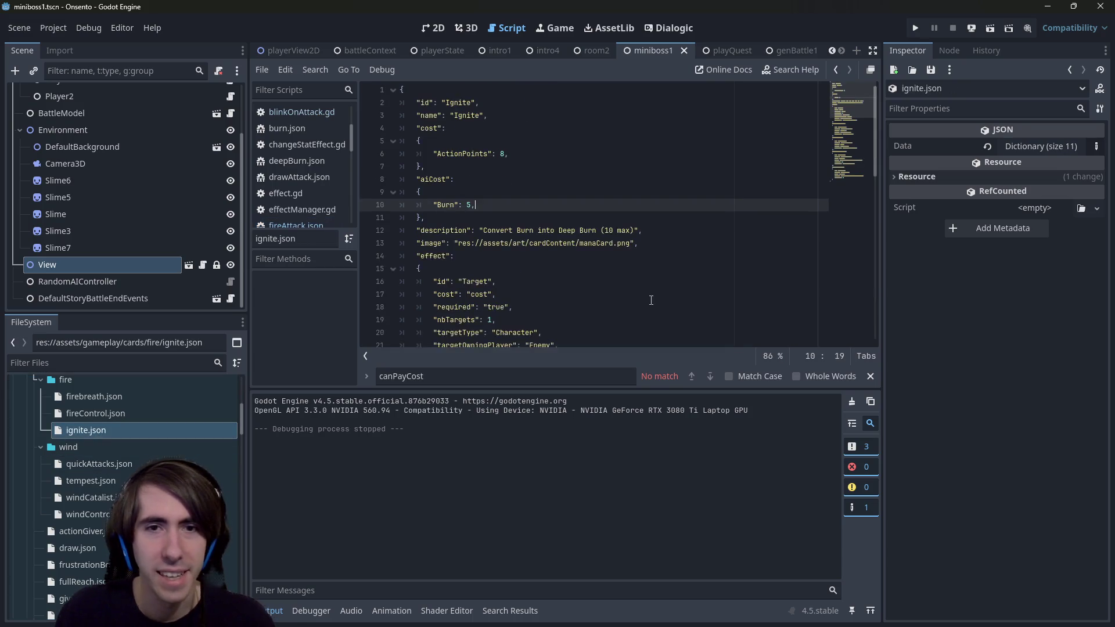
pyautogui.scroll(-3, 621, 315)
pyautogui.scroll(3, 621, 315)
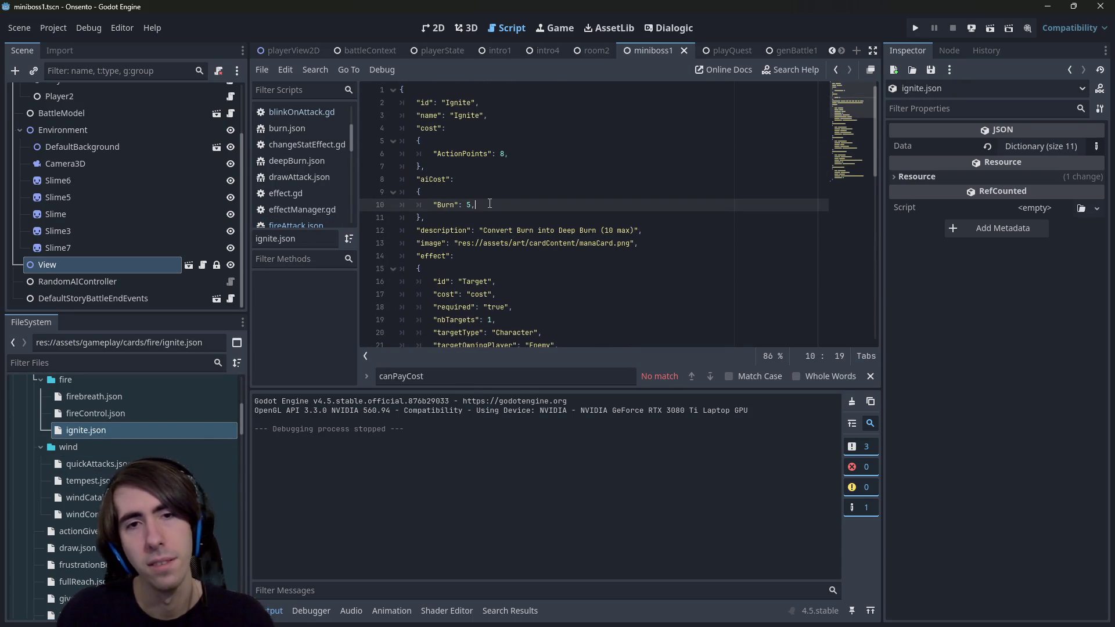
pyautogui.scroll(-1, 486, 195)
pyautogui.scroll(-10, 486, 196)
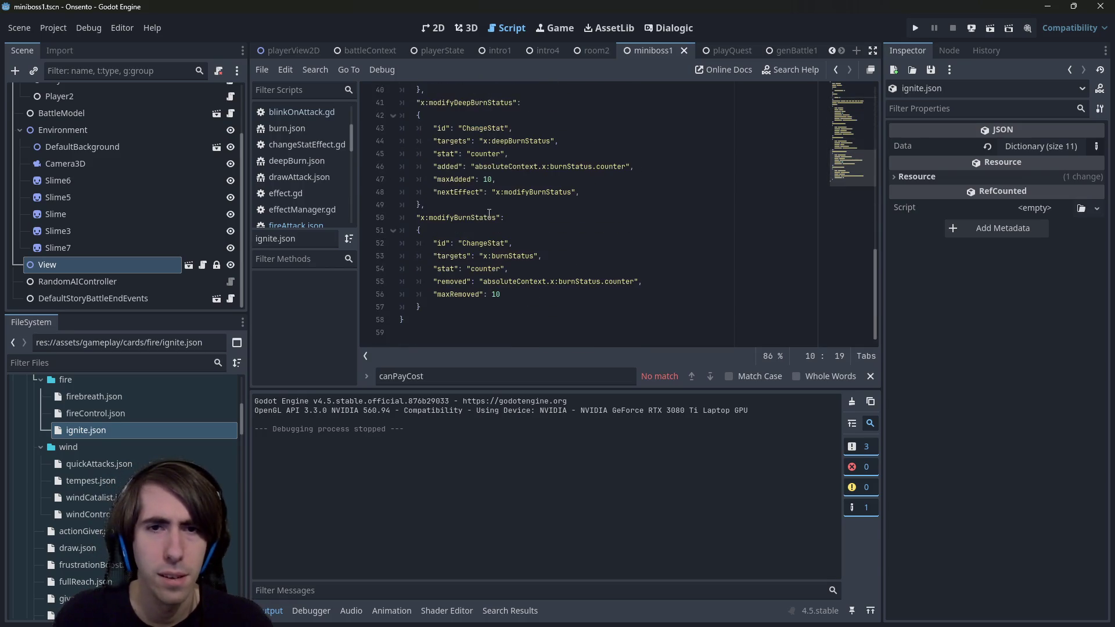
pyautogui.doubleClick(489, 179)
pyautogui.write('5')
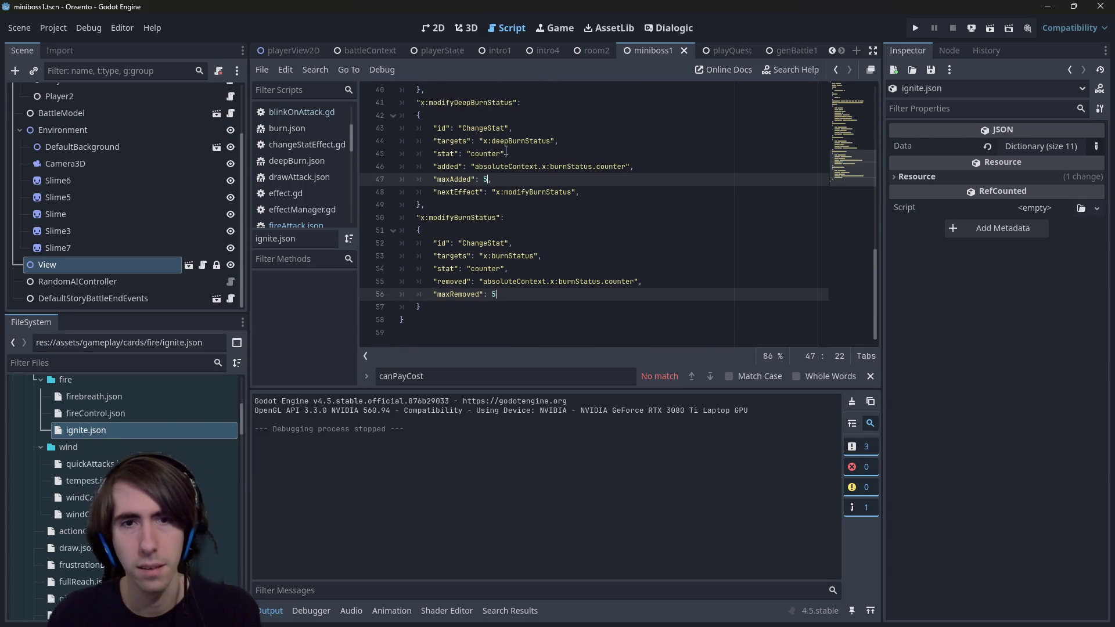
pyautogui.hotkey('ctrl', 's')
# Step: Set the Ignite card's AI Burn cost to 4 and save
pyautogui.scroll(6, 525, 181)
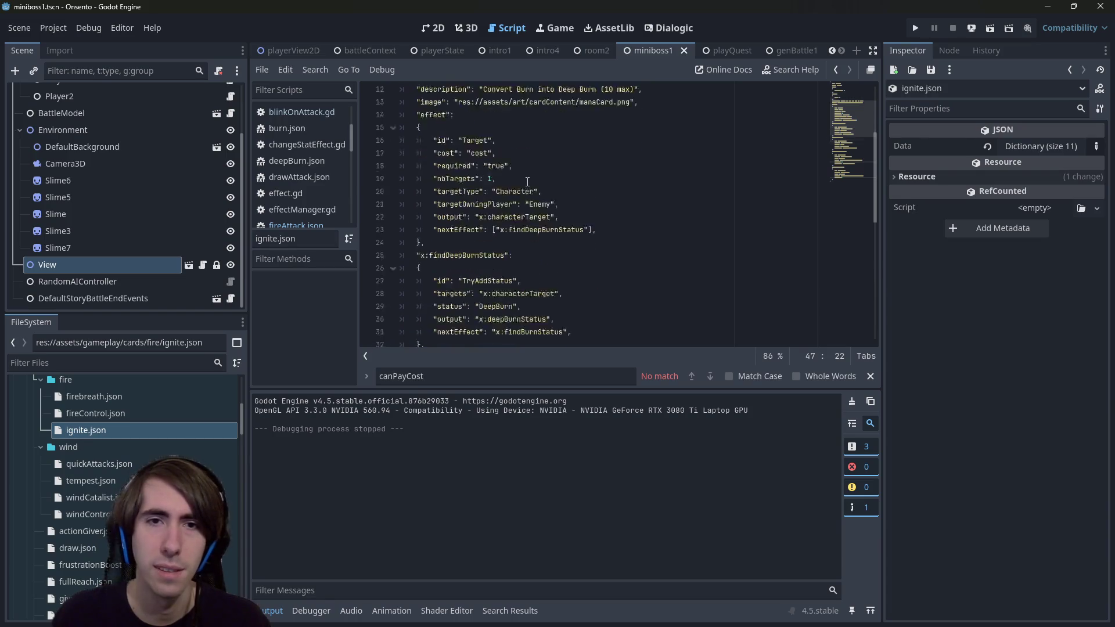
pyautogui.scroll(4, 524, 180)
pyautogui.click(474, 127)
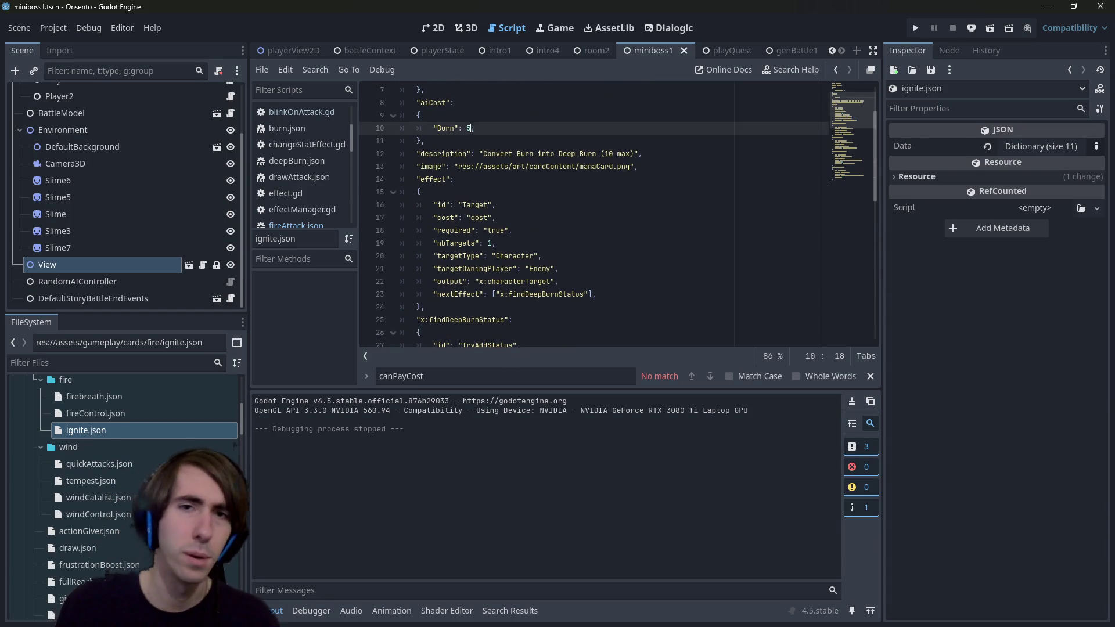
pyautogui.scroll(2, 579, 232)
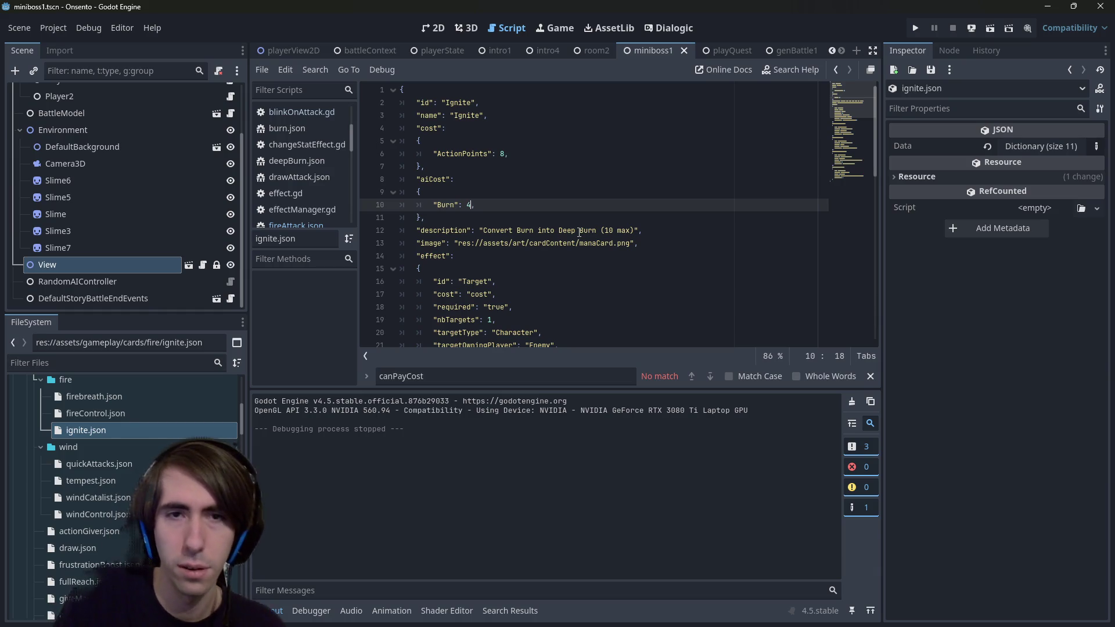
pyautogui.hotkey('ctrl', 's')
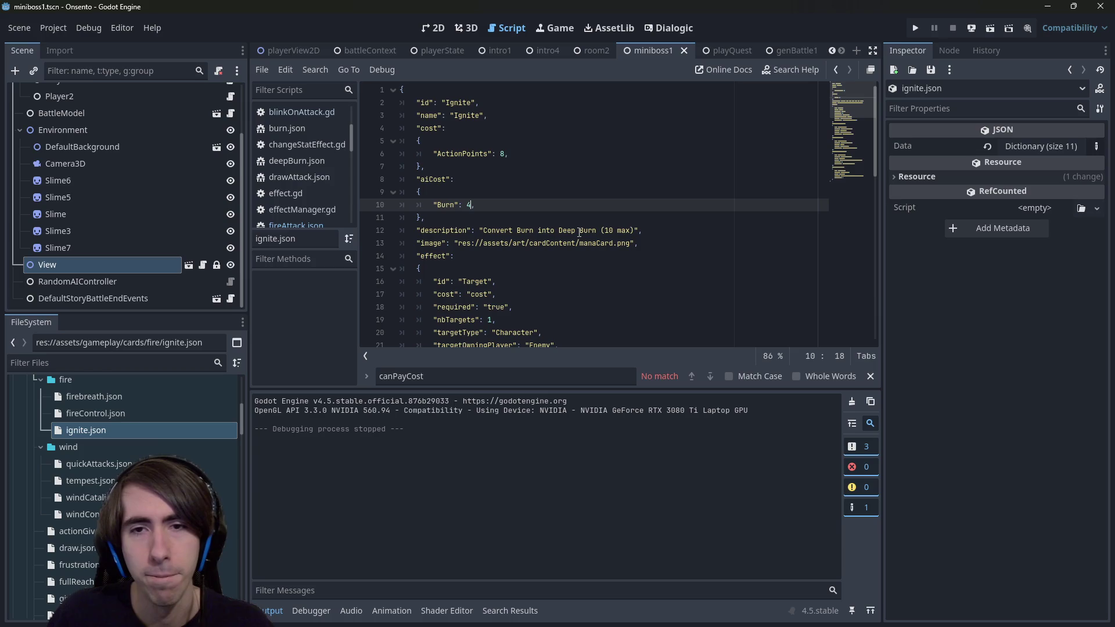
# Step: Change the description to 'Convert Burn into Deep Burn (5 max)' and save
pyautogui.click(606, 231)
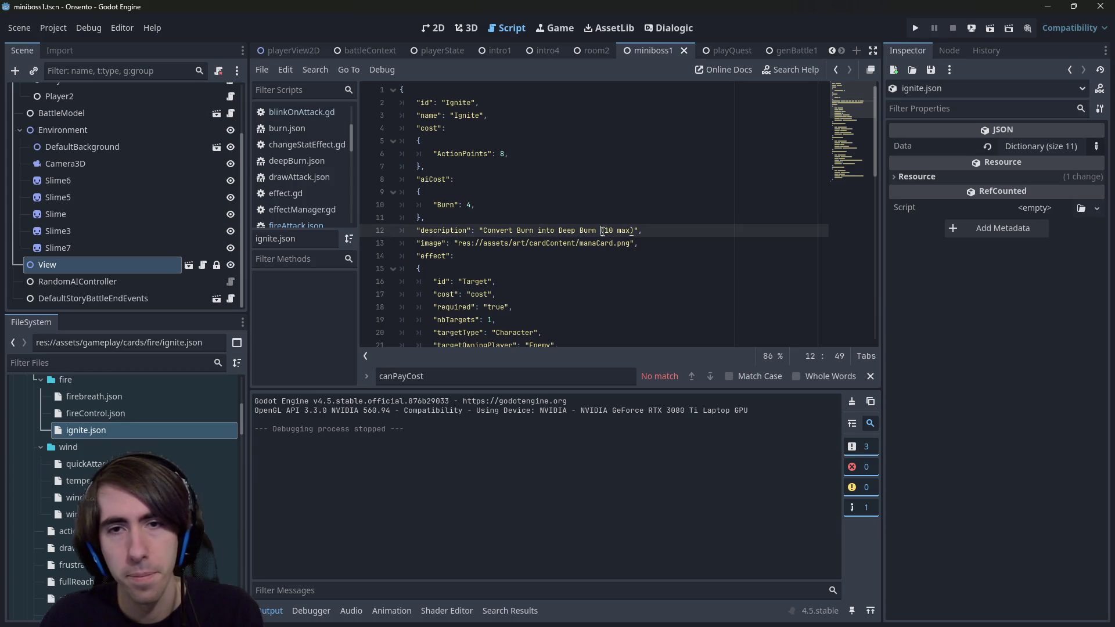
pyautogui.doubleClick(607, 230)
pyautogui.write('5')
pyautogui.hotkey('ctrl', 's')
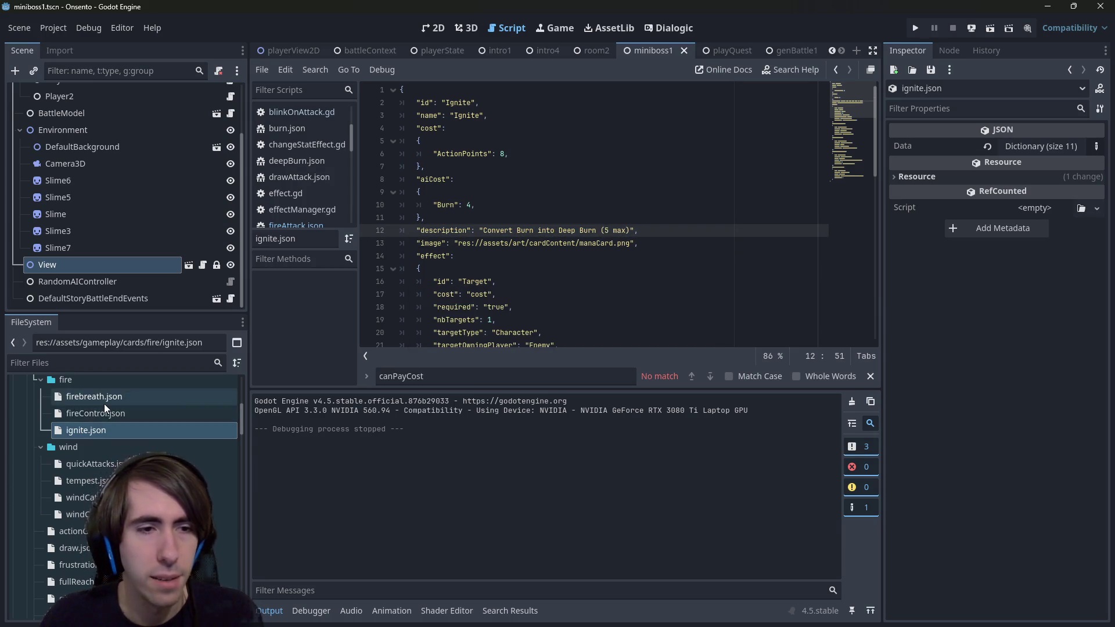
pyautogui.scroll(10, 103, 462)
pyautogui.scroll(-10, 103, 472)
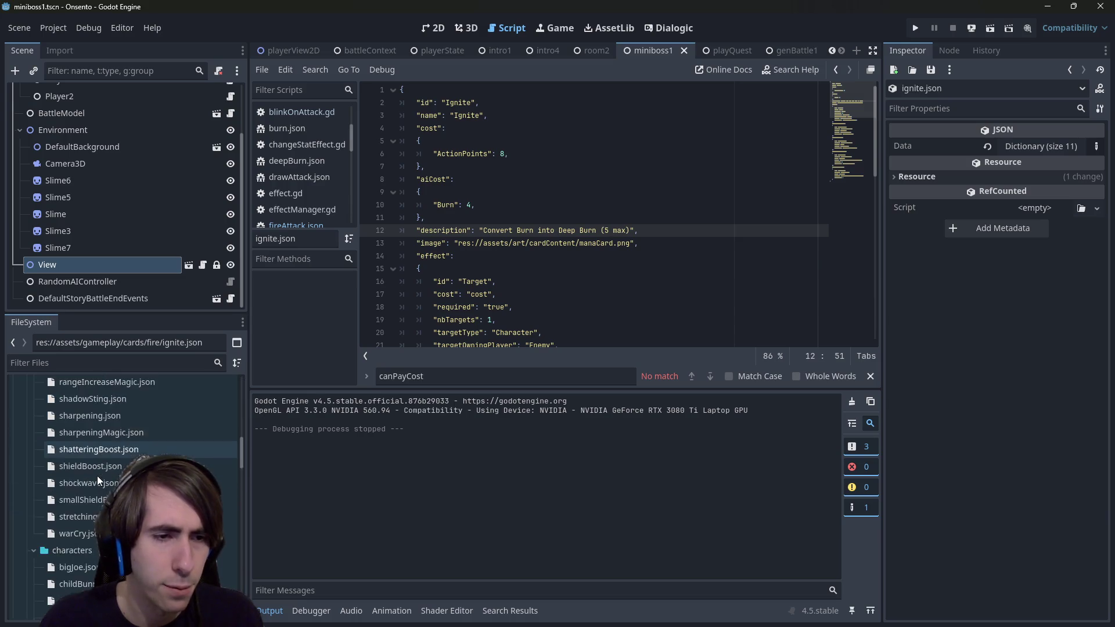
# Step: Open the deepBurn status file and save it
pyautogui.doubleClick(110, 455)
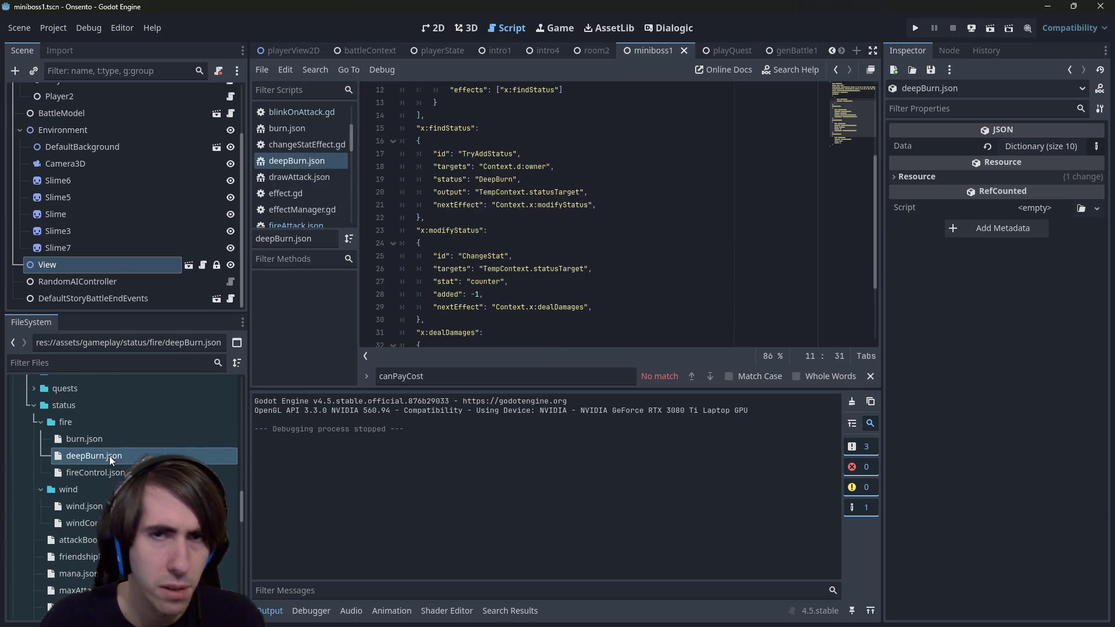
pyautogui.click(474, 115)
pyautogui.hotkey('ctrl', 's')
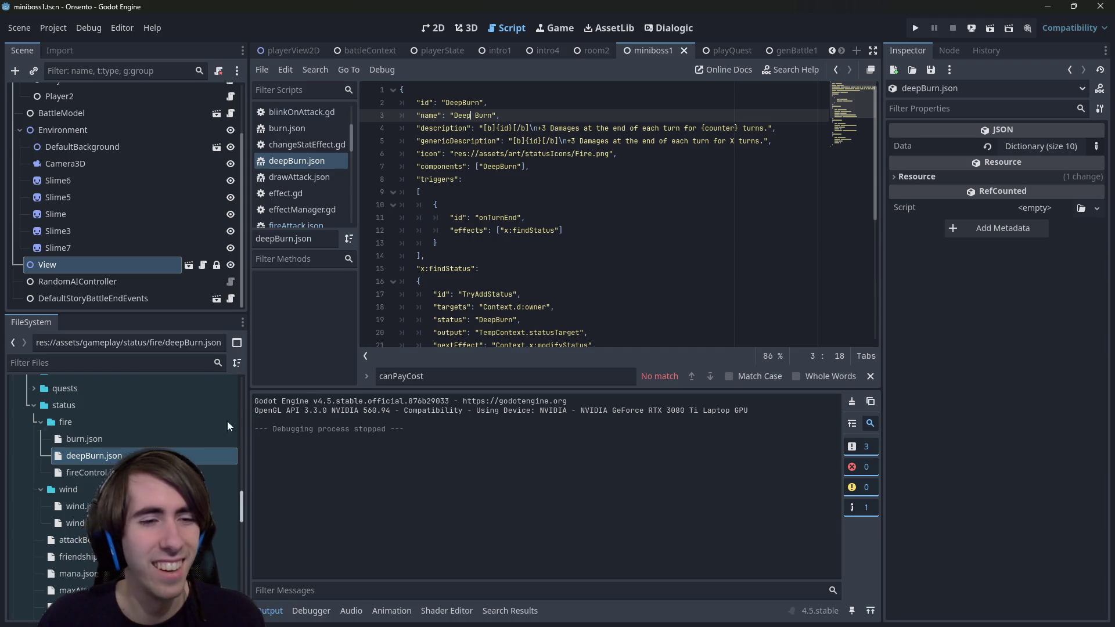
# Step: Look through the fireControl status file and the ignite, fireControl and firebreath card files
pyautogui.doubleClick(87, 472)
pyautogui.scroll(3, 506, 259)
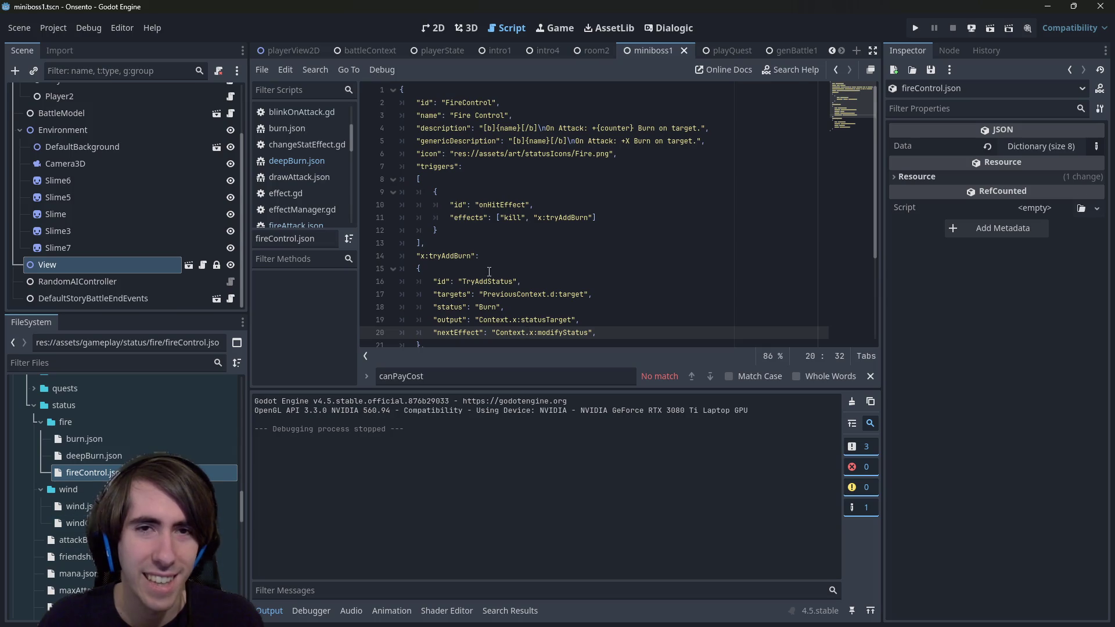
pyautogui.scroll(-10, 145, 524)
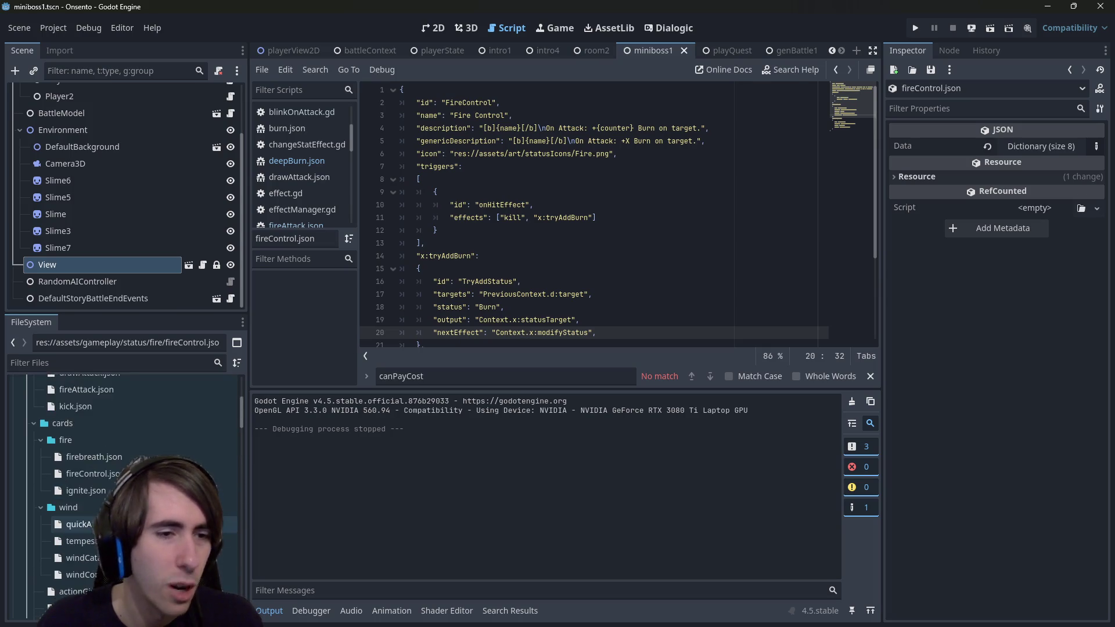
pyautogui.scroll(5, 145, 523)
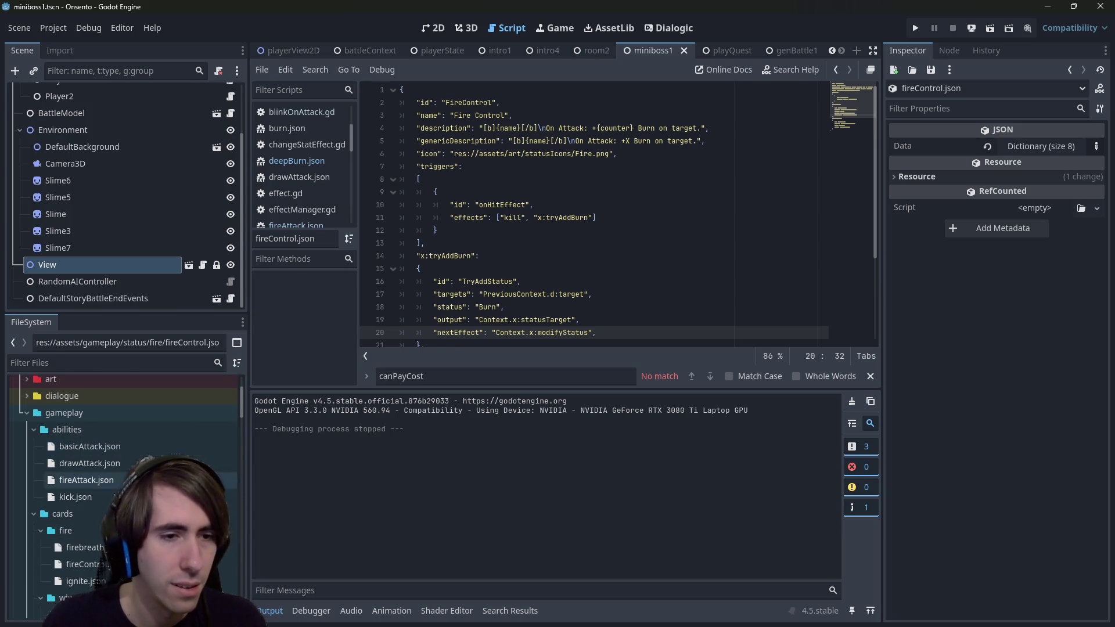
pyautogui.scroll(-4, 146, 505)
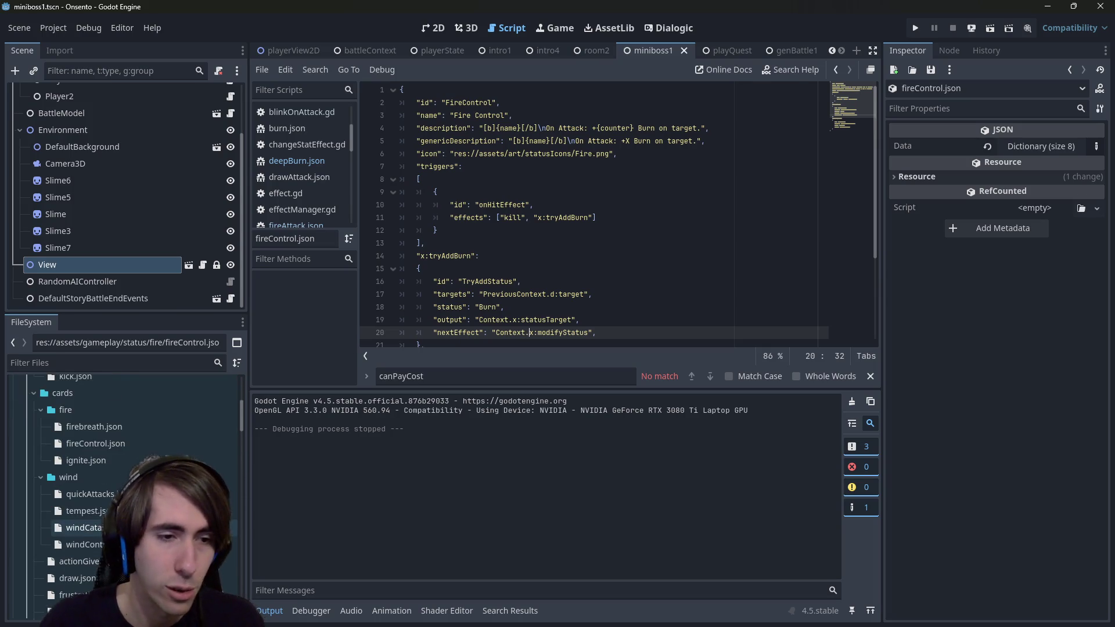
pyautogui.doubleClick(102, 460)
pyautogui.doubleClick(100, 440)
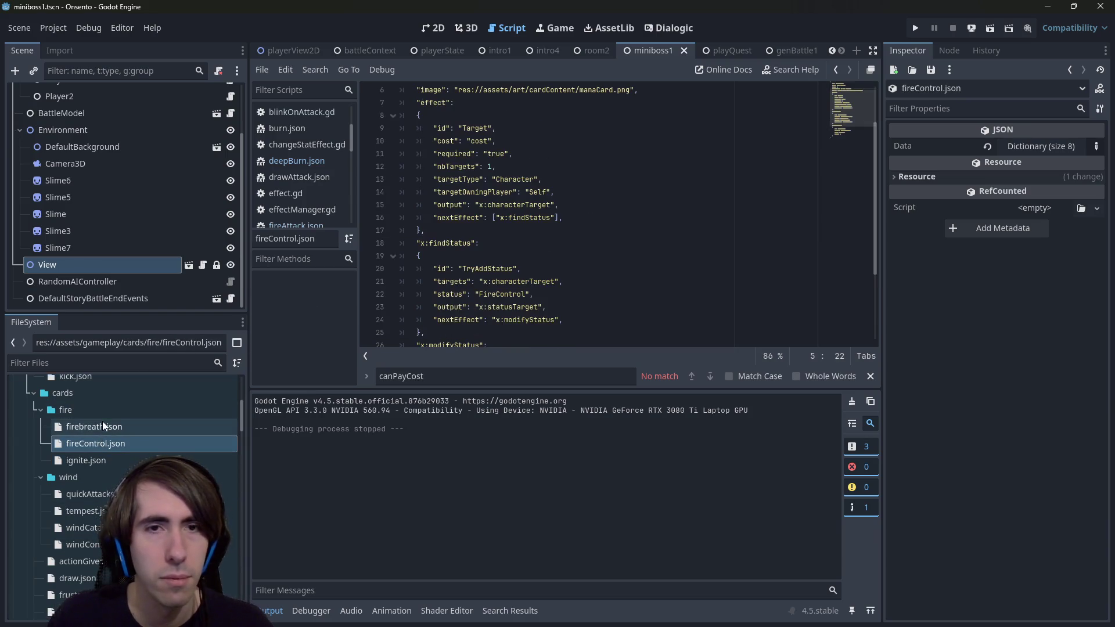
pyautogui.doubleClick(96, 427)
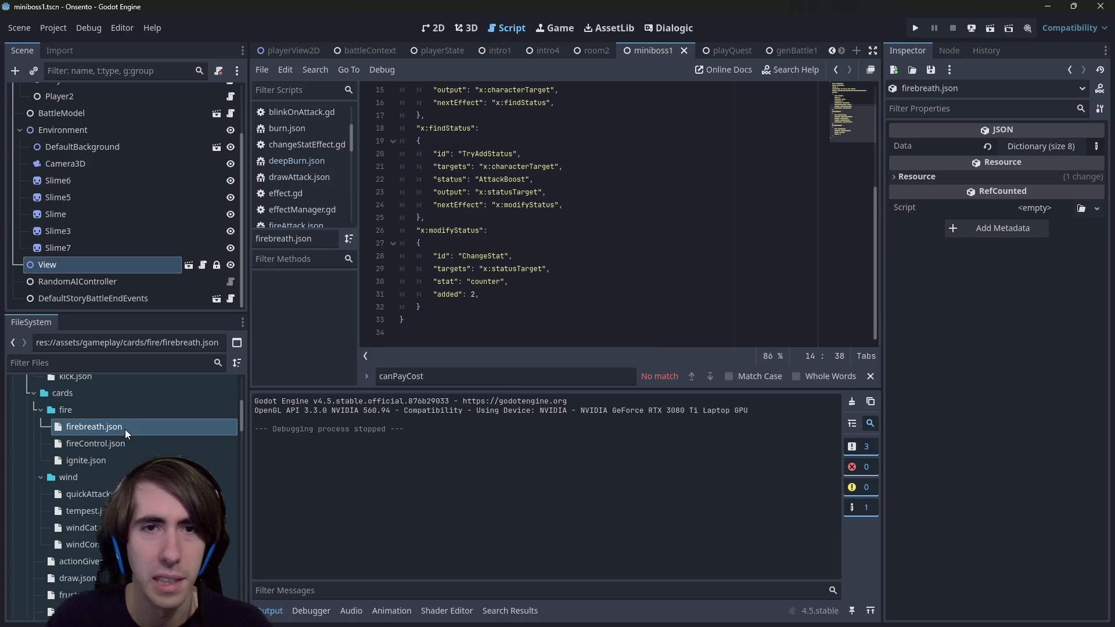
pyautogui.click(552, 259)
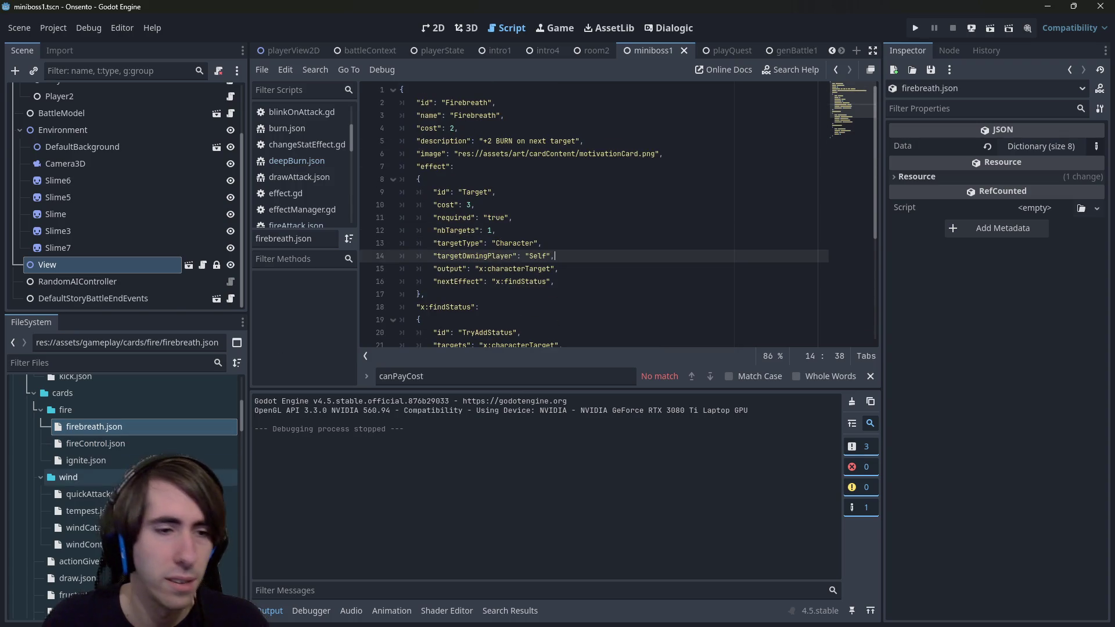
pyautogui.scroll(-3, 87, 501)
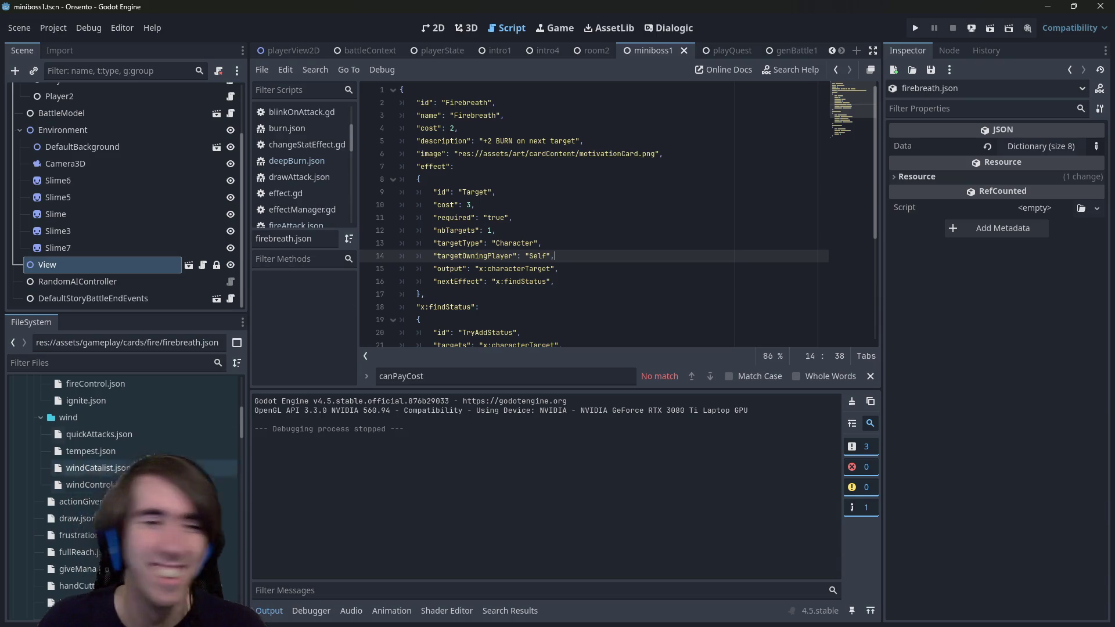
pyautogui.scroll(3, 135, 442)
# Step: Open ignite.json, then fireAttack.json, and select 'Effect' in its description line
pyautogui.doubleClick(122, 459)
pyautogui.scroll(-1, 569, 263)
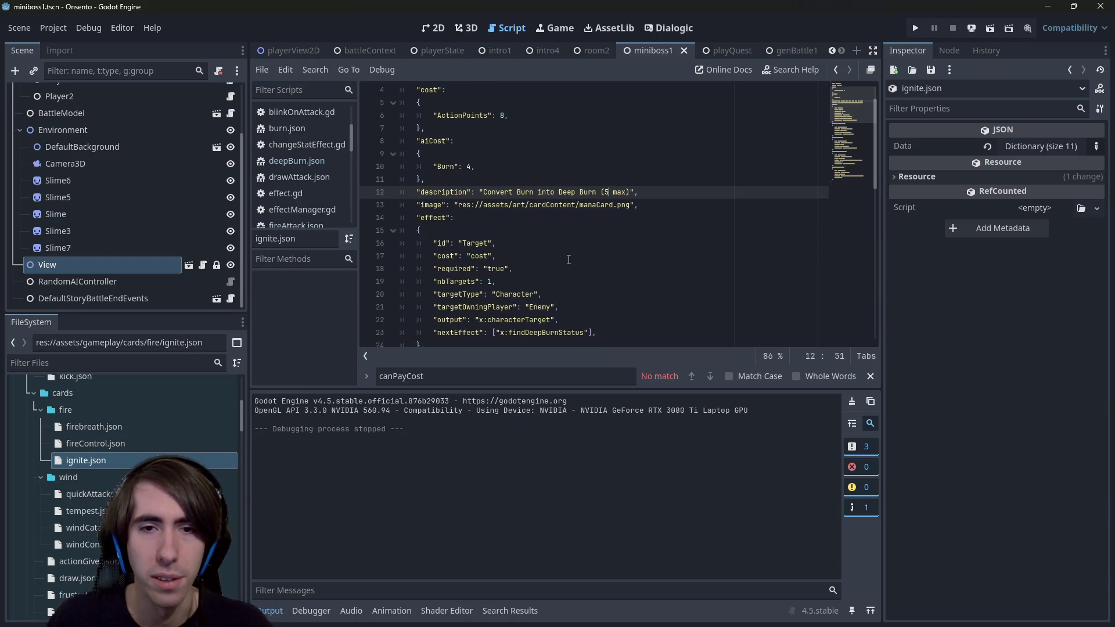
pyautogui.scroll(4, 98, 512)
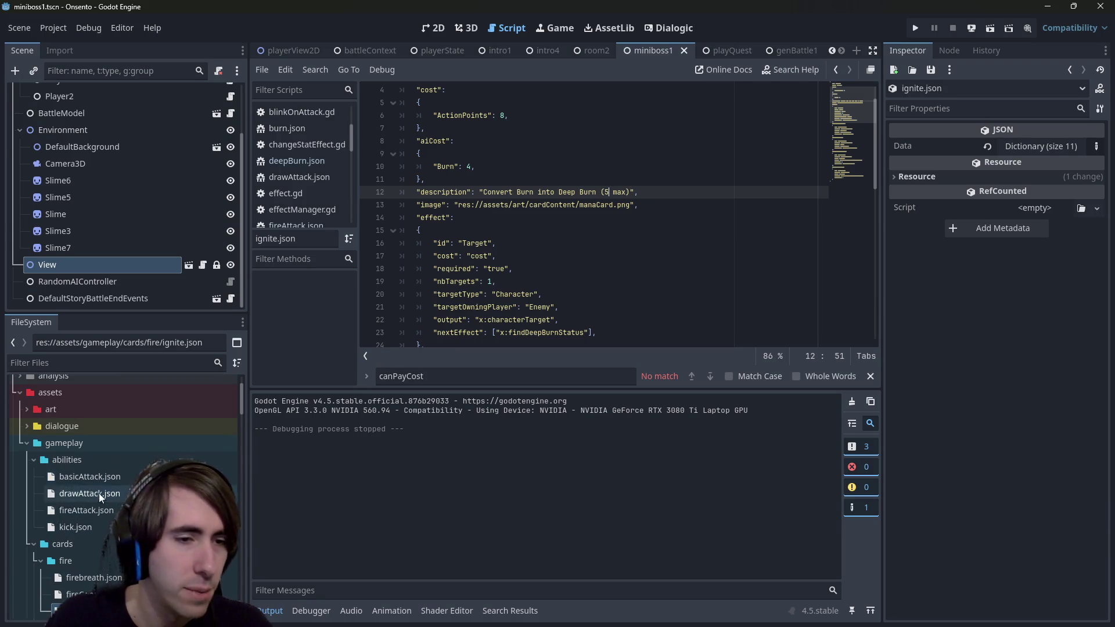
pyautogui.doubleClick(97, 508)
pyautogui.scroll(4, 627, 260)
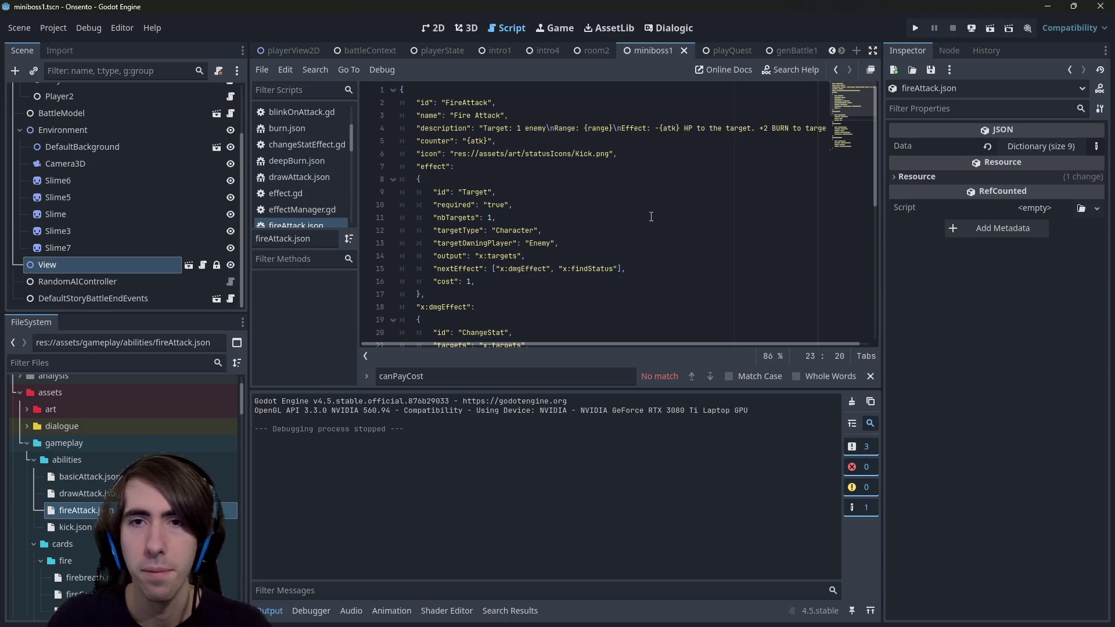
pyautogui.tripleClick(637, 126)
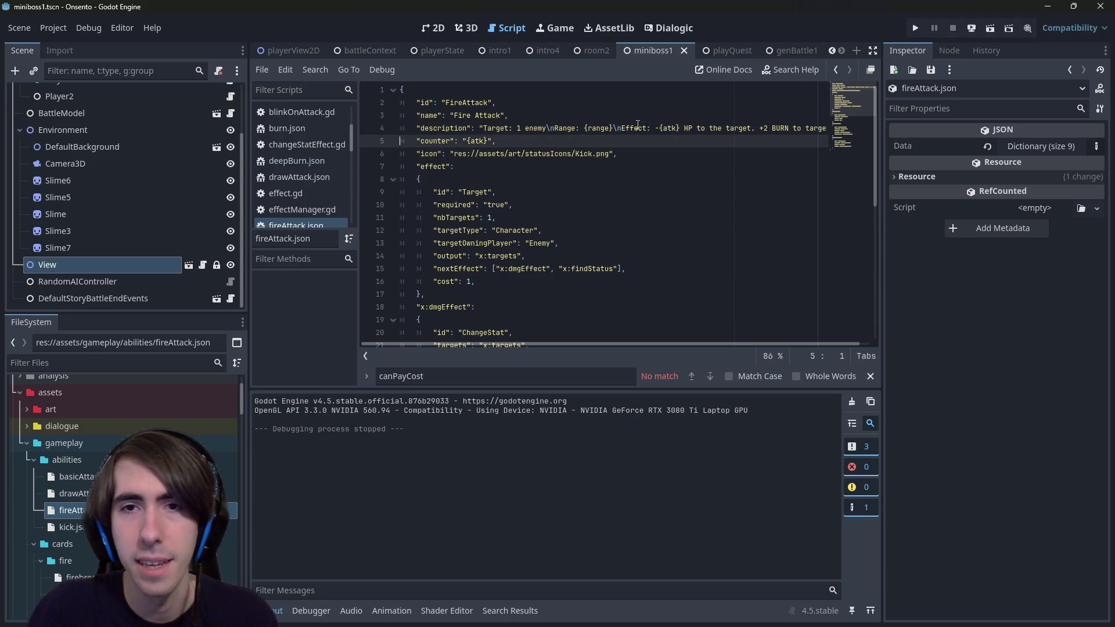
pyautogui.doubleClick(638, 128)
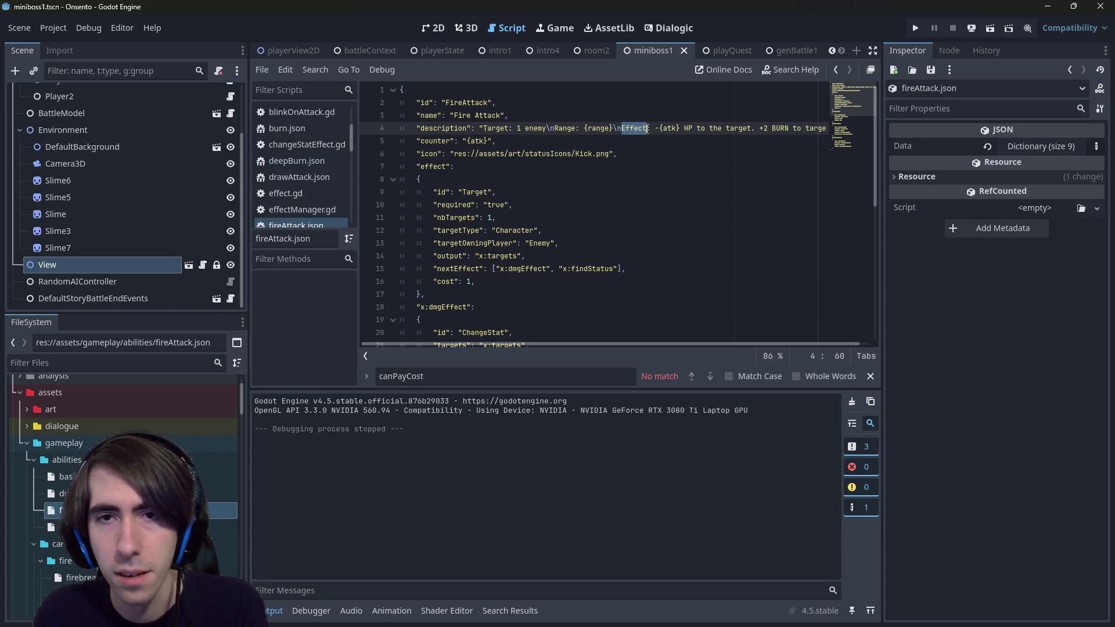
# Step: Rewrite the Fire Attack description to 'Effect: +{atk} BURN to the target.' and save it
pyautogui.write('On H')
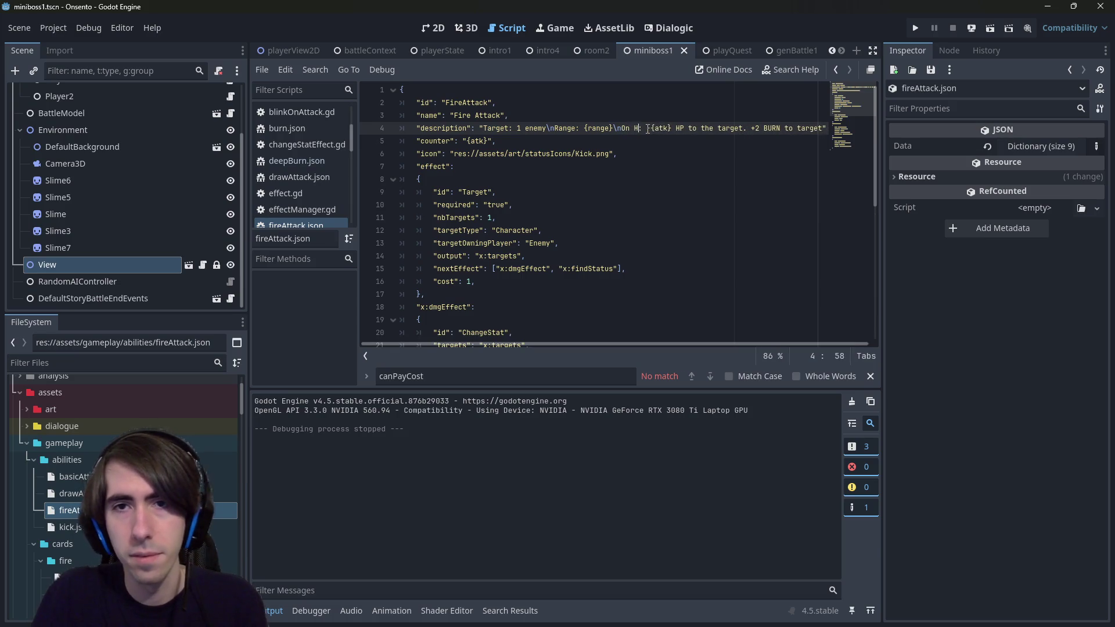
pyautogui.write('it')
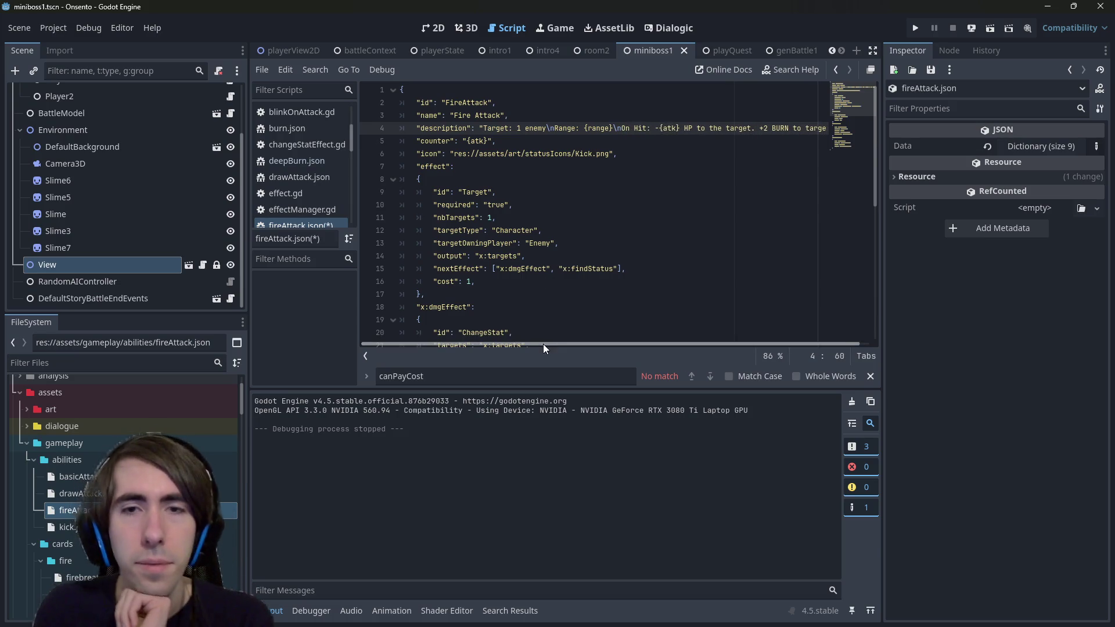
pyautogui.moveTo(543, 343); pyautogui.dragTo(626, 343)
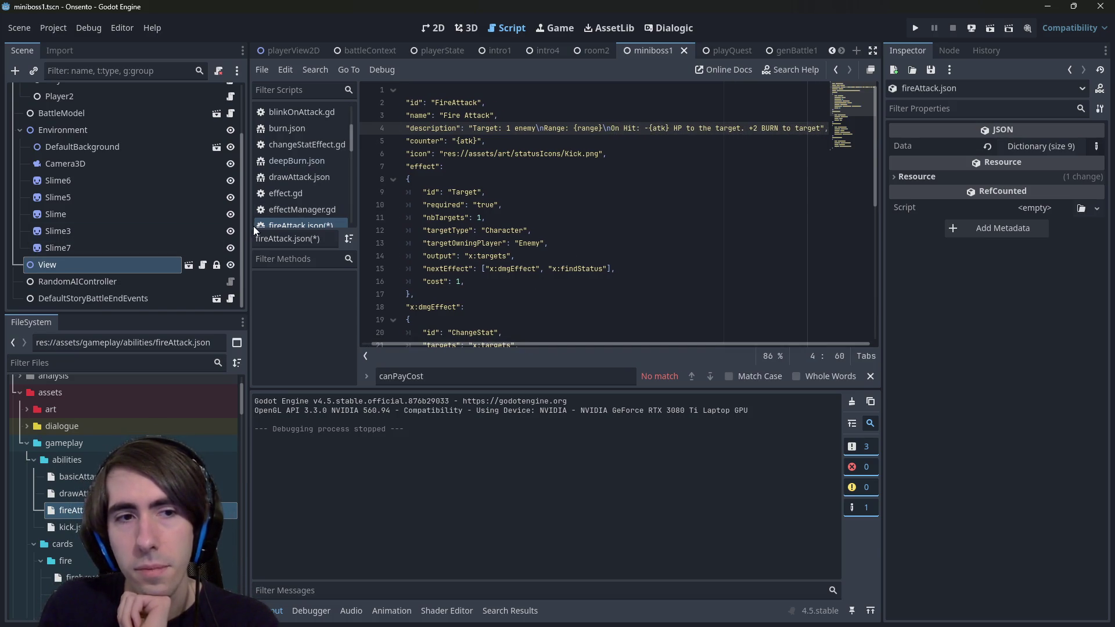
pyautogui.moveTo(249, 225); pyautogui.dragTo(145, 225)
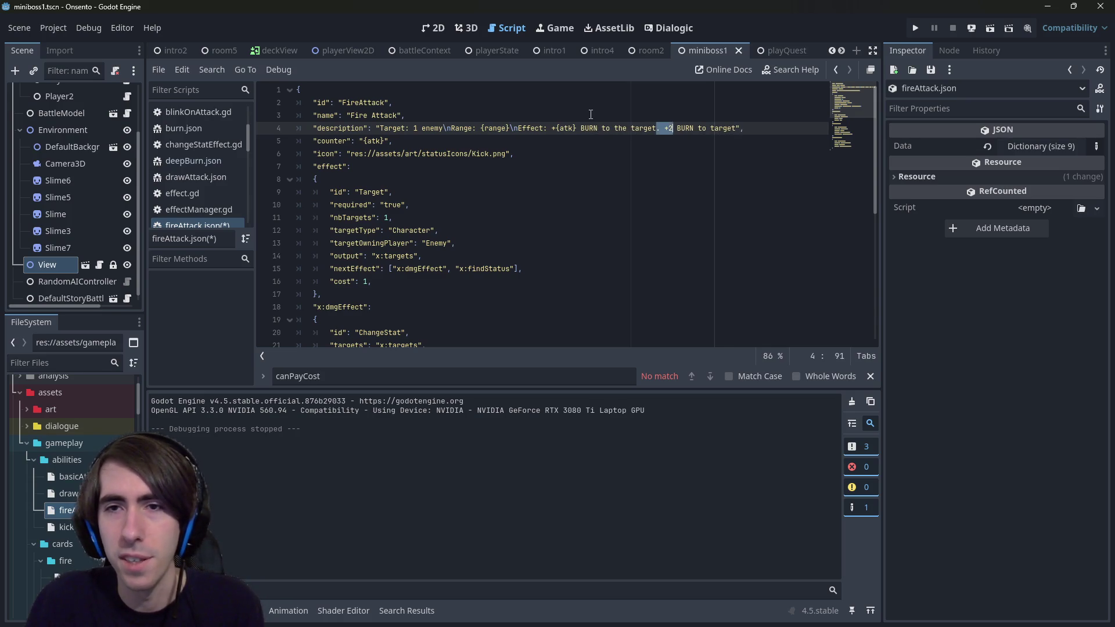
pyautogui.write('.')
pyautogui.hotkey('ctrl', 's')
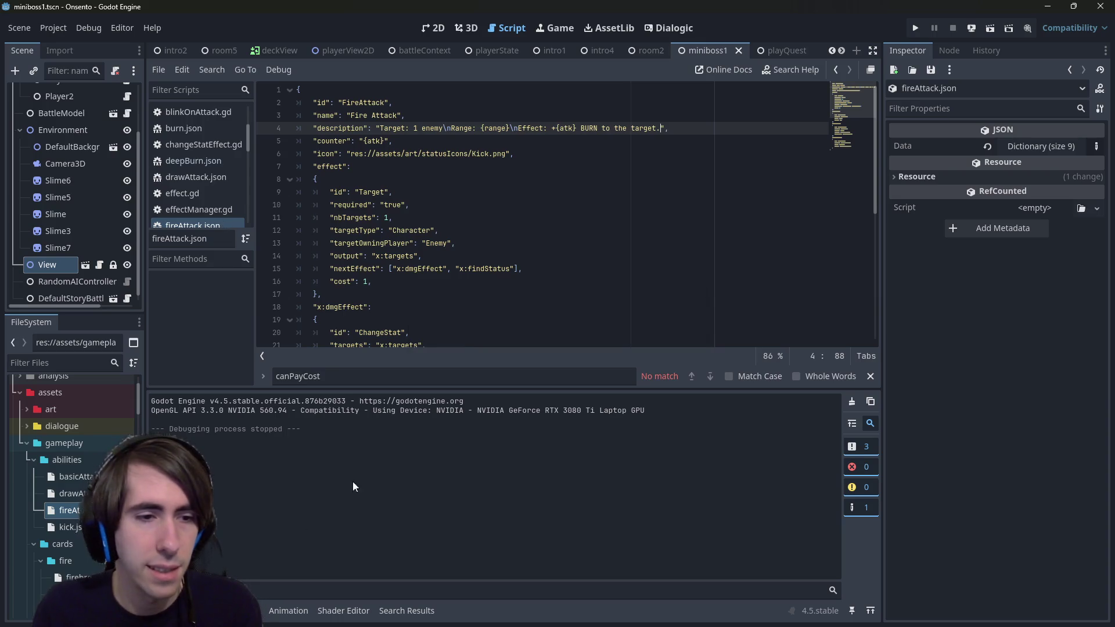
# Step: Compare drawAttack.json and basicAttack.json with fireAttack.json, then launch the project
pyautogui.doubleClick(51, 494)
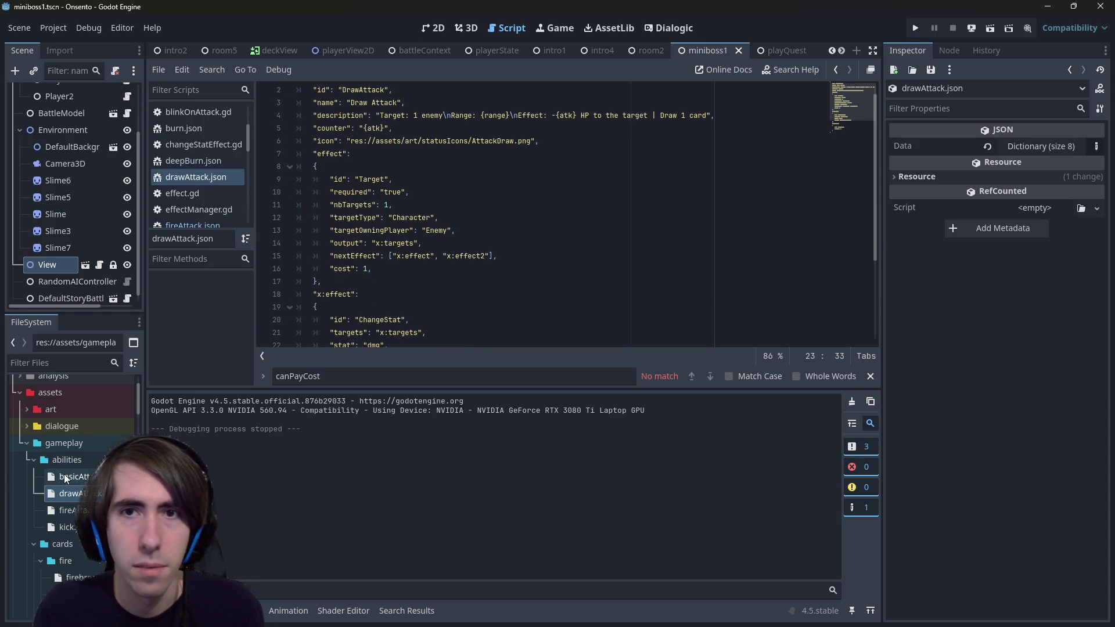
pyautogui.doubleClick(65, 478)
pyautogui.doubleClick(65, 511)
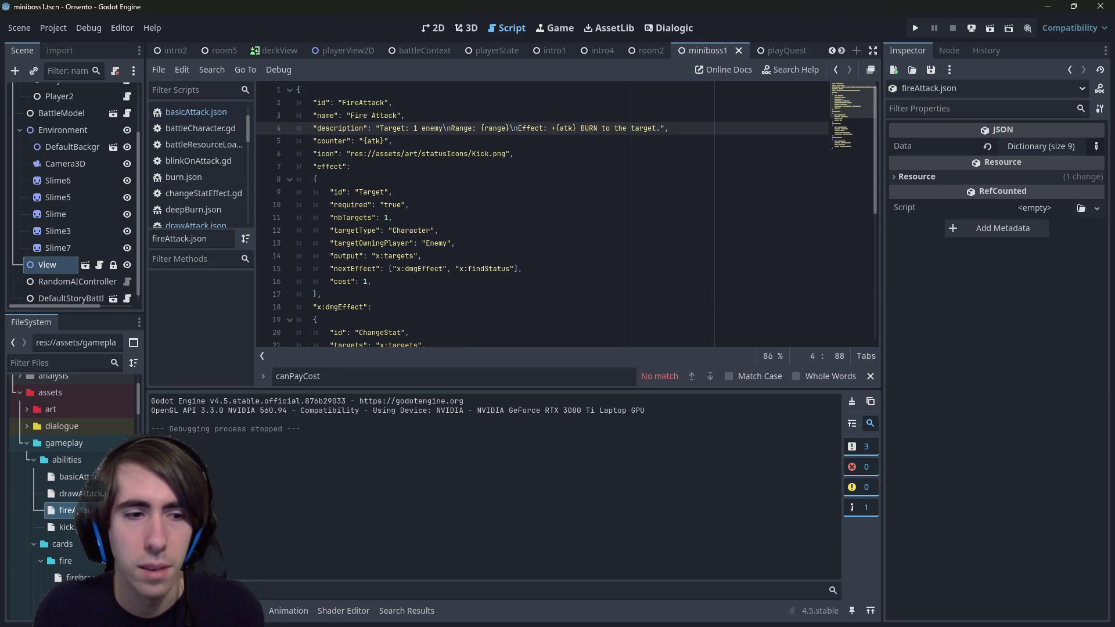
pyautogui.tripleClick(524, 226)
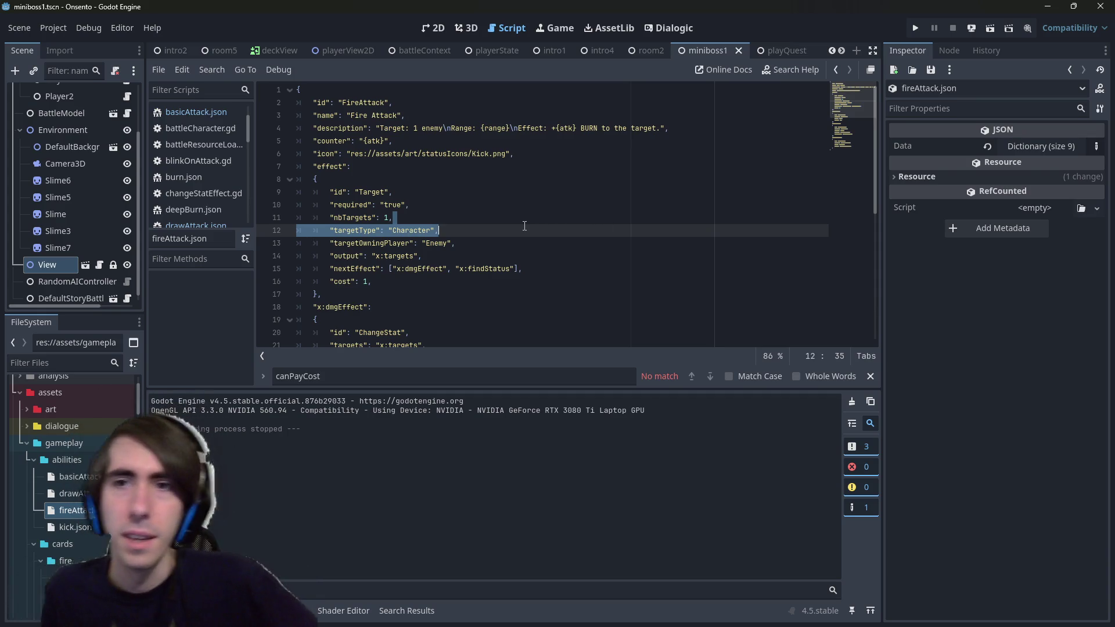
pyautogui.click(978, 32)
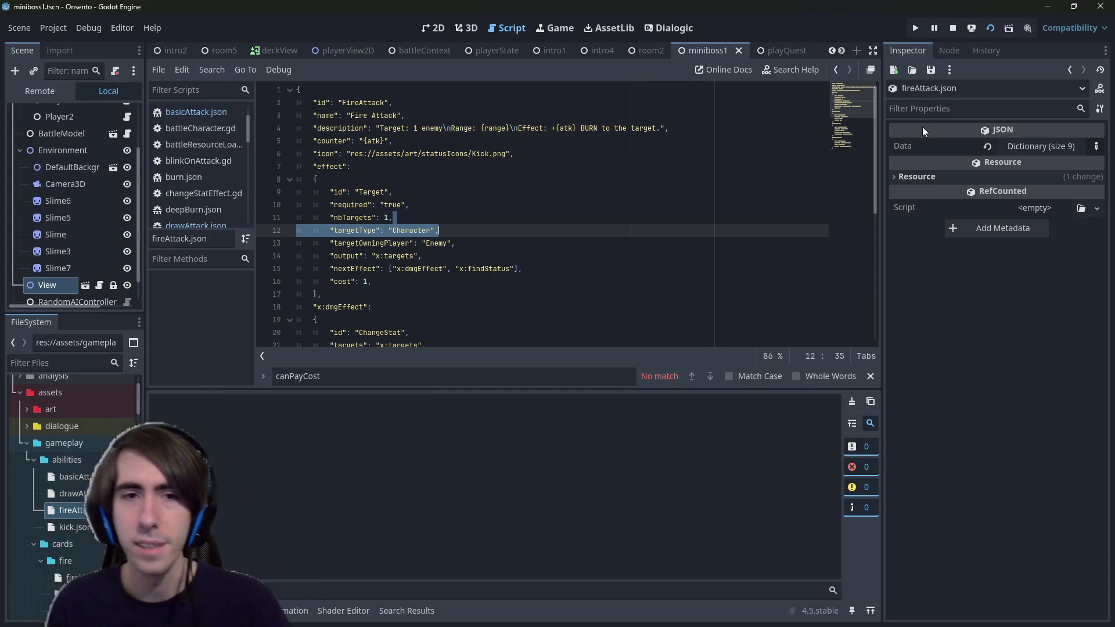
# Step: Deploy the first party member and the fox girl, then end the turn past the draw warning
pyautogui.moveTo(922, 126)
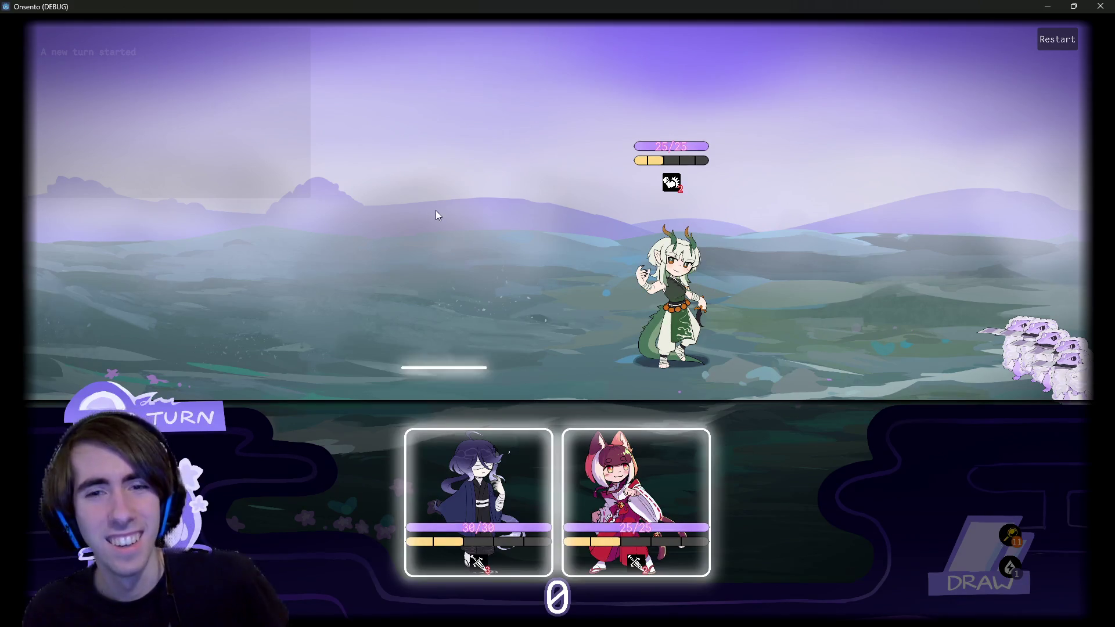
pyautogui.click(465, 448)
pyautogui.click(468, 292)
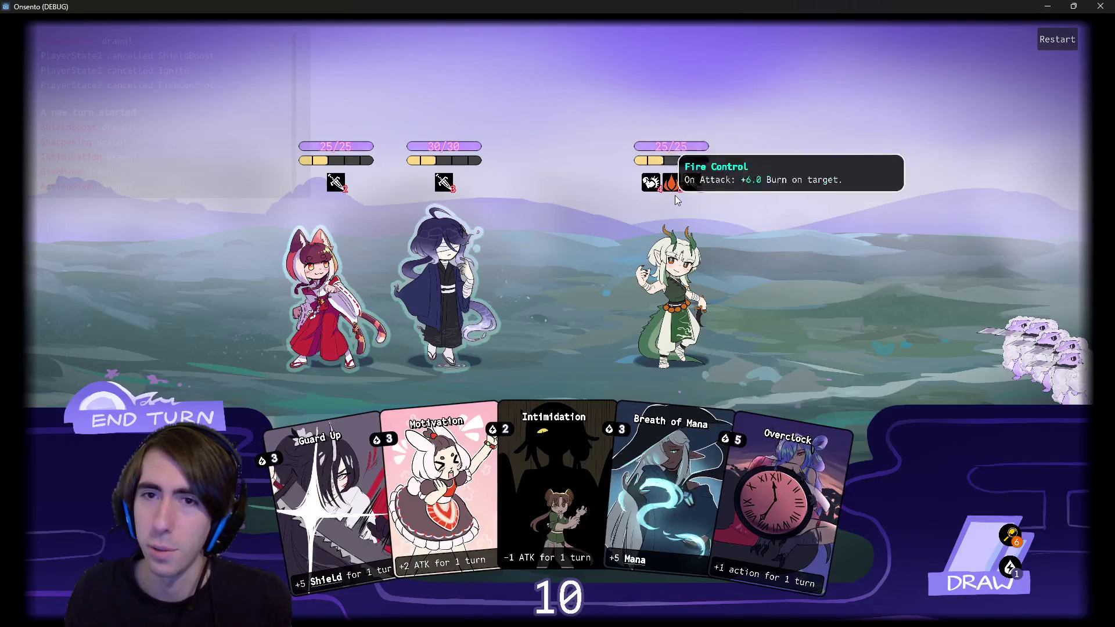
pyautogui.moveTo(650, 183)
pyautogui.moveTo(692, 184)
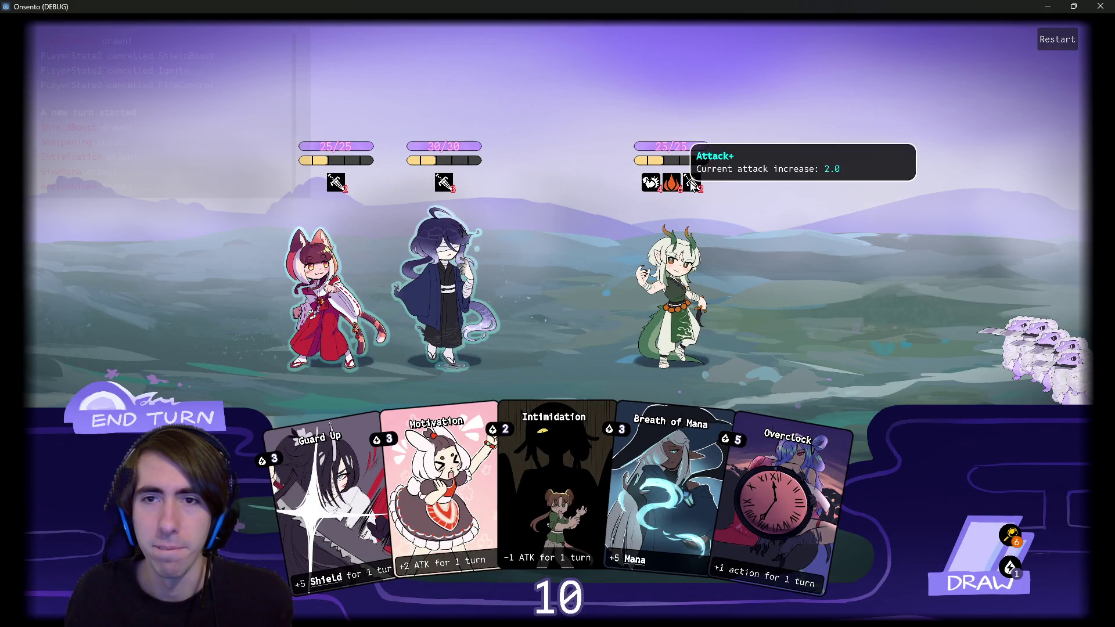
pyautogui.click(152, 418)
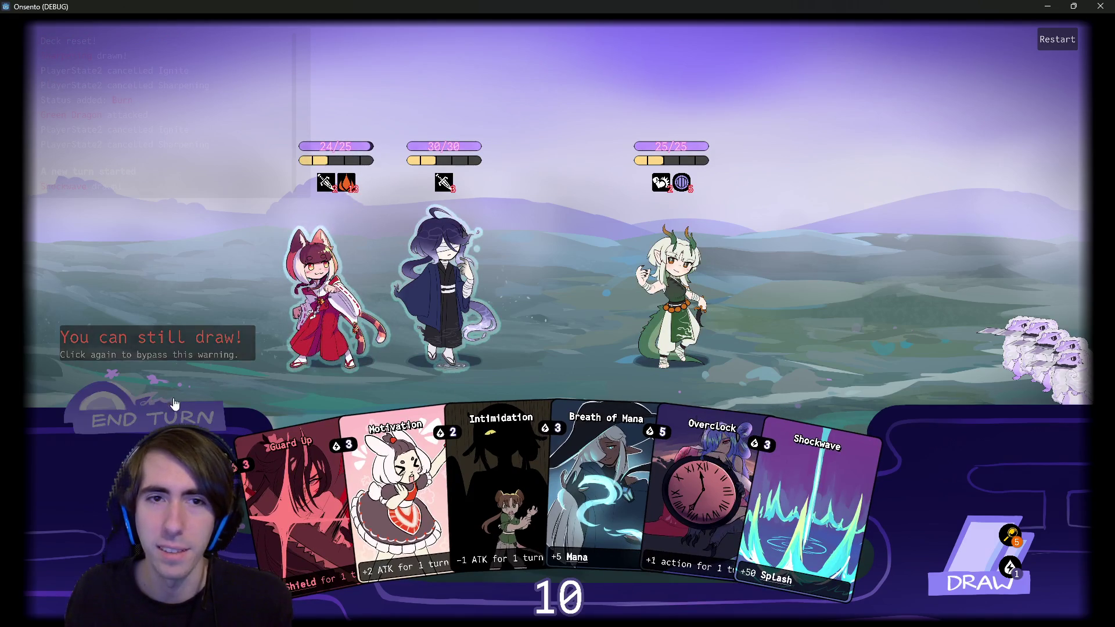
pyautogui.moveTo(347, 187)
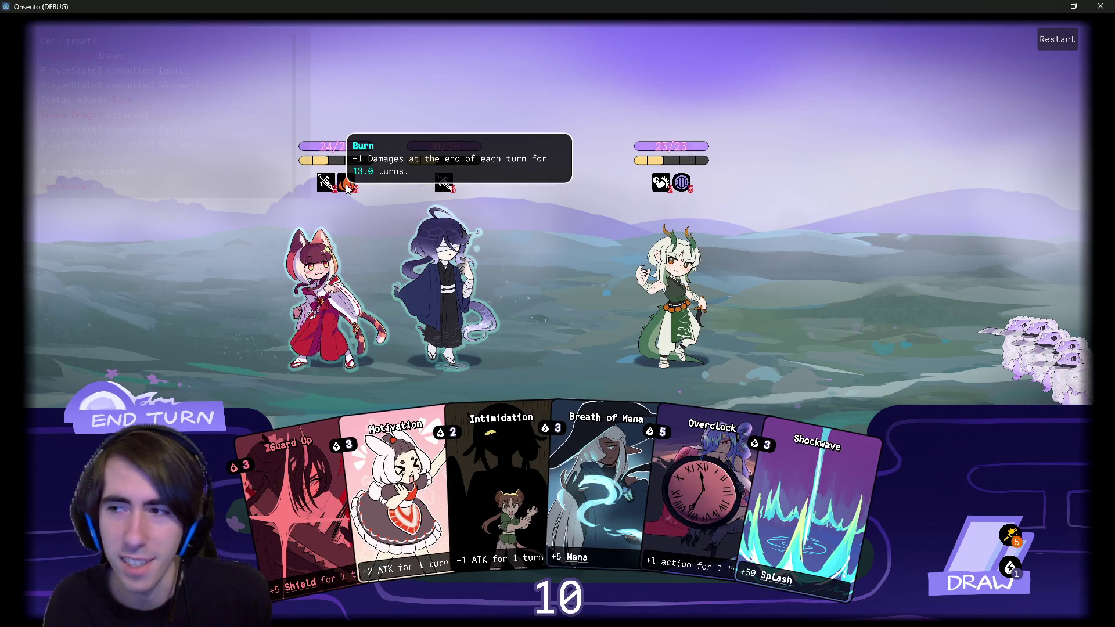
pyautogui.click(189, 411)
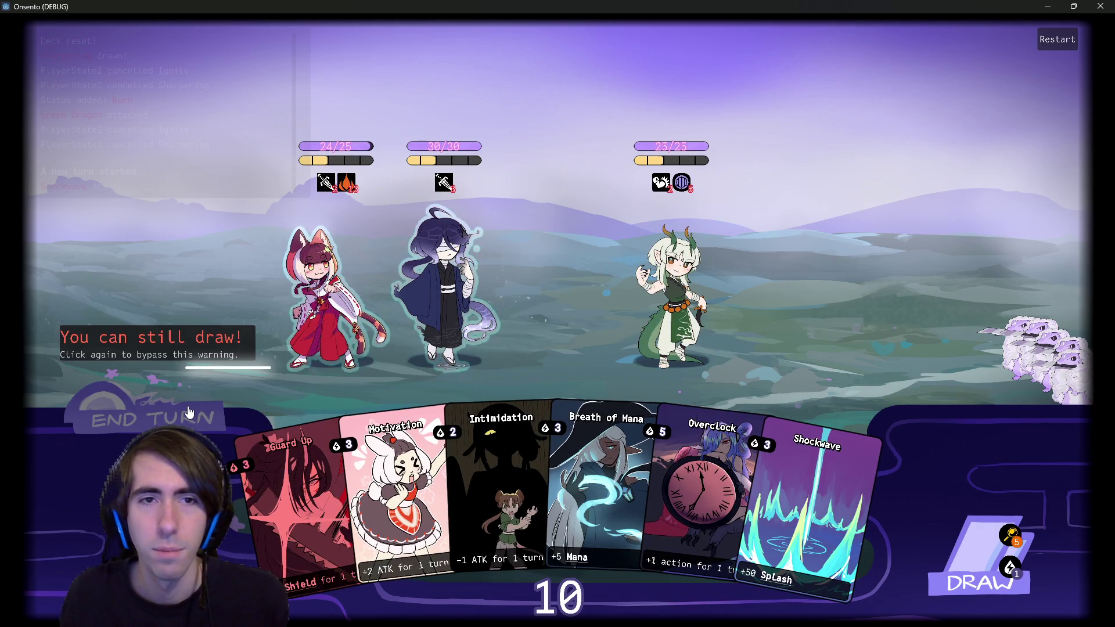
pyautogui.click(189, 411)
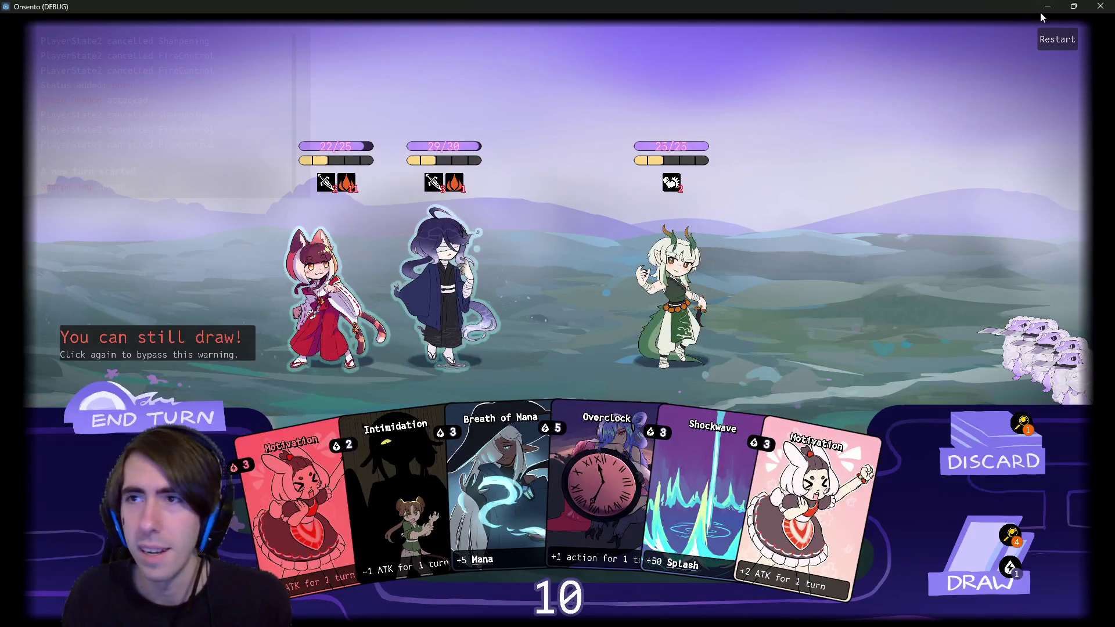
# Step: Restart the battle and play Guard Up, Motivation and Breath of Mana on the blue-haired ally
pyautogui.click(1041, 39)
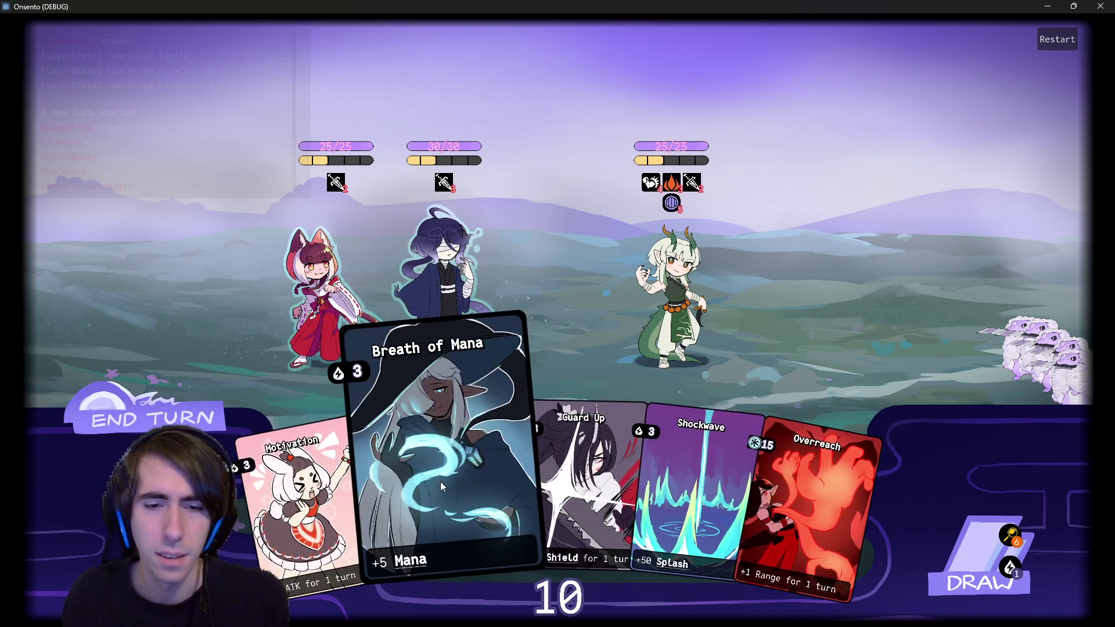
pyautogui.moveTo(552, 495); pyautogui.dragTo(444, 279)
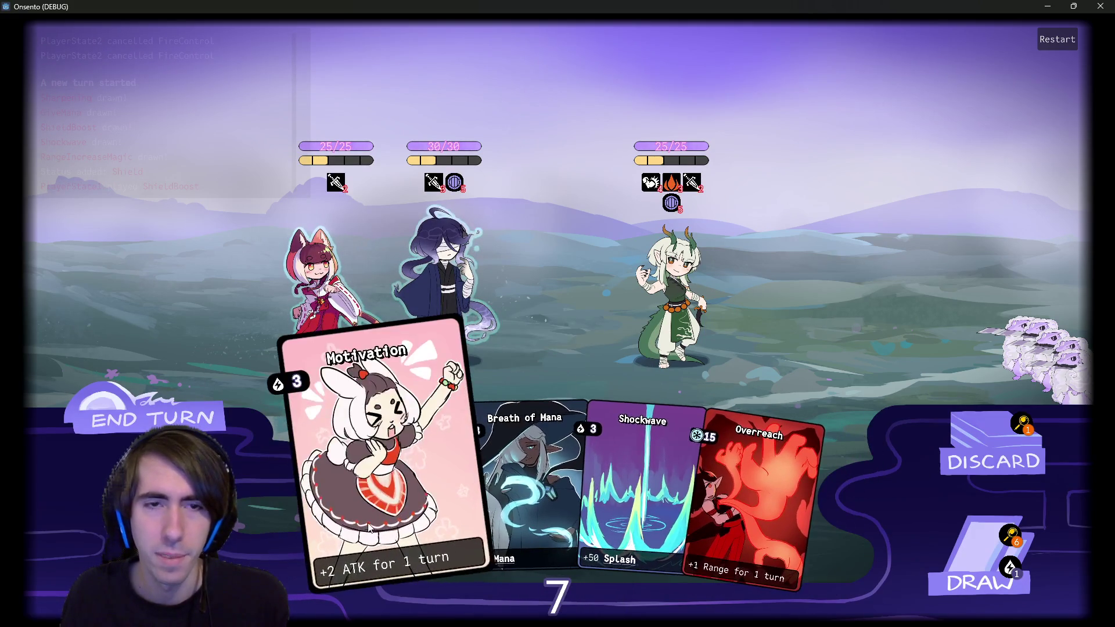
pyautogui.moveTo(372, 476); pyautogui.dragTo(441, 290)
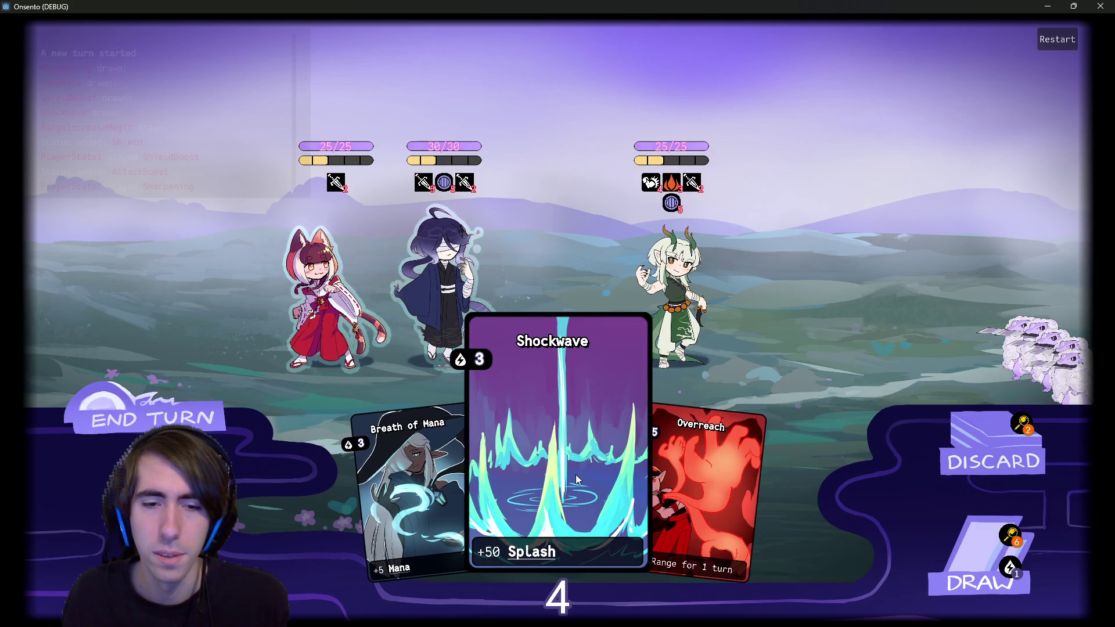
pyautogui.moveTo(427, 494); pyautogui.dragTo(444, 279)
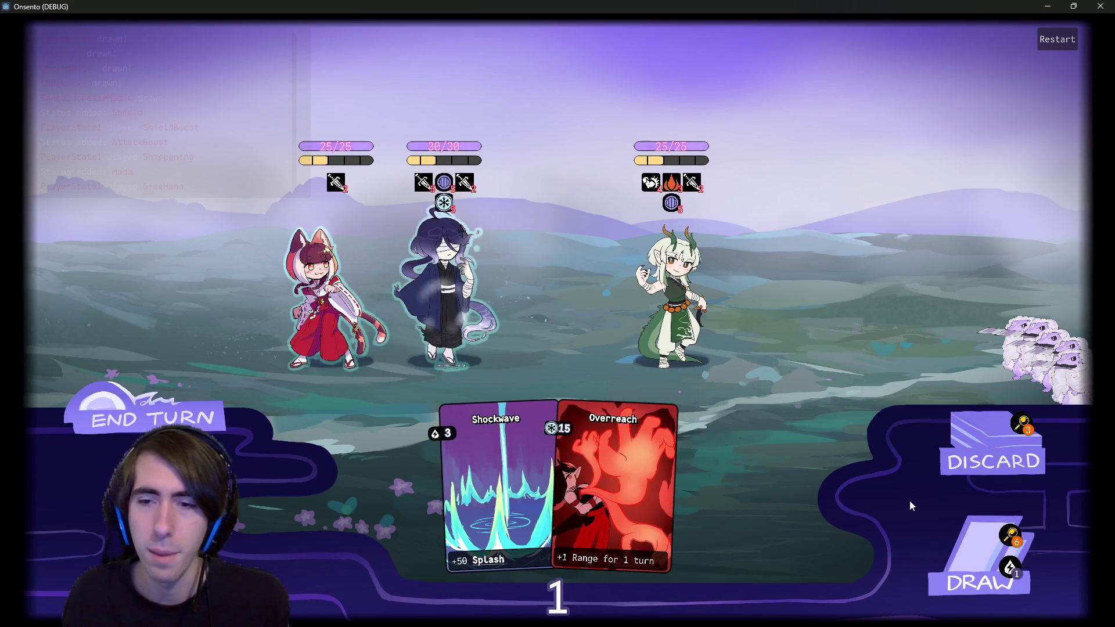
pyautogui.click(981, 557)
pyautogui.click(443, 285)
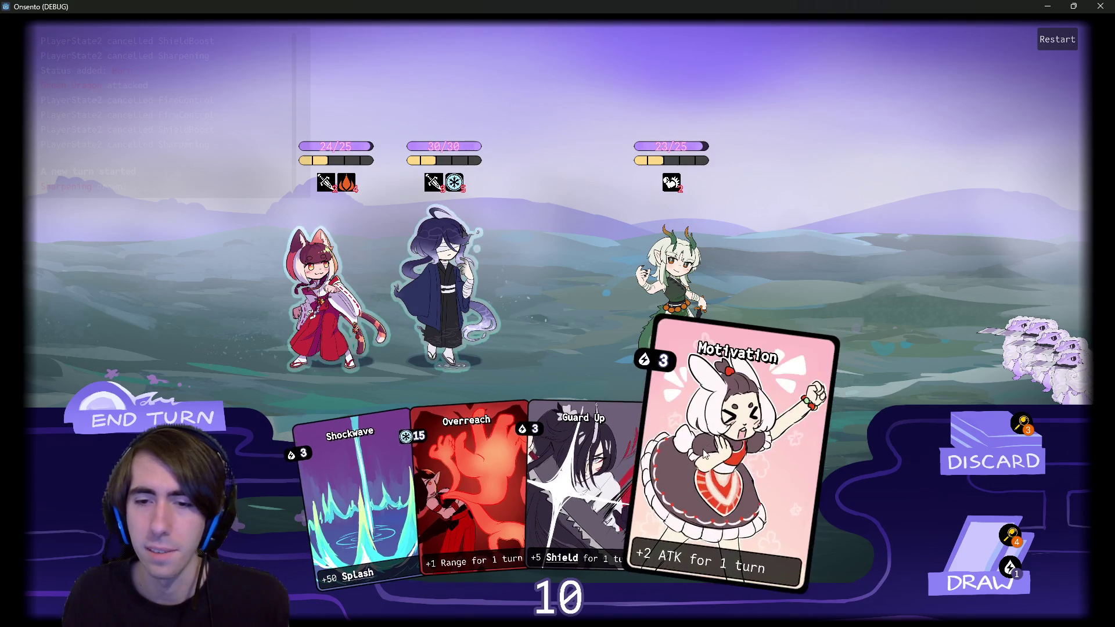
# Step: Play Motivation on the blue-haired ally, Guard Up on the red cat, then Attack-Up Magic on the blue-haired ally
pyautogui.moveTo(704, 454); pyautogui.dragTo(429, 290)
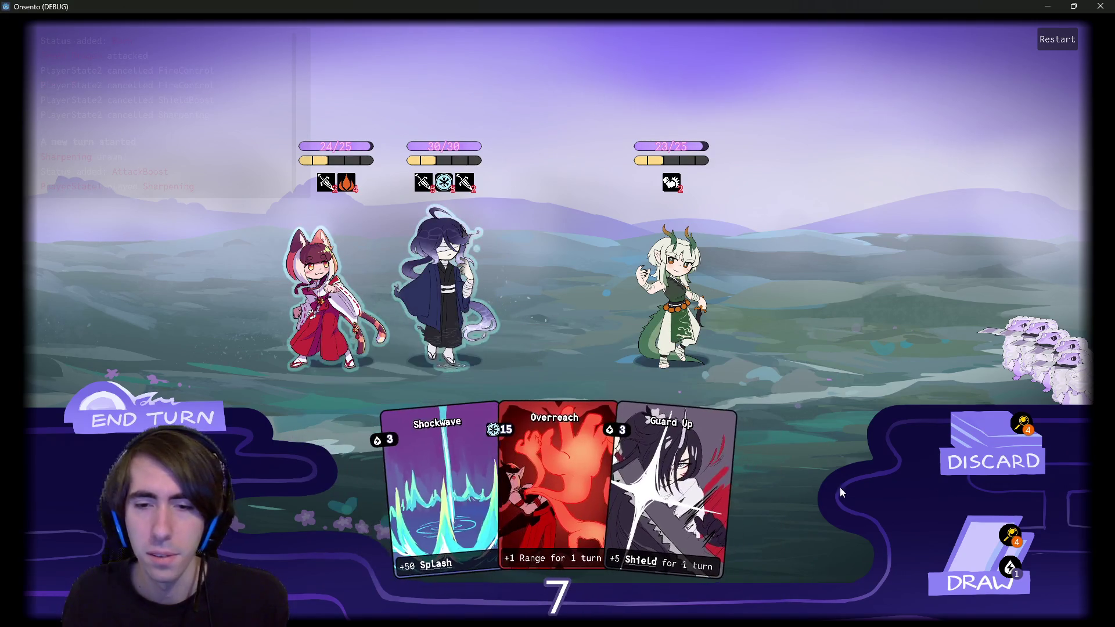
pyautogui.moveTo(673, 488); pyautogui.dragTo(328, 288)
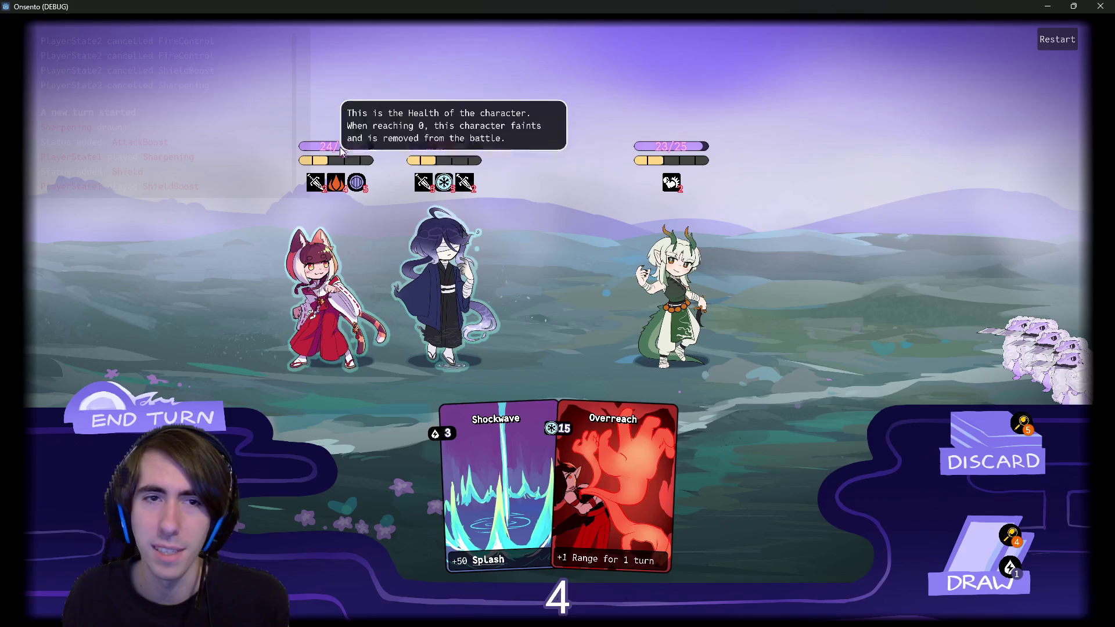
pyautogui.click(952, 583)
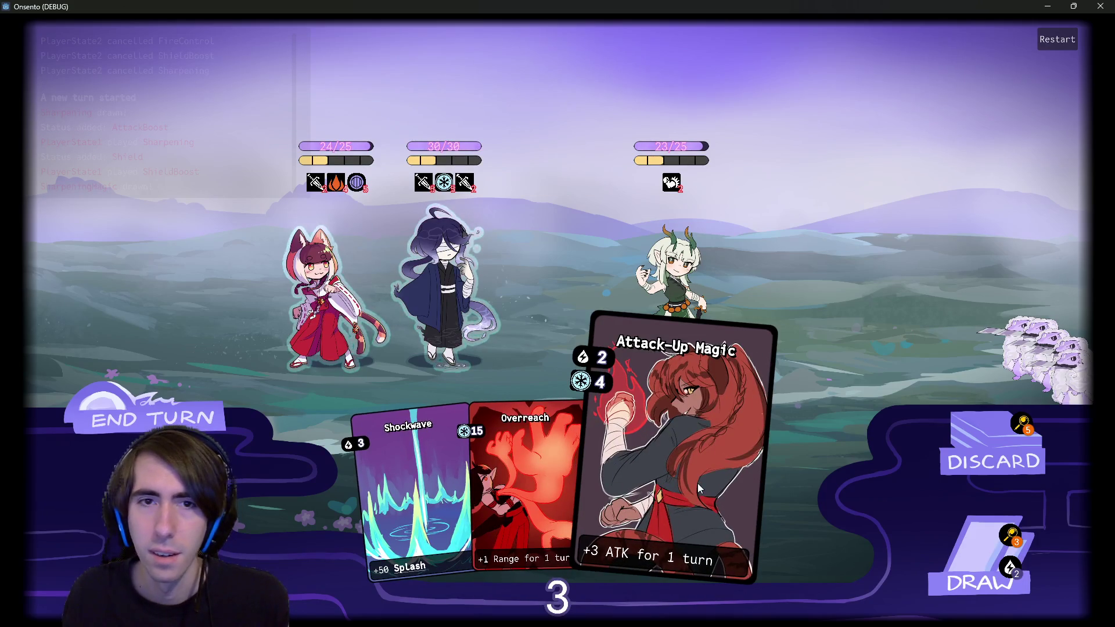
pyautogui.moveTo(698, 484); pyautogui.dragTo(454, 305)
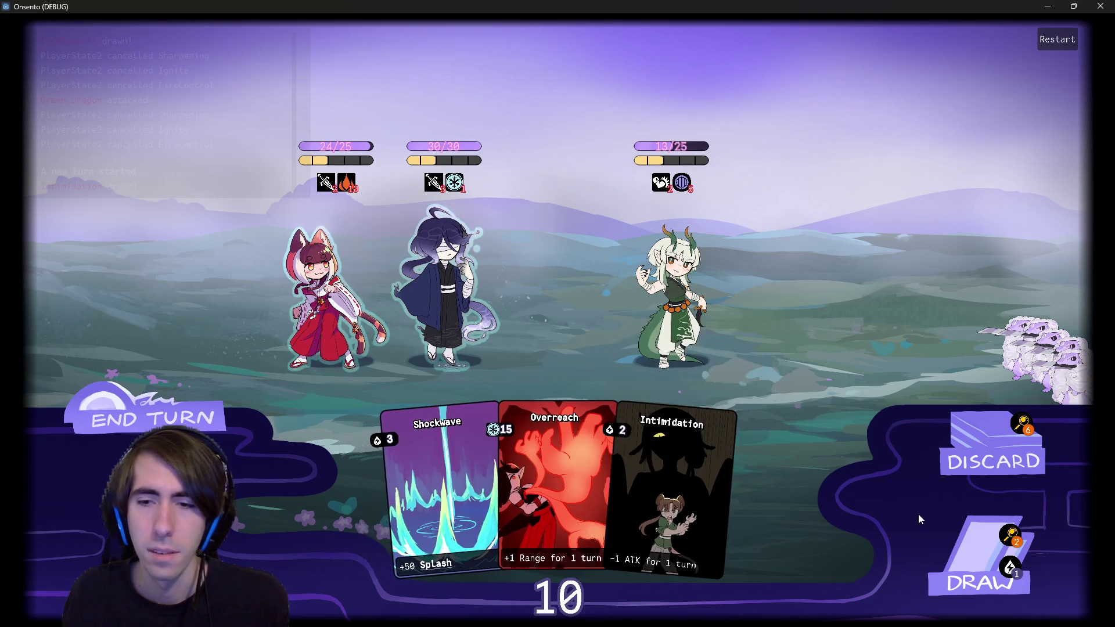
# Step: Play Intimidation on the green dragon and Breath of Mana on the middle ally, then end the turn
pyautogui.click(952, 537)
pyautogui.moveTo(610, 493); pyautogui.dragTo(670, 296)
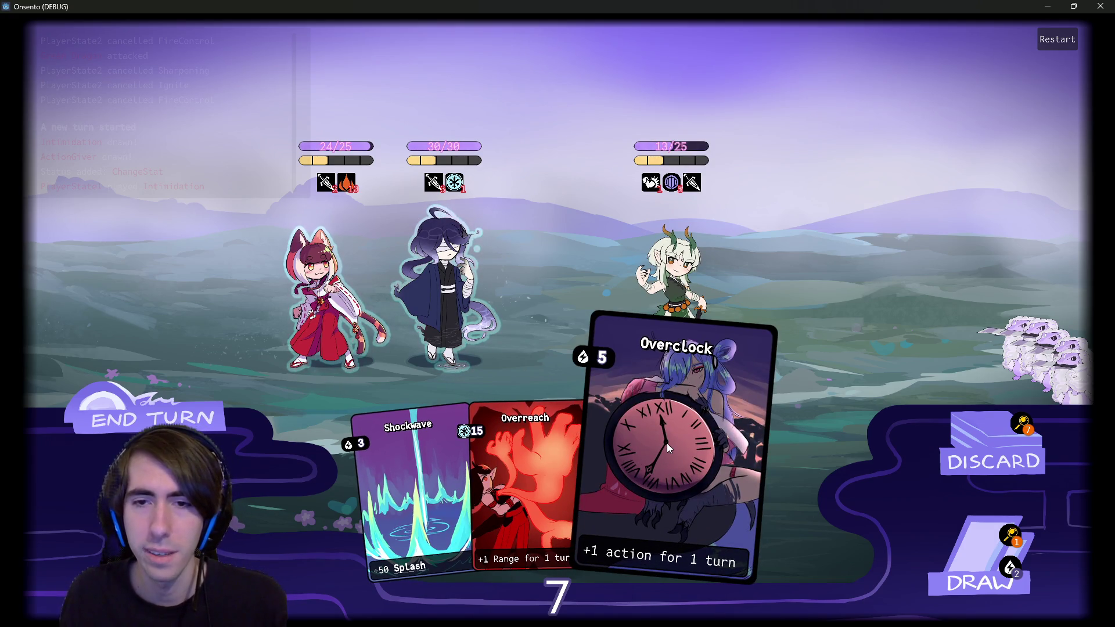
pyautogui.click(976, 552)
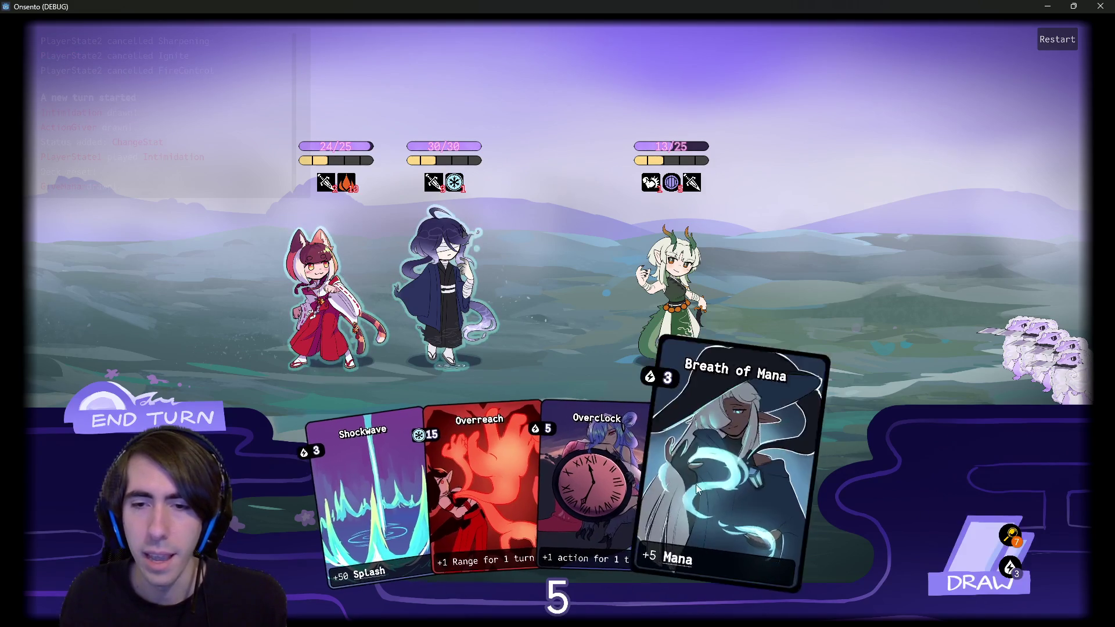
pyautogui.moveTo(696, 487); pyautogui.dragTo(476, 312)
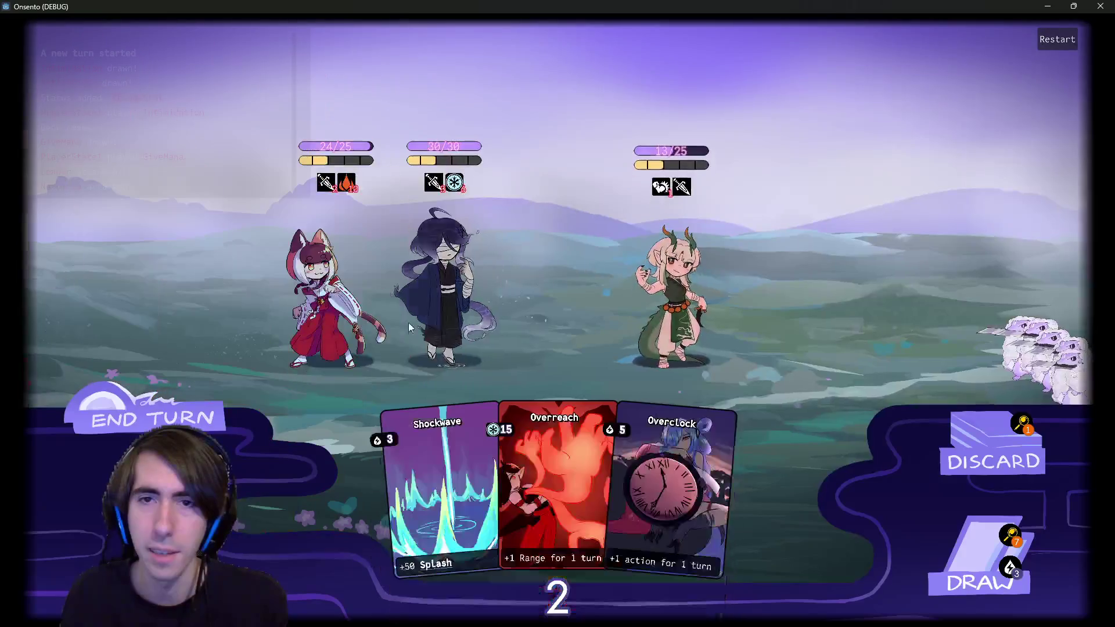
pyautogui.click(180, 421)
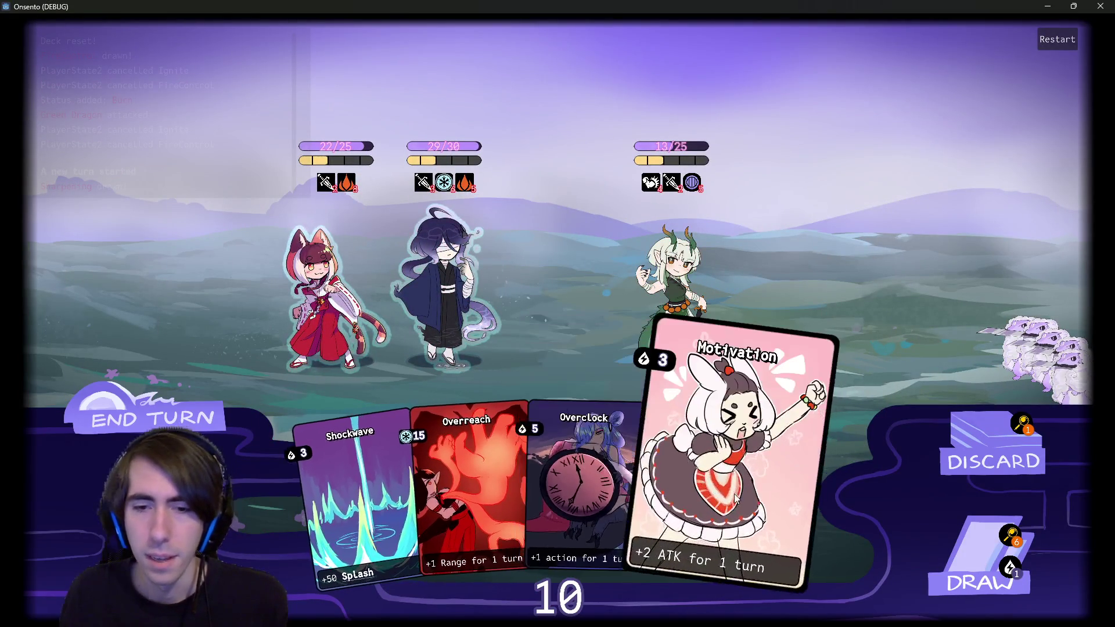
# Step: Play Motivation and Overclock on the blindfolded ally, draw a card, then close the game
pyautogui.moveTo(736, 498); pyautogui.dragTo(483, 292)
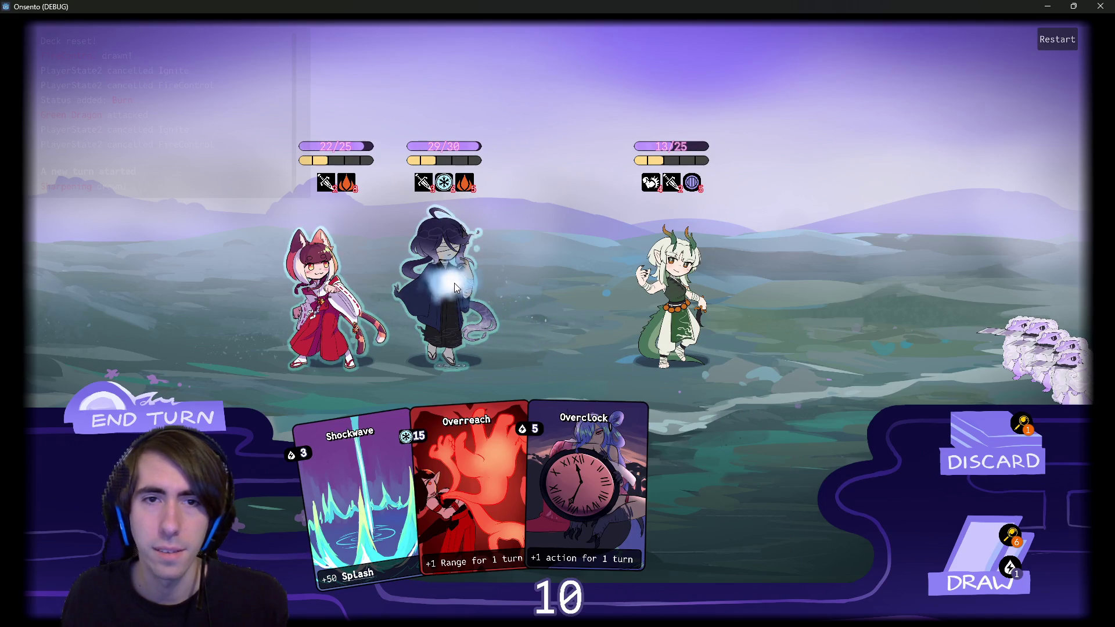
pyautogui.moveTo(666, 432); pyautogui.dragTo(450, 304)
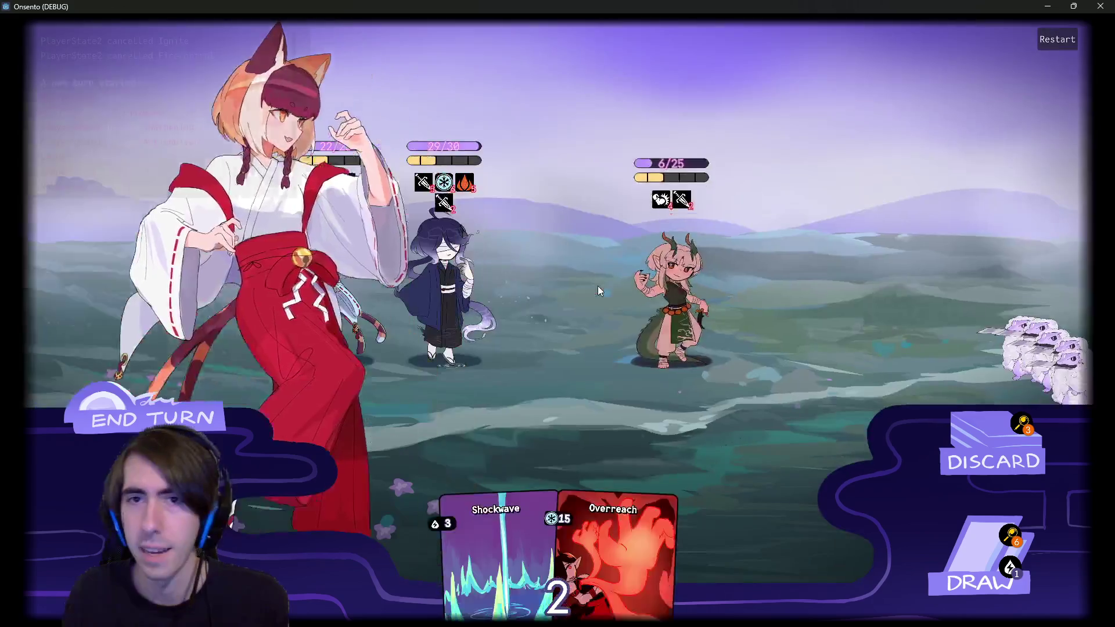
pyautogui.click(981, 557)
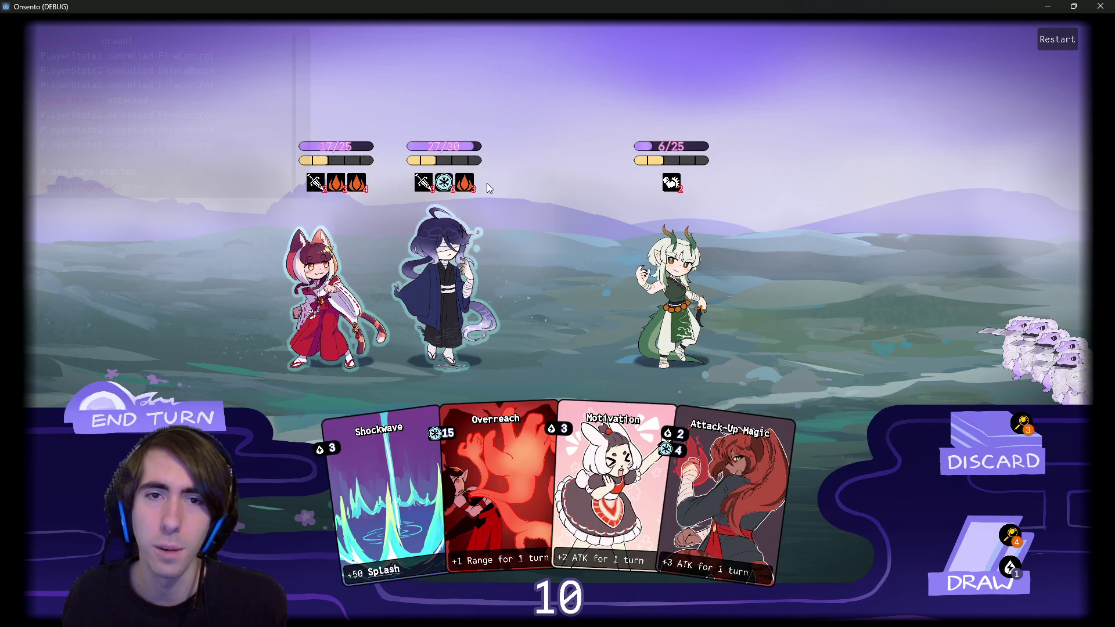
pyautogui.moveTo(359, 183)
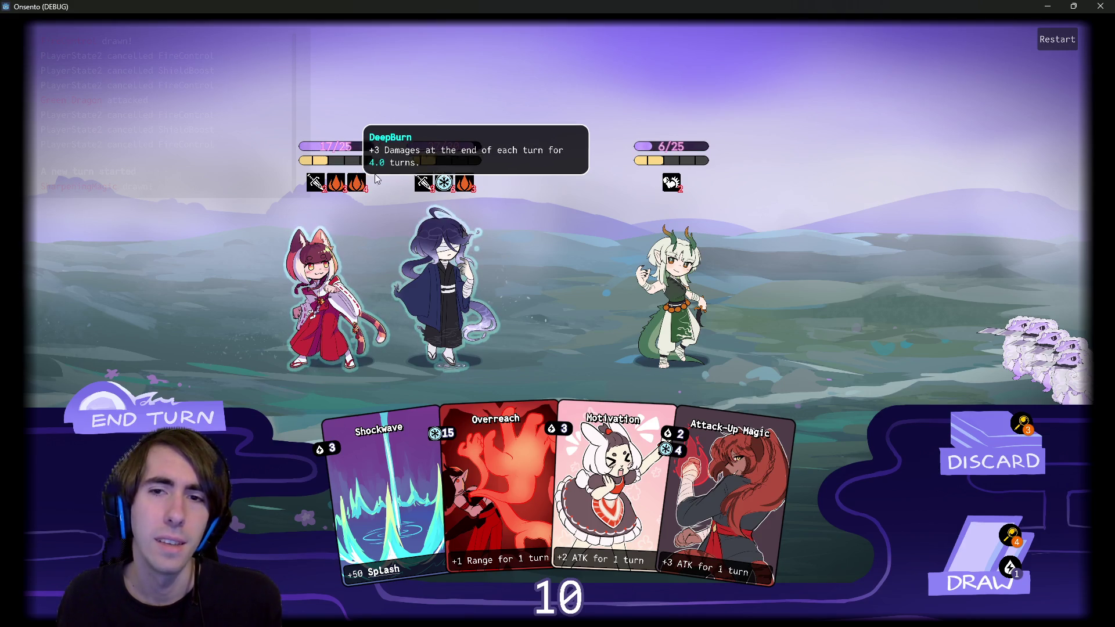
pyautogui.moveTo(561, 415)
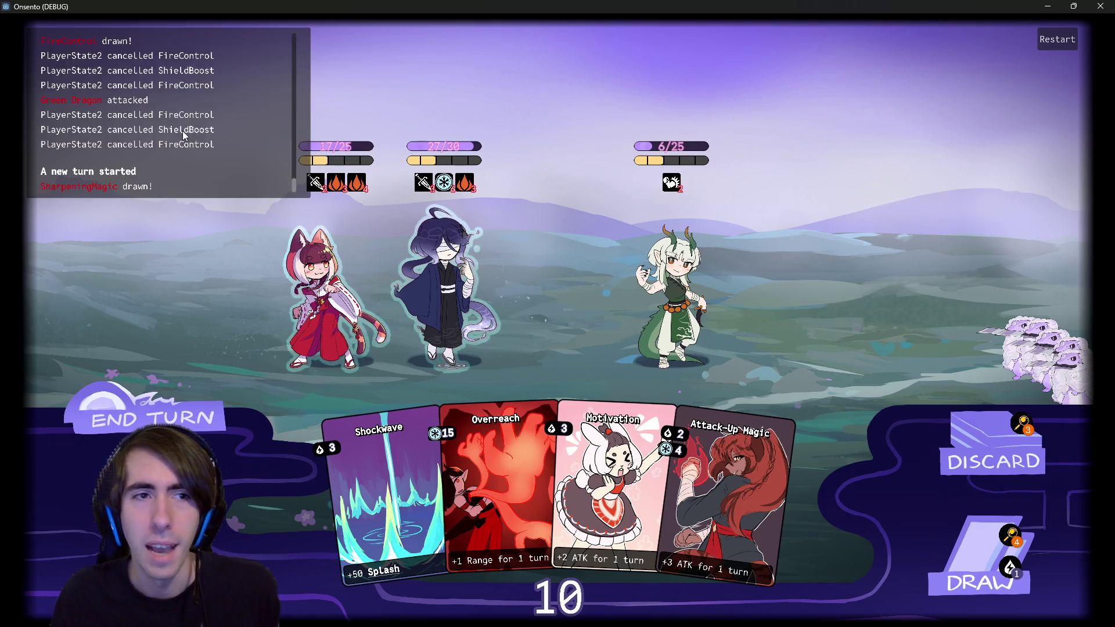
pyautogui.click(1093, 11)
pyautogui.scroll(-2, 371, 291)
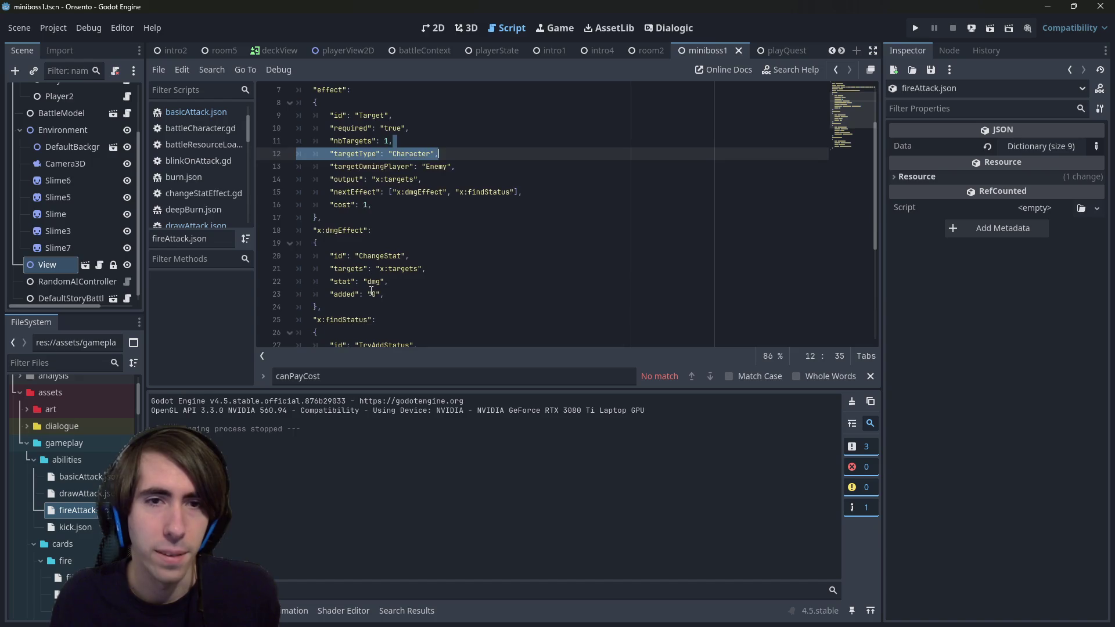
pyautogui.scroll(-5, 94, 511)
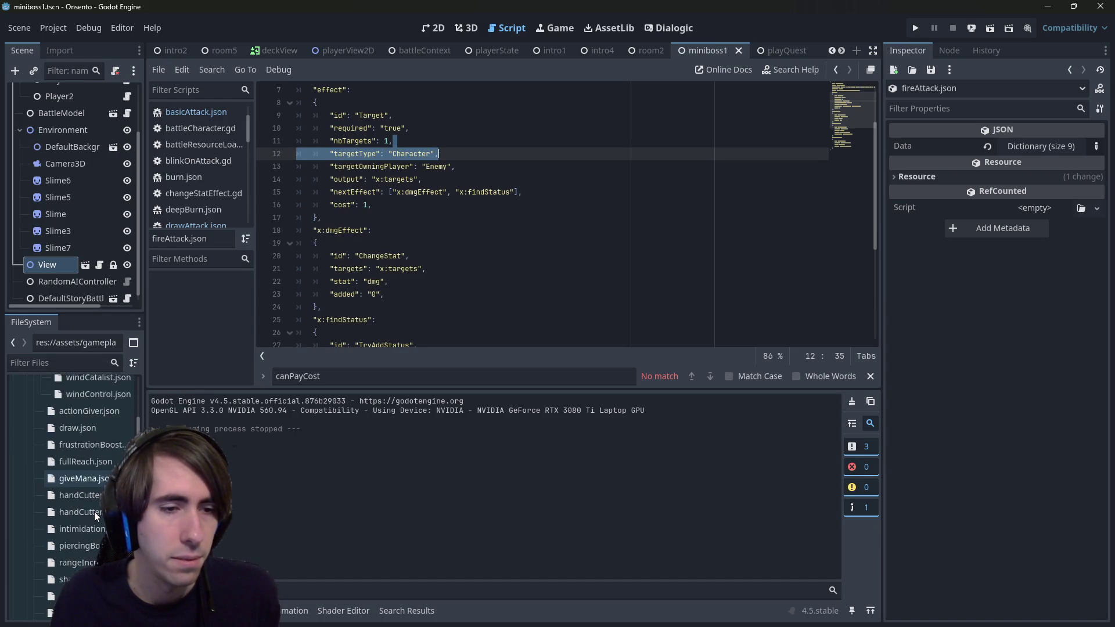
pyautogui.scroll(5, 94, 511)
pyautogui.scroll(-10, 96, 508)
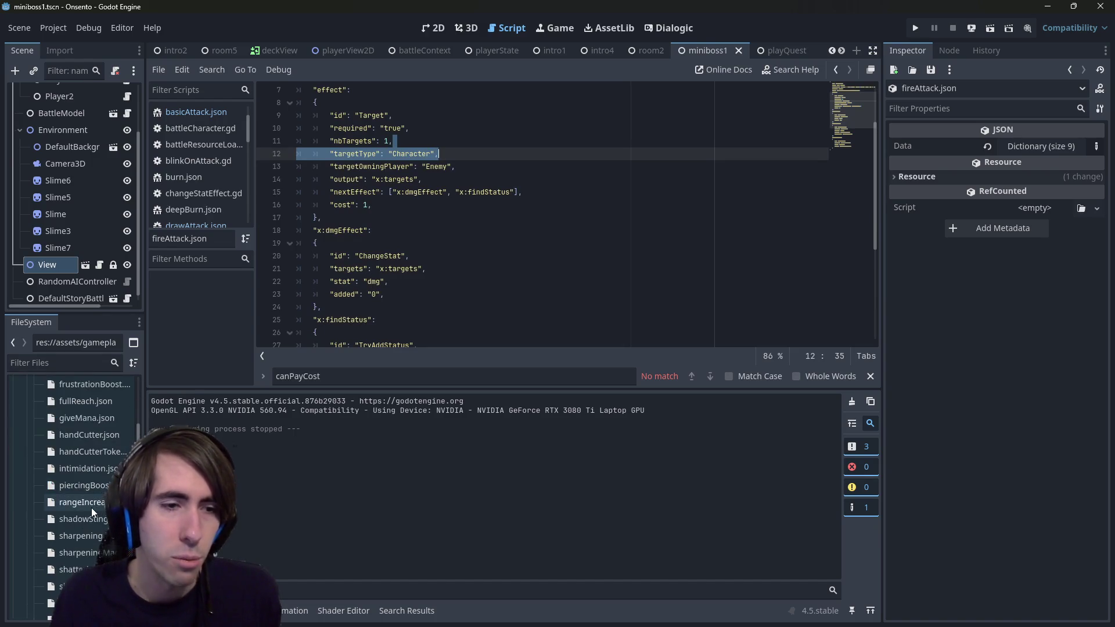
pyautogui.scroll(8, 81, 498)
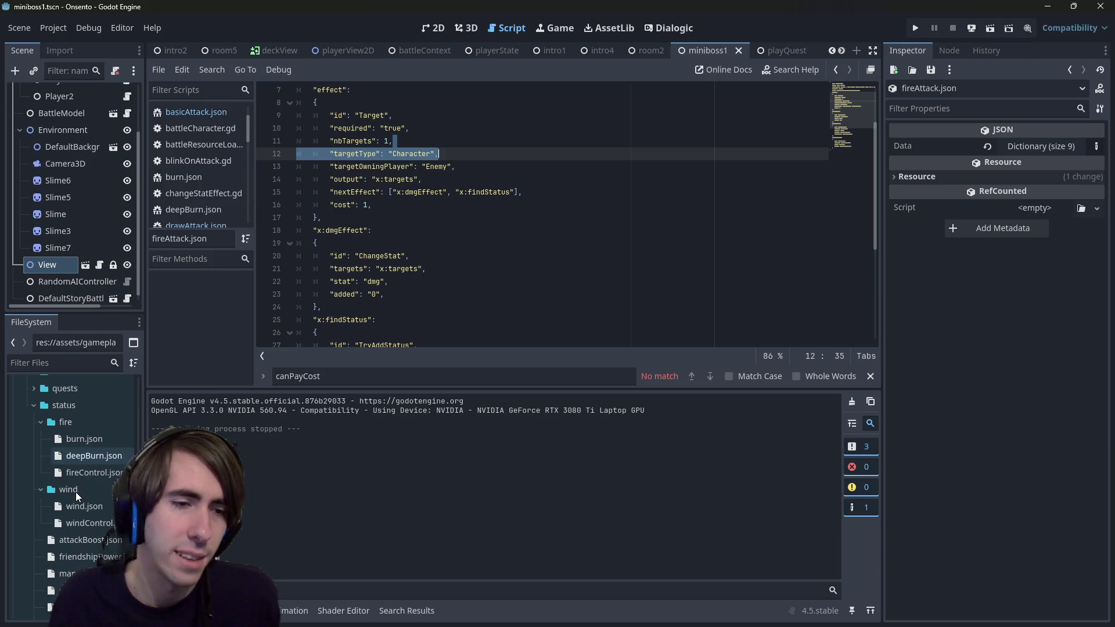
pyautogui.scroll(10, 84, 473)
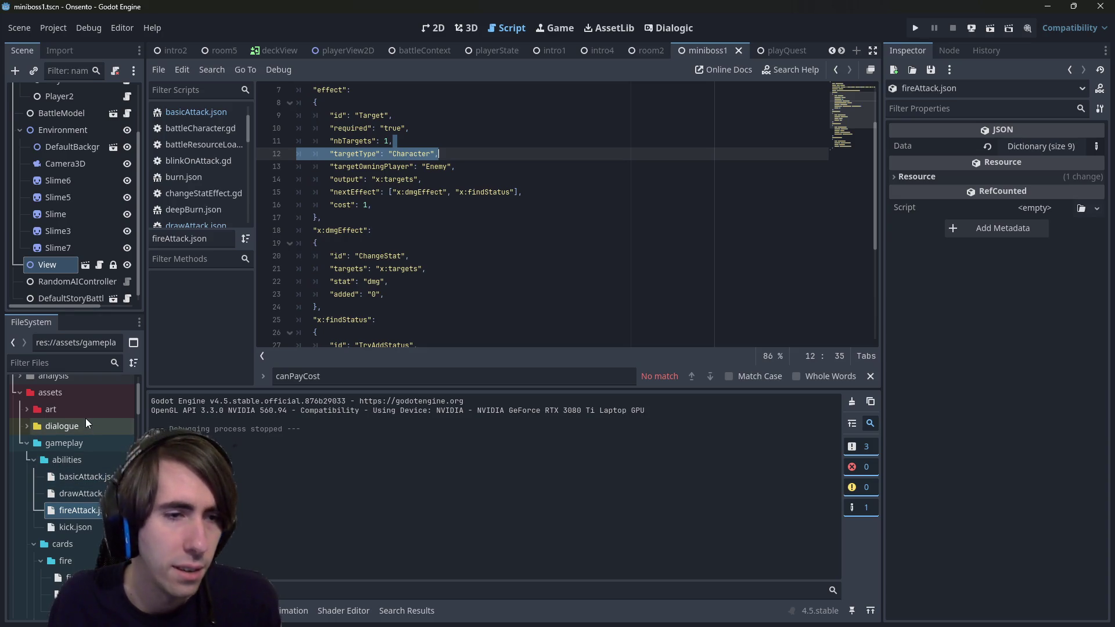
pyautogui.scroll(-10, 88, 494)
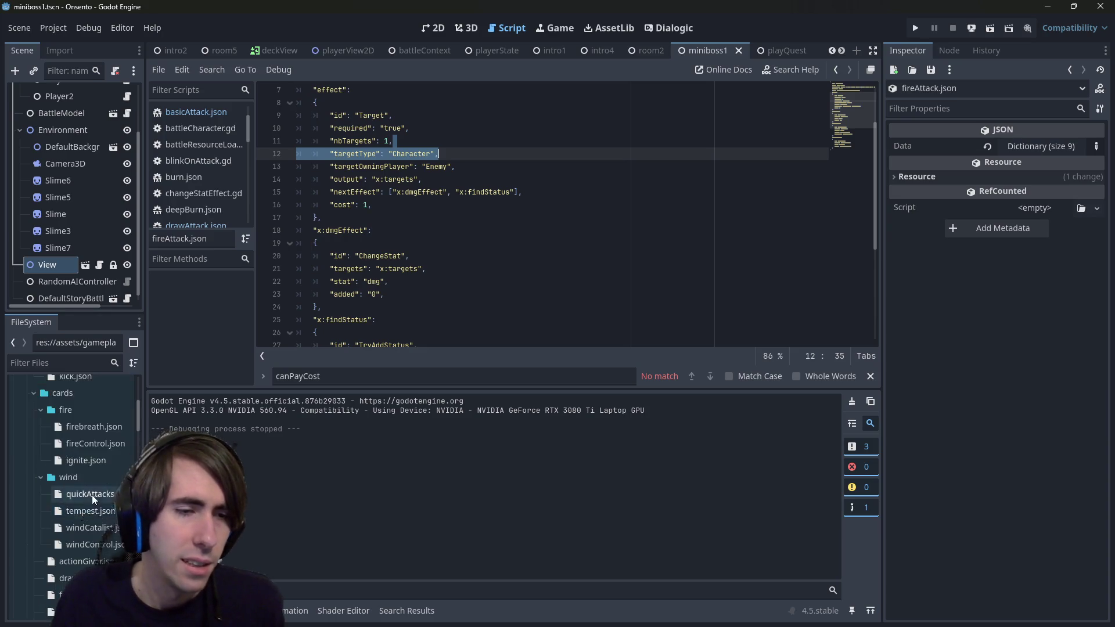
pyautogui.scroll(-5, 103, 476)
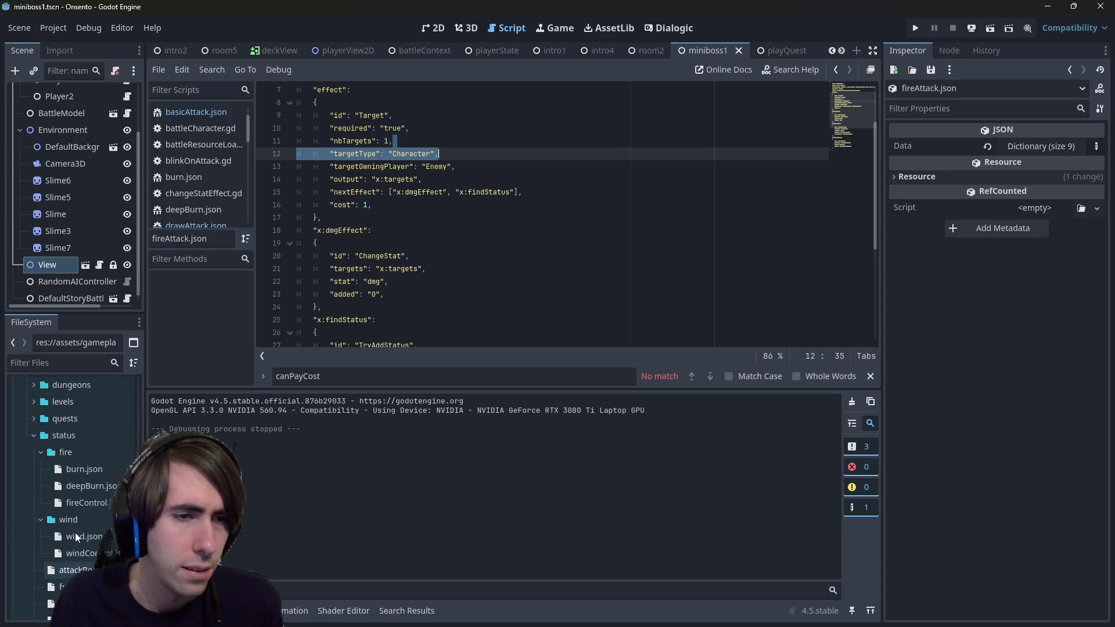
pyautogui.scroll(-5, 86, 496)
pyautogui.scroll(-8, 85, 505)
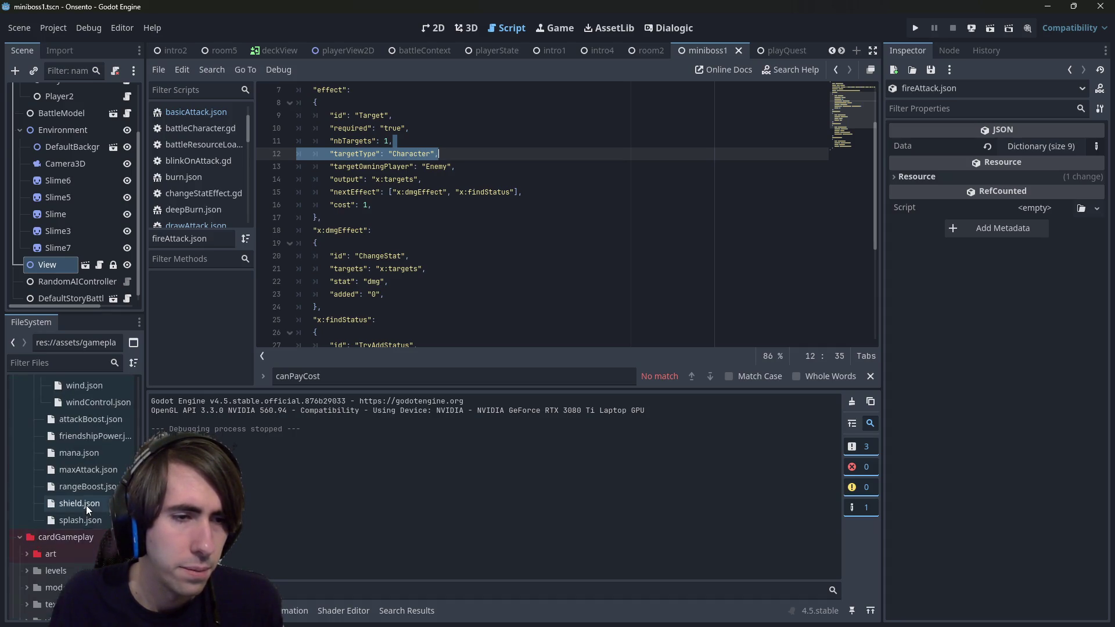
pyautogui.scroll(3, 88, 501)
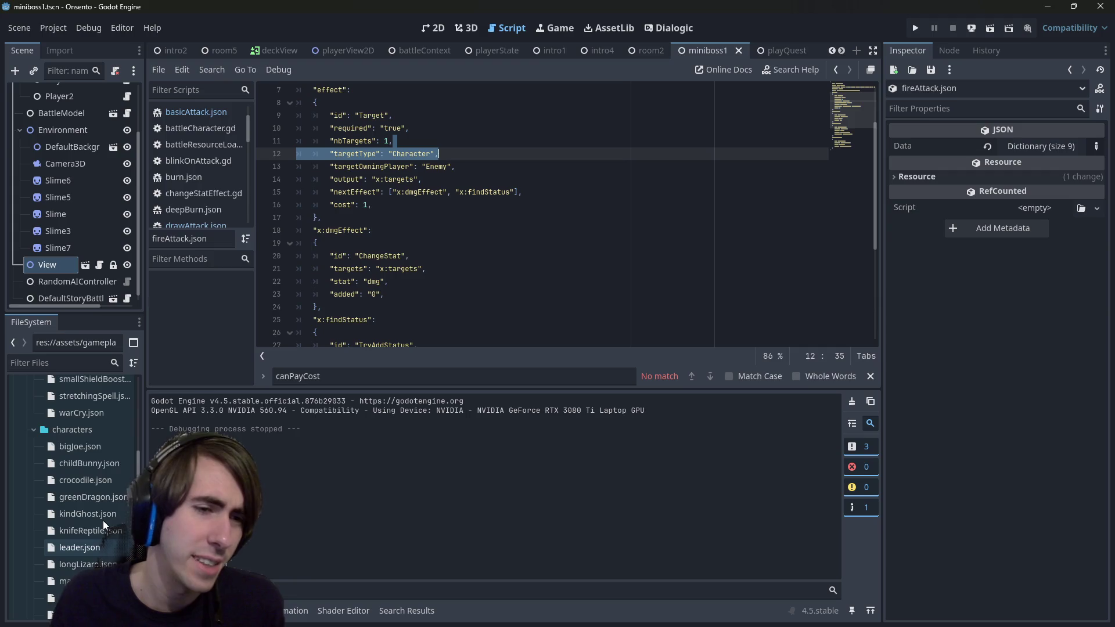
pyautogui.scroll(2, 103, 520)
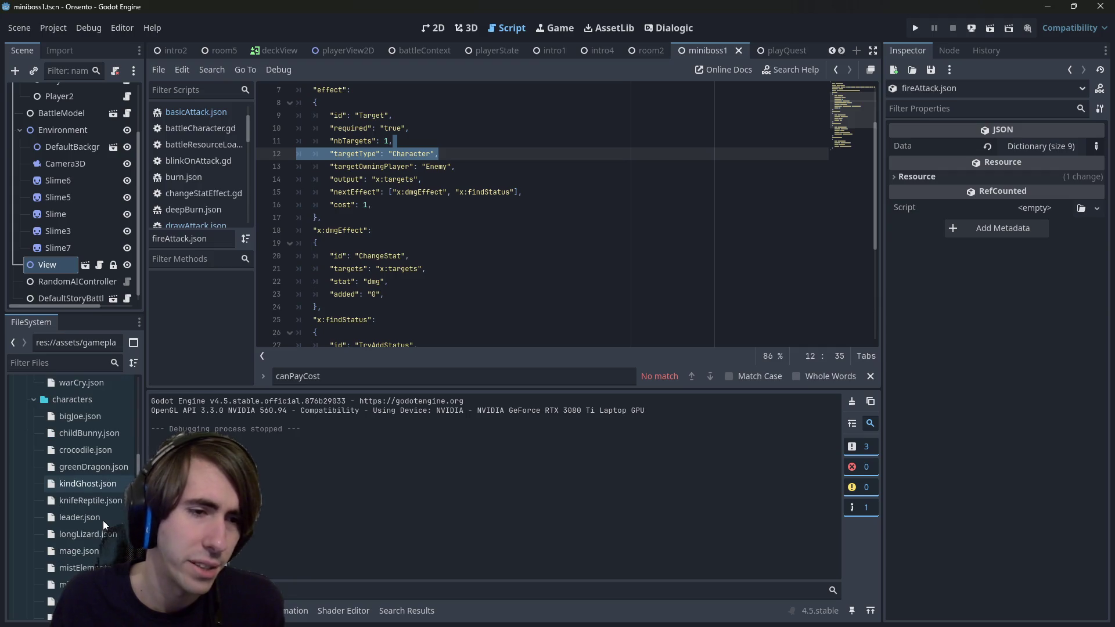
# Step: Open greenDragon.json, edit its maxHealth value, and save
pyautogui.doubleClick(100, 468)
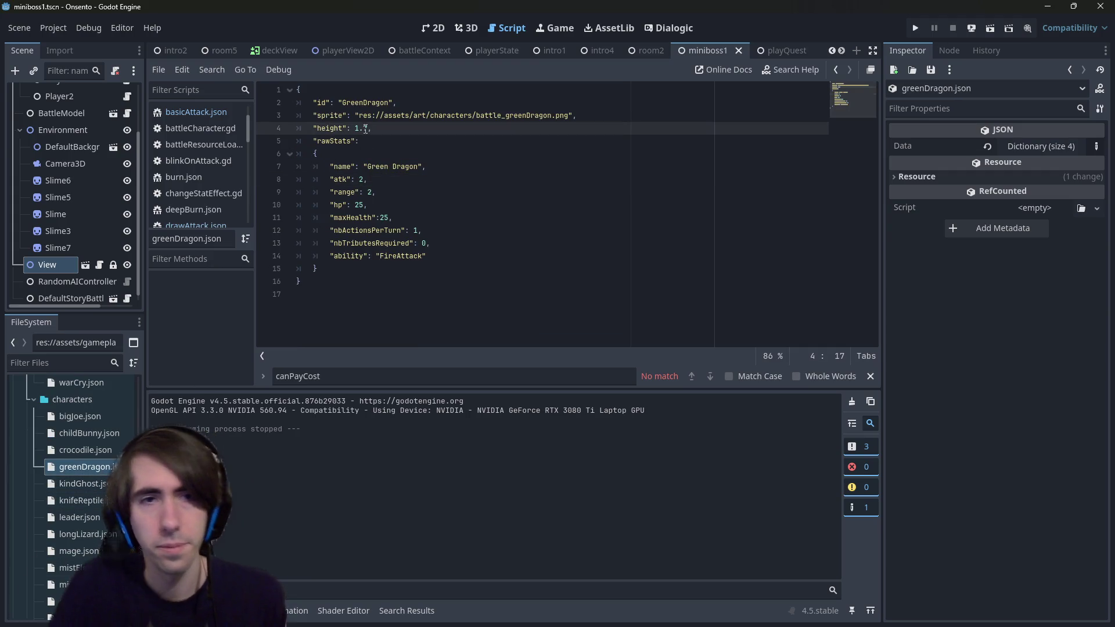
pyautogui.write('7')
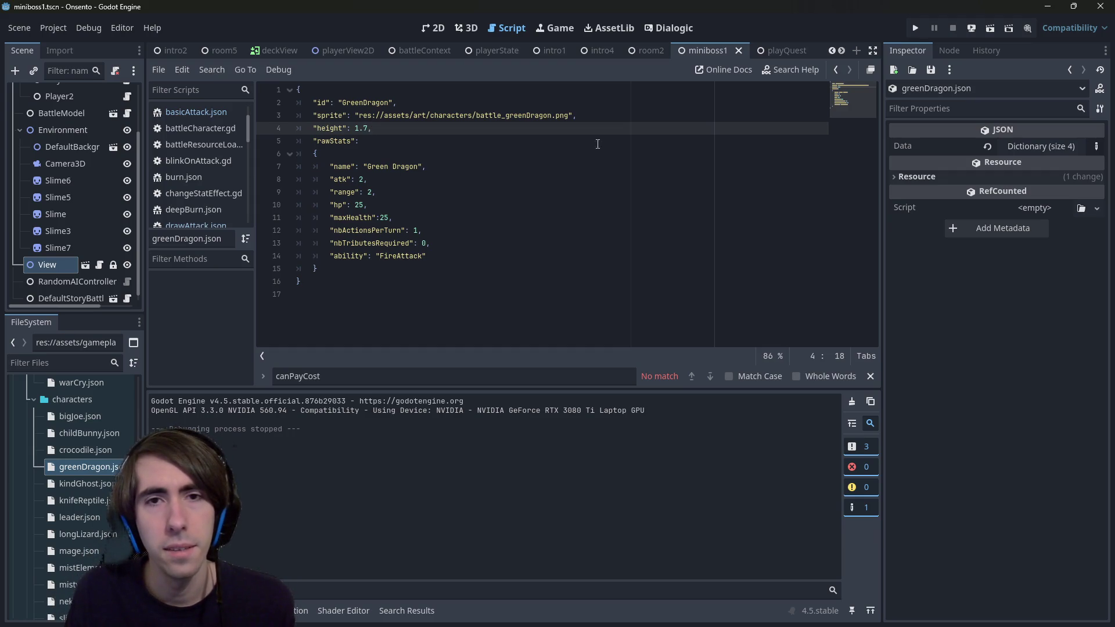
pyautogui.doubleClick(388, 217)
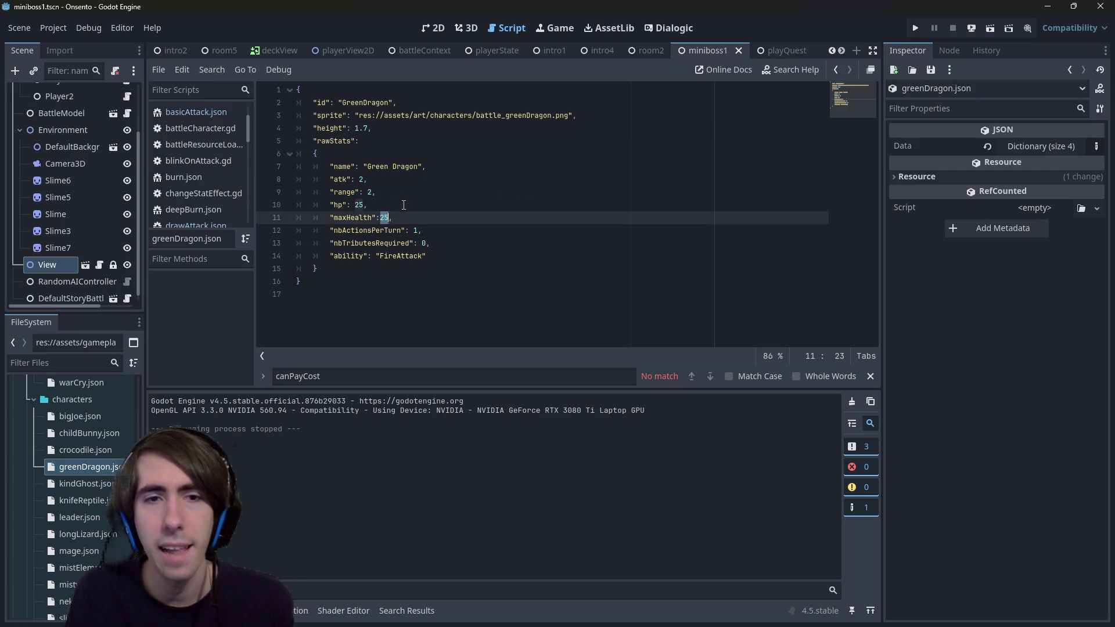
pyautogui.write('35')
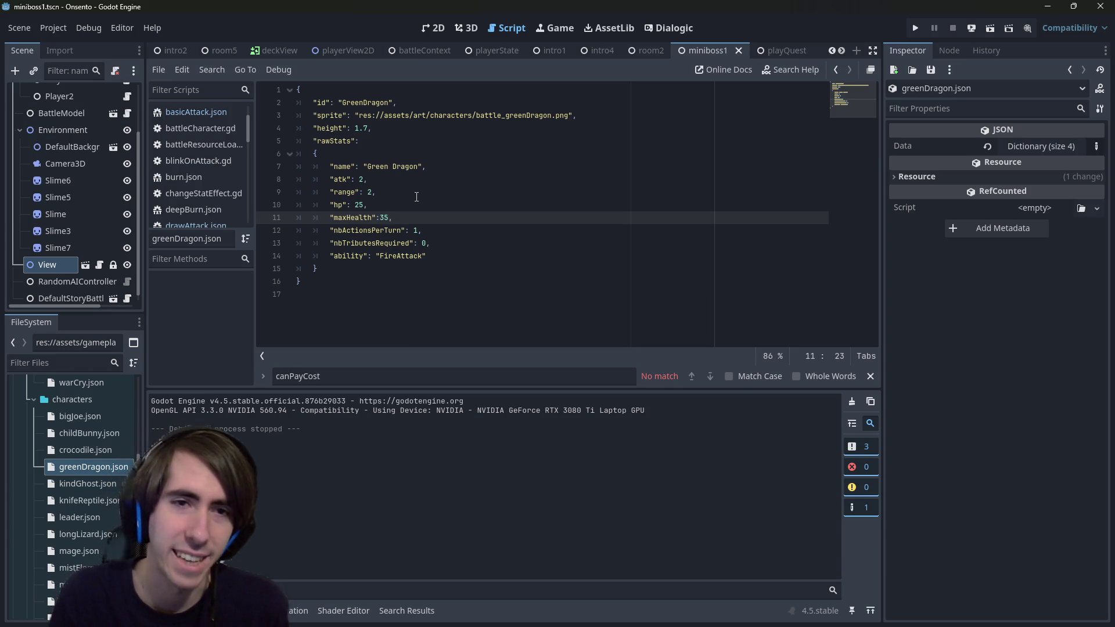
pyautogui.press('BackSpace')
pyautogui.press('BackSpace')
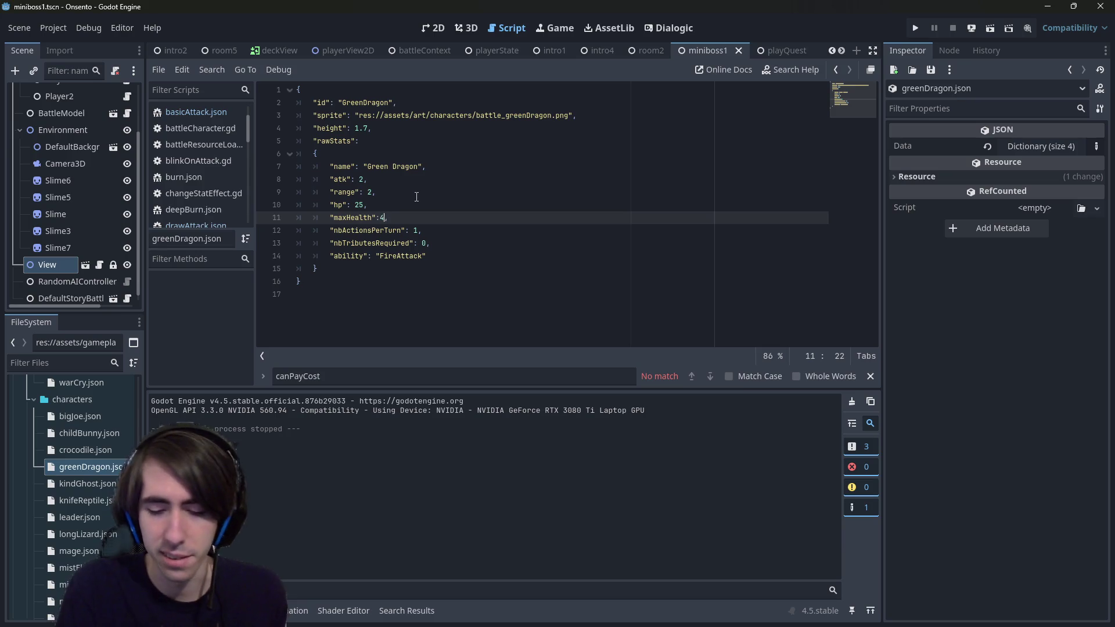
pyautogui.hotkey('ctrl', 's')
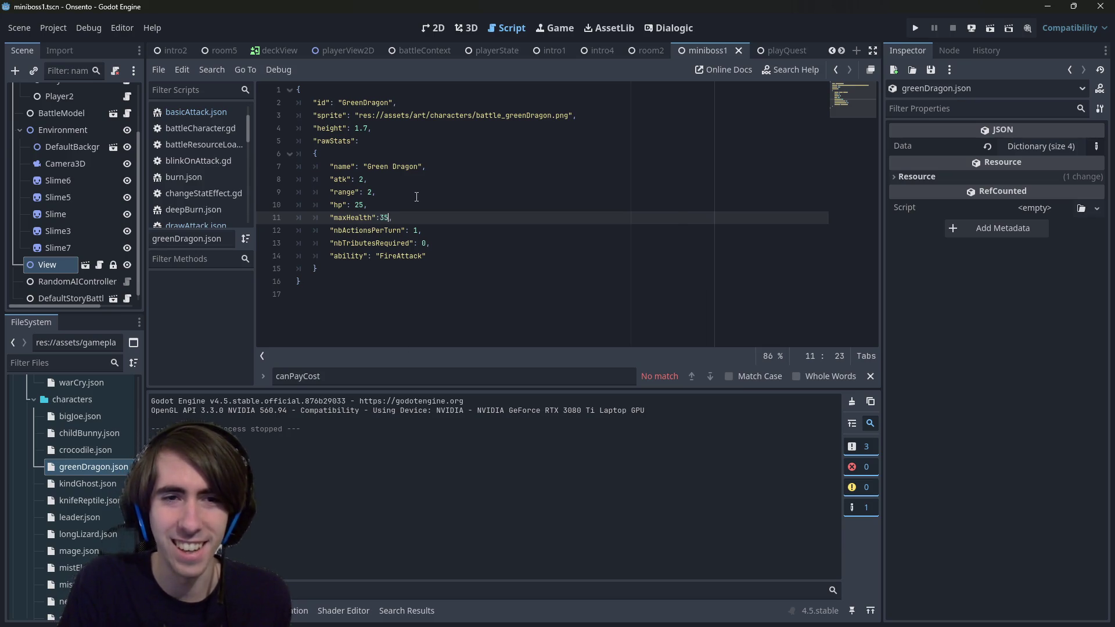
# Step: Change the Green Dragon's atk from 2 to 1, save, and run the current scene with F6
pyautogui.click(360, 179)
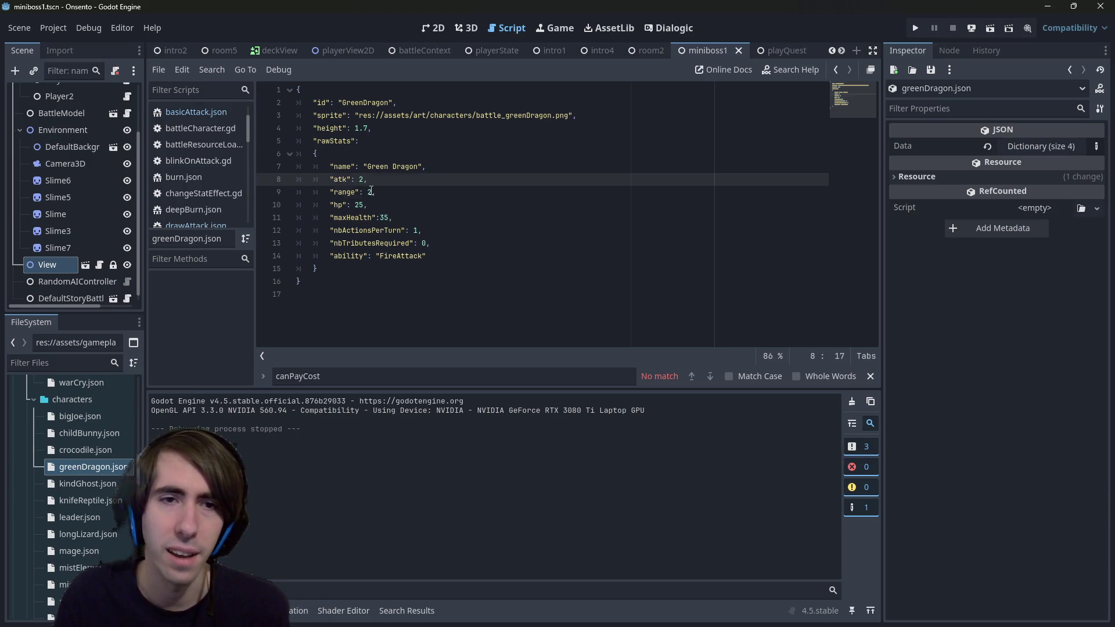
pyautogui.click(370, 192)
pyautogui.click(359, 204)
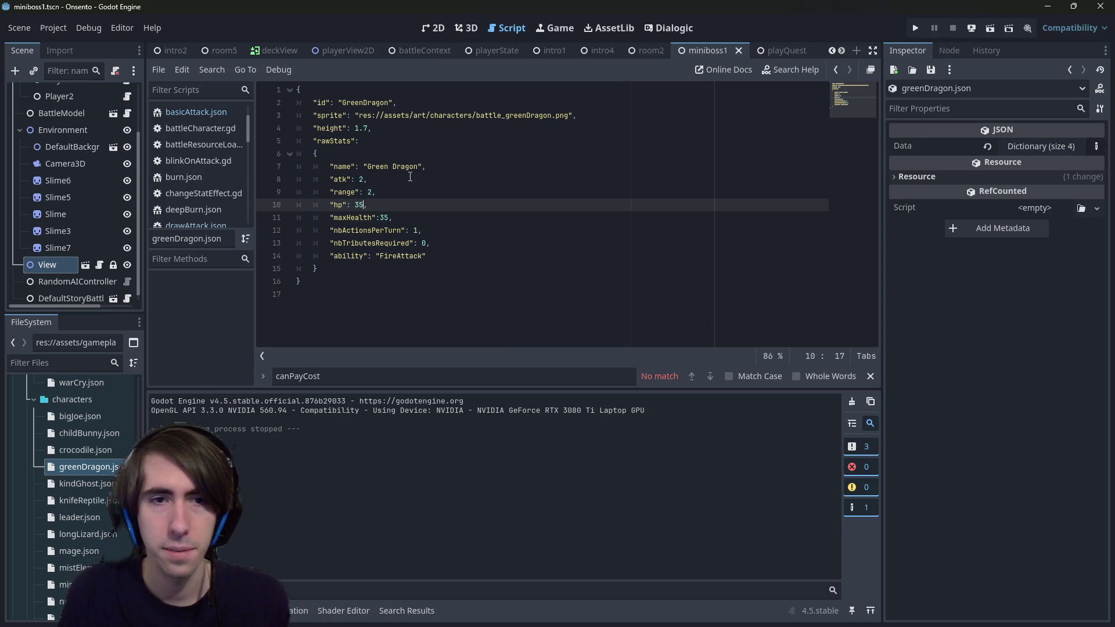
pyautogui.click(421, 230)
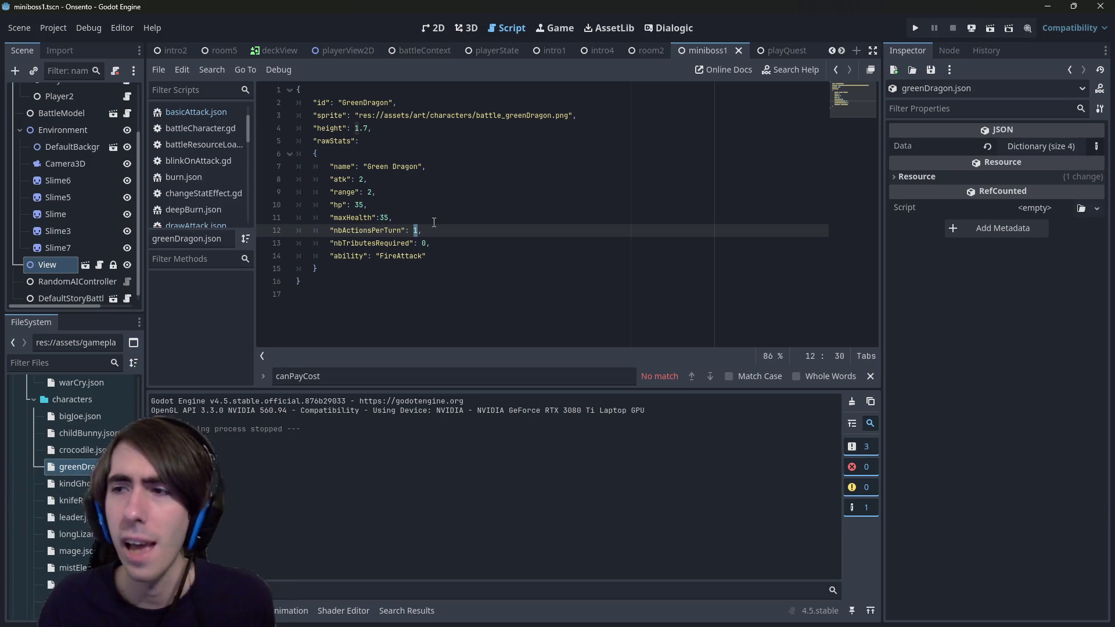
pyautogui.hotkey('ctrl', 's')
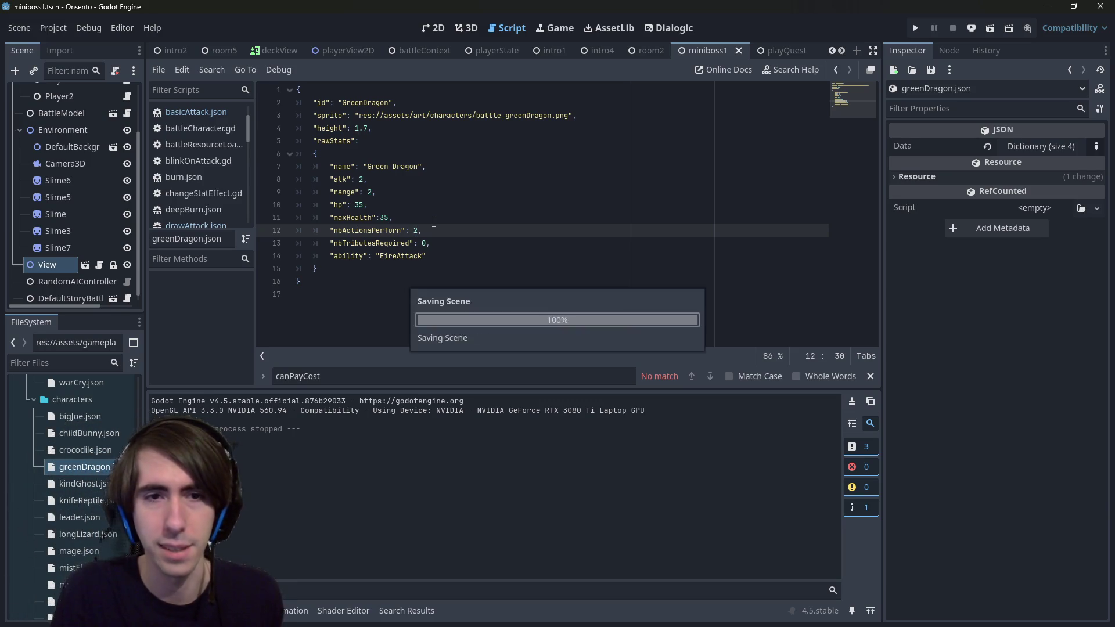
pyautogui.click(365, 179)
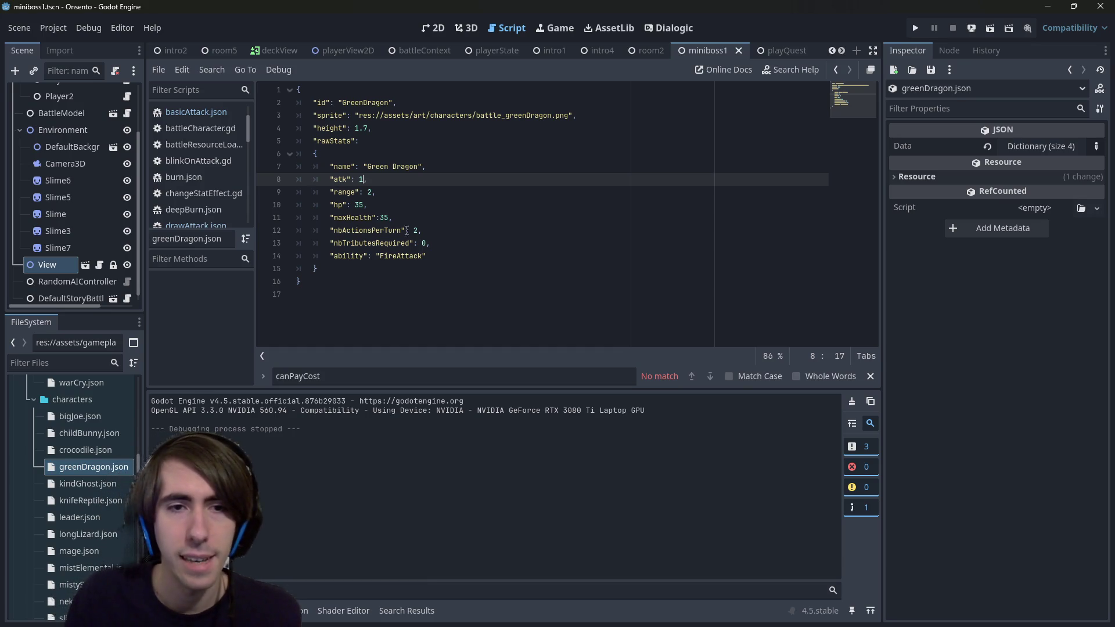
pyautogui.doubleClick(356, 256)
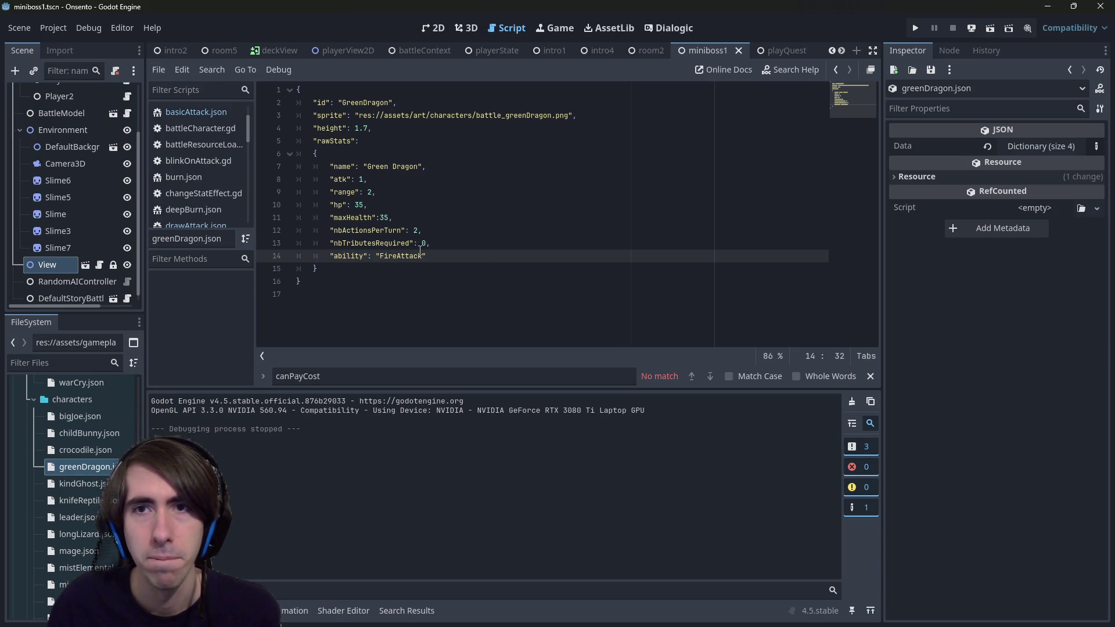
pyautogui.press('F6')
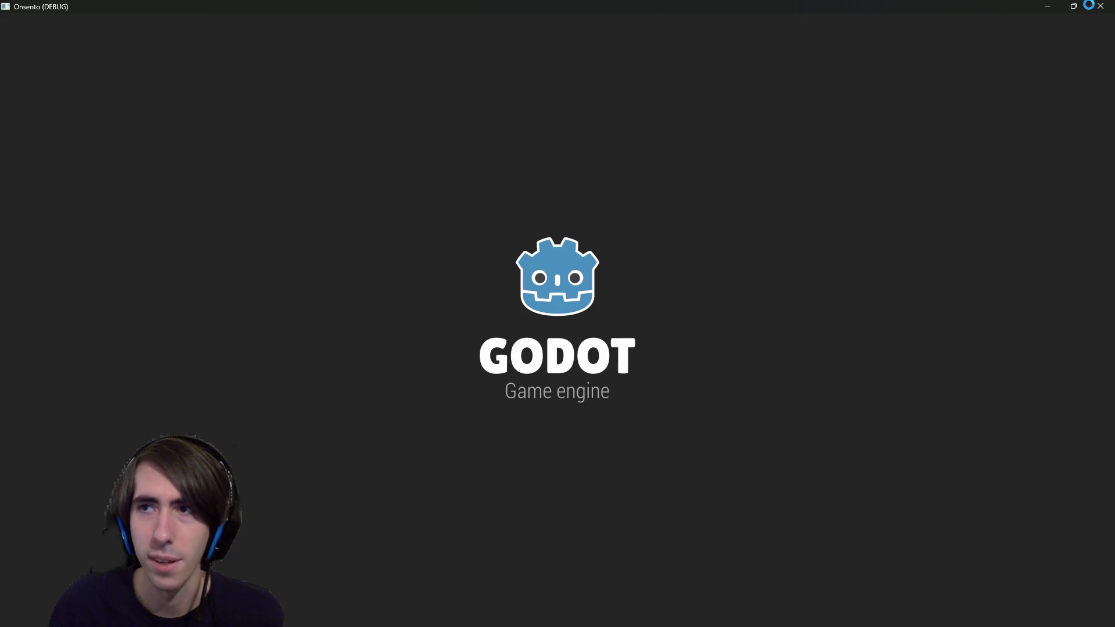
# Step: Stop the game, change ignite.json's ActionPoints from 8 to 7, and rerun the current scene
pyautogui.press('F8')
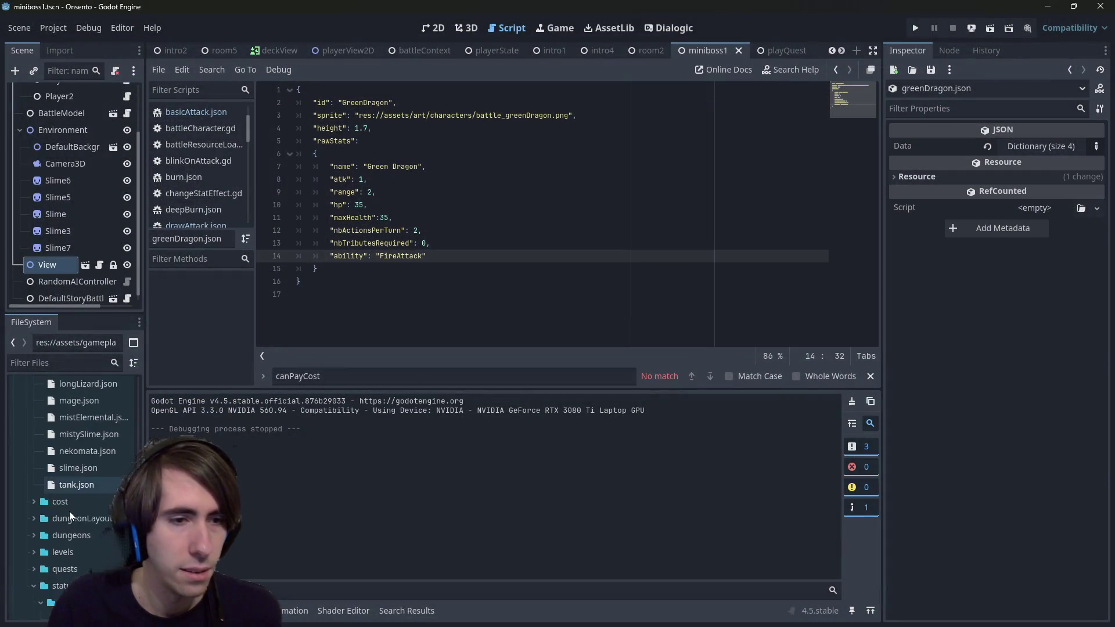
pyautogui.scroll(2, 69, 511)
pyautogui.scroll(5, 87, 465)
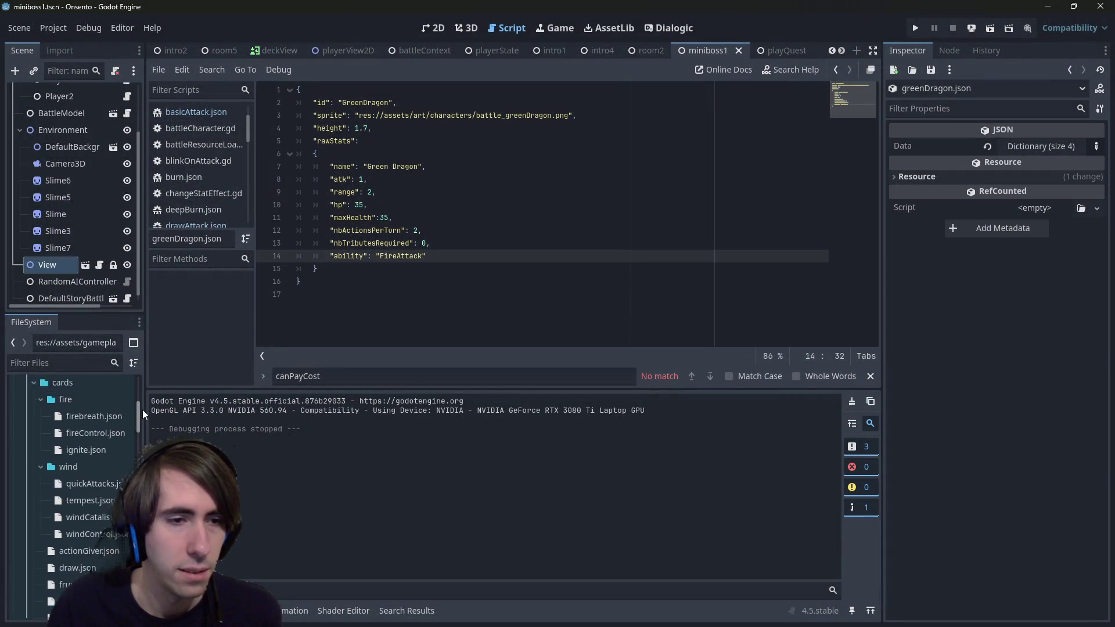
pyautogui.doubleClick(106, 517)
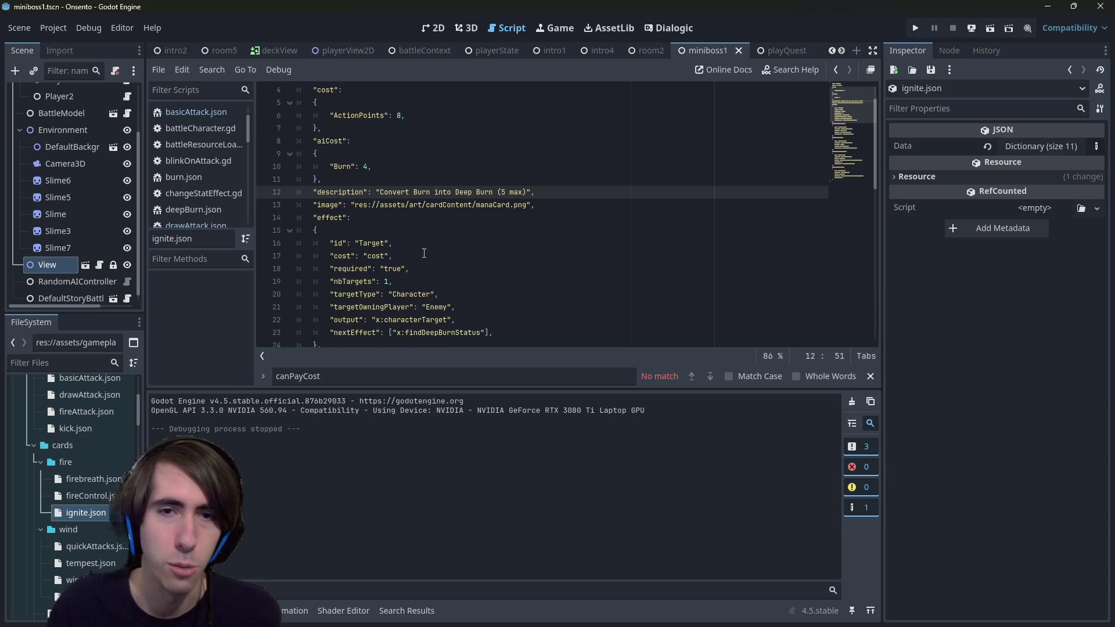
pyautogui.scroll(1, 493, 246)
pyautogui.scroll(-3, 488, 232)
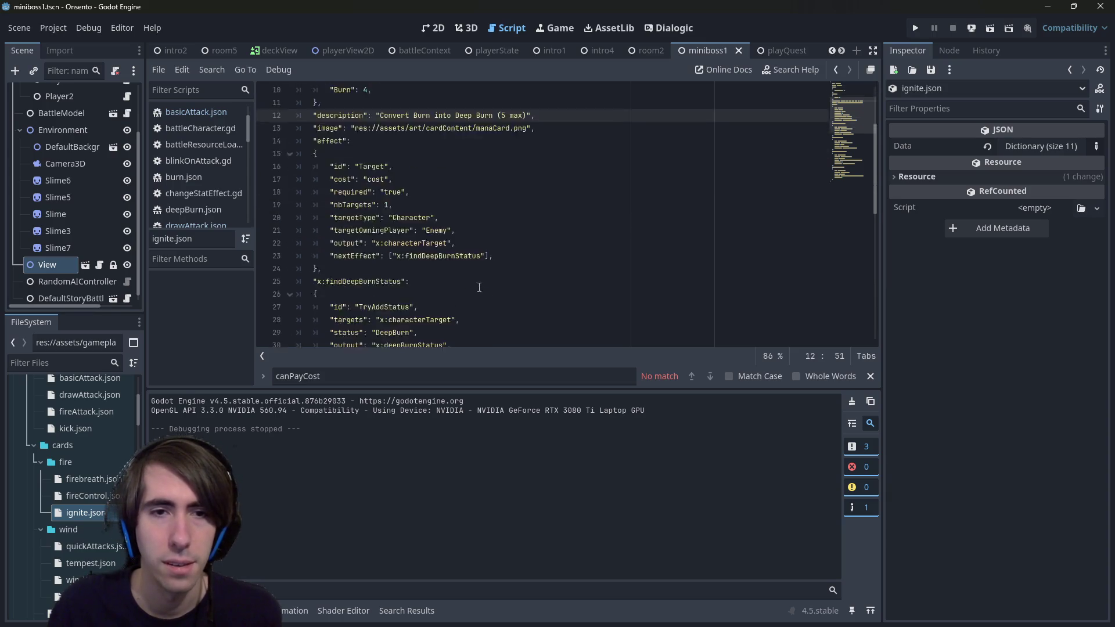
pyautogui.scroll(3, 488, 233)
pyautogui.doubleClick(399, 154)
pyautogui.press('BackSpace')
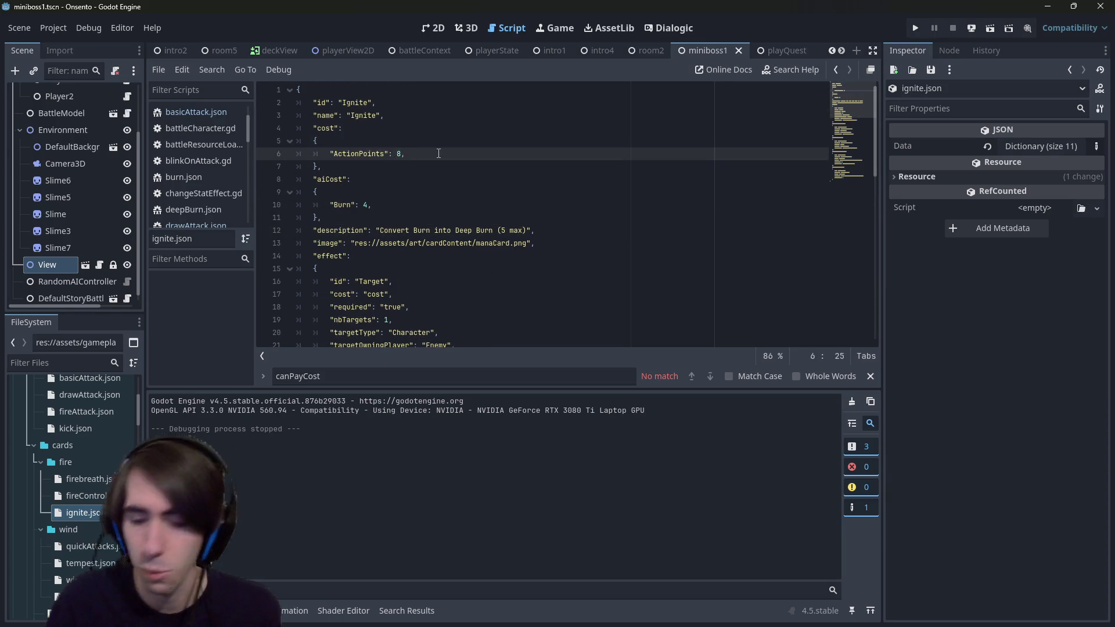
pyautogui.write('7')
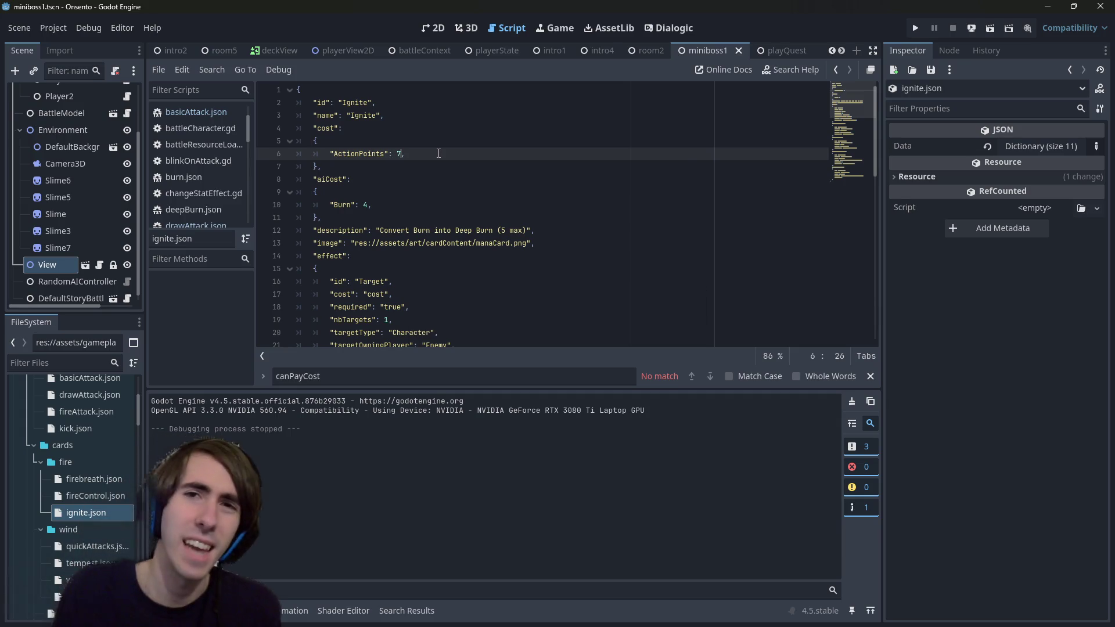
pyautogui.click(990, 26)
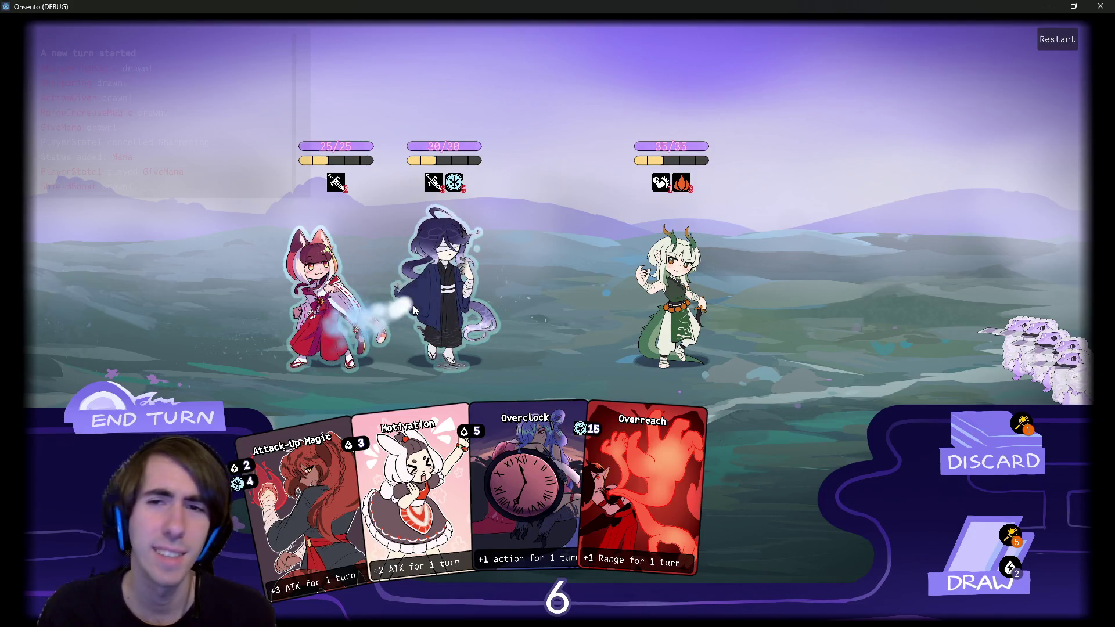
# Step: Play the shield card, Attack-Up Magic, Motivation and Overclock on the blue-robed character, then end the turn
pyautogui.moveTo(456, 281); pyautogui.dragTo(440, 277)
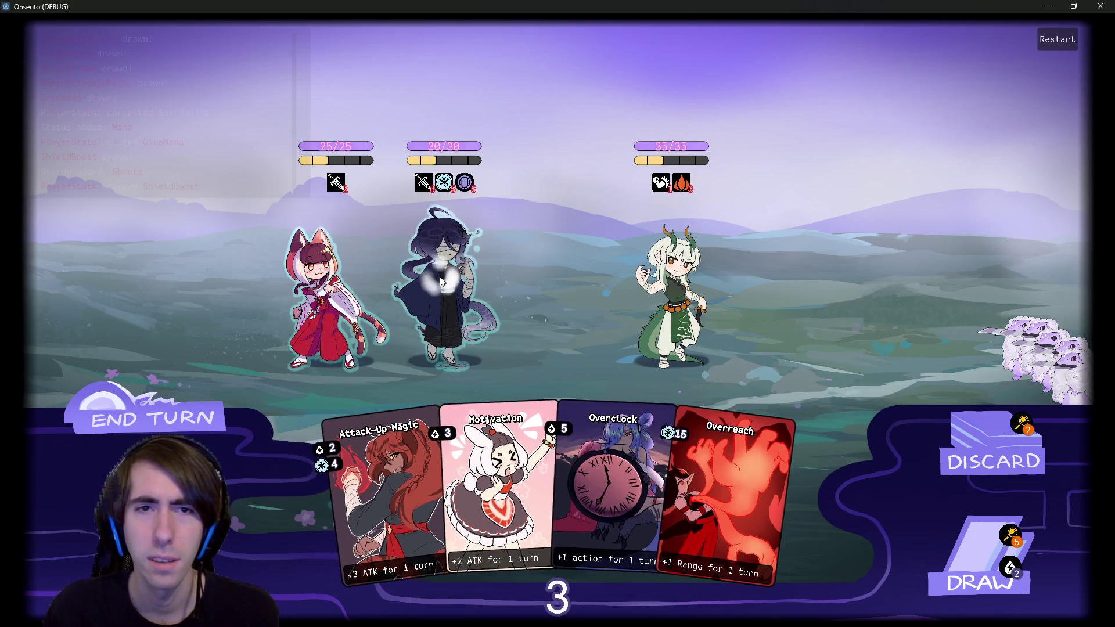
pyautogui.click(980, 559)
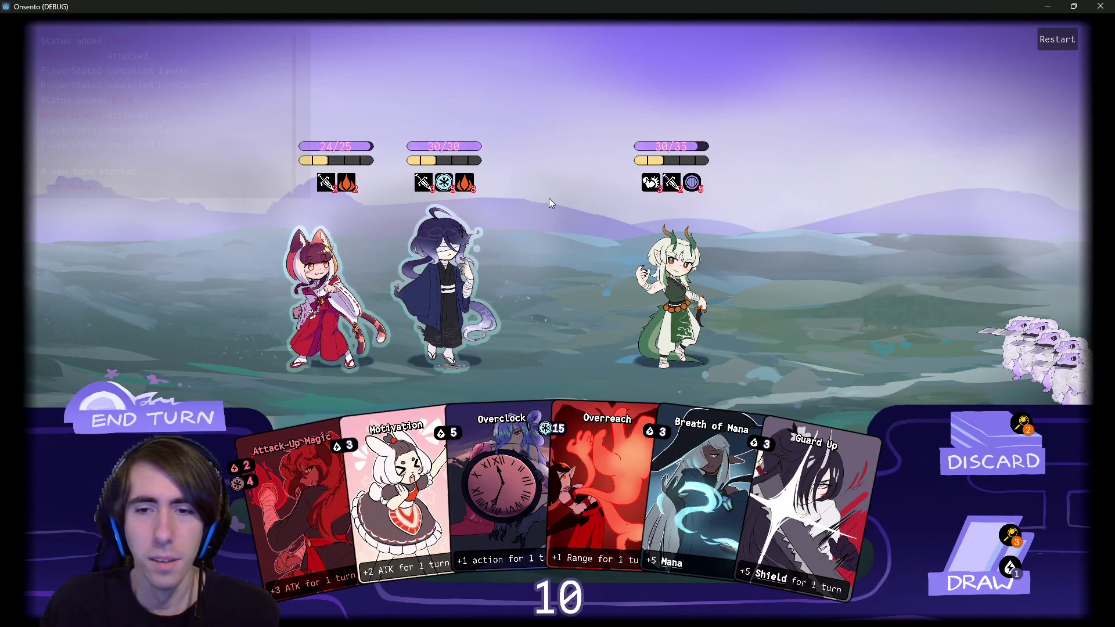
pyautogui.click(290, 493)
pyautogui.click(440, 299)
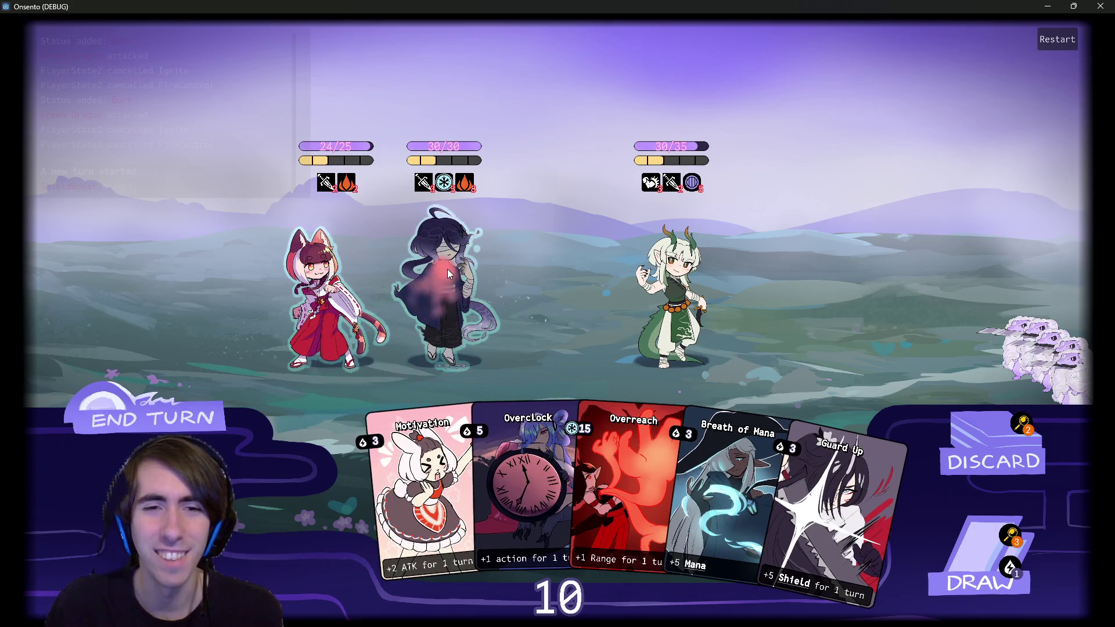
pyautogui.click(382, 398)
pyautogui.click(444, 279)
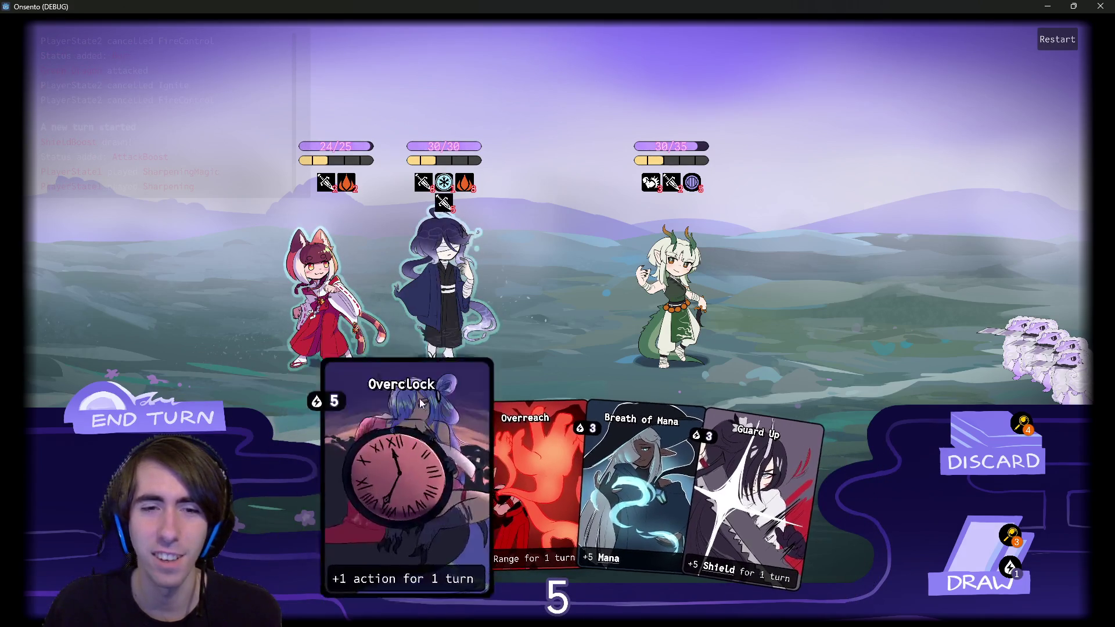
pyautogui.click(421, 402)
pyautogui.click(445, 270)
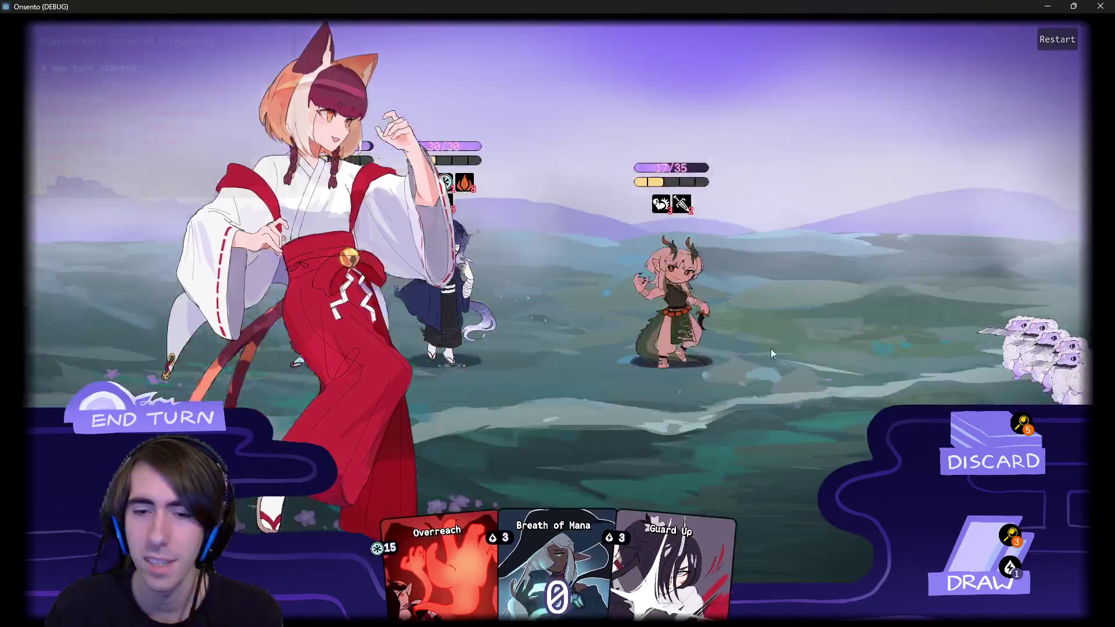
pyautogui.click(181, 421)
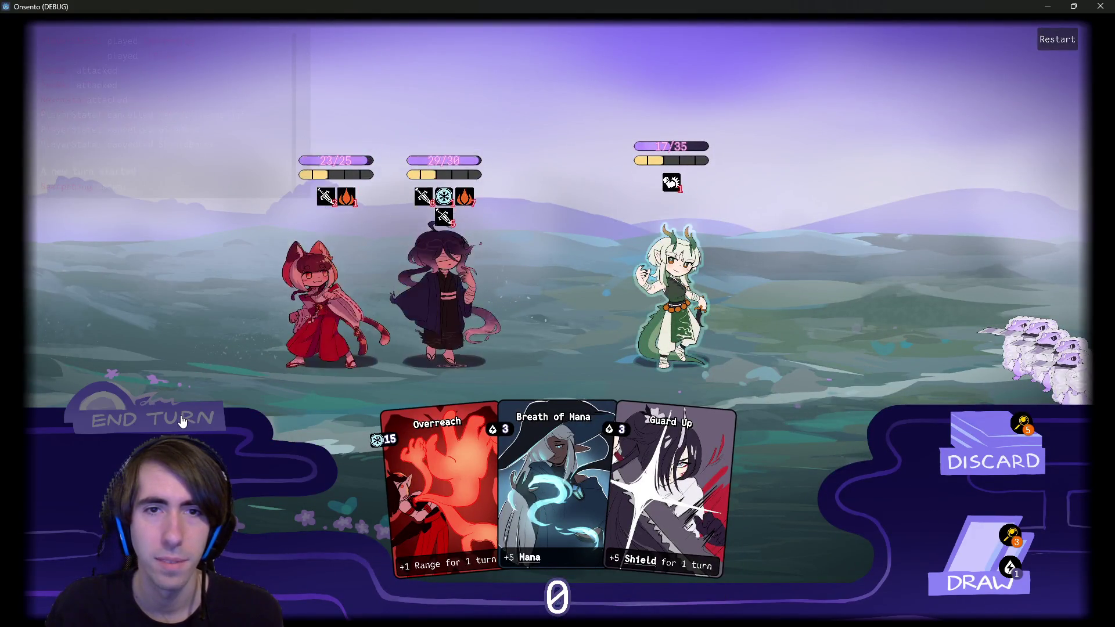
# Step: Intimidate the Green Dragon, play Breath of Mana, Guard Up and Motivation on the dark-haired character, and end the turn
pyautogui.moveTo(469, 191)
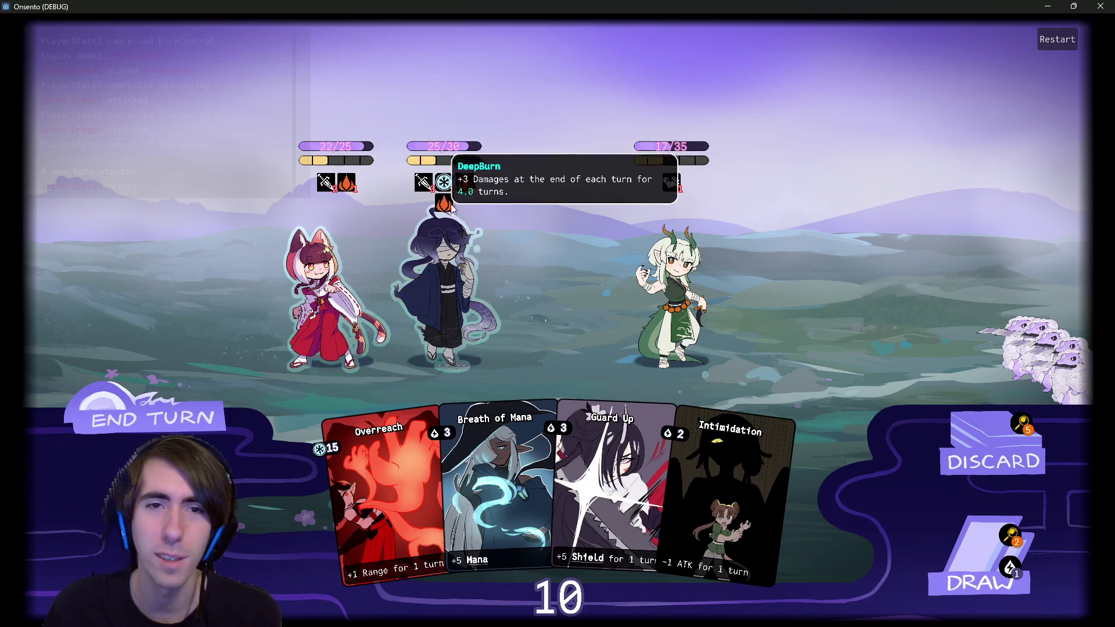
pyautogui.moveTo(348, 184)
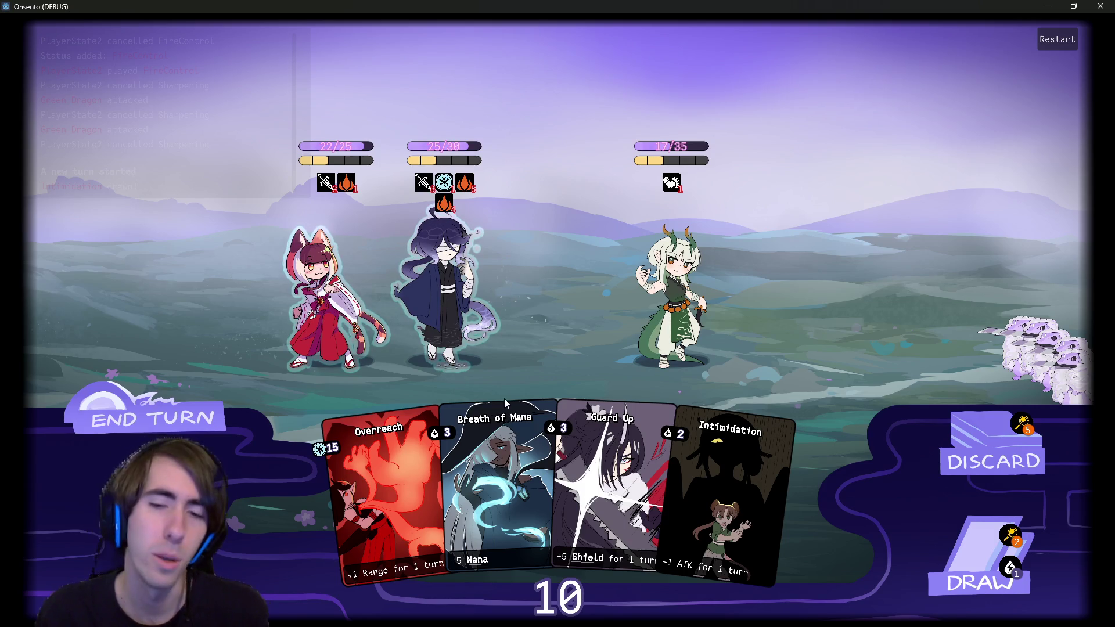
pyautogui.moveTo(812, 470)
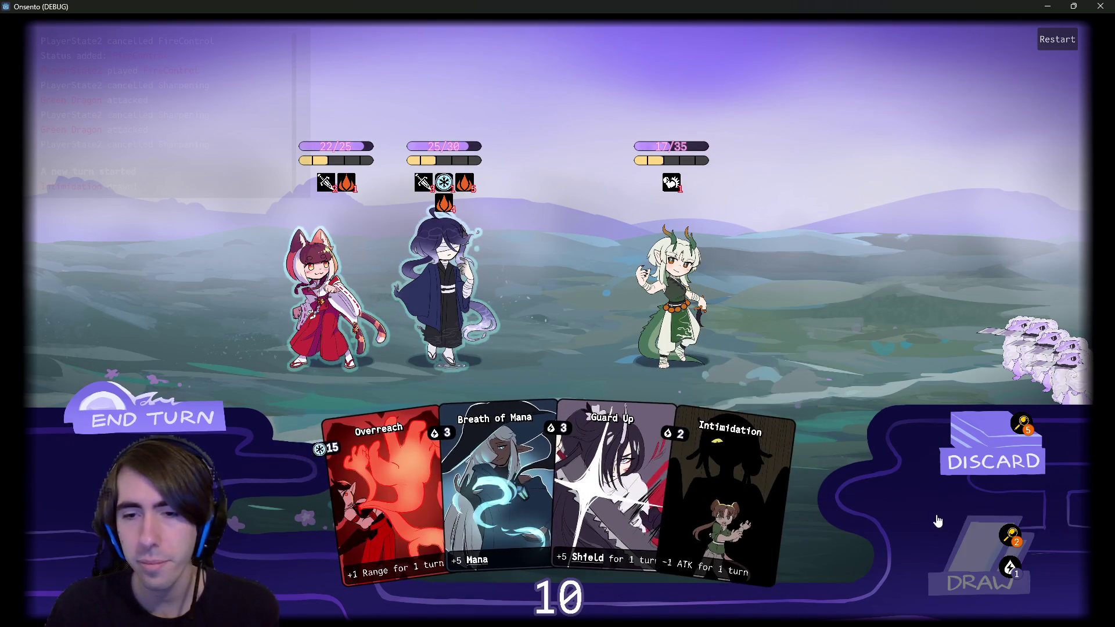
pyautogui.moveTo(726, 494); pyautogui.dragTo(673, 296)
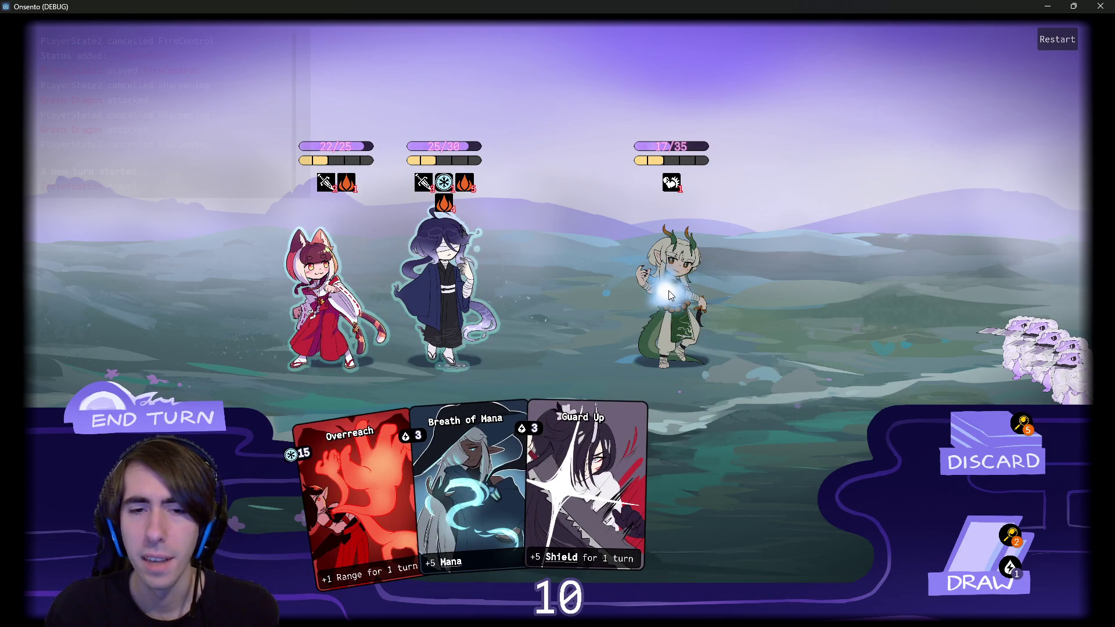
pyautogui.moveTo(516, 496)
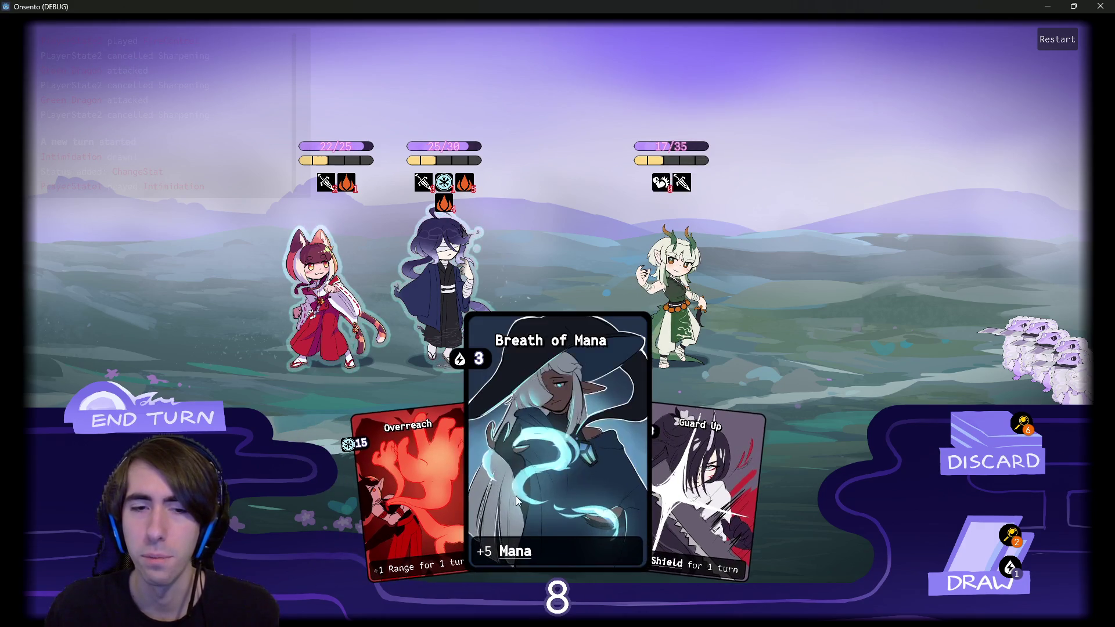
pyautogui.moveTo(516, 496); pyautogui.dragTo(452, 296)
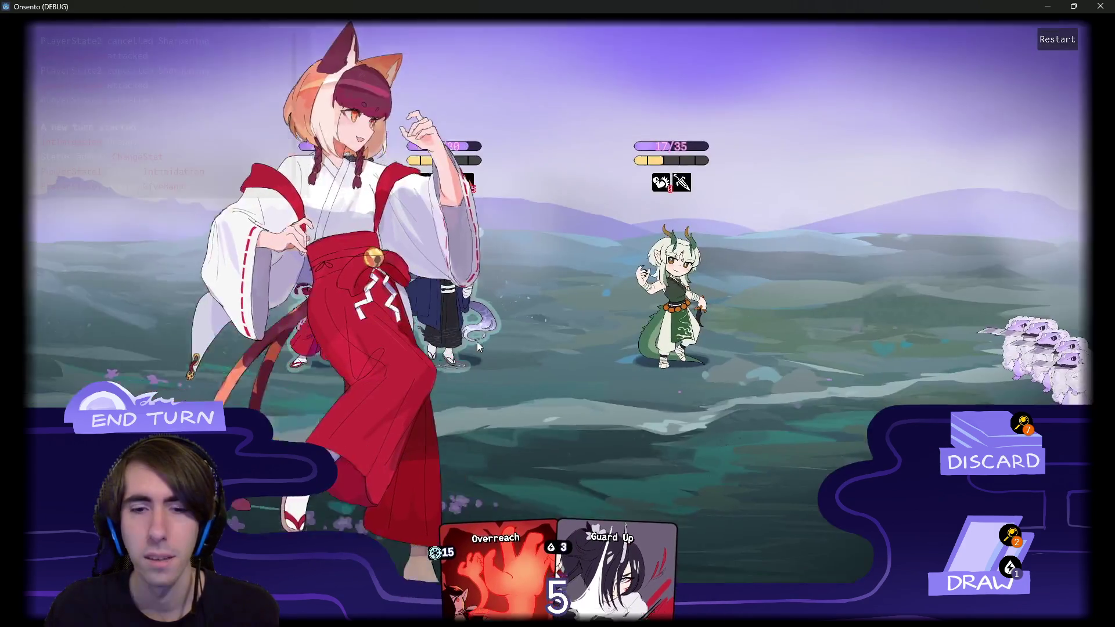
pyautogui.moveTo(537, 517)
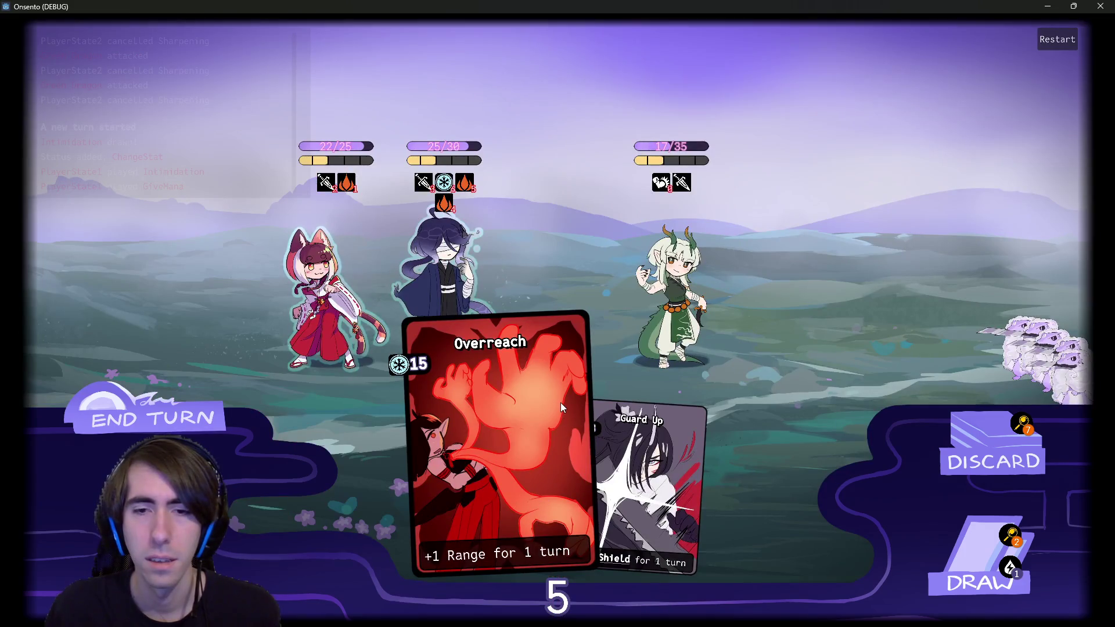
pyautogui.moveTo(560, 401)
pyautogui.mouseDown()
pyautogui.moveTo(532, 343)
pyautogui.moveTo(441, 291)
pyautogui.mouseUp()
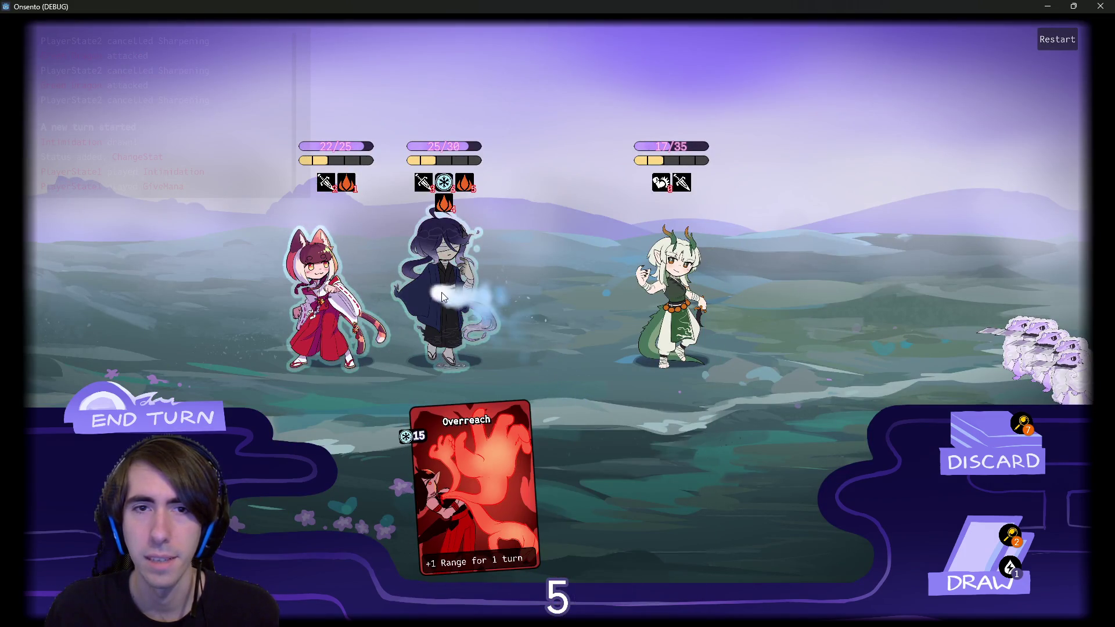
pyautogui.click(963, 556)
pyautogui.moveTo(436, 206)
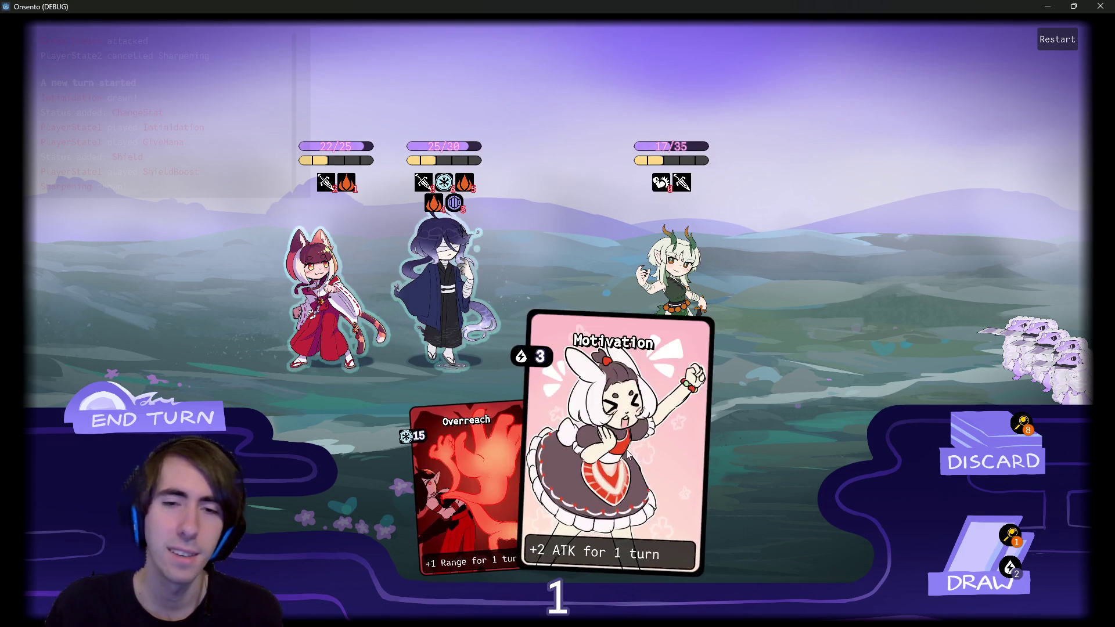
pyautogui.moveTo(615, 441); pyautogui.dragTo(470, 287)
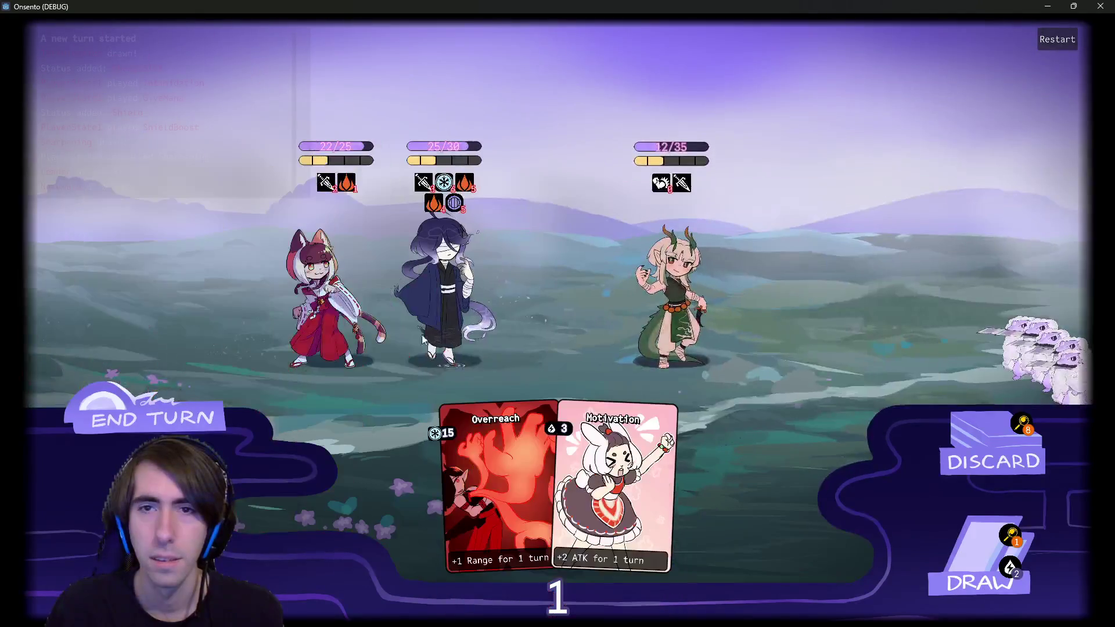
pyautogui.click(223, 397)
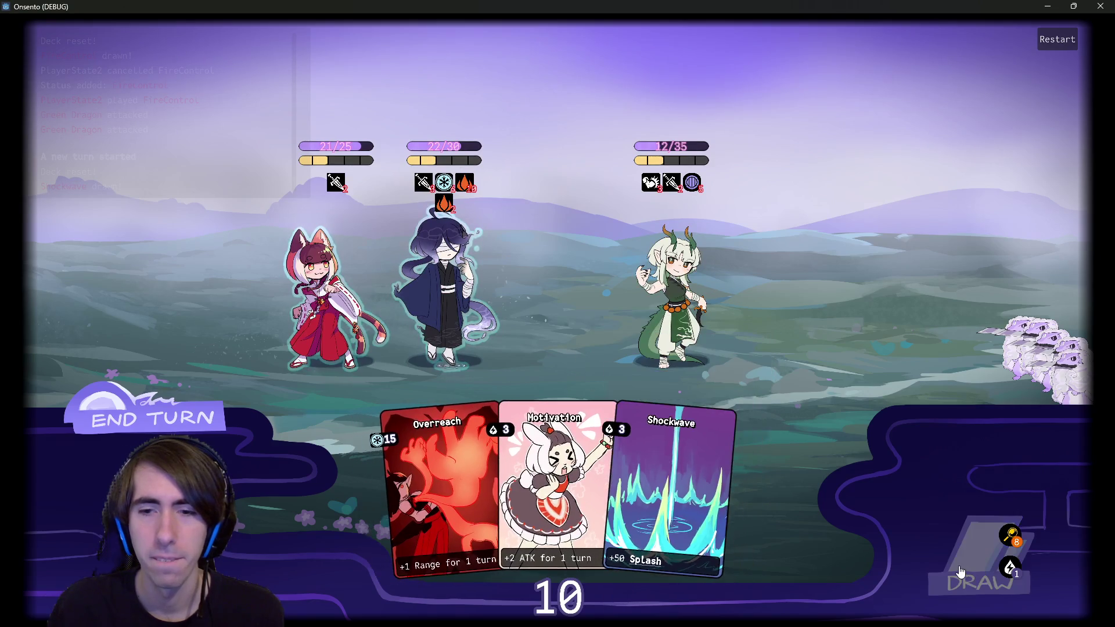
# Step: Play Motivation and another card, draw once more, then stop the game with F8
pyautogui.click(502, 441)
pyautogui.click(698, 444)
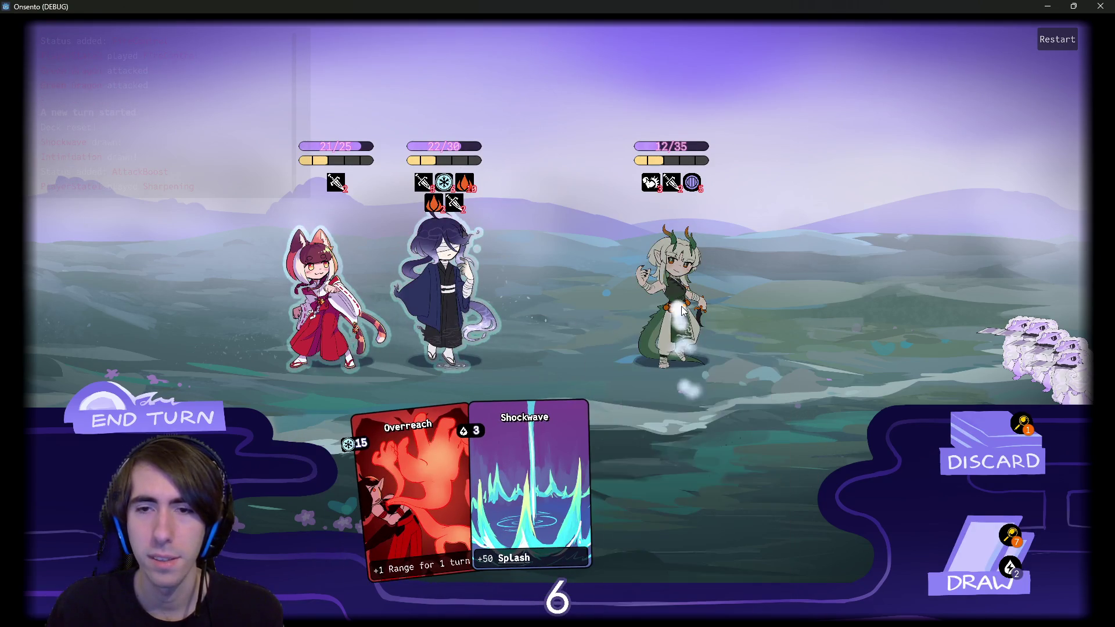
pyautogui.click(981, 558)
pyautogui.press('F8')
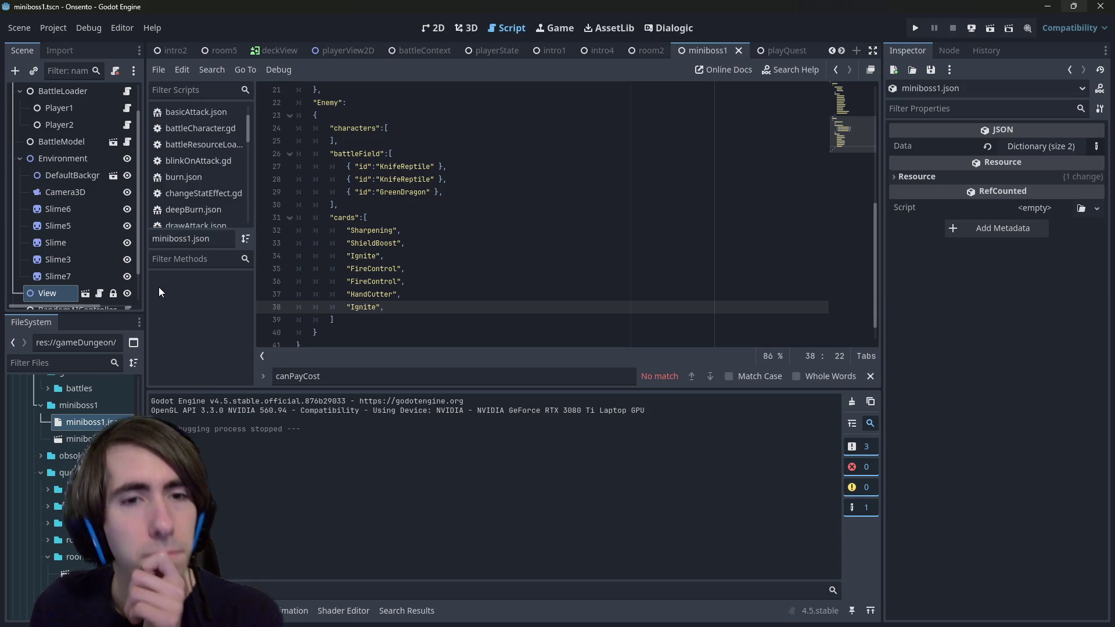
# Step: Run the project from the top-right play button to start a fresh miniboss battle
pyautogui.scroll(1, 515, 290)
pyautogui.scroll(-1, 514, 291)
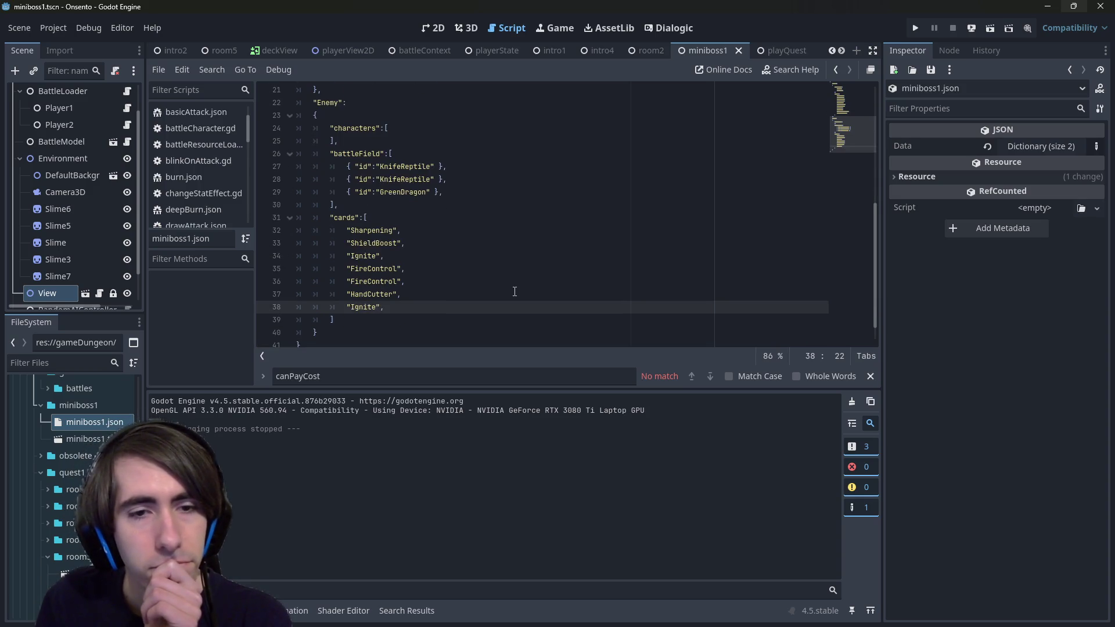
pyautogui.click(1011, 30)
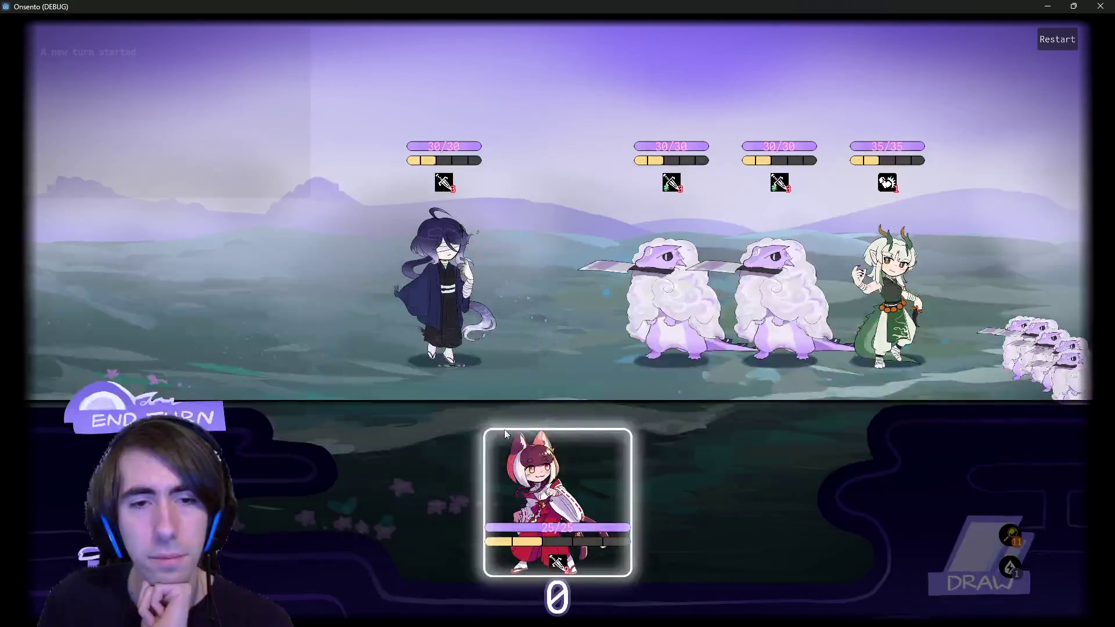
# Step: Deploy the fox shrine maiden, play Guard Up, Breath of Mana and Intimidation, then strike the first knife reptile
pyautogui.moveTo(547, 498); pyautogui.dragTo(374, 325)
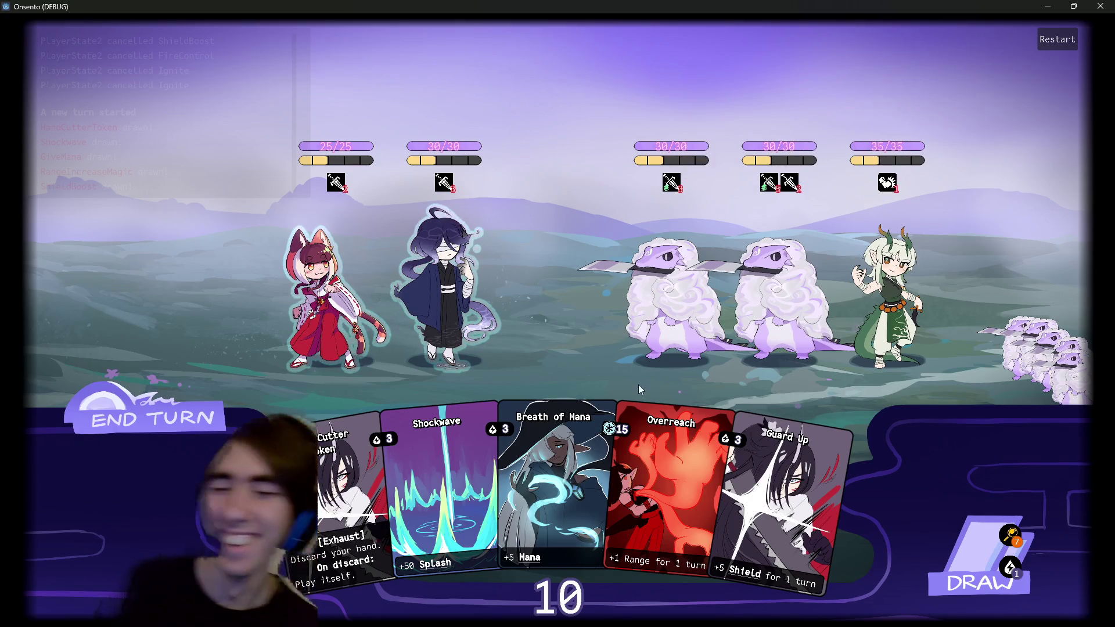
pyautogui.moveTo(776, 520); pyautogui.dragTo(468, 268)
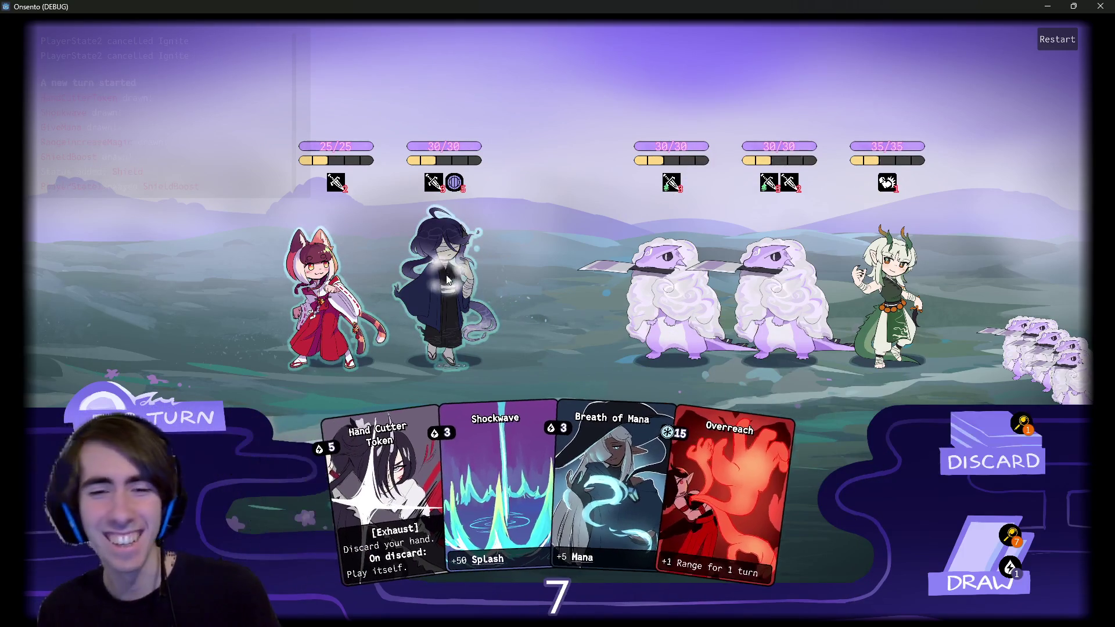
pyautogui.click(932, 554)
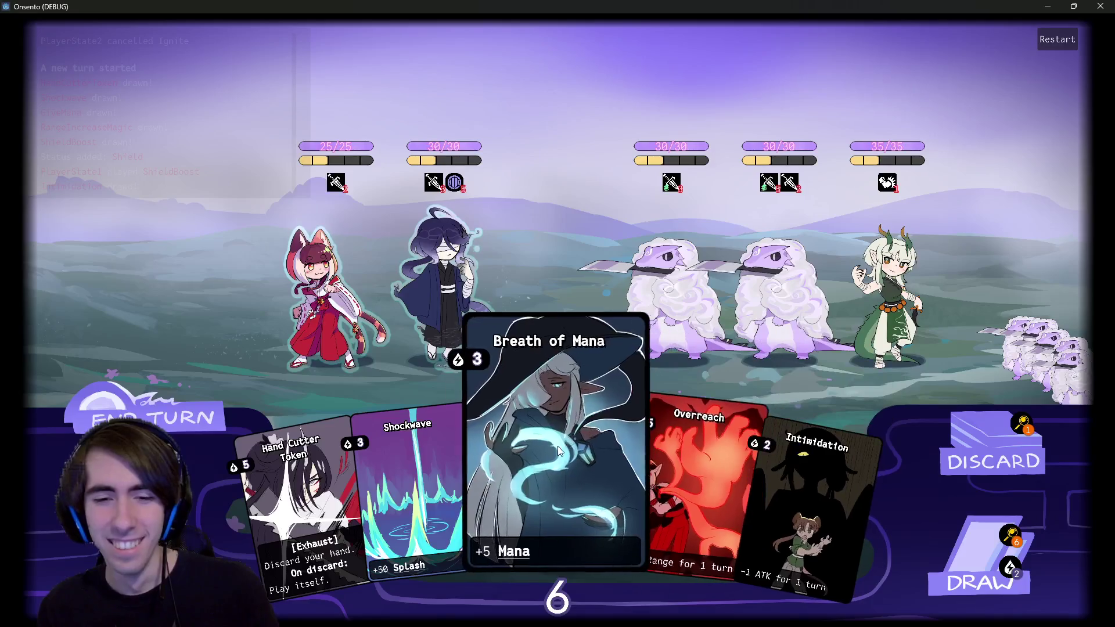
pyautogui.moveTo(557, 446); pyautogui.dragTo(444, 284)
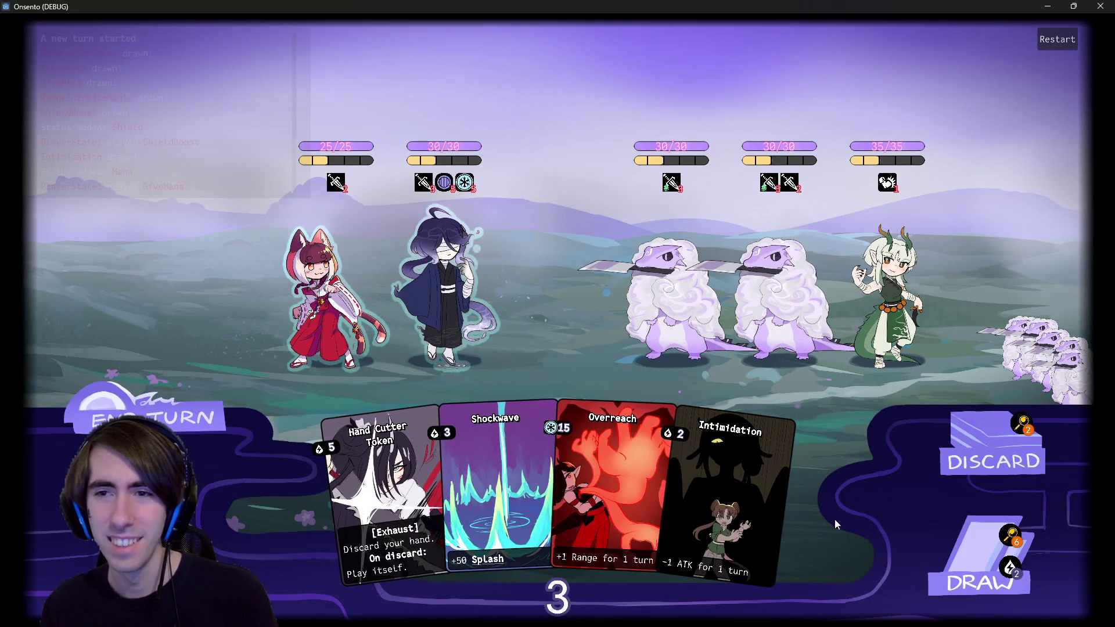
pyautogui.moveTo(731, 511); pyautogui.dragTo(861, 313)
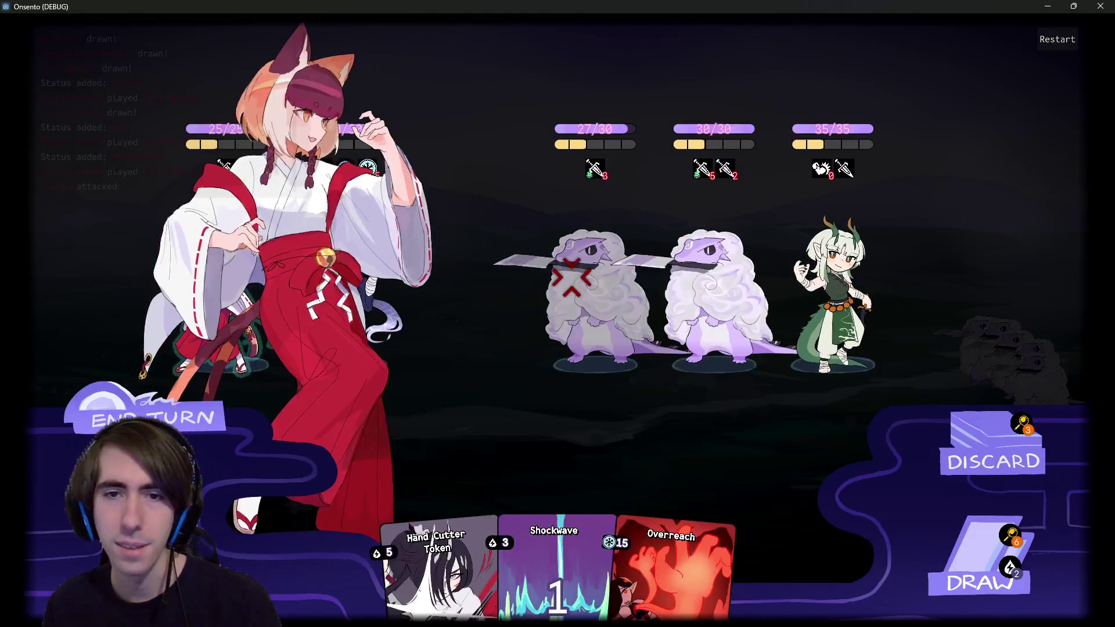
pyautogui.click(580, 281)
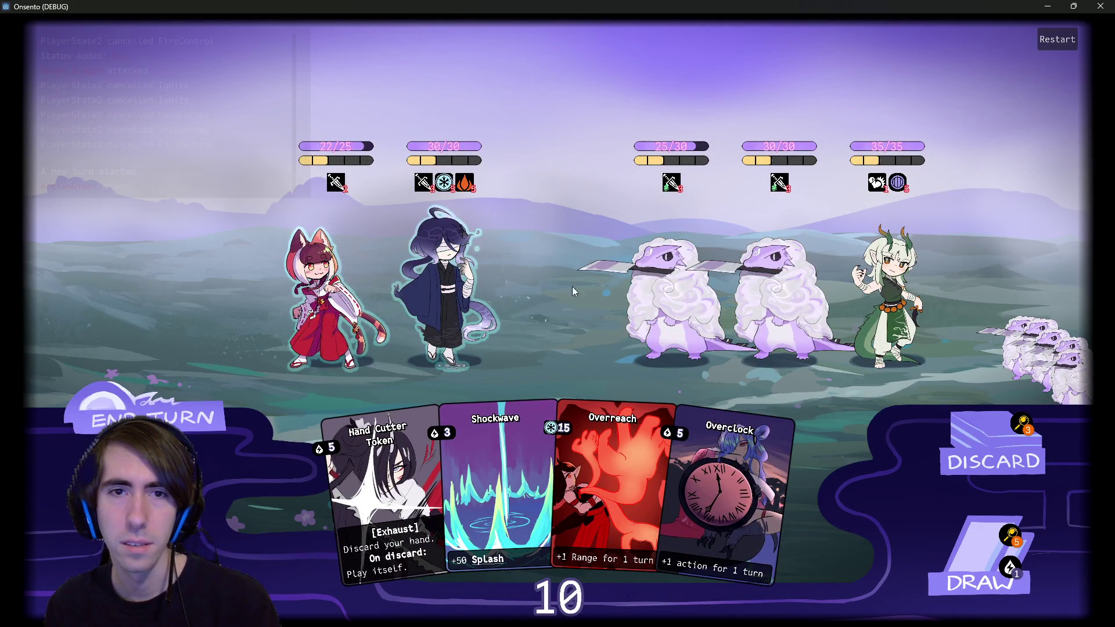
# Step: Play Motivation, Overclock, Guard Up and Motivation on the dark-haired ally, unleash Shockwave, and end the turn
pyautogui.moveTo(464, 188)
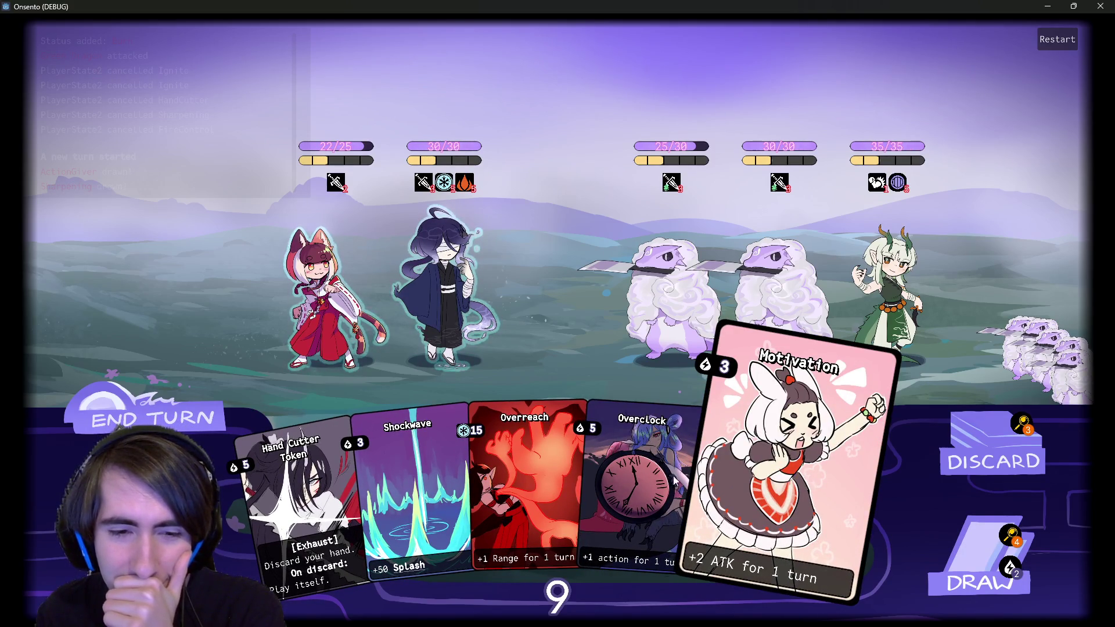
pyautogui.moveTo(673, 481)
pyautogui.mouseDown()
pyautogui.moveTo(527, 298)
pyautogui.moveTo(448, 281)
pyautogui.mouseUp()
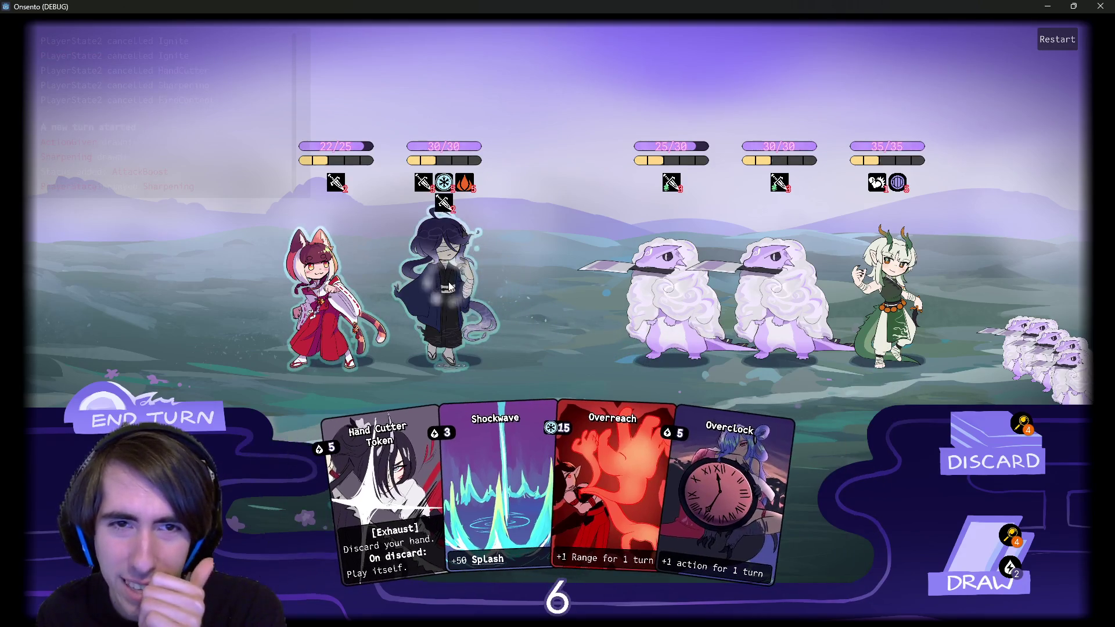
pyautogui.moveTo(748, 492); pyautogui.dragTo(519, 298)
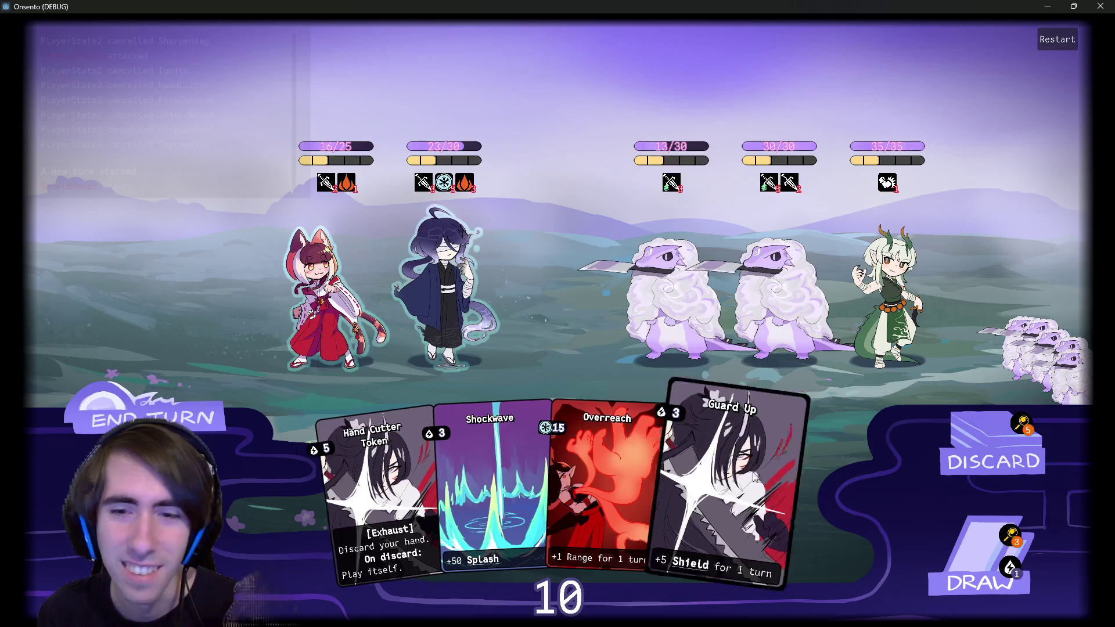
pyautogui.click(753, 476)
pyautogui.click(434, 295)
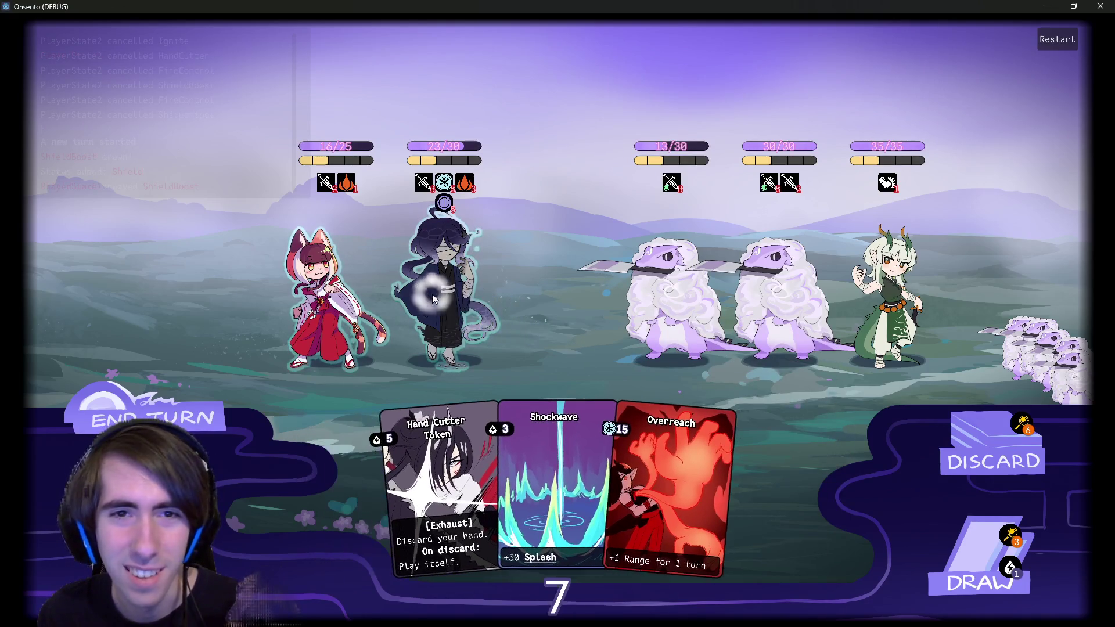
pyautogui.click(980, 554)
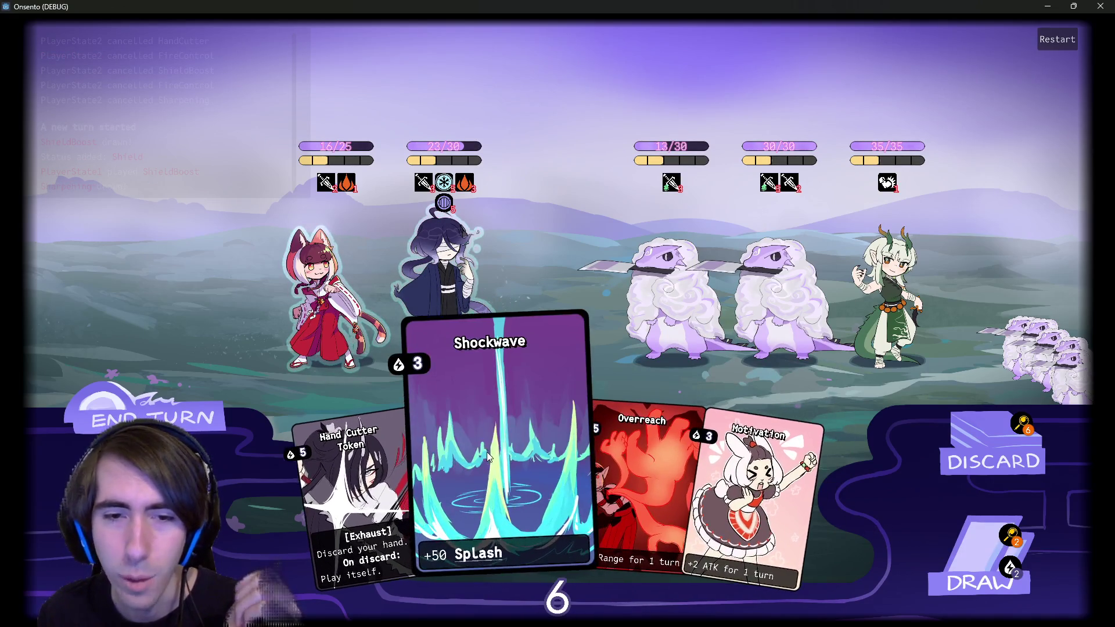
pyautogui.moveTo(482, 552)
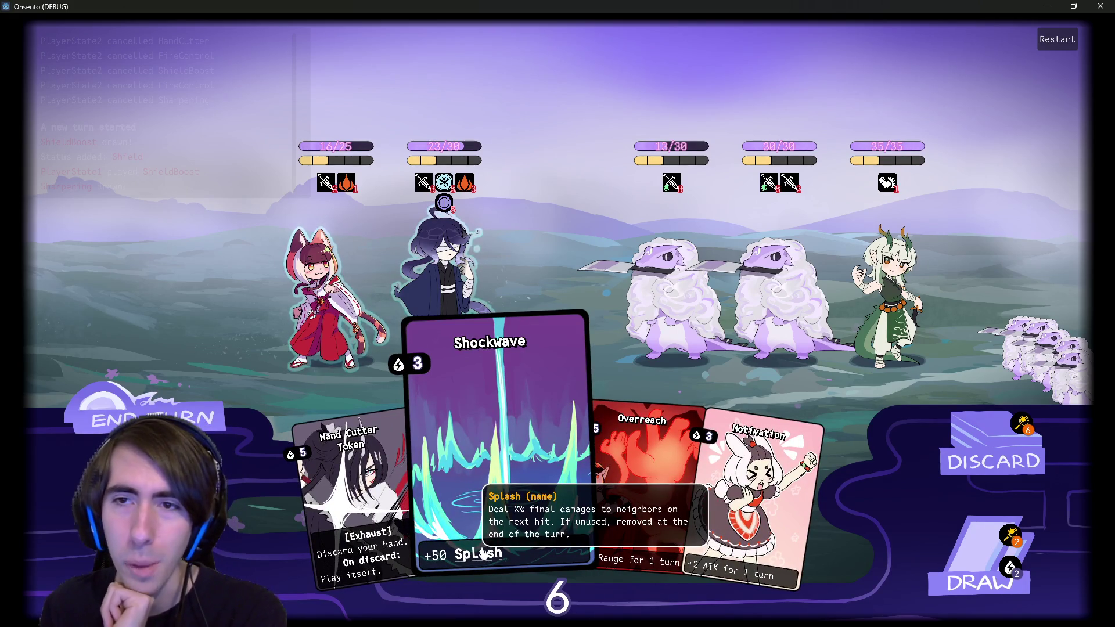
pyautogui.click(768, 504)
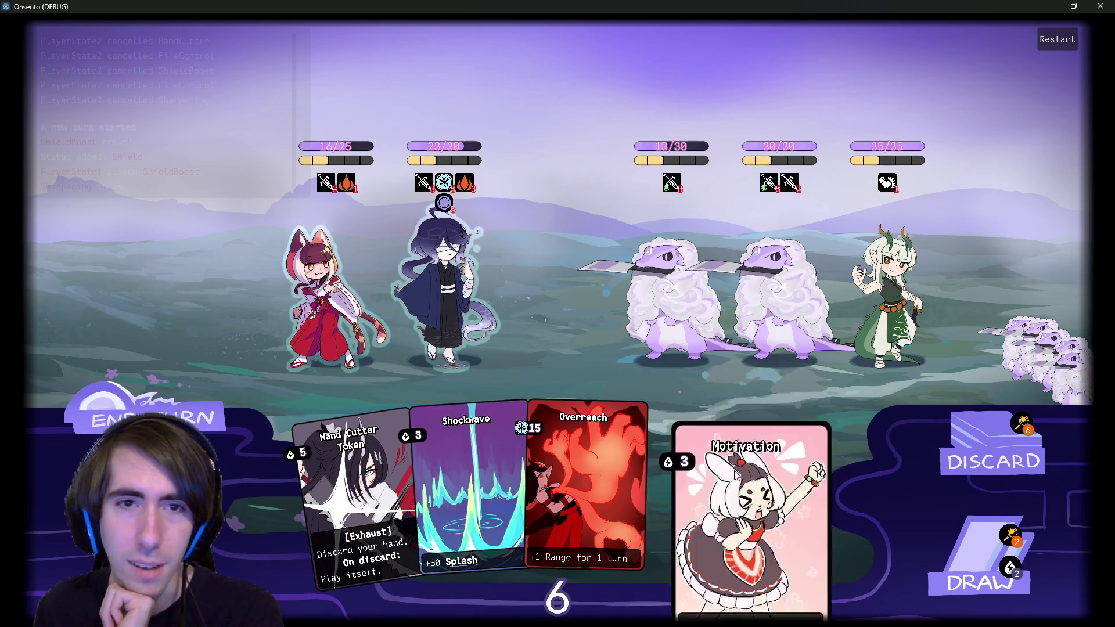
pyautogui.click(452, 302)
pyautogui.click(566, 470)
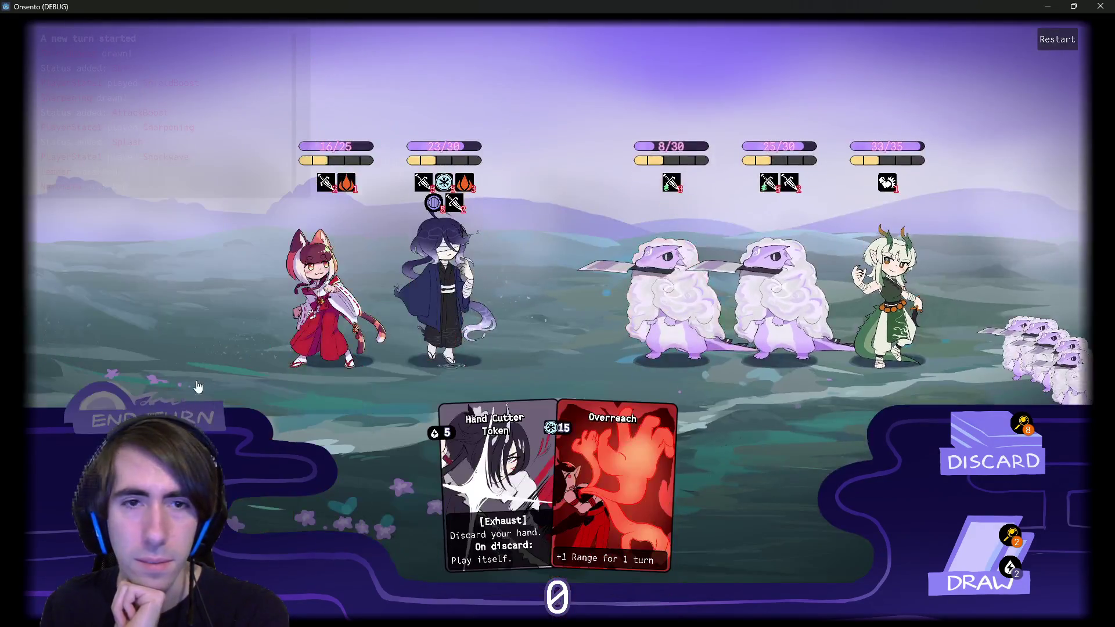
pyautogui.click(197, 386)
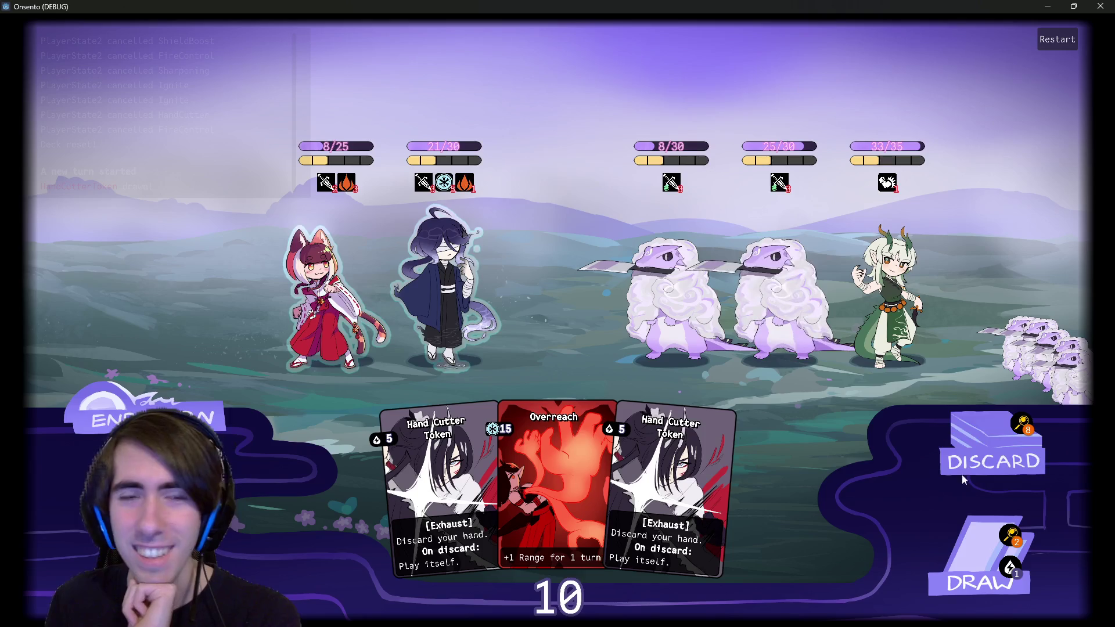
# Step: Draw cards and play Attack-Up Magic on the second ally and the blue-haired ally
pyautogui.click(962, 525)
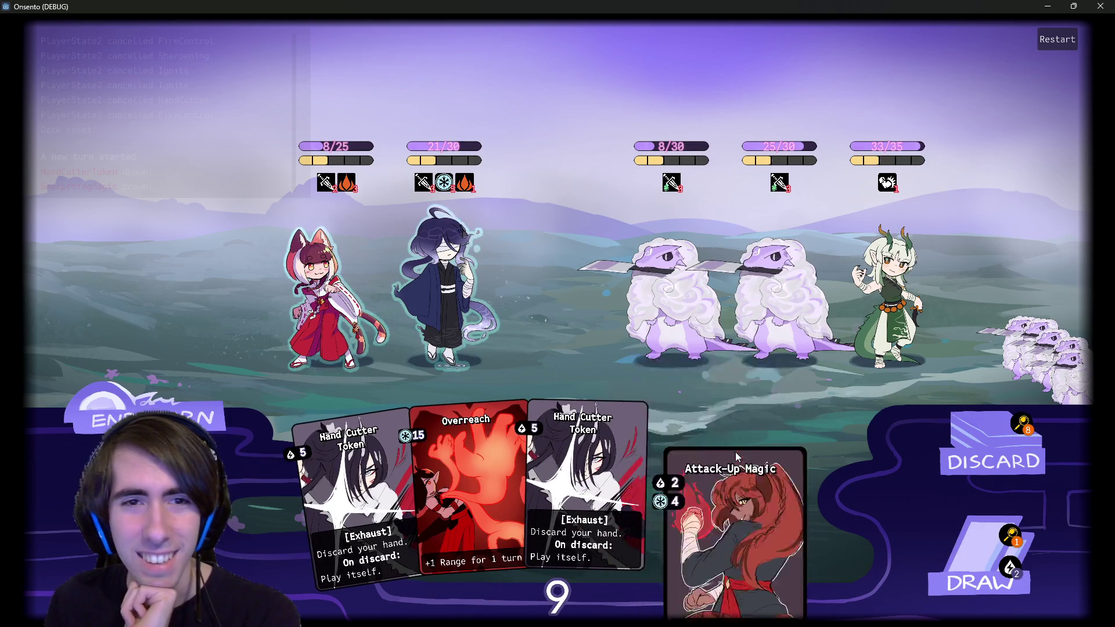
pyautogui.moveTo(735, 452); pyautogui.dragTo(426, 278)
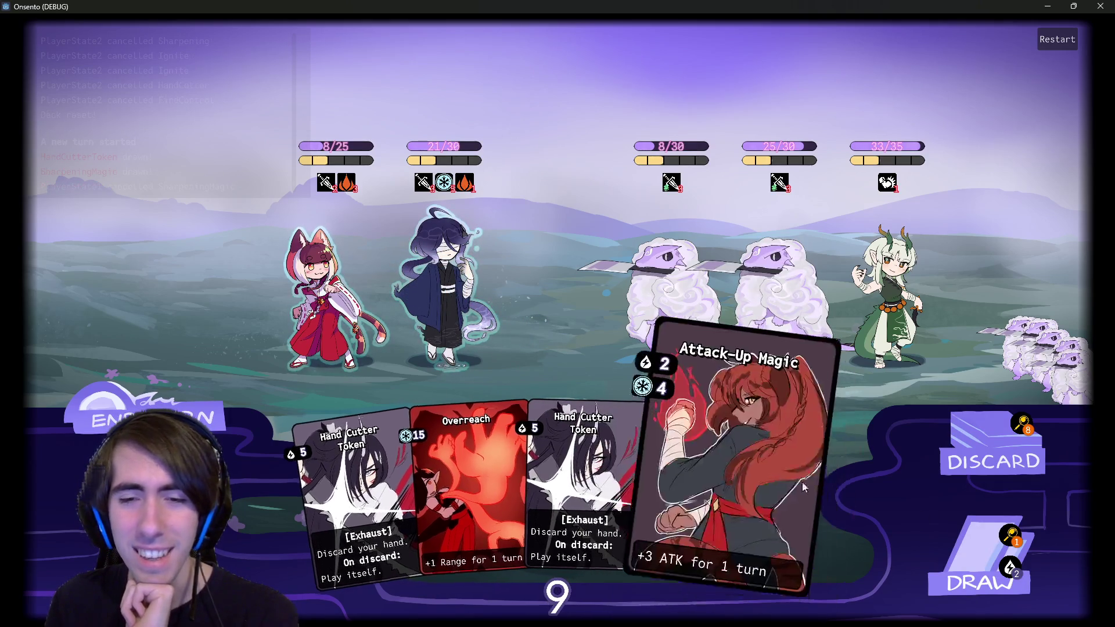
pyautogui.click(965, 542)
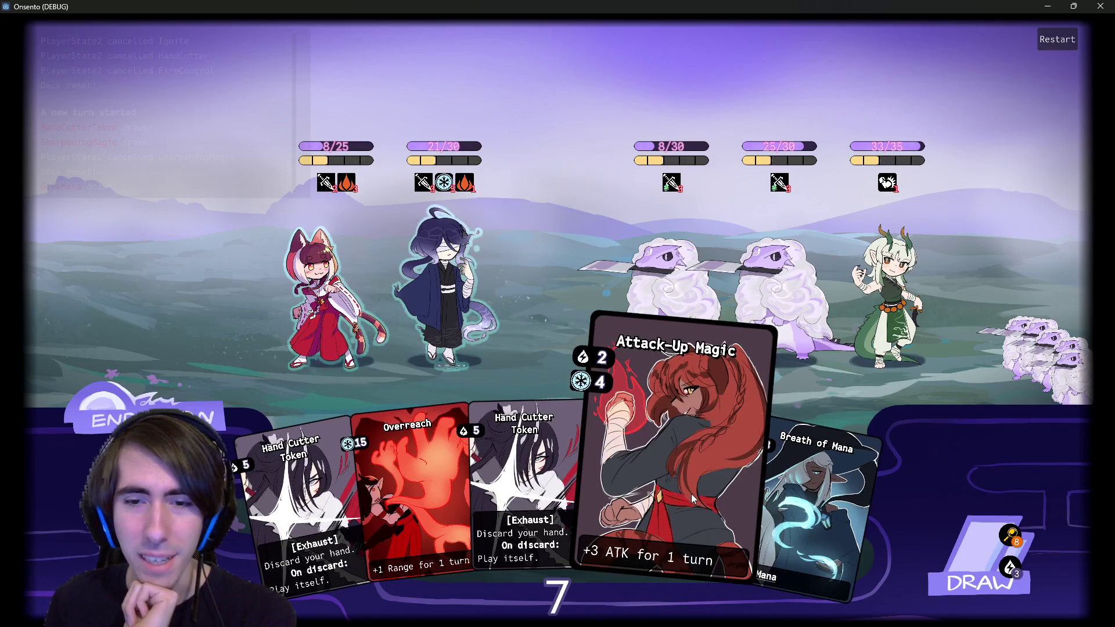
pyautogui.click(691, 494)
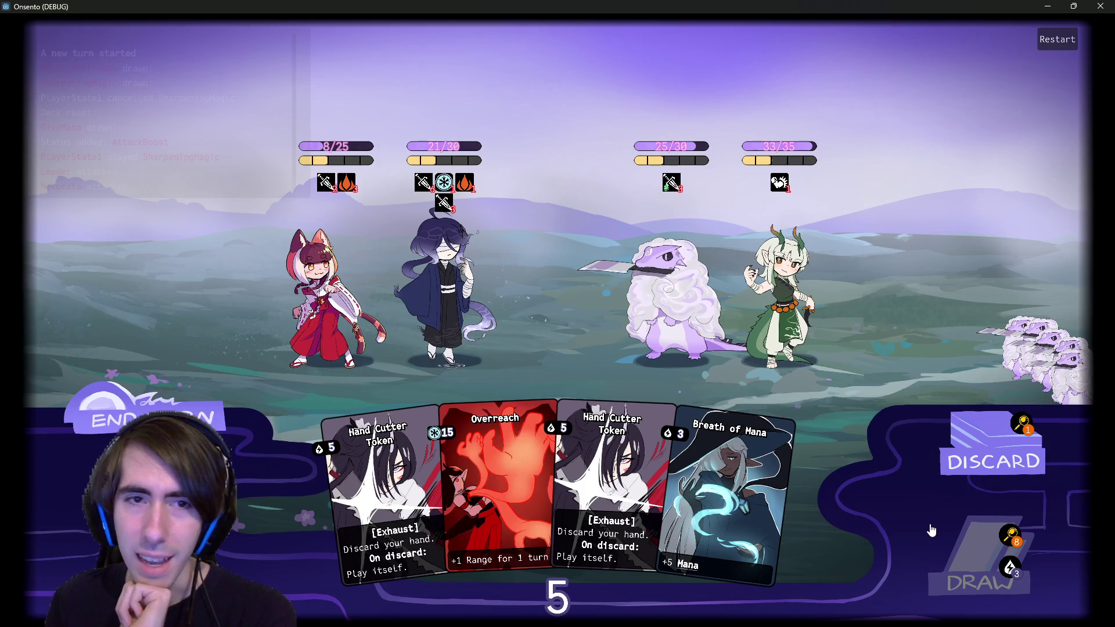
# Step: Draw a card, weaken the green-haired enemy with Intimidation, and end the turn
pyautogui.click(931, 530)
pyautogui.moveTo(829, 501)
pyautogui.mouseDown()
pyautogui.moveTo(821, 427)
pyautogui.moveTo(774, 278)
pyautogui.mouseUp()
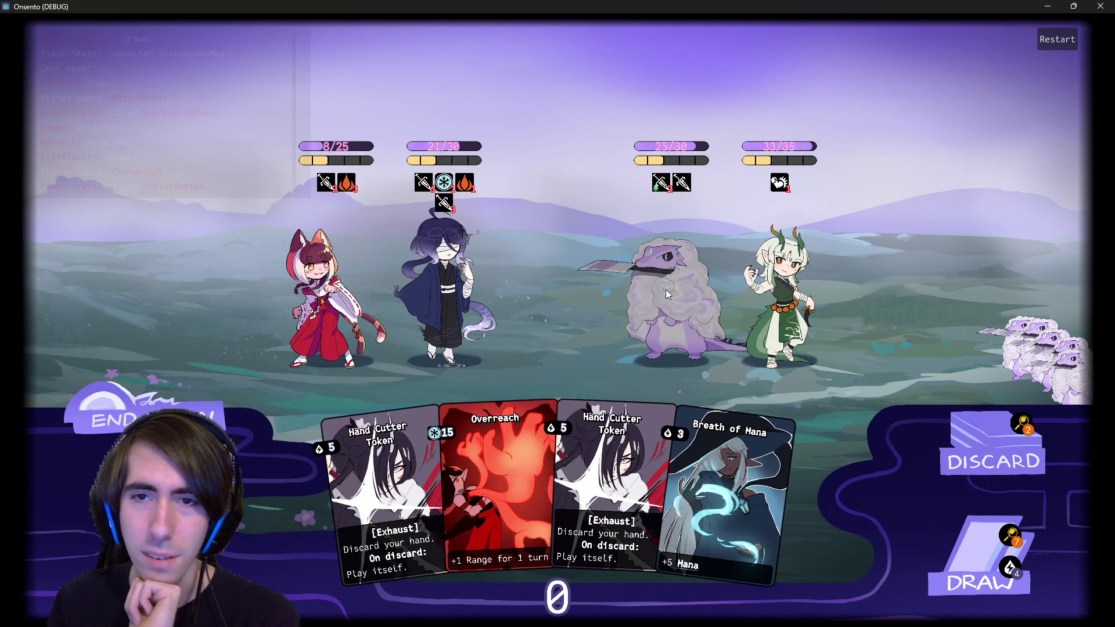
pyautogui.click(165, 405)
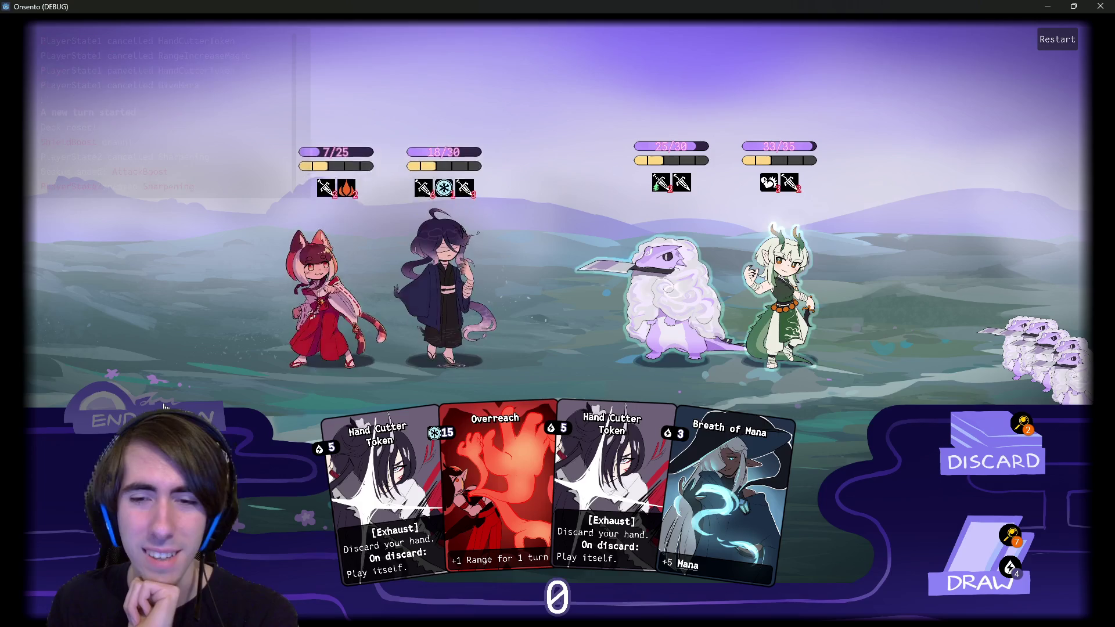
# Step: Shield the fox ally with Guard Up, cast Shockwave on the blue-haired ally, and end the turn
pyautogui.moveTo(367, 196)
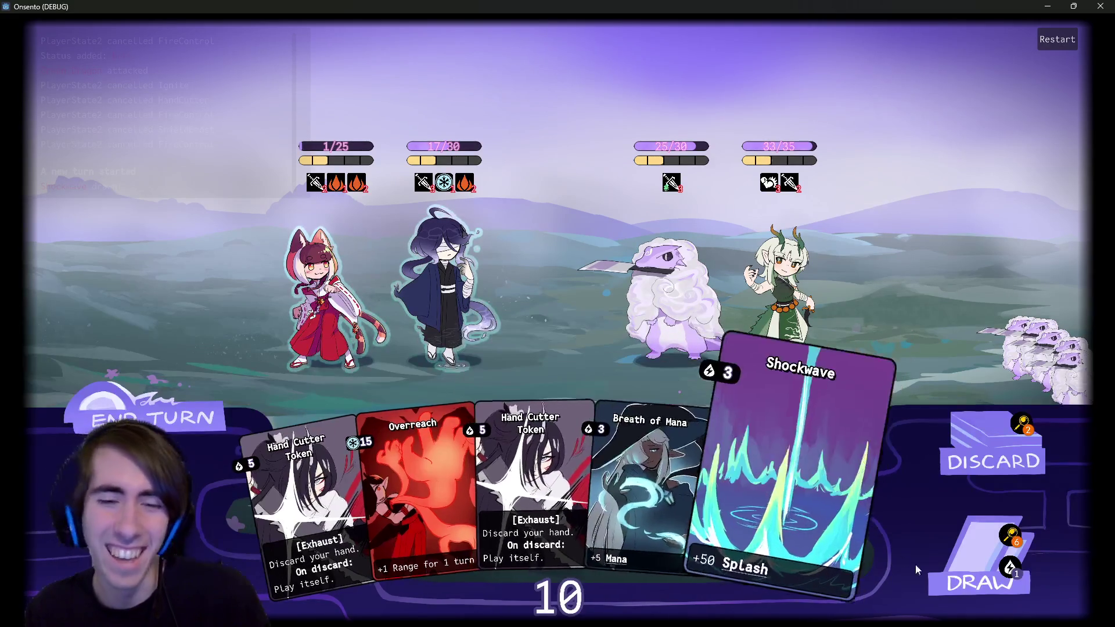
pyautogui.click(916, 574)
pyautogui.moveTo(754, 523); pyautogui.dragTo(325, 296)
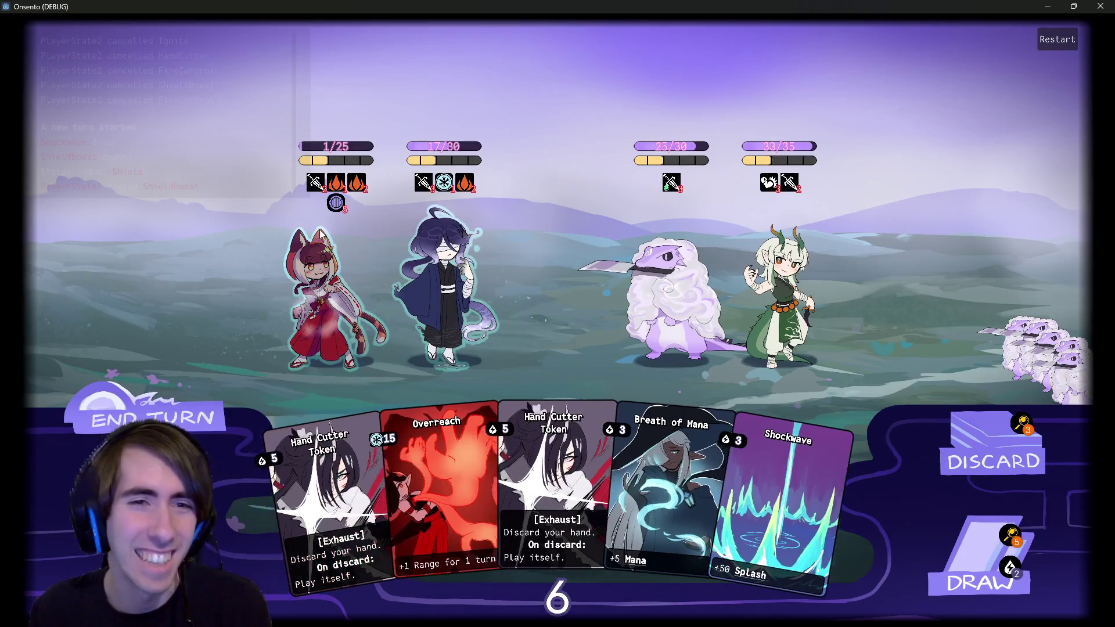
pyautogui.click(967, 540)
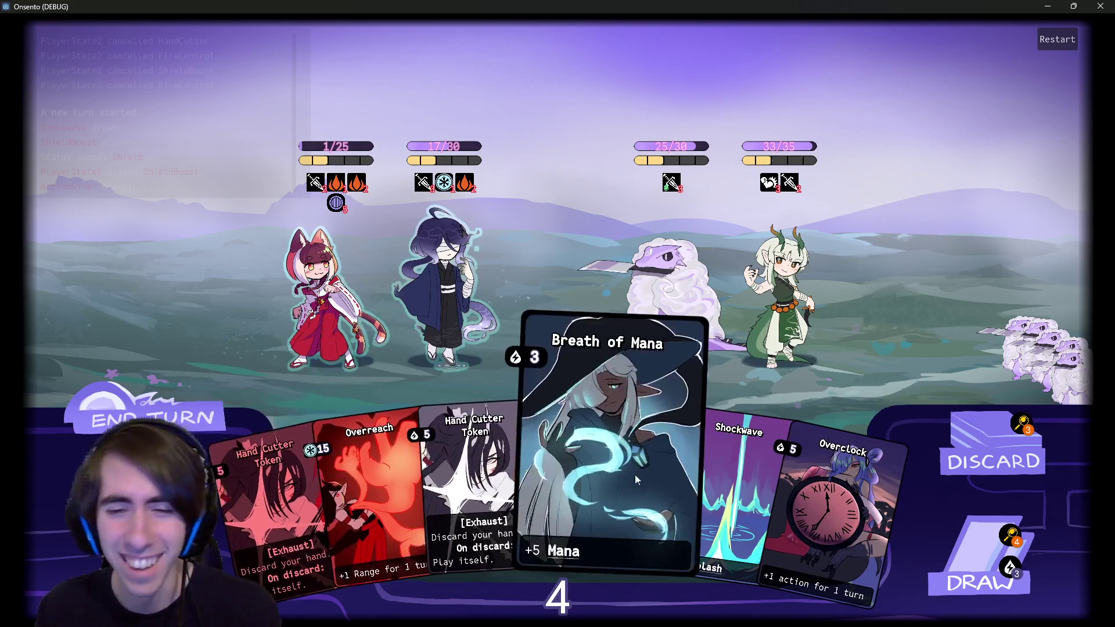
pyautogui.moveTo(714, 483)
pyautogui.mouseDown()
pyautogui.moveTo(452, 309)
pyautogui.moveTo(437, 281)
pyautogui.mouseUp()
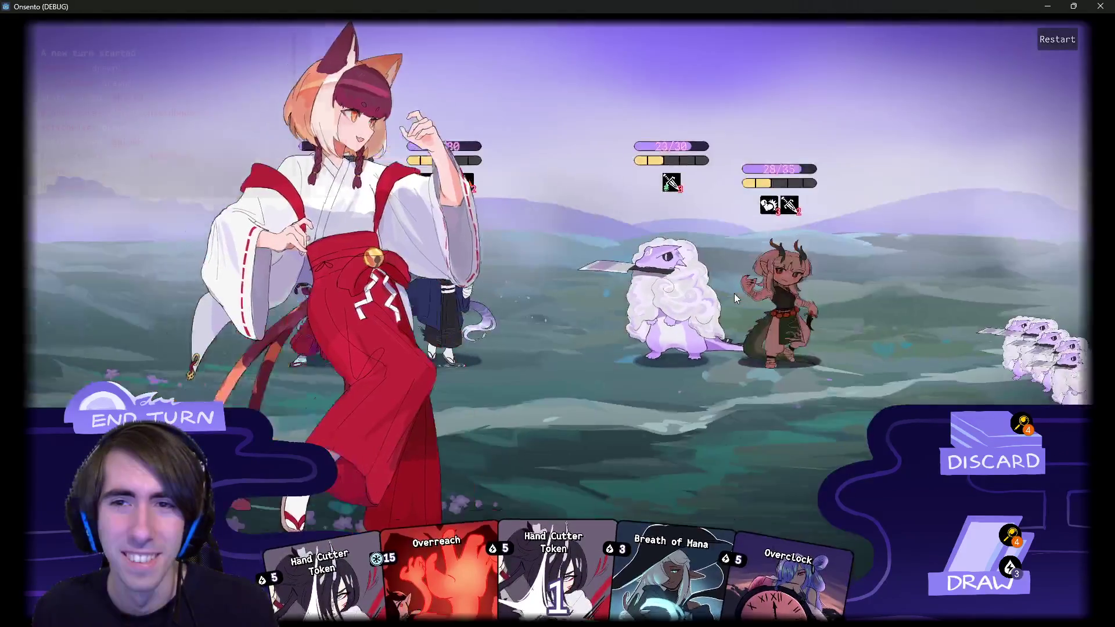
pyautogui.click(168, 419)
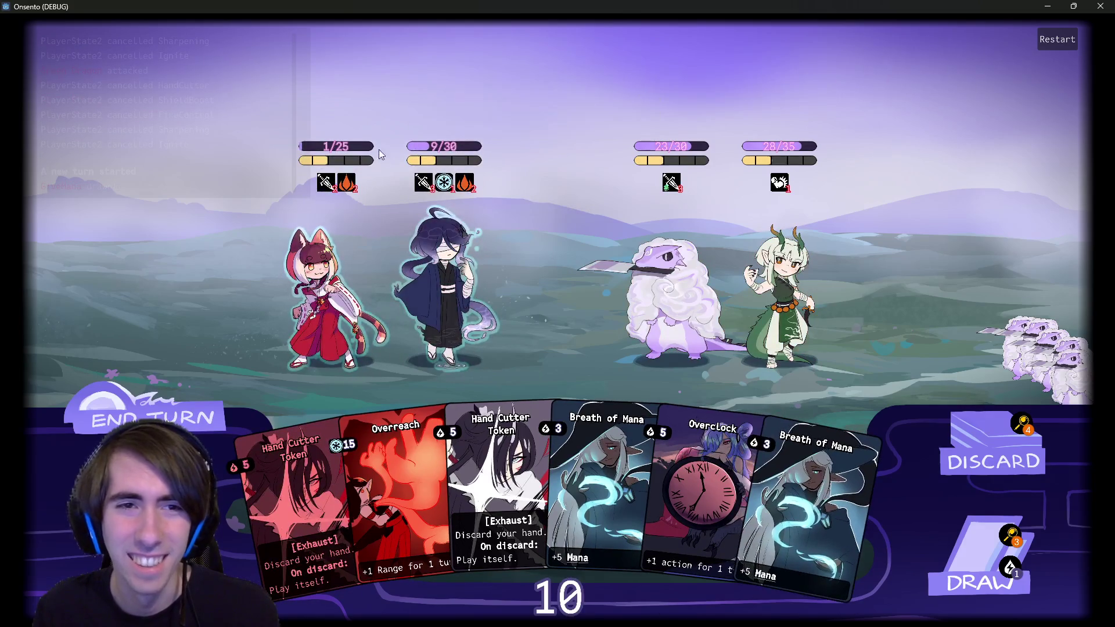
# Step: Shield the cat girl with Guard Up and play Overclock on the blue-haired ally
pyautogui.click(975, 543)
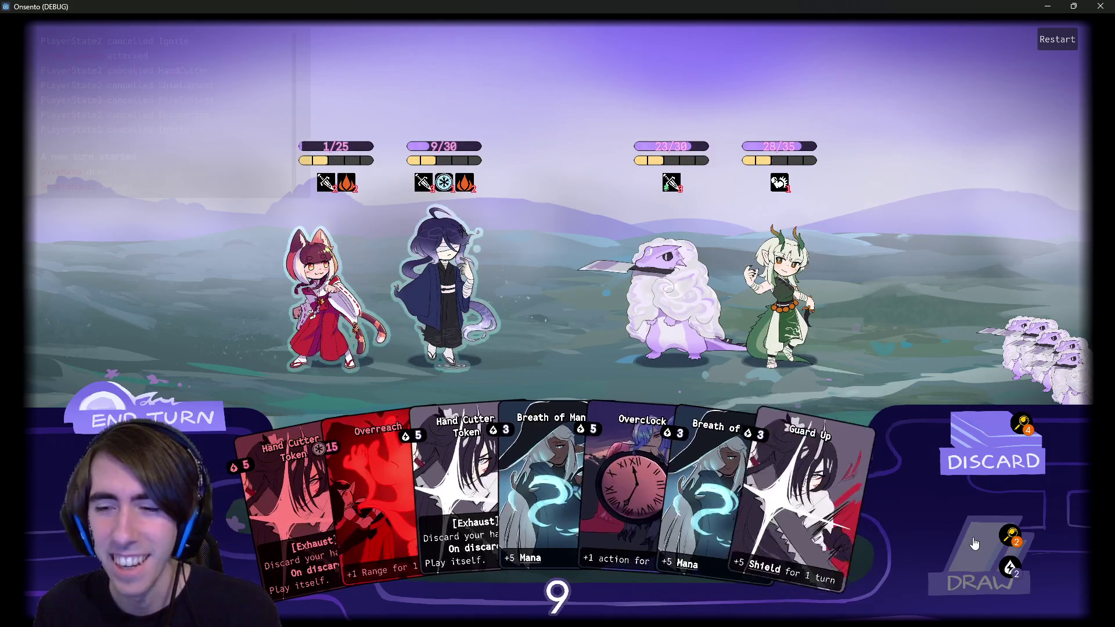
pyautogui.moveTo(869, 503); pyautogui.dragTo(326, 175)
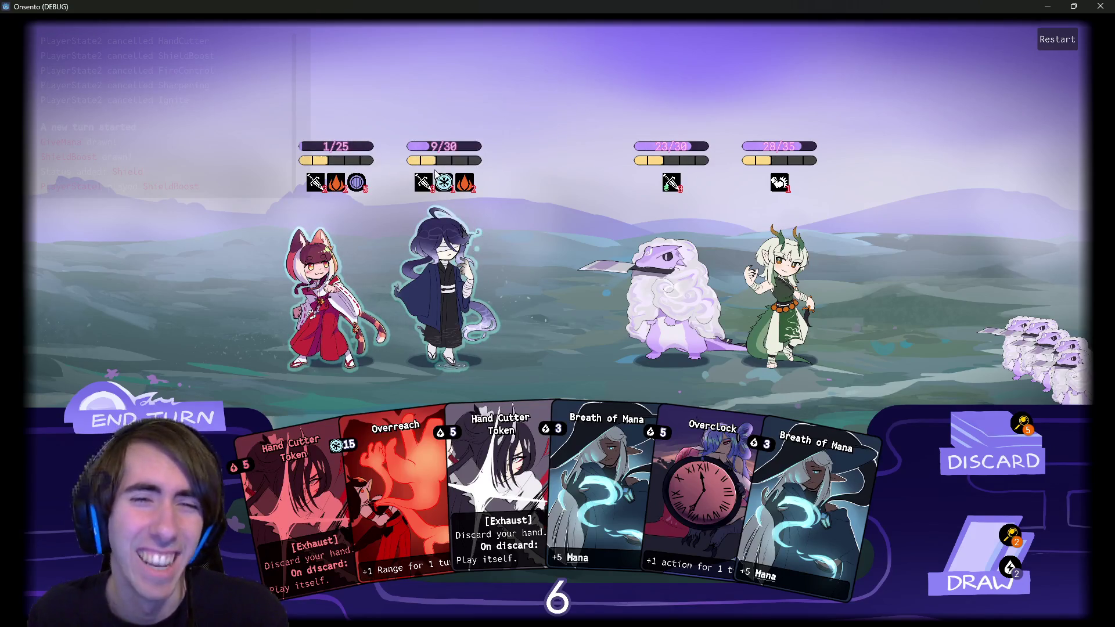
pyautogui.moveTo(333, 183)
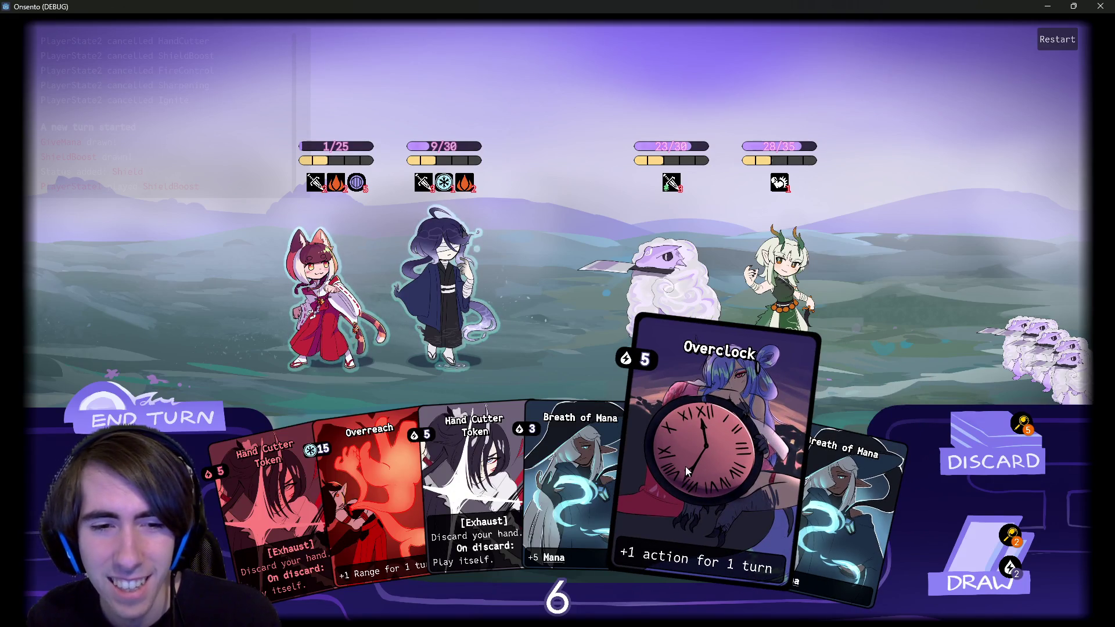
pyautogui.moveTo(685, 466); pyautogui.dragTo(440, 273)
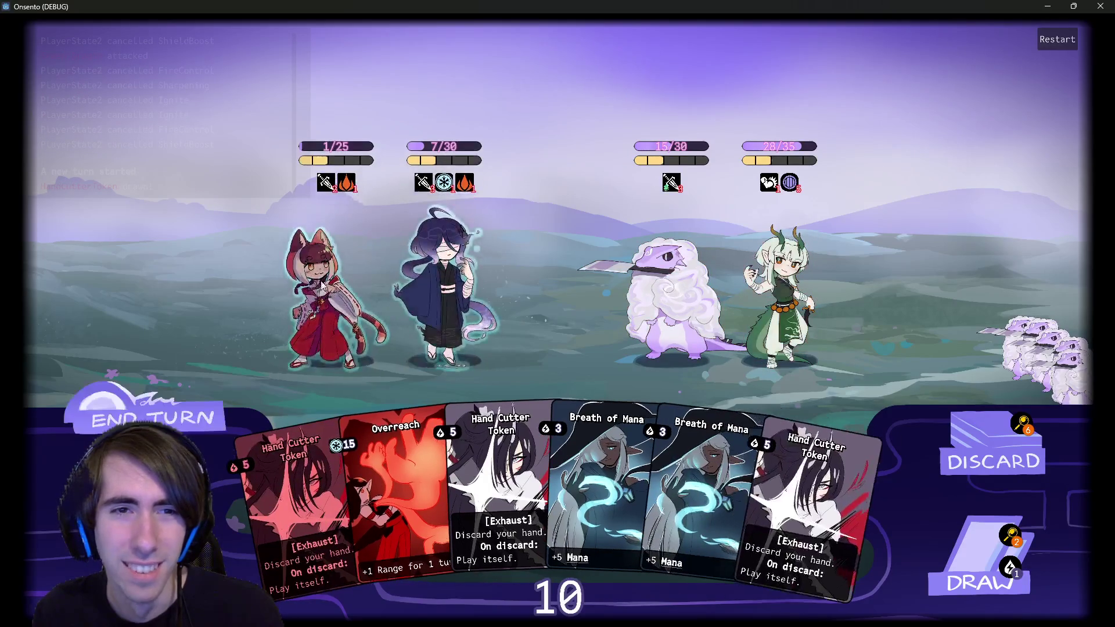
pyautogui.moveTo(333, 156)
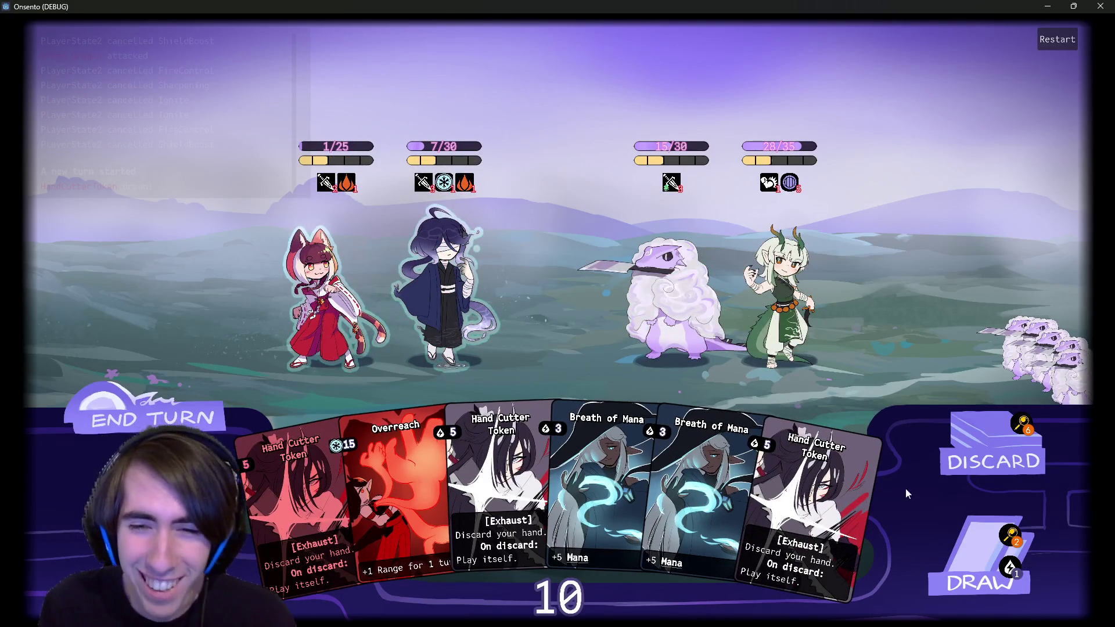
# Step: Draw three cards, try Breath of Mana on the ally, and end the turn
pyautogui.moveTo(277, 525)
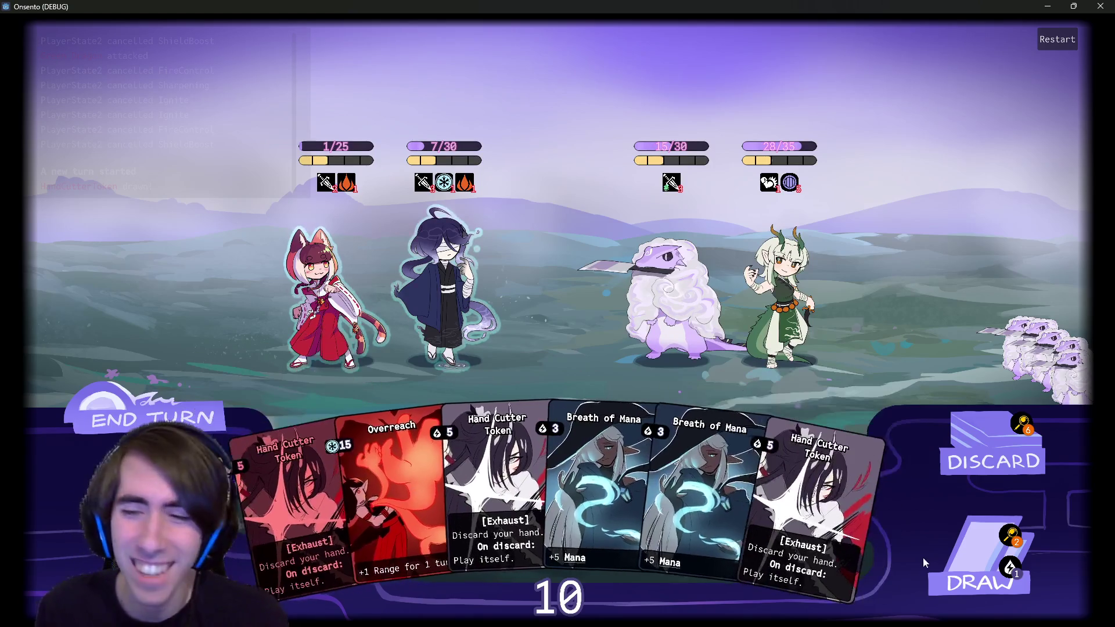
pyautogui.click(965, 568)
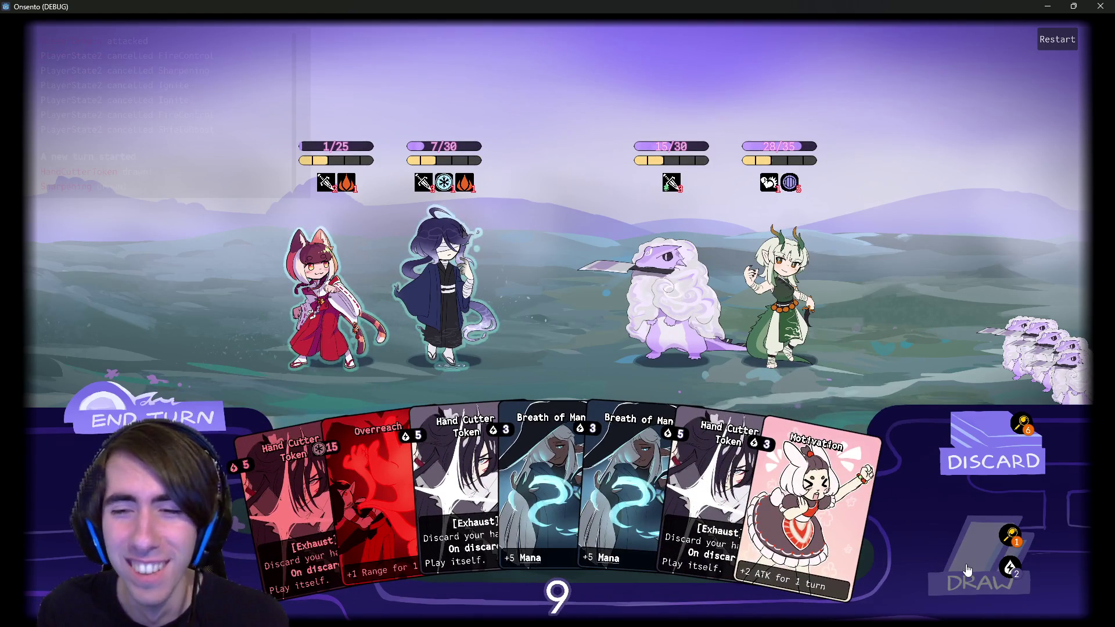
pyautogui.moveTo(795, 494)
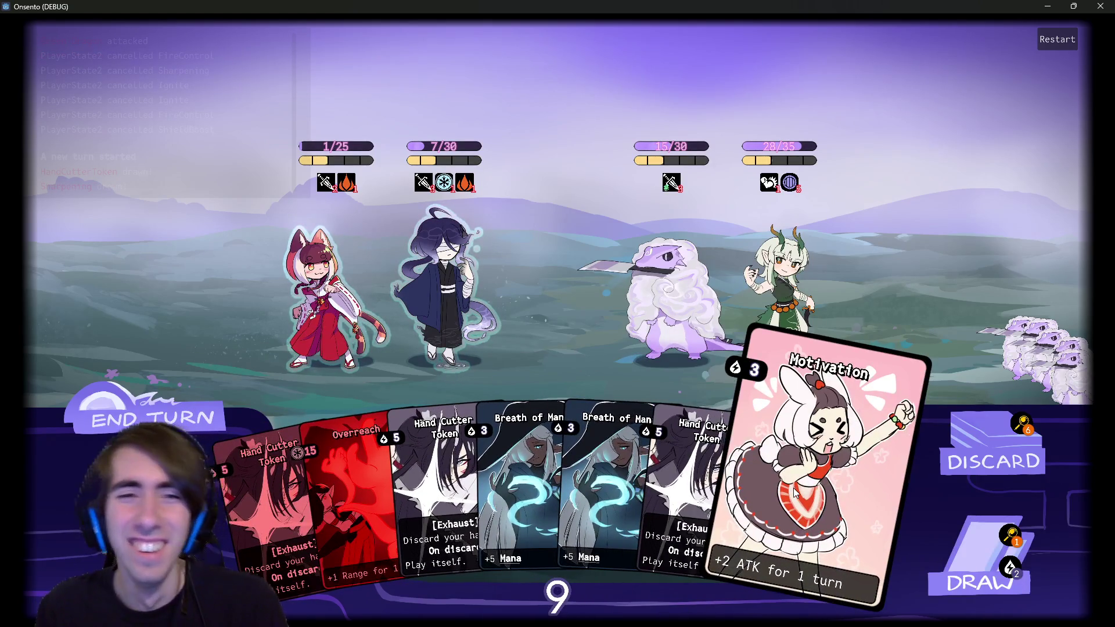
pyautogui.moveTo(700, 476)
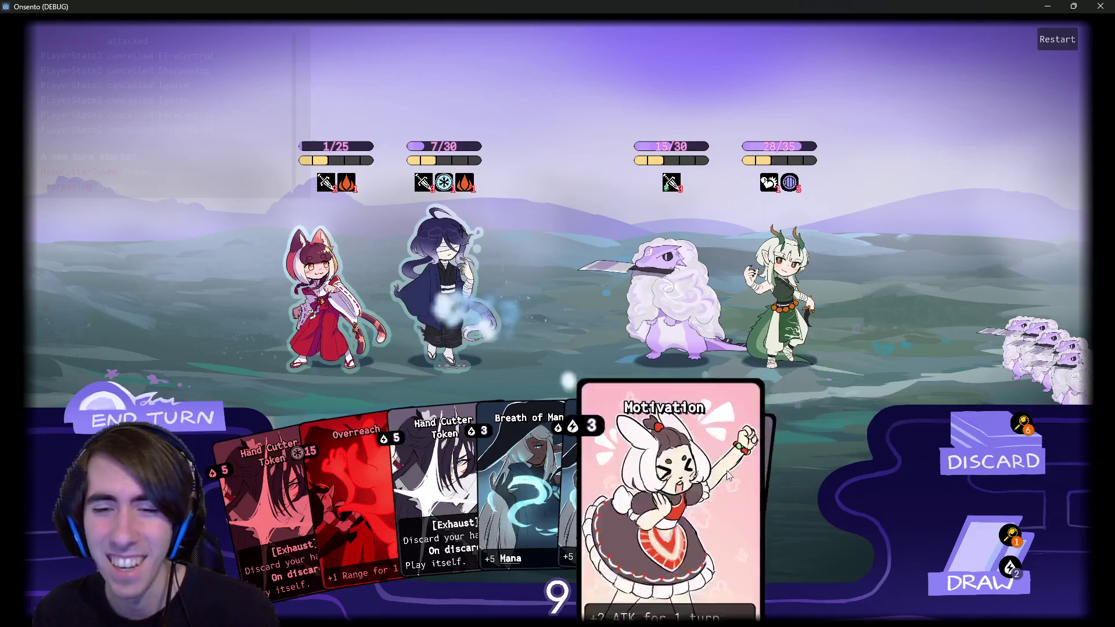
pyautogui.click(968, 561)
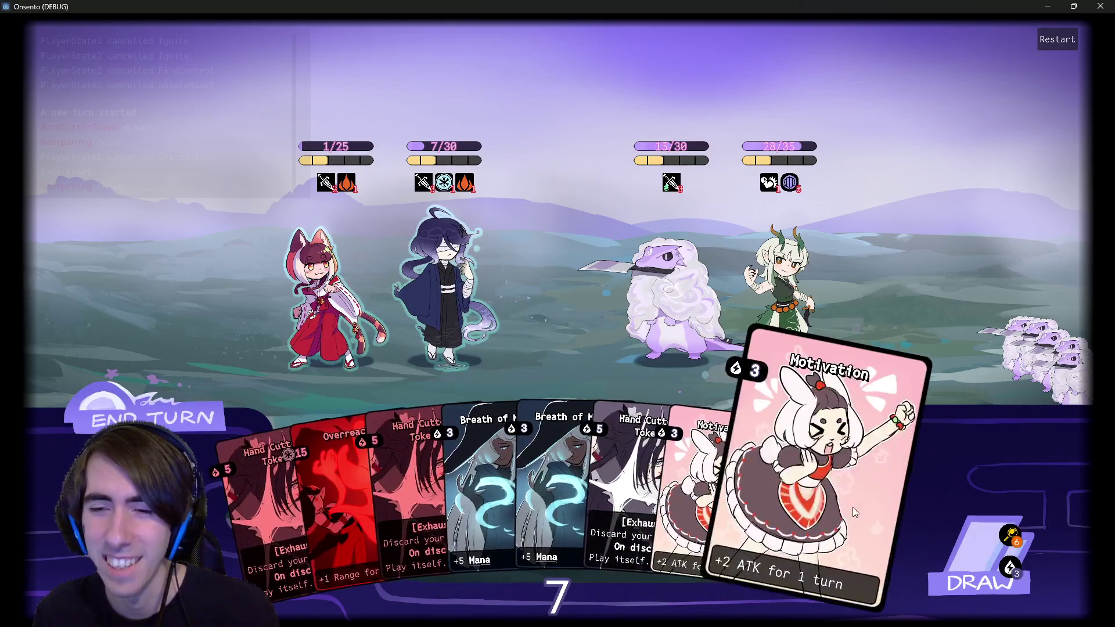
pyautogui.click(940, 551)
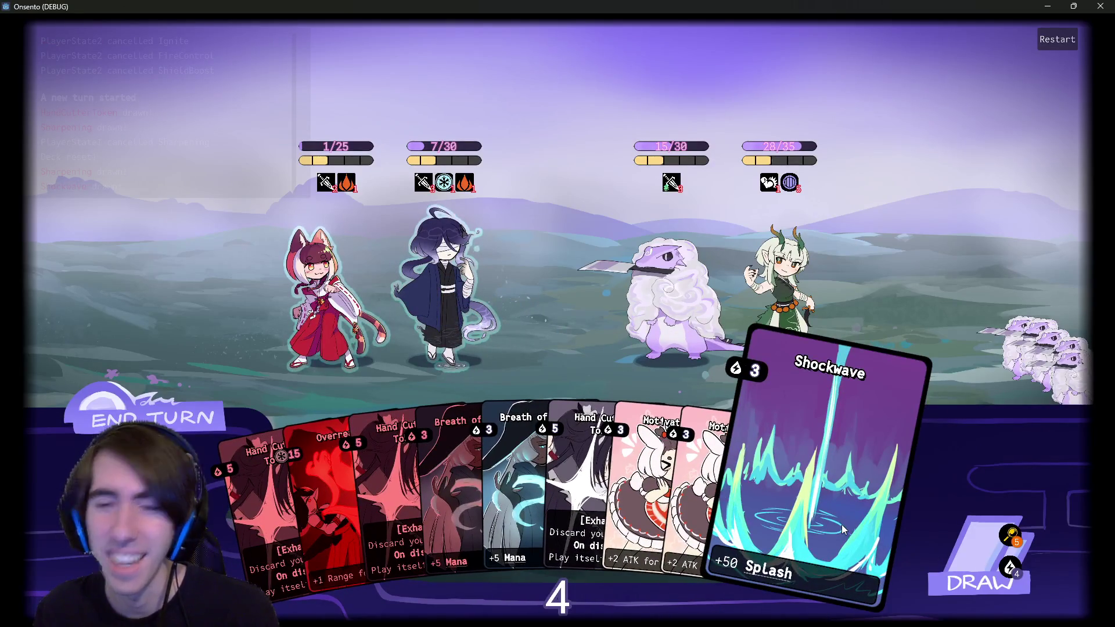
pyautogui.moveTo(598, 472)
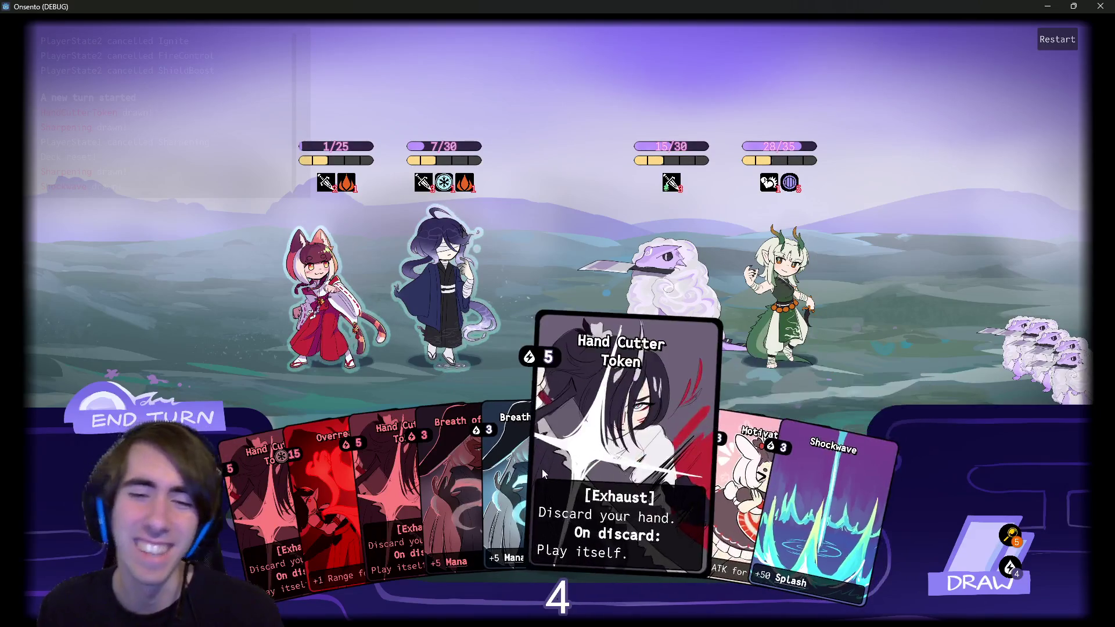
pyautogui.moveTo(567, 477)
pyautogui.mouseDown()
pyautogui.moveTo(461, 373)
pyautogui.moveTo(460, 323)
pyautogui.moveTo(572, 471)
pyautogui.moveTo(441, 269)
pyautogui.mouseUp()
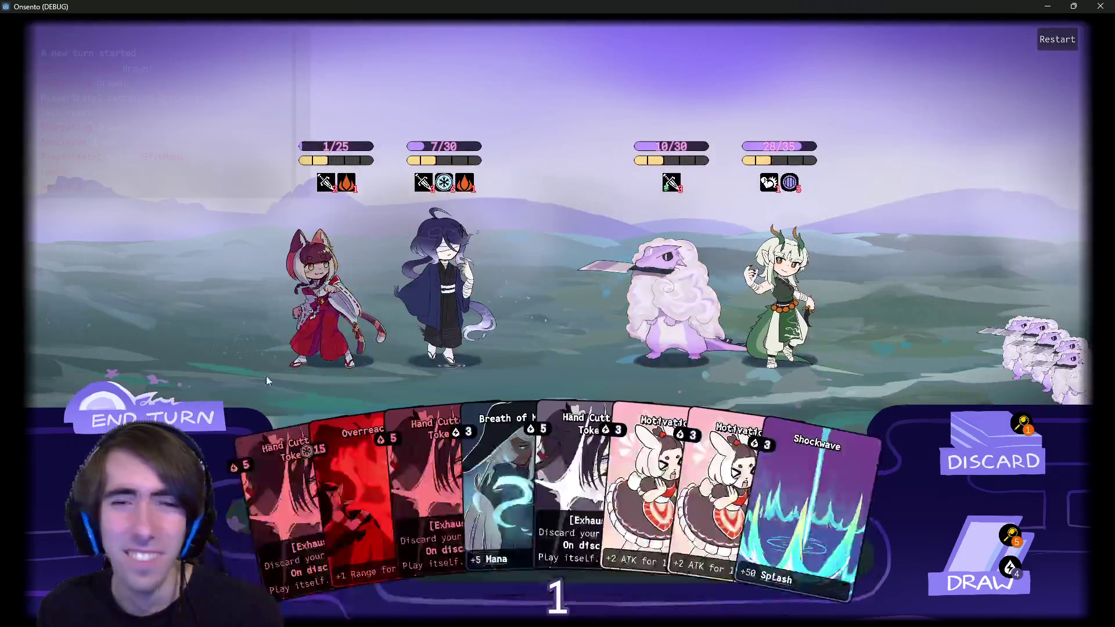
pyautogui.click(191, 417)
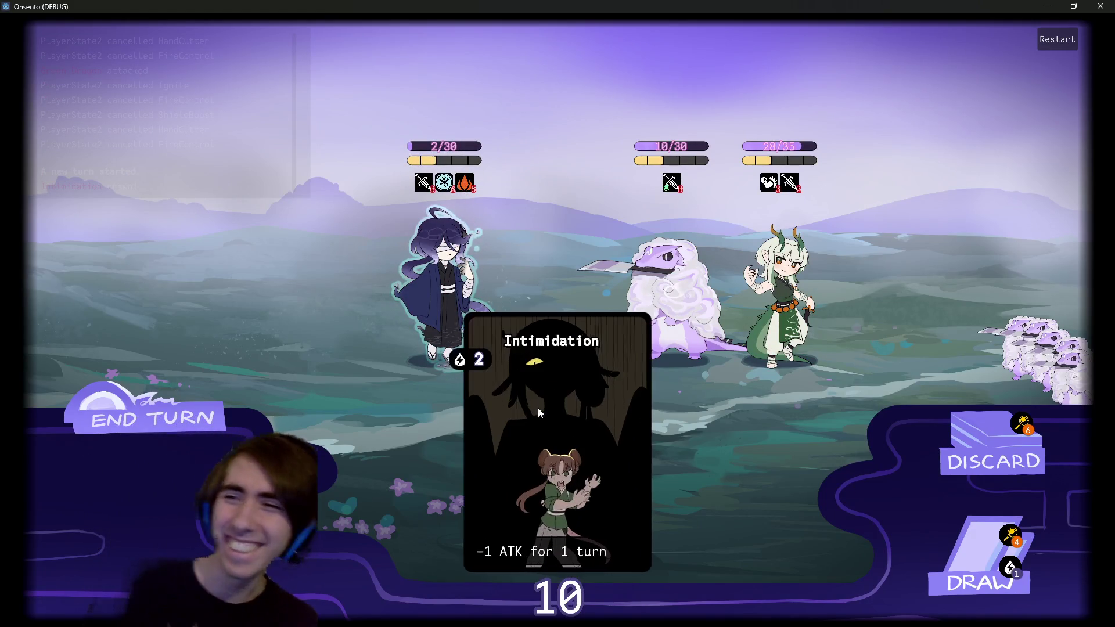
# Step: Play Guard Up on the left ally, try Overclock and Intimidation, then end the turn
pyautogui.click(949, 534)
pyautogui.click(607, 476)
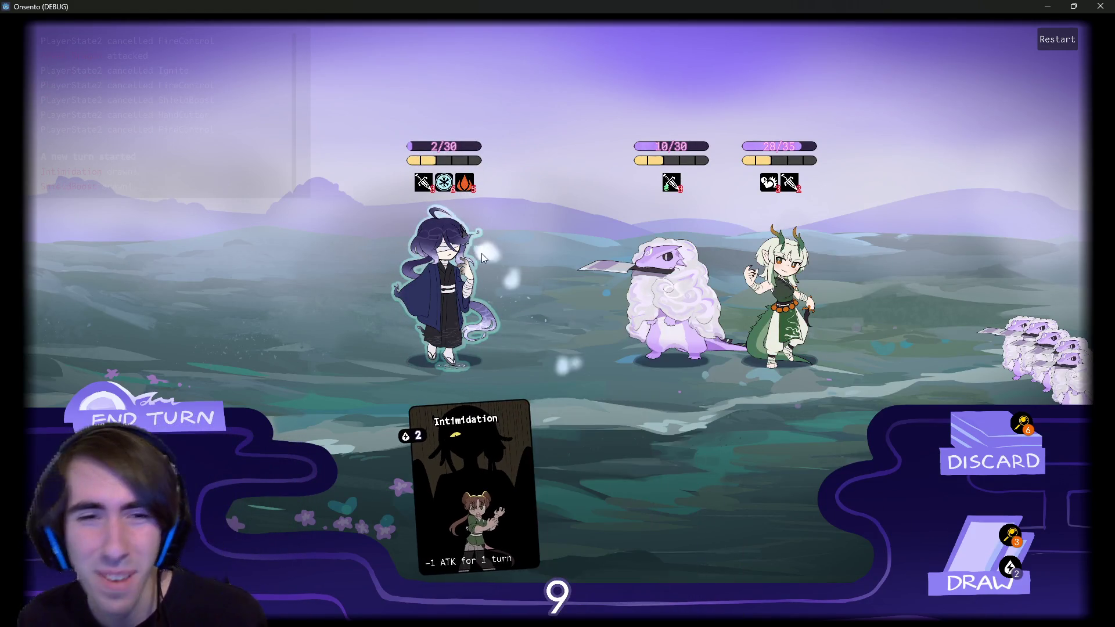
pyautogui.click(935, 537)
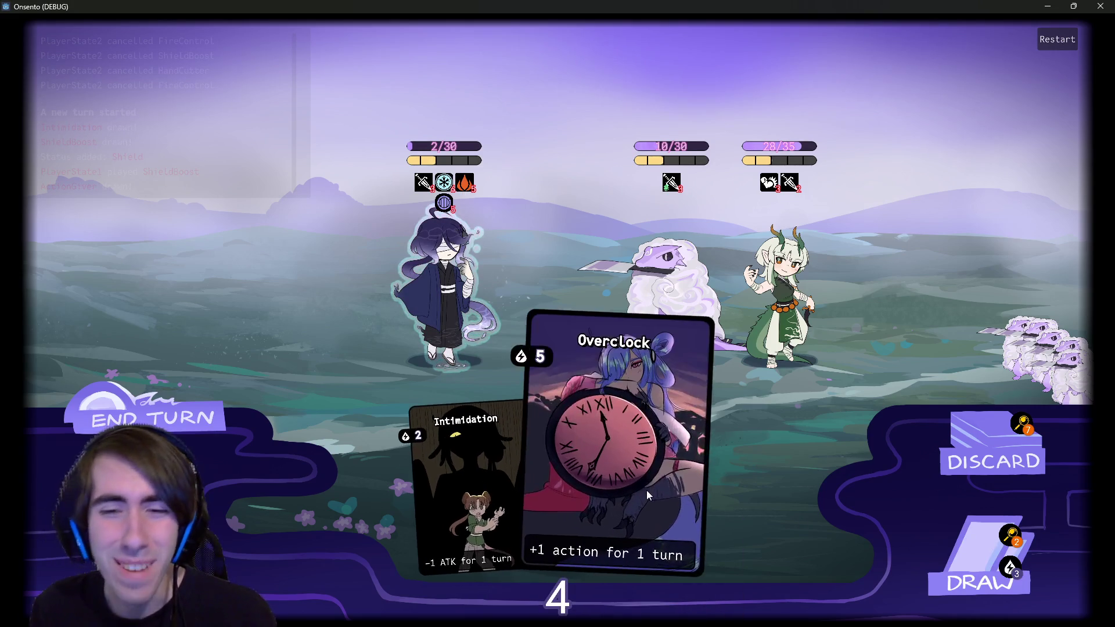
pyautogui.moveTo(646, 490)
pyautogui.mouseDown()
pyautogui.moveTo(489, 326)
pyautogui.moveTo(456, 310)
pyautogui.mouseUp()
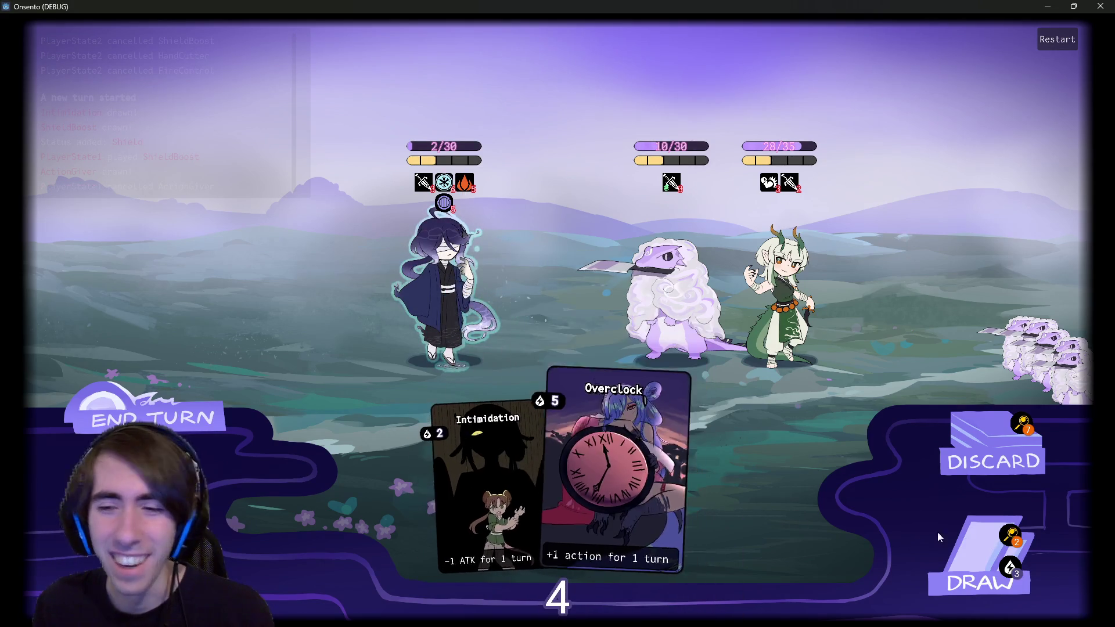
pyautogui.click(940, 533)
pyautogui.moveTo(465, 494)
pyautogui.mouseDown()
pyautogui.moveTo(455, 290)
pyautogui.moveTo(594, 292)
pyautogui.mouseUp()
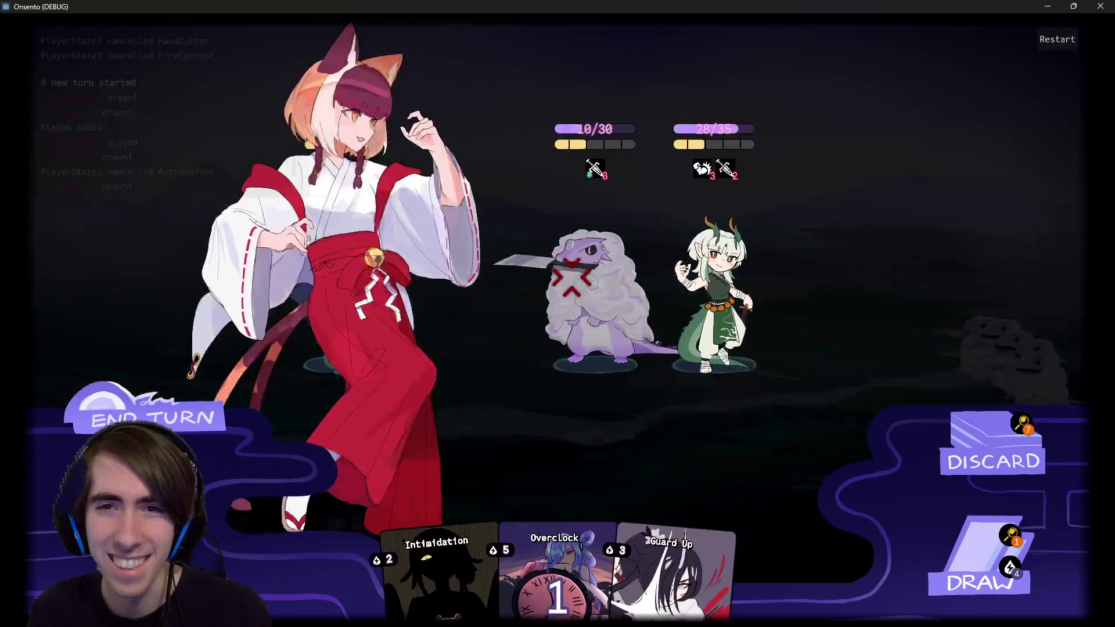
pyautogui.click(169, 422)
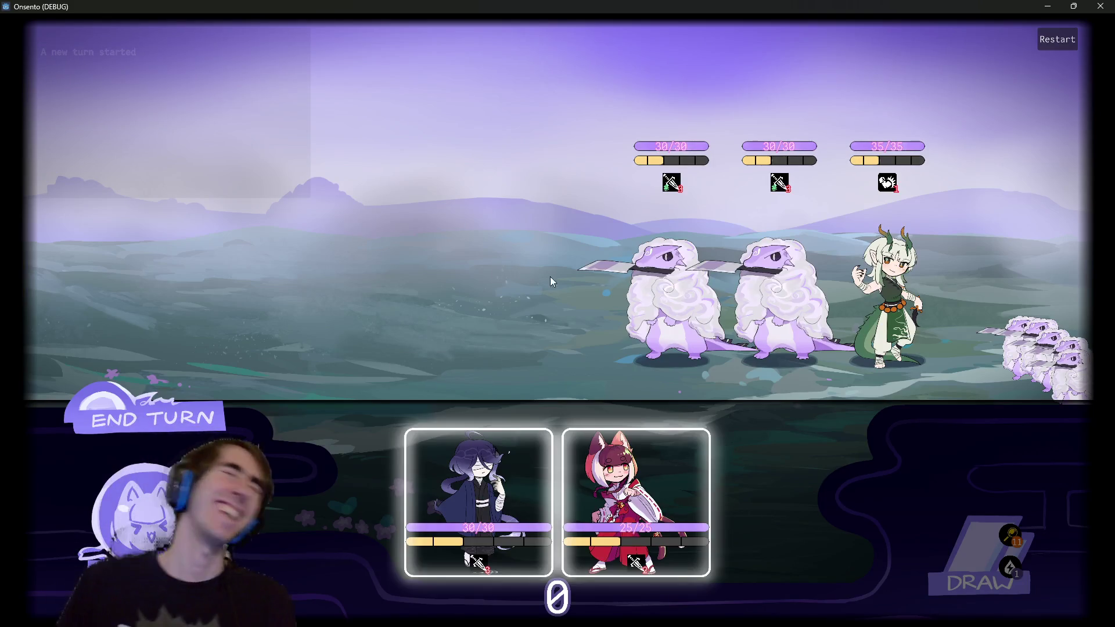
# Step: Delete the extra KnifeReptile entry on line 27 of miniboss1.json, save, and rerun the battle scene
pyautogui.click(1100, 6)
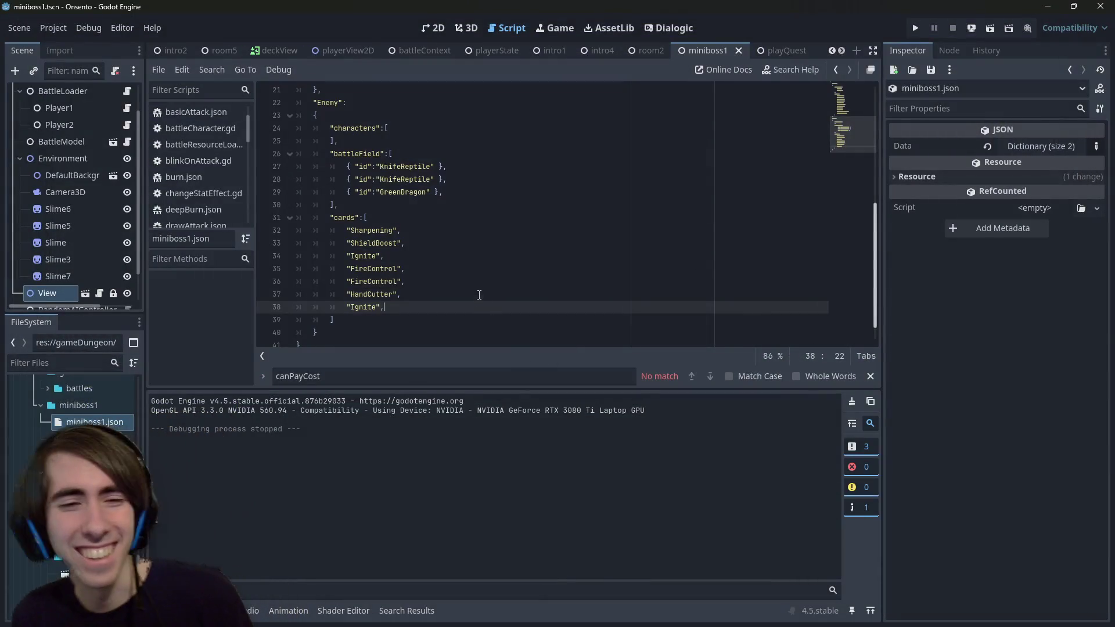
pyautogui.scroll(1, 506, 227)
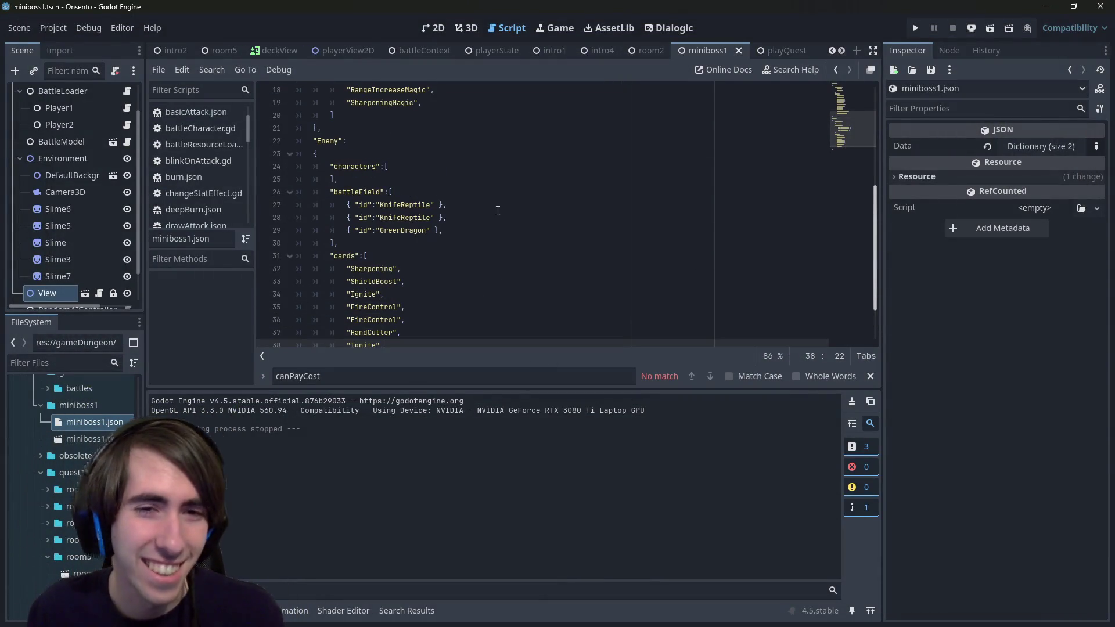
pyautogui.moveTo(446, 204); pyautogui.dragTo(253, 204)
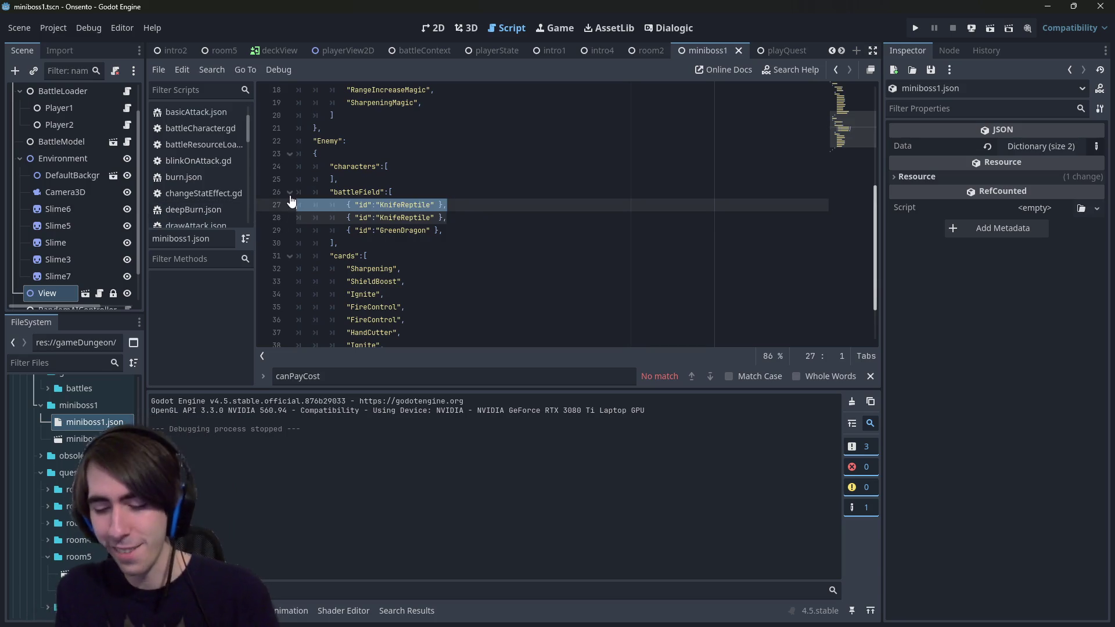
pyautogui.press('BackSpace')
pyautogui.press('BackSpace')
pyautogui.hotkey('ctrl', 's')
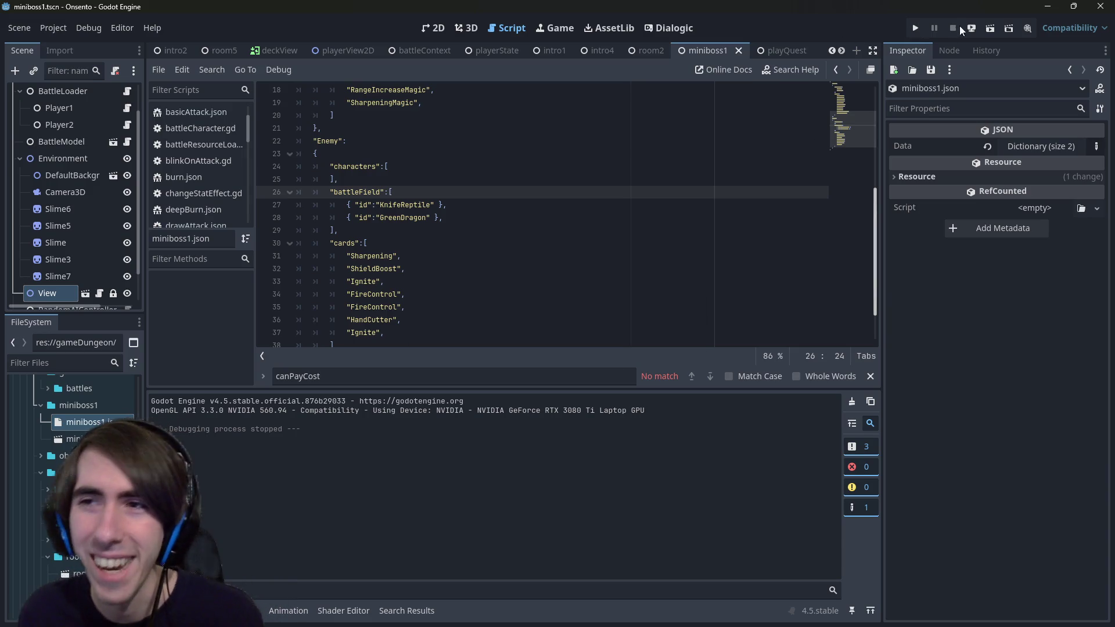
pyautogui.click(990, 28)
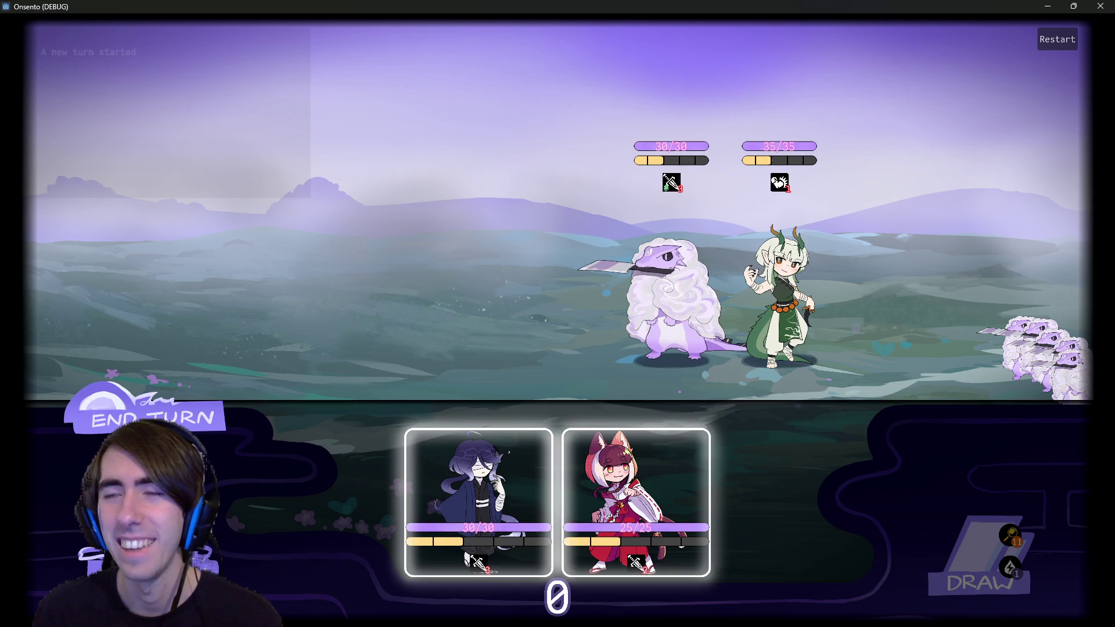
# Step: Deploy the blue-haired character and play Motivation on it twice
pyautogui.moveTo(478, 499)
pyautogui.mouseDown()
pyautogui.moveTo(391, 290)
pyautogui.moveTo(393, 312)
pyautogui.mouseUp()
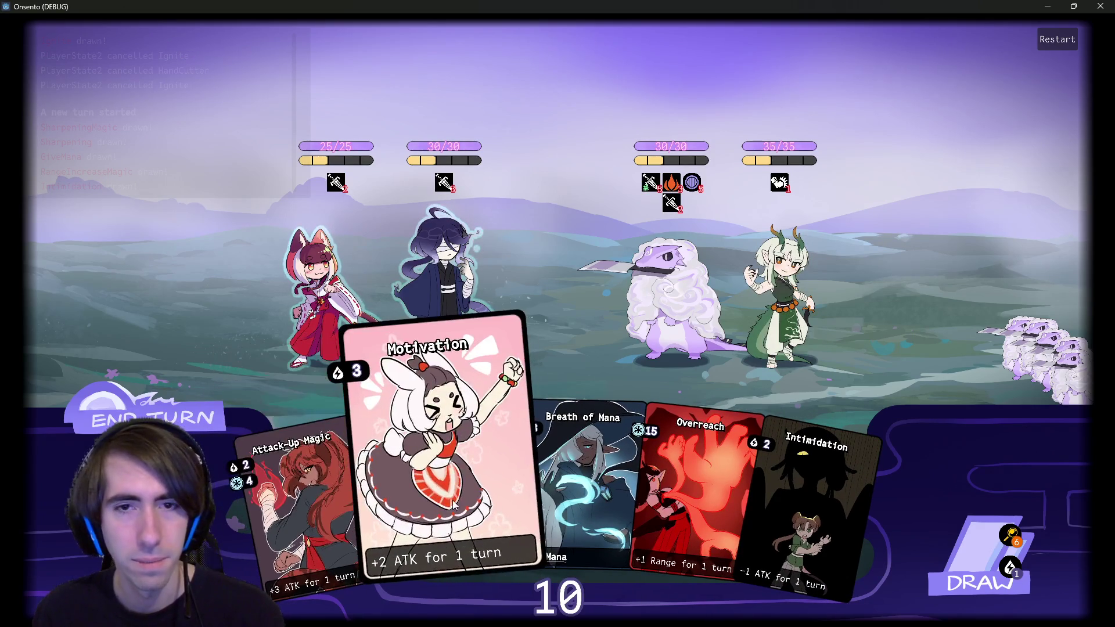
pyautogui.moveTo(671, 184)
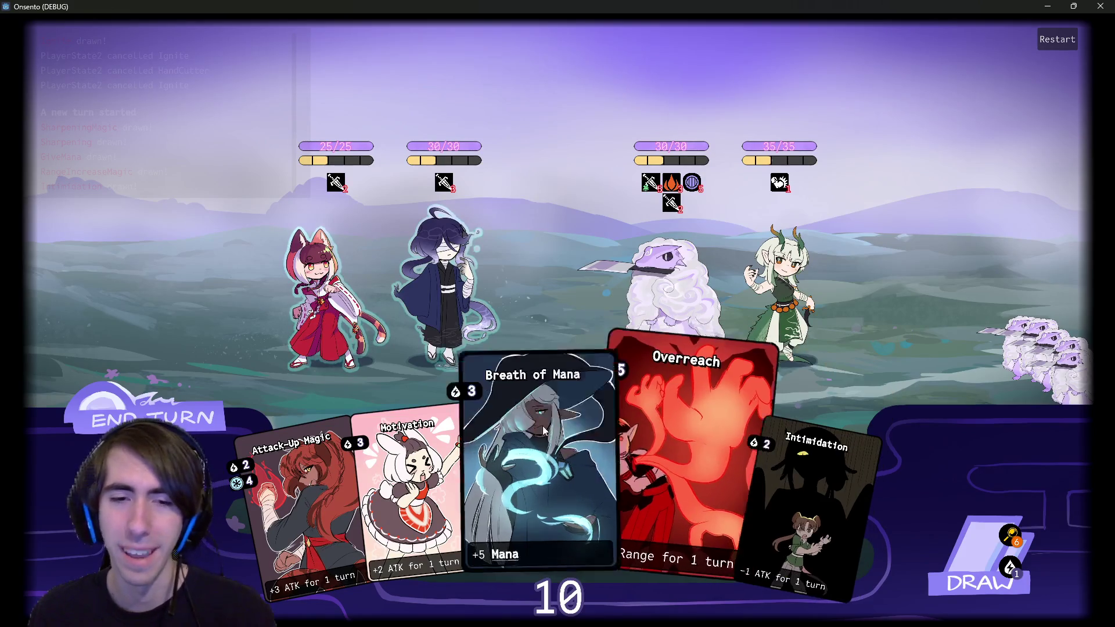
pyautogui.click(439, 489)
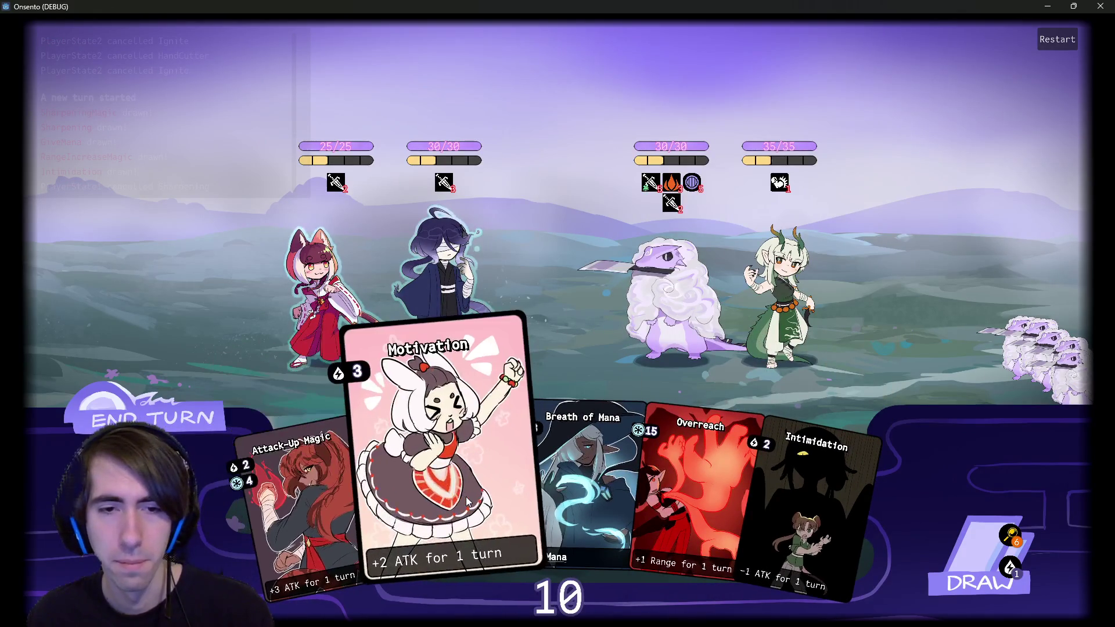
pyautogui.moveTo(442, 494); pyautogui.dragTo(431, 329)
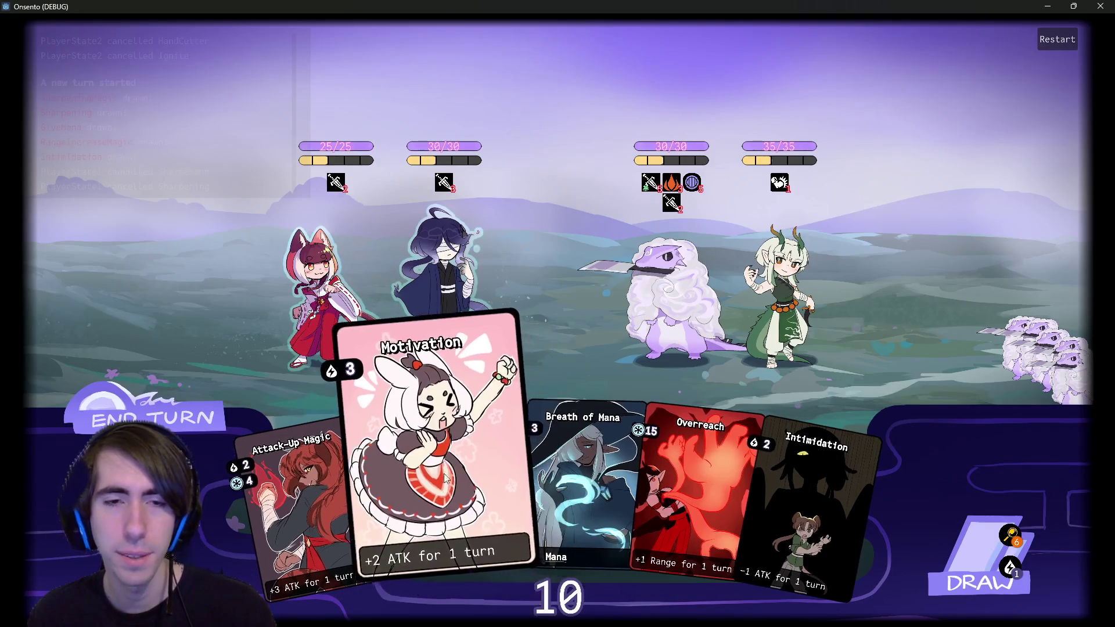
pyautogui.moveTo(434, 480); pyautogui.dragTo(419, 281)
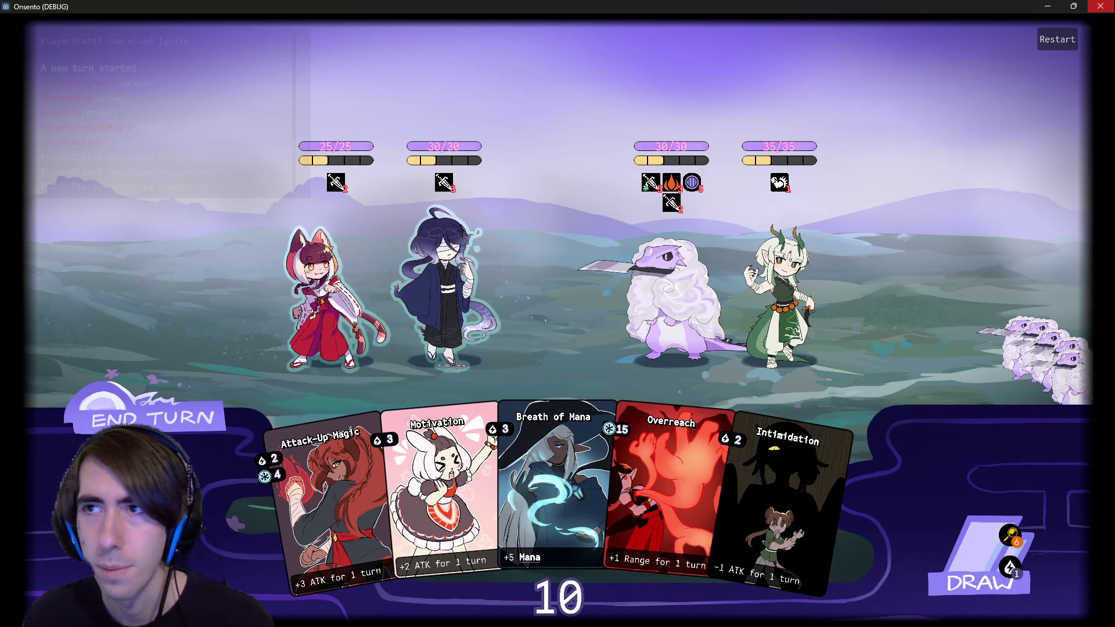
# Step: Close the game and select the KnifeReptile entry on line 27 of miniboss1.json
pyautogui.click(1100, 6)
pyautogui.click(454, 233)
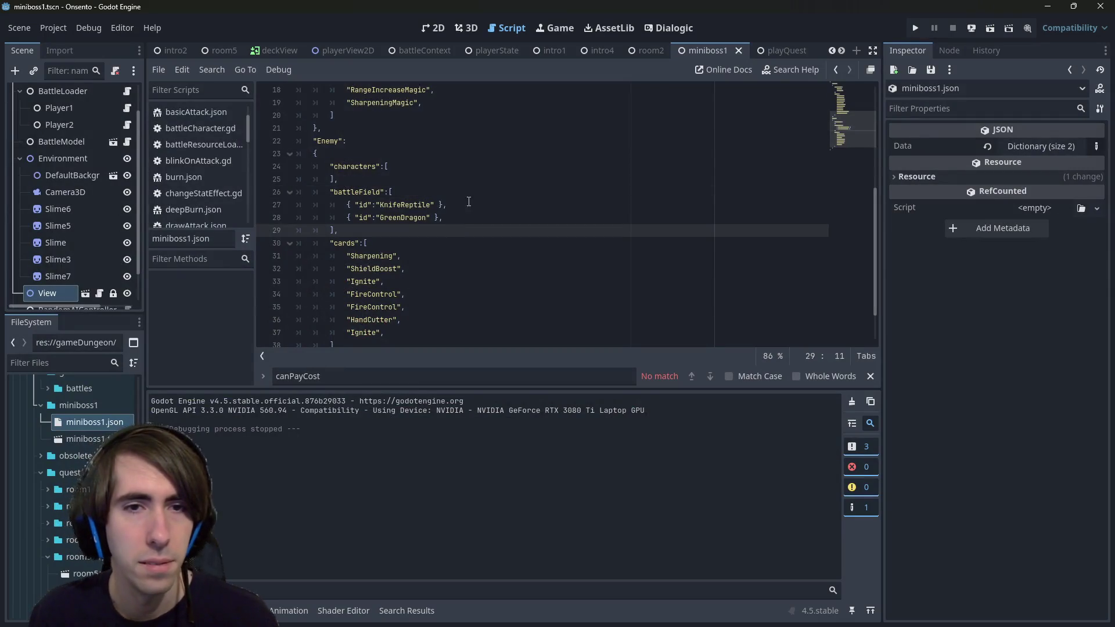
pyautogui.moveTo(469, 204); pyautogui.dragTo(238, 203)
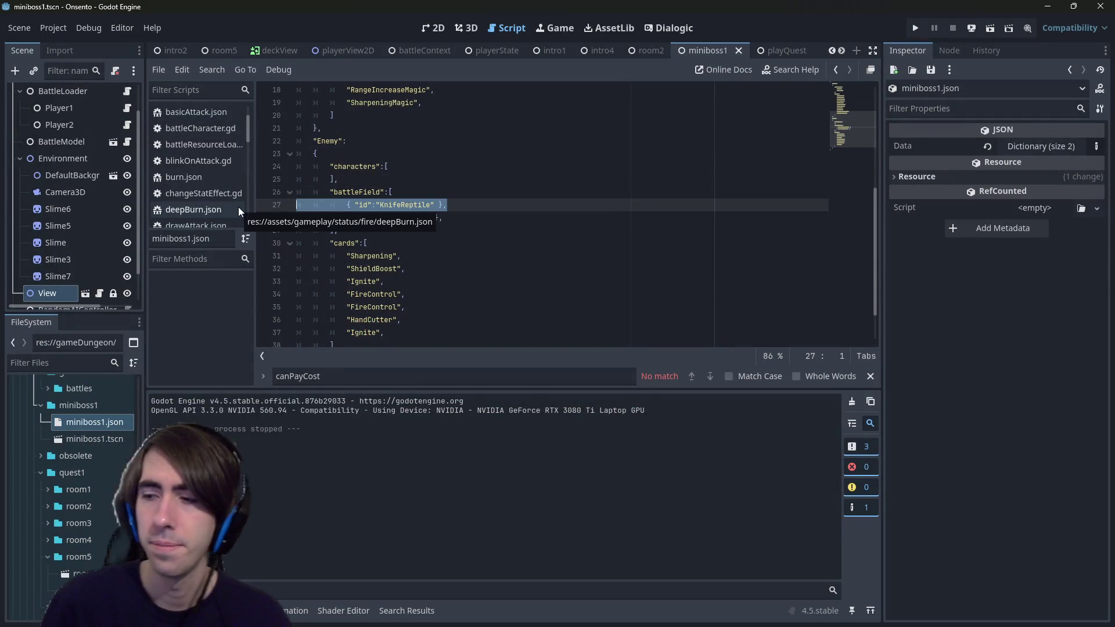
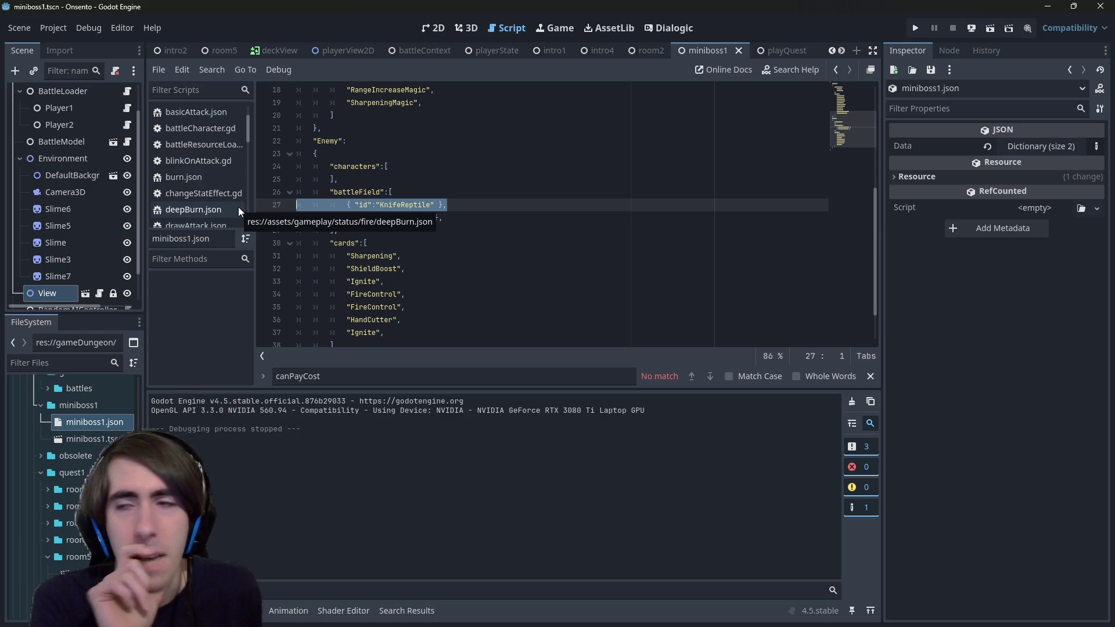
# Step: Run the game and play two cards onto allies in the miniboss battle
pyautogui.click(990, 28)
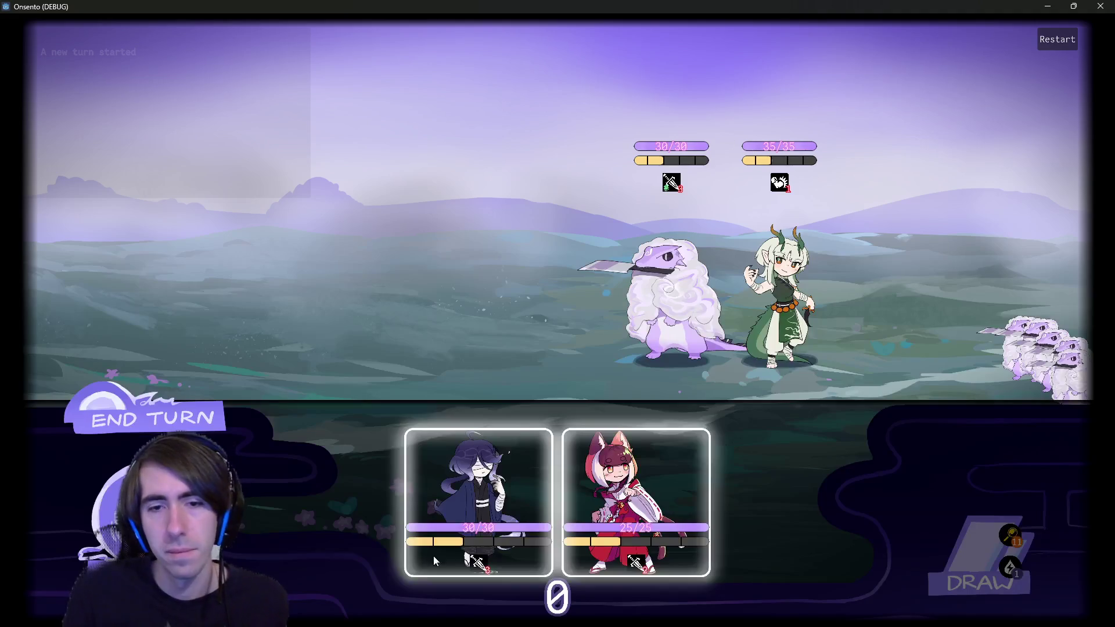
pyautogui.moveTo(434, 556); pyautogui.dragTo(443, 293)
pyautogui.moveTo(557, 505)
pyautogui.mouseDown()
pyautogui.moveTo(369, 314)
pyautogui.moveTo(350, 190)
pyautogui.mouseUp()
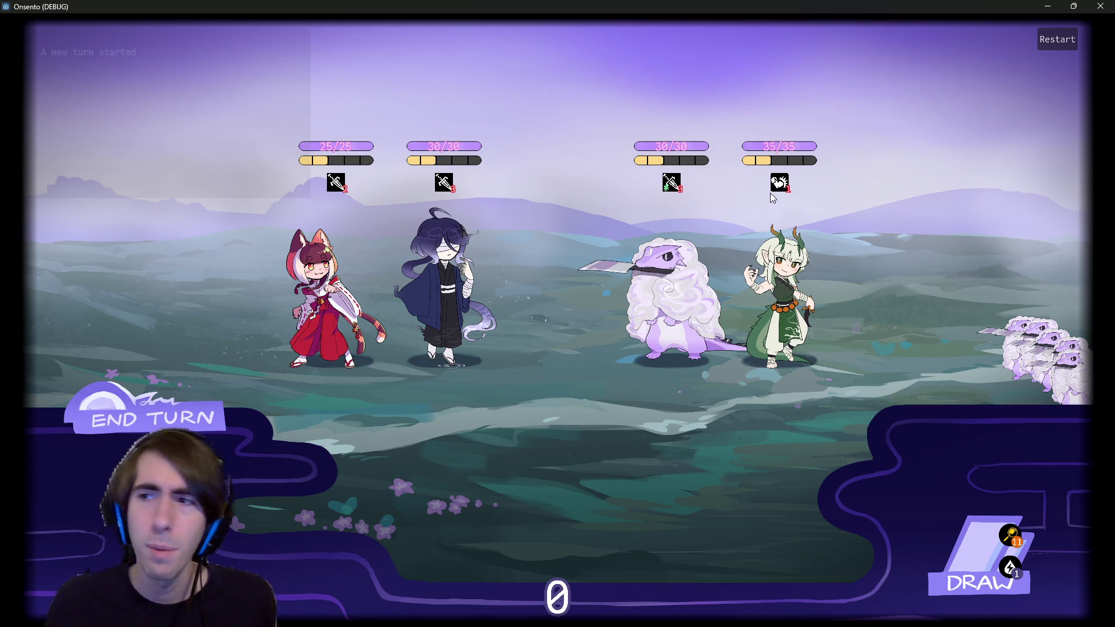
# Step: Stop the game and delete the HandCutter, KnifeReptile and one FireControl lines from miniboss1.json
pyautogui.press('F8')
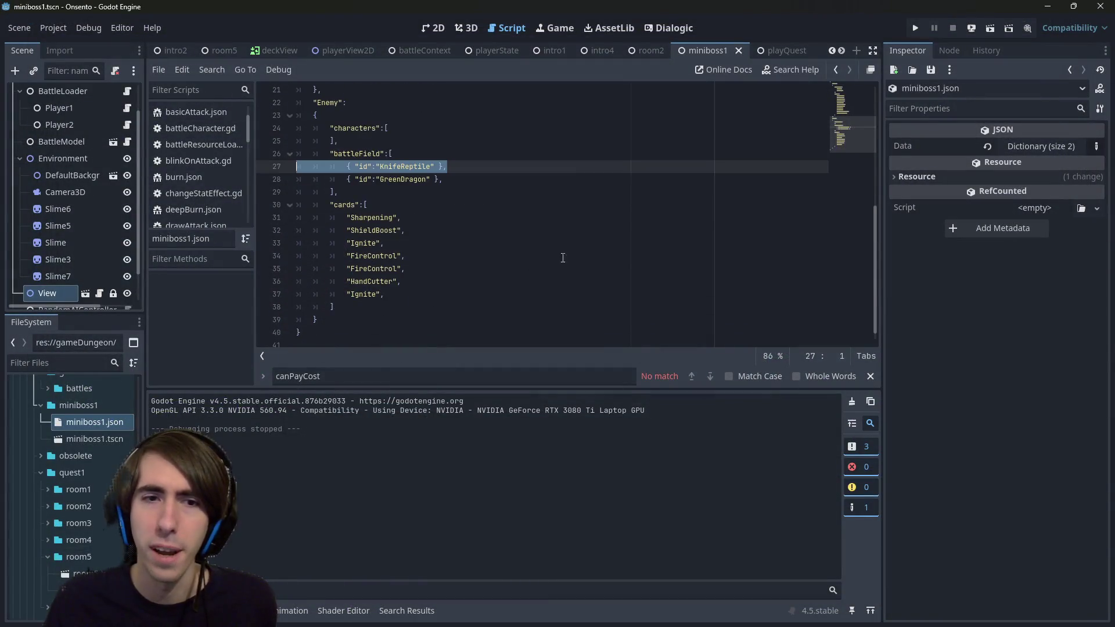
pyautogui.click(264, 281)
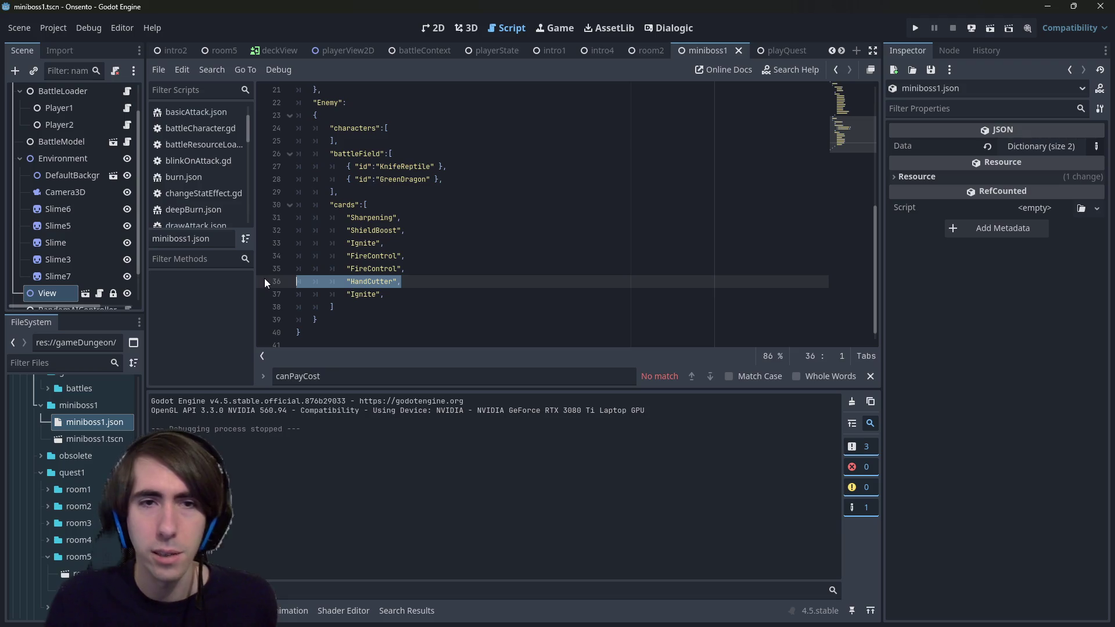
pyautogui.press('BackSpace')
pyautogui.press('BackSpace')
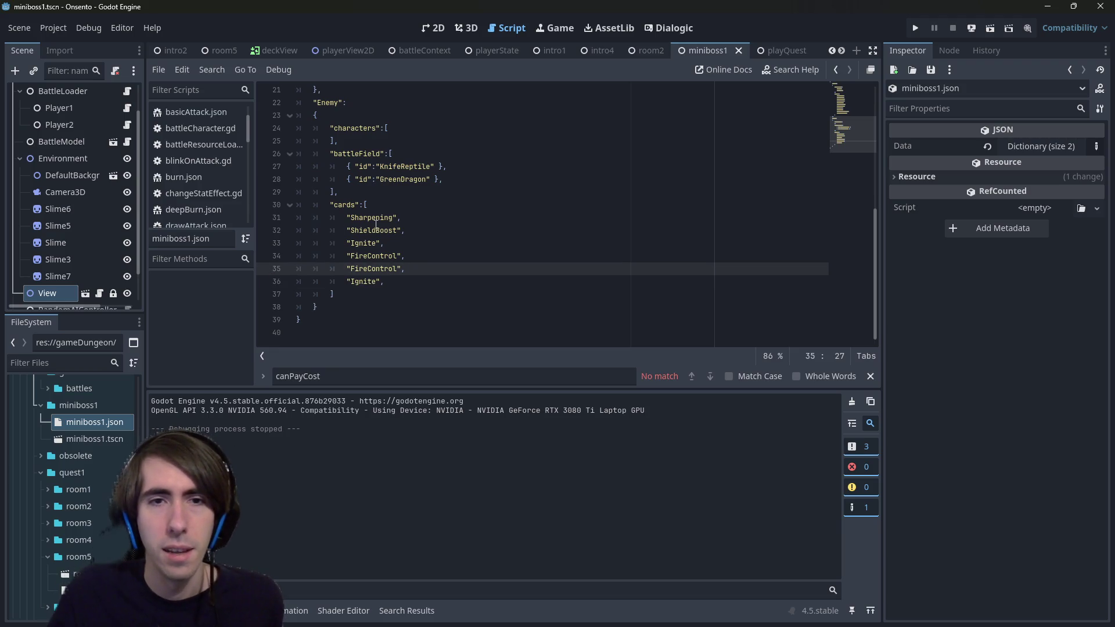
pyautogui.click(275, 167)
pyautogui.press('BackSpace')
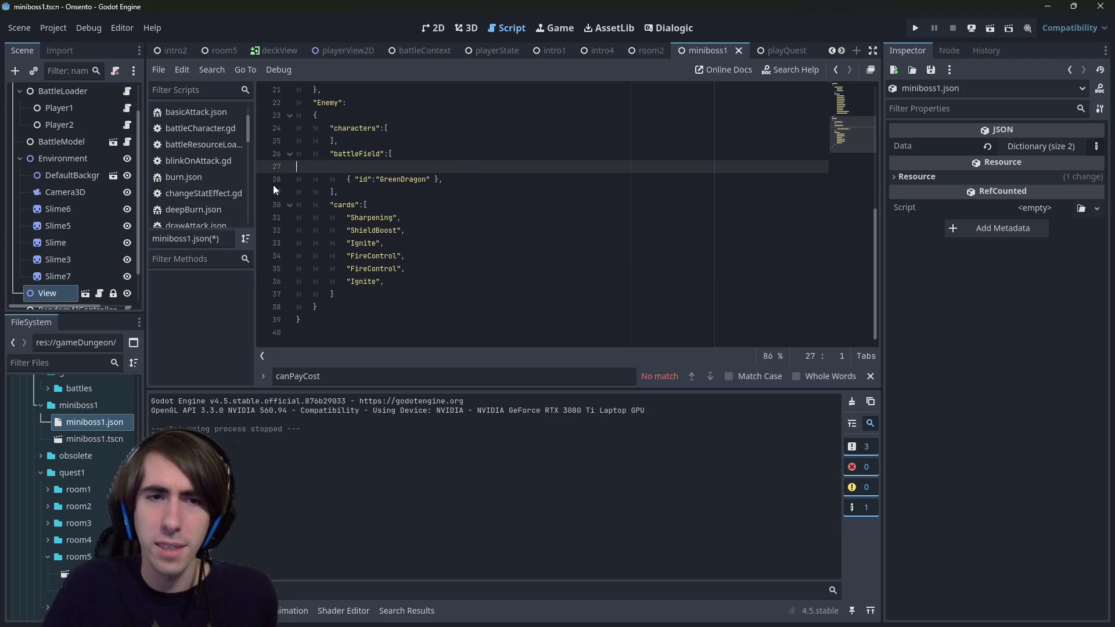
pyautogui.press('BackSpace')
pyautogui.moveTo(433, 242); pyautogui.dragTo(221, 238)
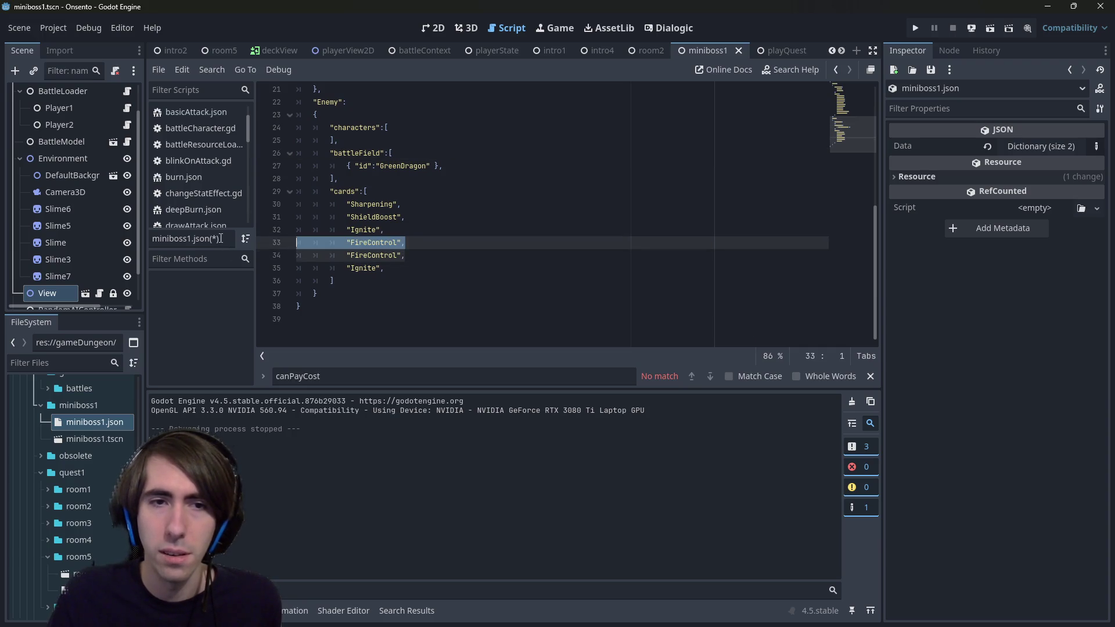
pyautogui.press('BackSpace')
pyautogui.press('BackSpace')
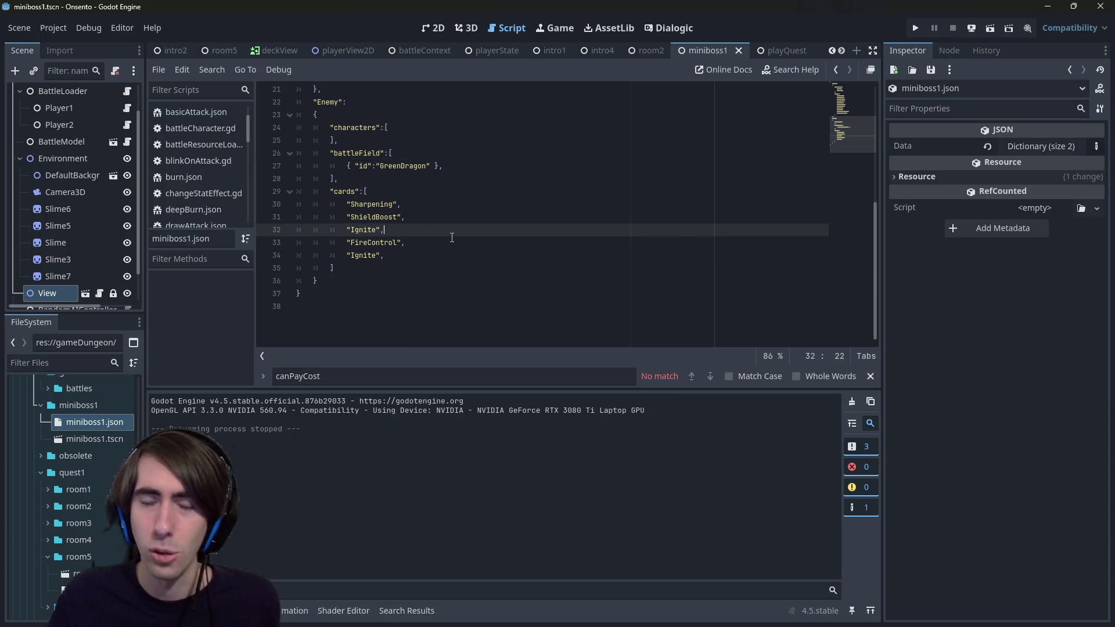
# Step: Replace the last Ignite card with ShieldBoost, save miniboss1.json and relaunch the game
pyautogui.moveTo(451, 230); pyautogui.dragTo(233, 227)
pyautogui.click(405, 244)
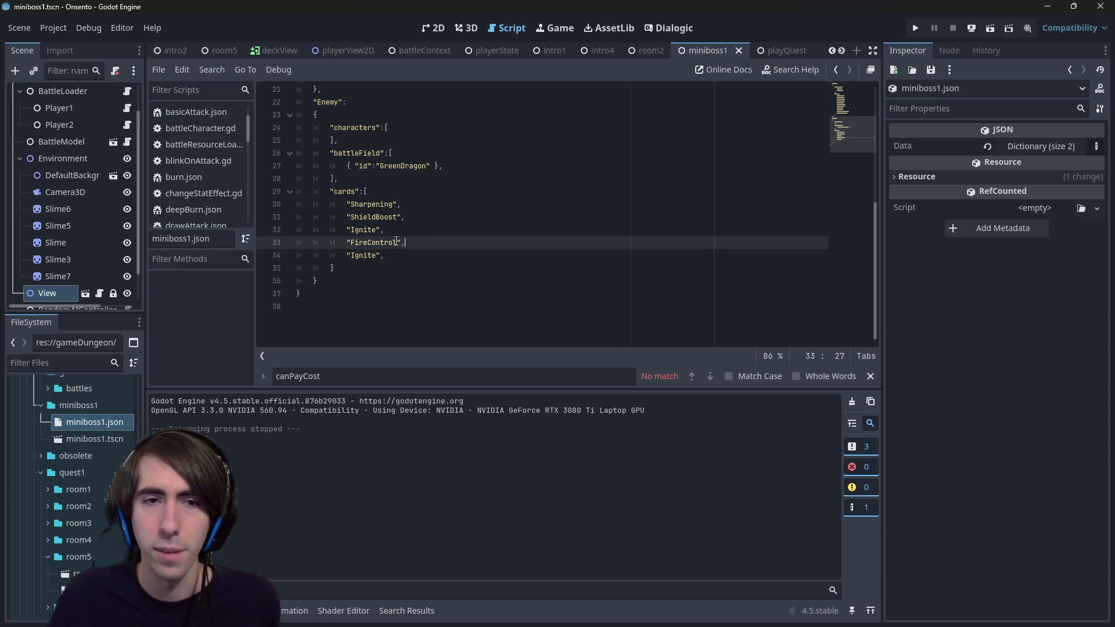
pyautogui.moveTo(431, 202); pyautogui.dragTo(186, 206)
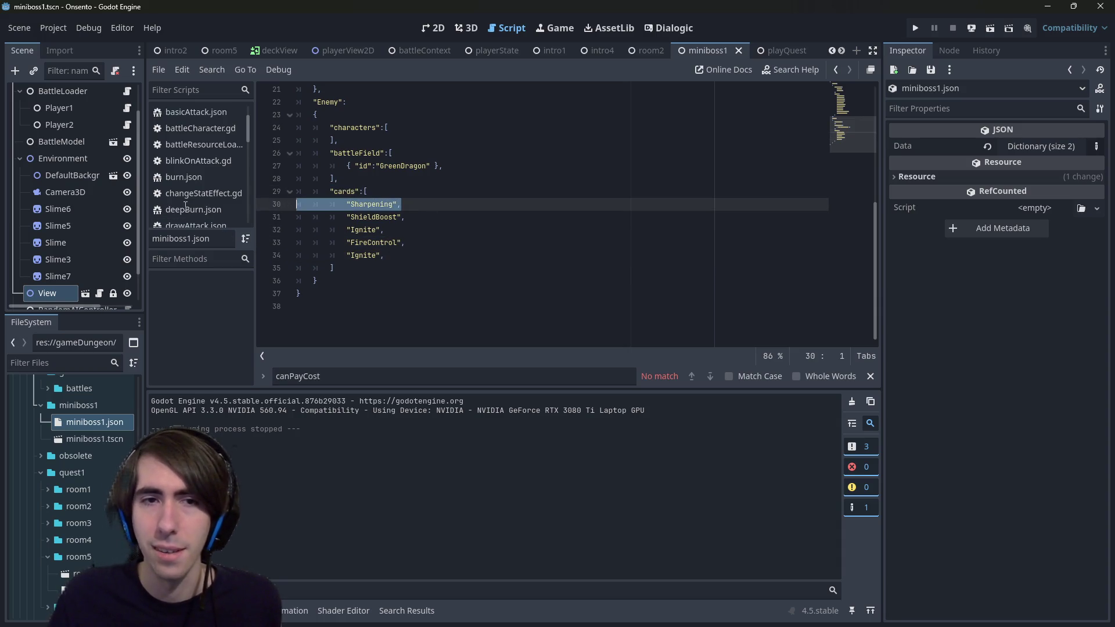
pyautogui.click(425, 216)
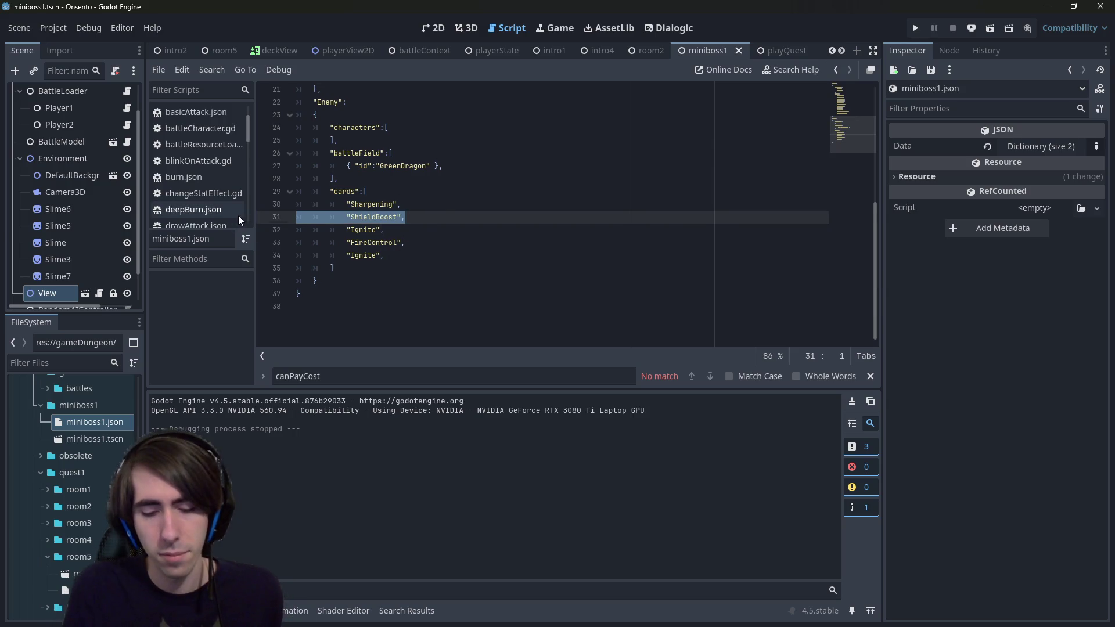
pyautogui.moveTo(398, 251); pyautogui.dragTo(276, 252)
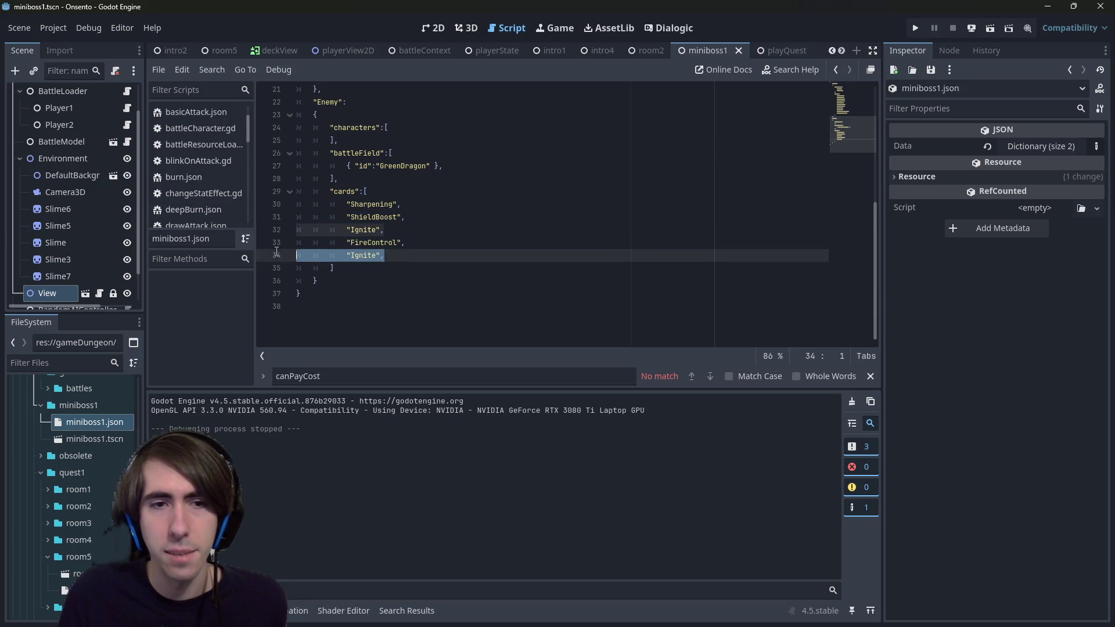
pyautogui.hotkey('ctrl', 's')
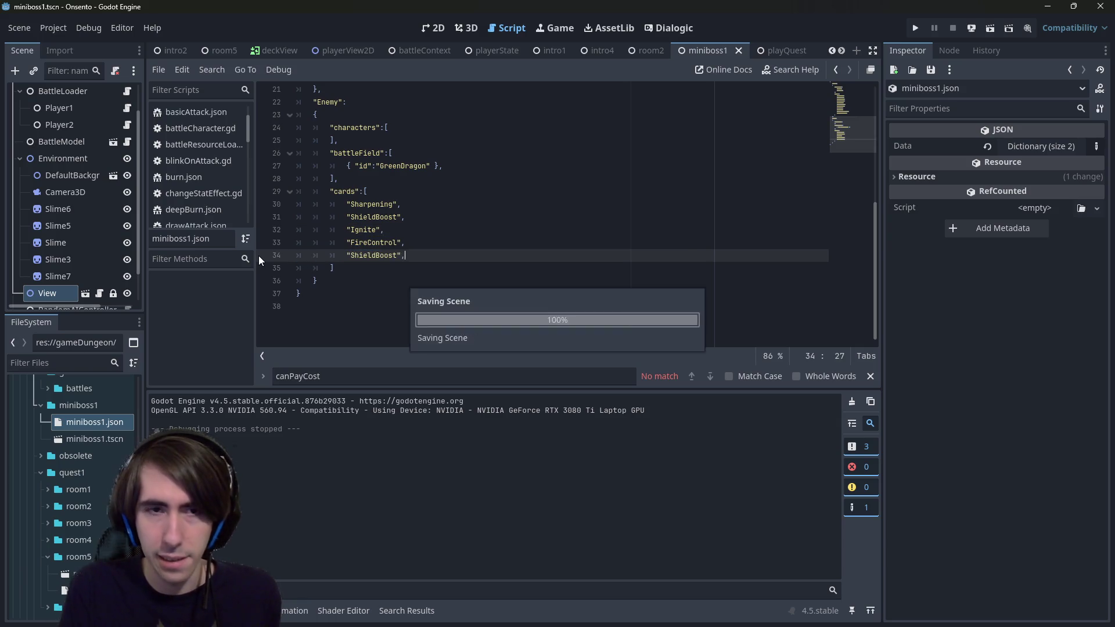
pyautogui.click(996, 27)
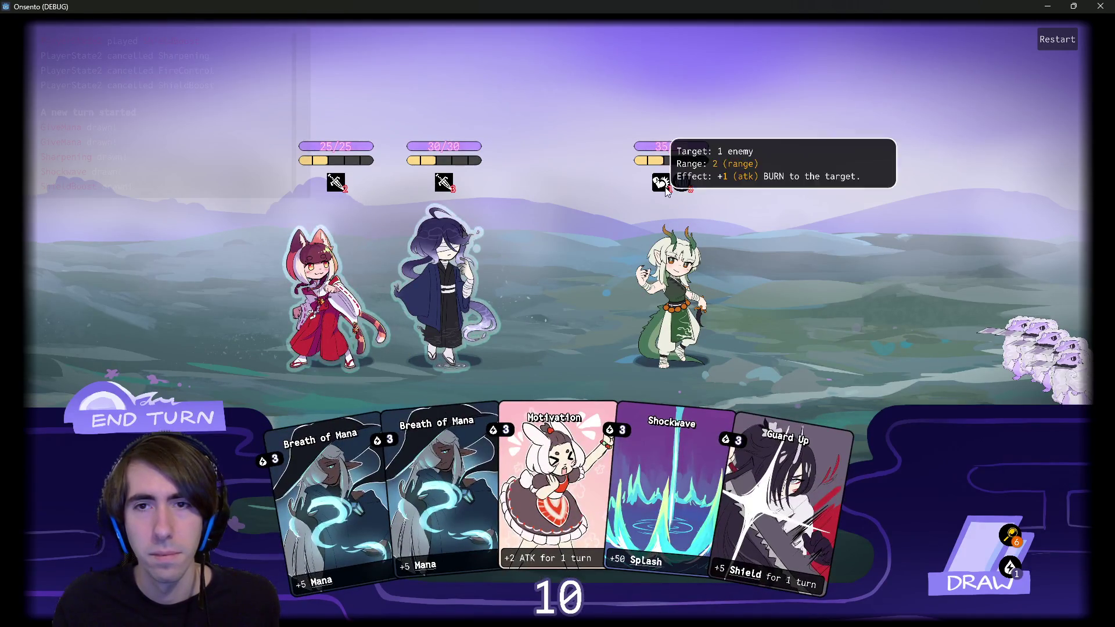
# Step: Play Breath of Mana, Guard Up and Motivation on the blue-haired ally, then end the turn
pyautogui.moveTo(367, 459); pyautogui.dragTo(441, 273)
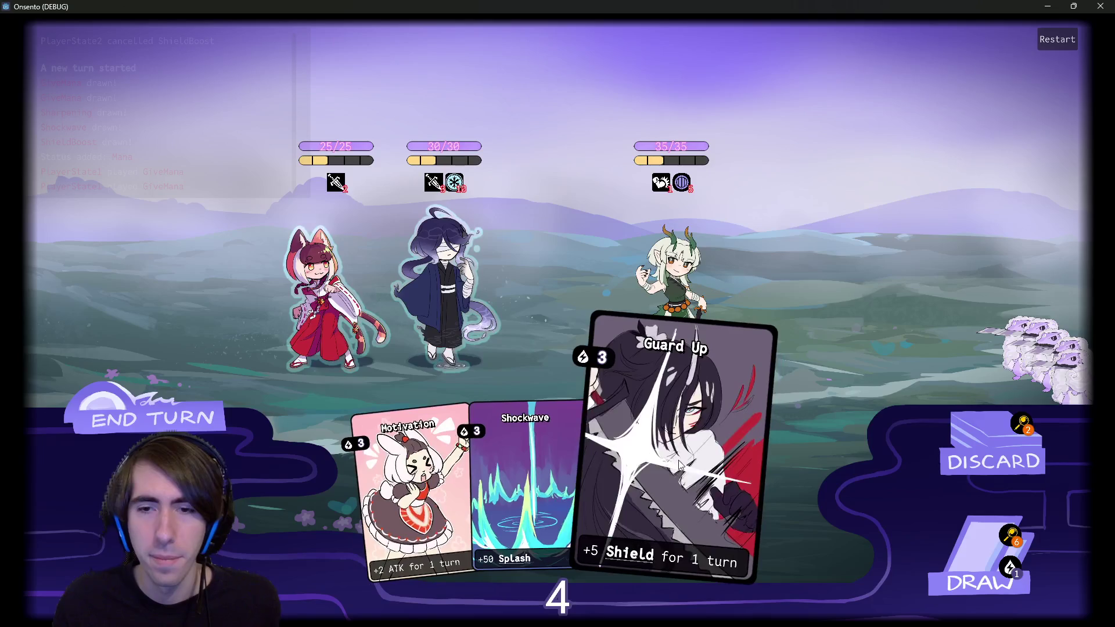
pyautogui.moveTo(749, 464); pyautogui.dragTo(472, 286)
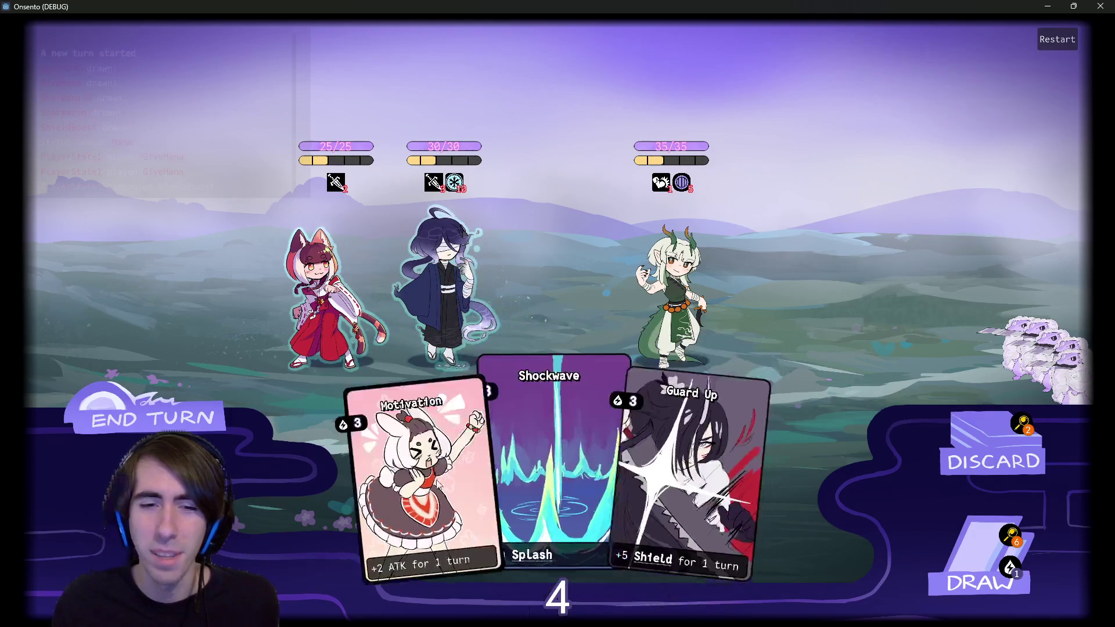
pyautogui.moveTo(412, 494); pyautogui.dragTo(440, 286)
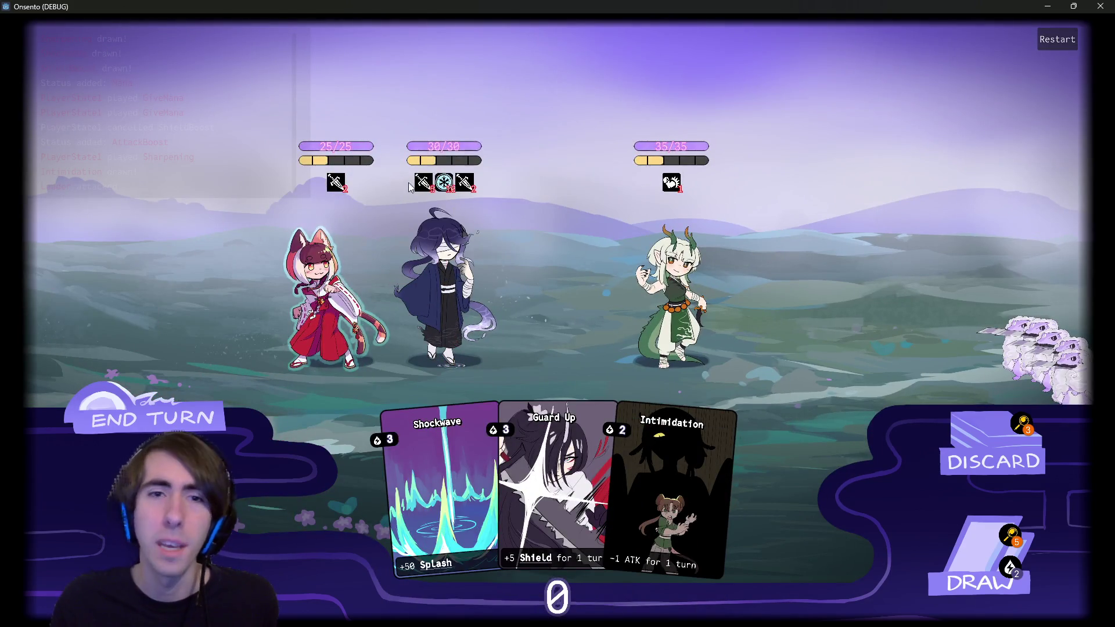
pyautogui.click(200, 414)
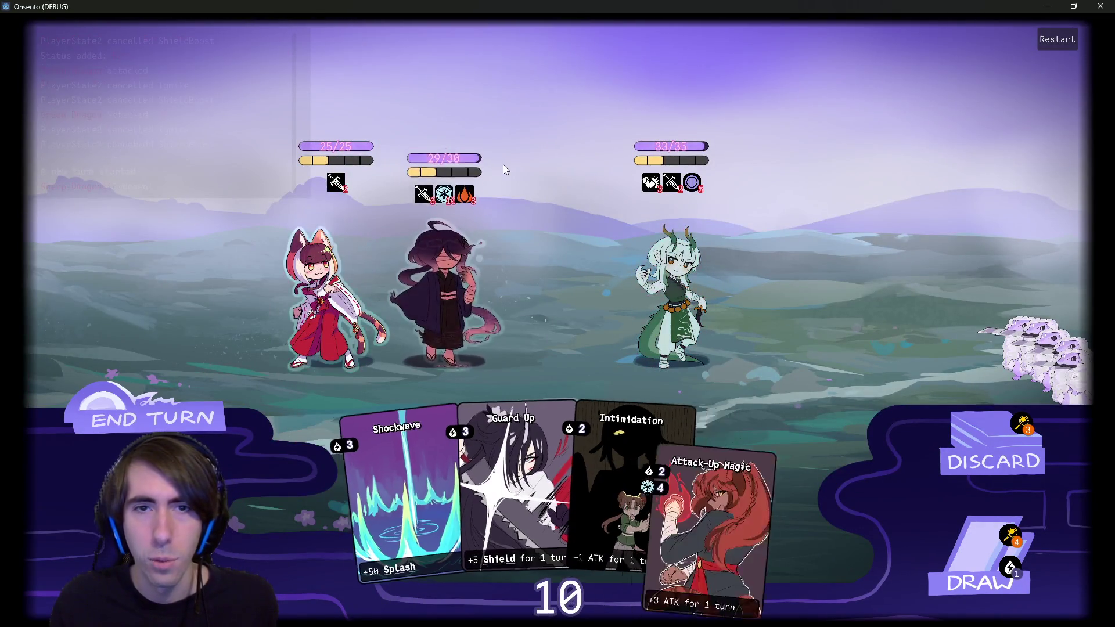
# Step: Draw a card, buff the middle character with Attack-Up Magic and Overclock, and Intimidate the Green Dragon
pyautogui.moveTo(468, 183)
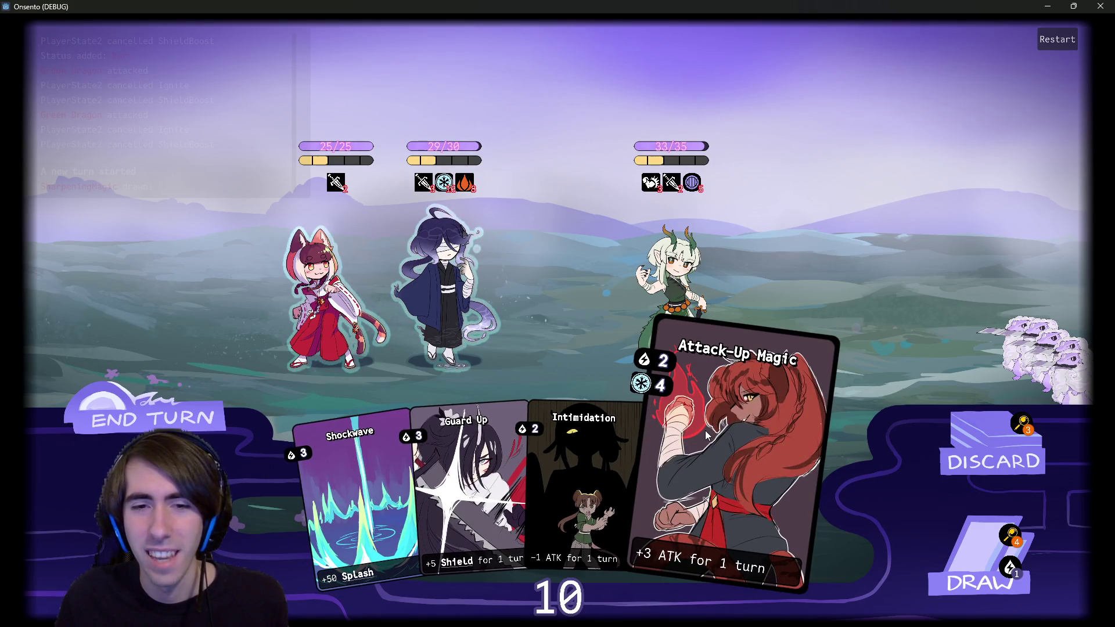
pyautogui.click(955, 529)
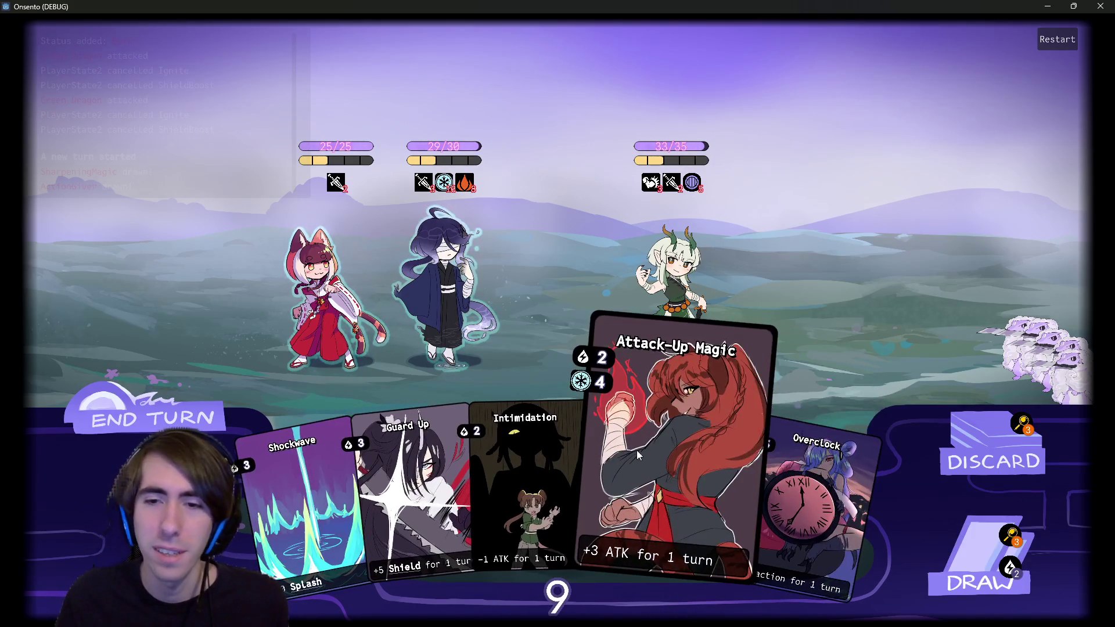
pyautogui.moveTo(636, 450); pyautogui.dragTo(451, 293)
pyautogui.moveTo(709, 472); pyautogui.dragTo(442, 270)
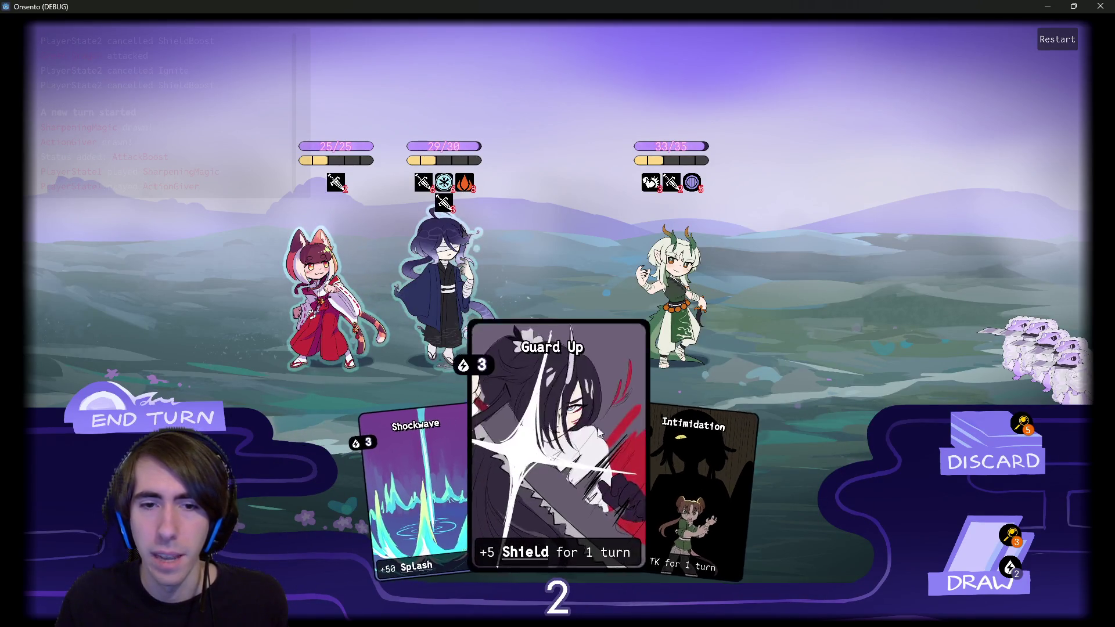
pyautogui.moveTo(694, 464); pyautogui.dragTo(681, 290)
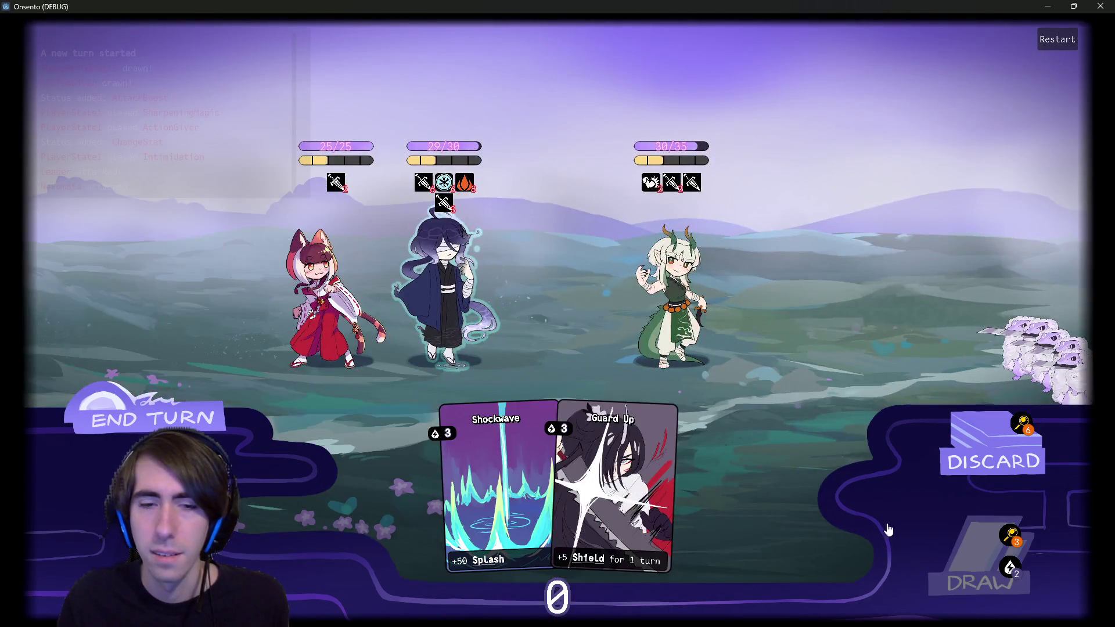
# Step: Shield and motivate the middle character, draw two cards, and send the fox-girl to attack the dragon
pyautogui.click(152, 418)
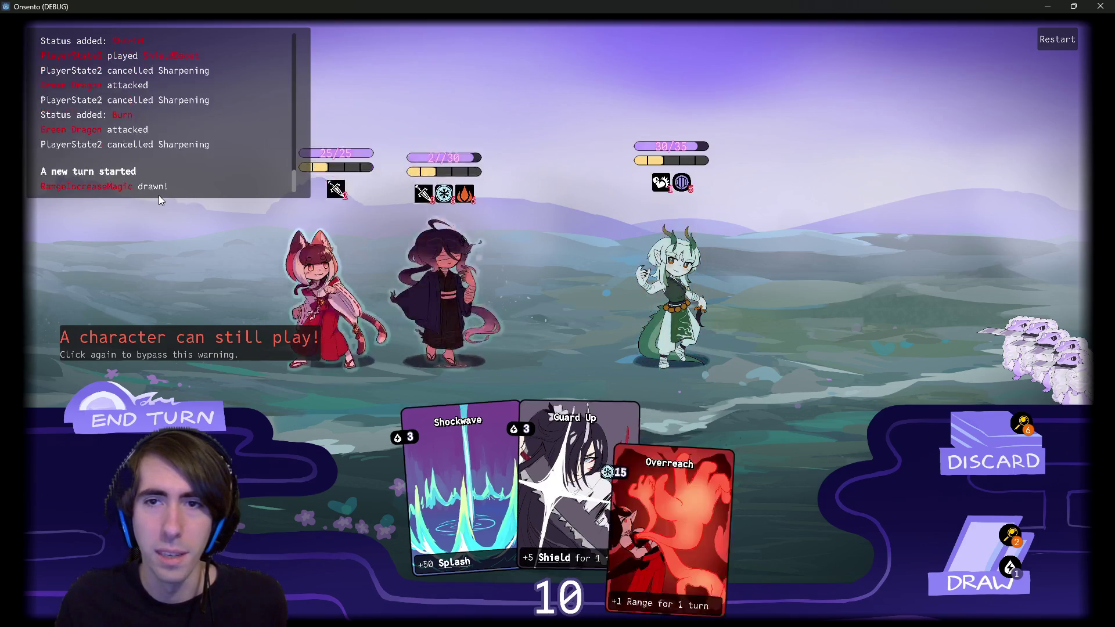
pyautogui.moveTo(688, 192)
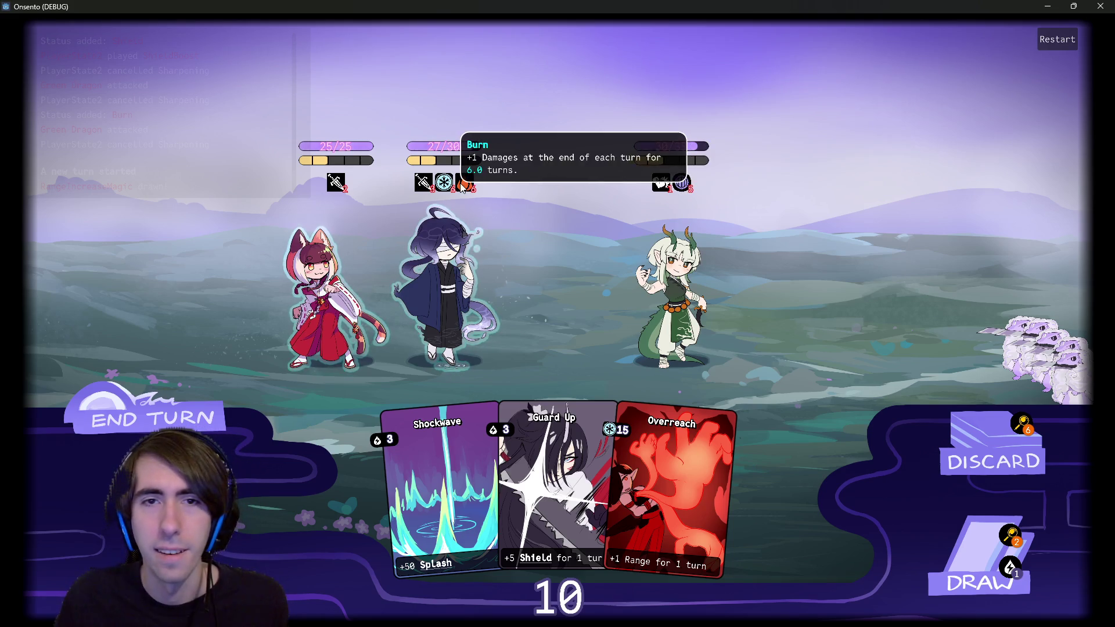
pyautogui.moveTo(558, 476); pyautogui.dragTo(456, 255)
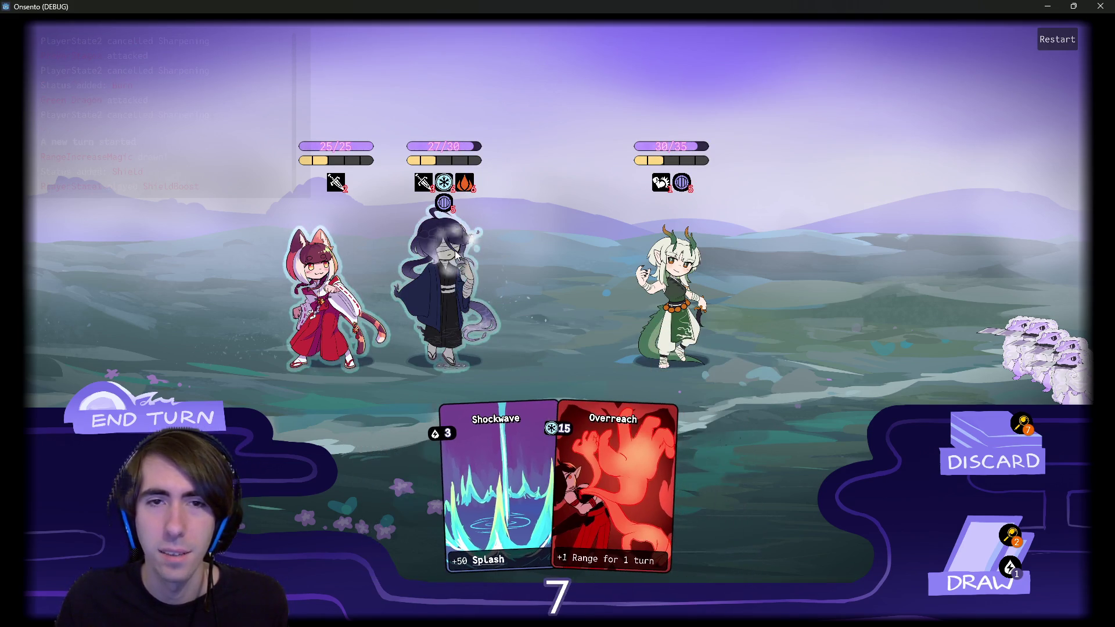
pyautogui.click(982, 558)
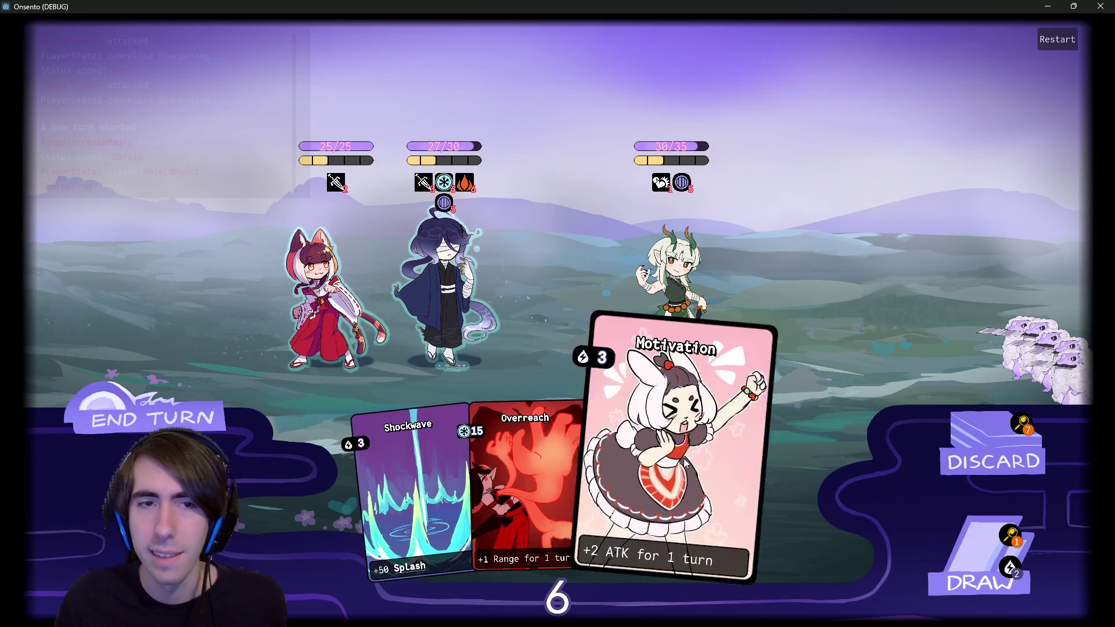
pyautogui.moveTo(685, 465); pyautogui.dragTo(447, 278)
pyautogui.click(928, 522)
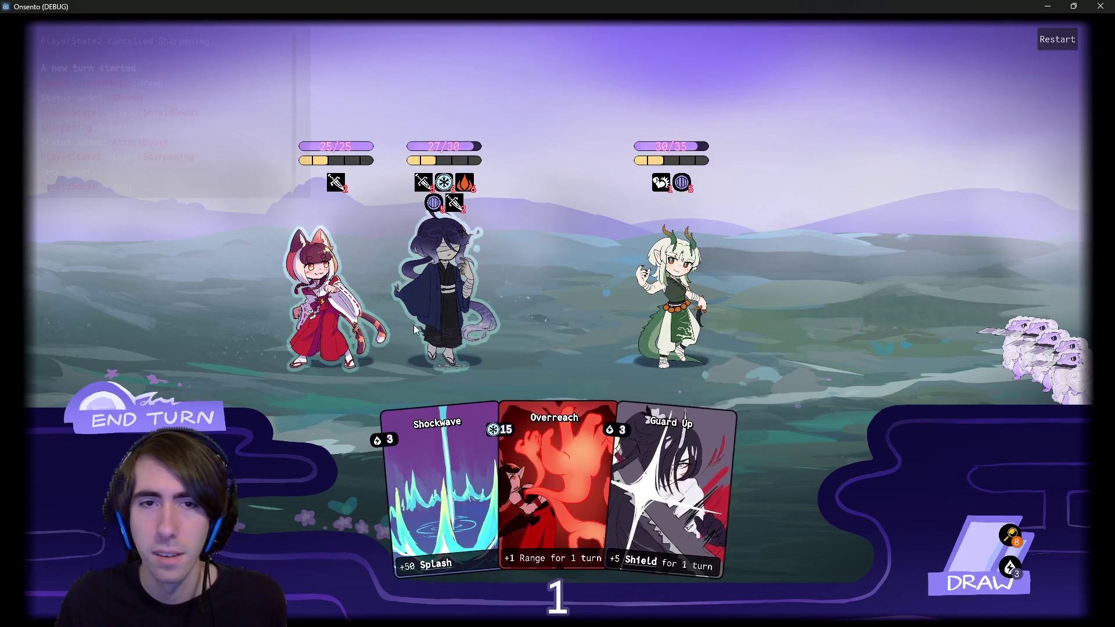
pyautogui.moveTo(414, 330); pyautogui.dragTo(668, 291)
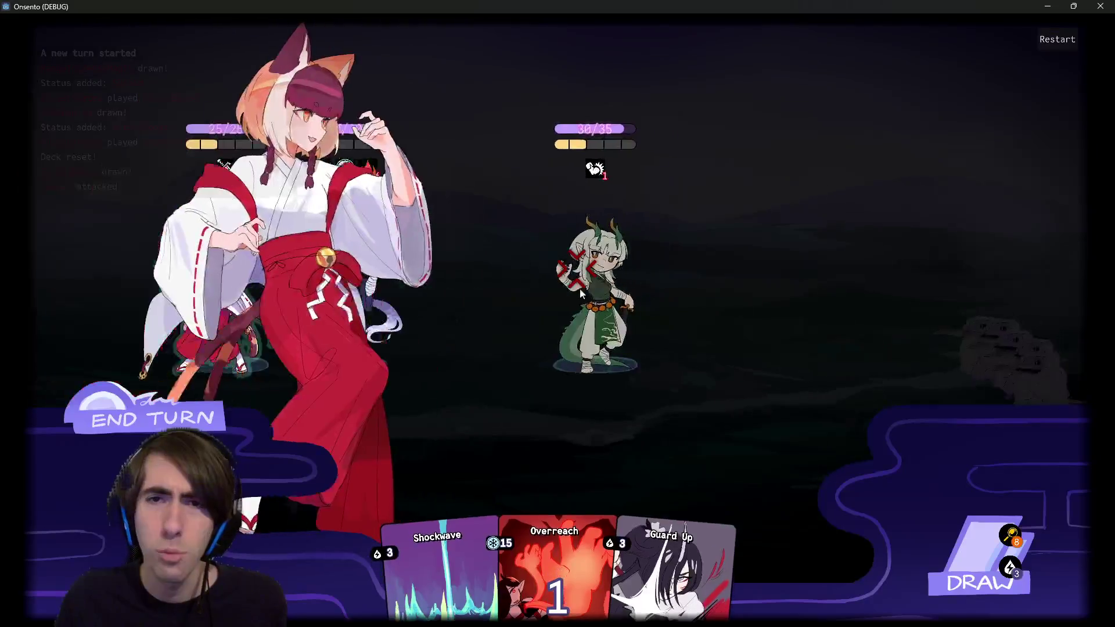
# Step: Guard Up the cat-girl, draw two cards, Intimidate the dragon girl, and end the turn
pyautogui.moveTo(208, 138)
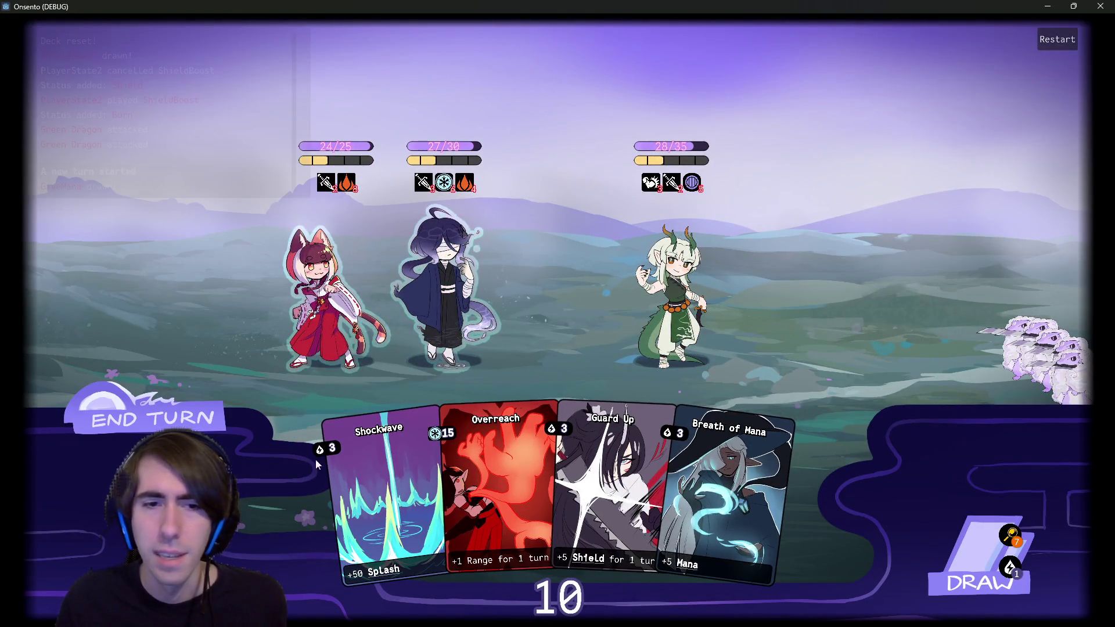
pyautogui.moveTo(507, 458)
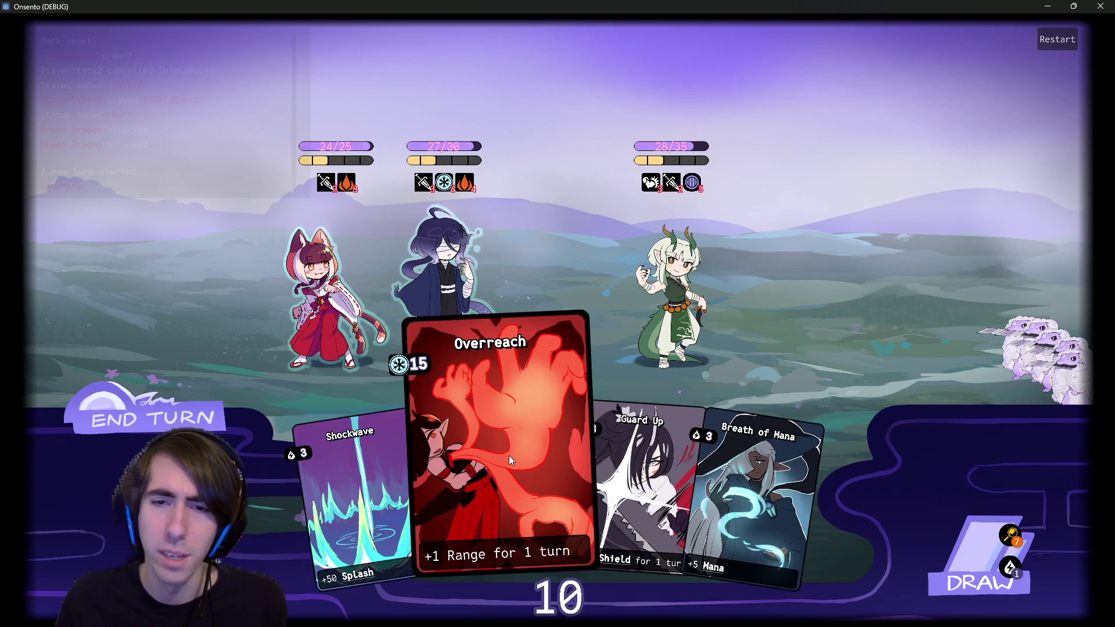
pyautogui.moveTo(346, 190)
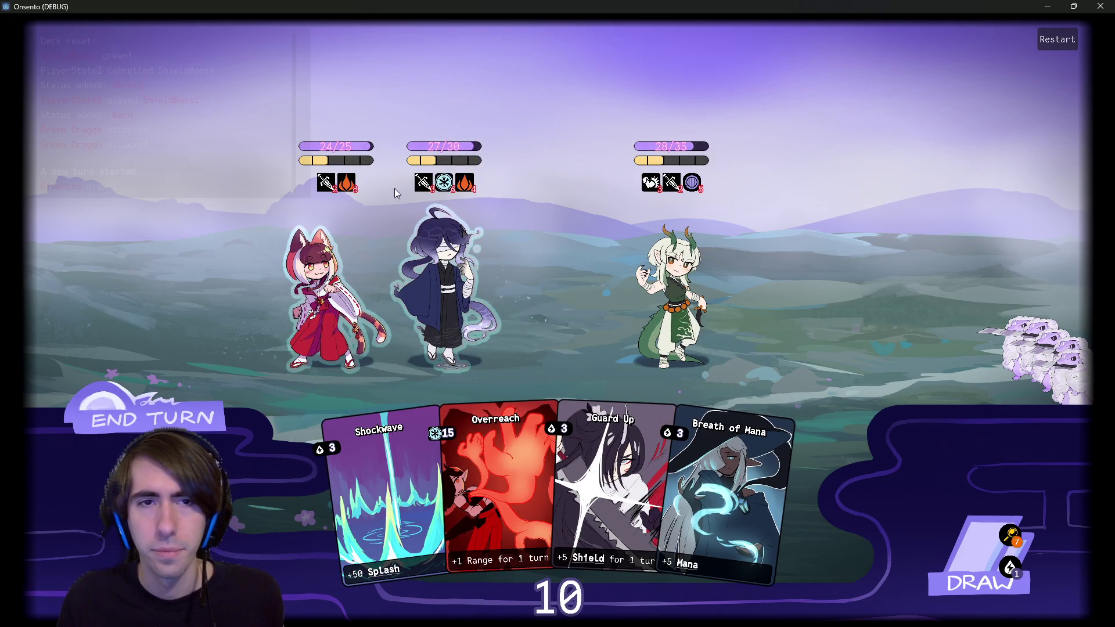
pyautogui.moveTo(675, 488)
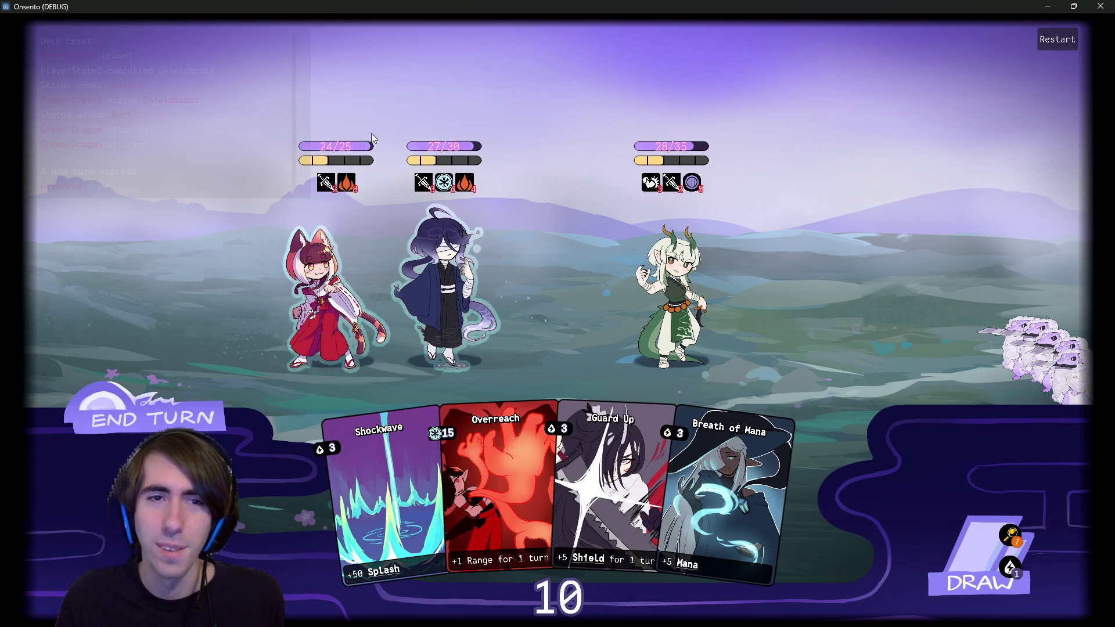
pyautogui.moveTo(569, 414)
pyautogui.mouseDown()
pyautogui.moveTo(317, 266)
pyautogui.moveTo(546, 416)
pyautogui.moveTo(358, 298)
pyautogui.moveTo(318, 288)
pyautogui.mouseUp()
pyautogui.click(961, 551)
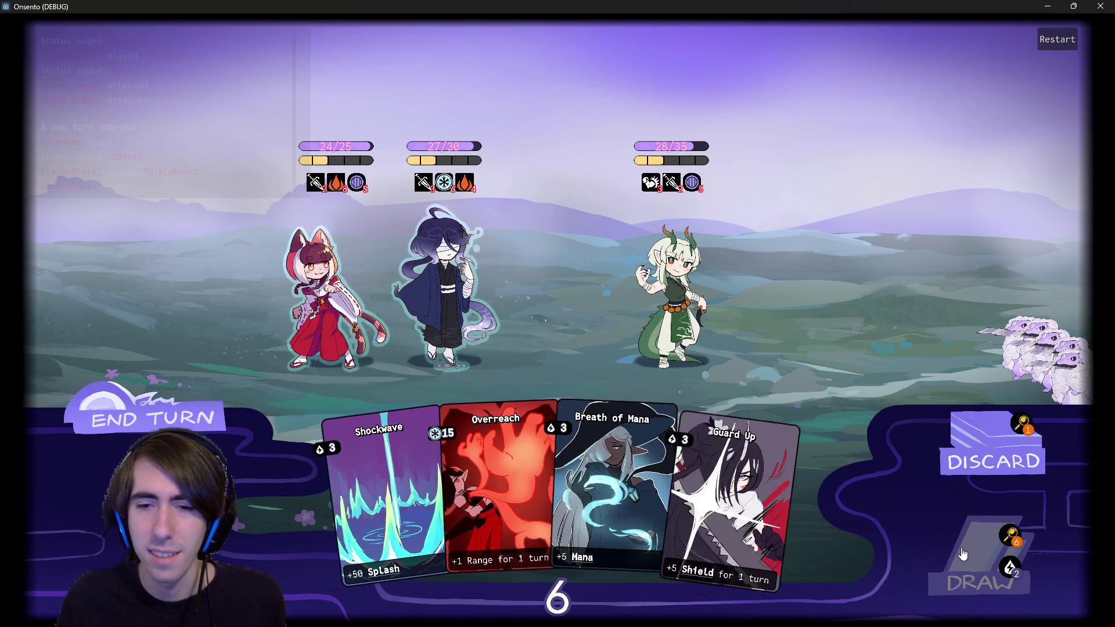
pyautogui.click(961, 553)
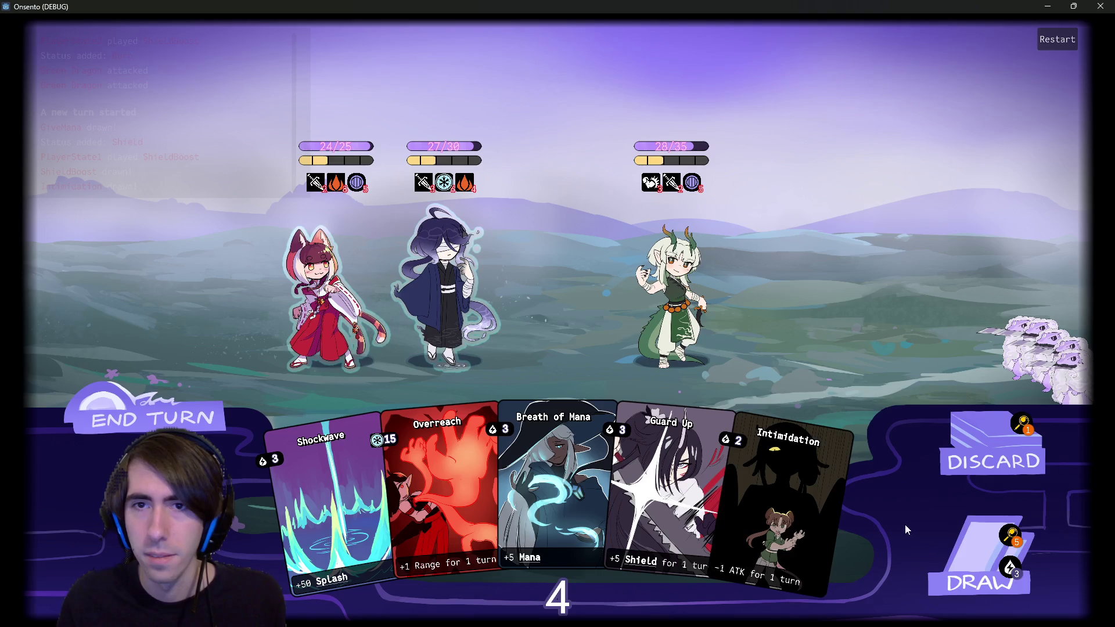
pyautogui.moveTo(784, 499); pyautogui.dragTo(670, 291)
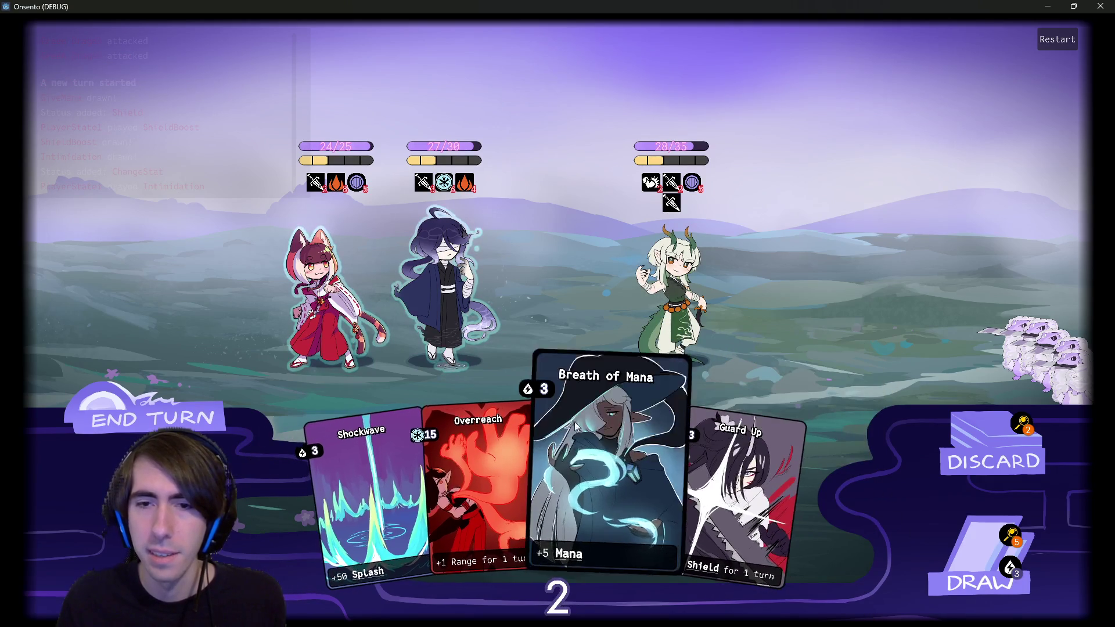
pyautogui.click(145, 419)
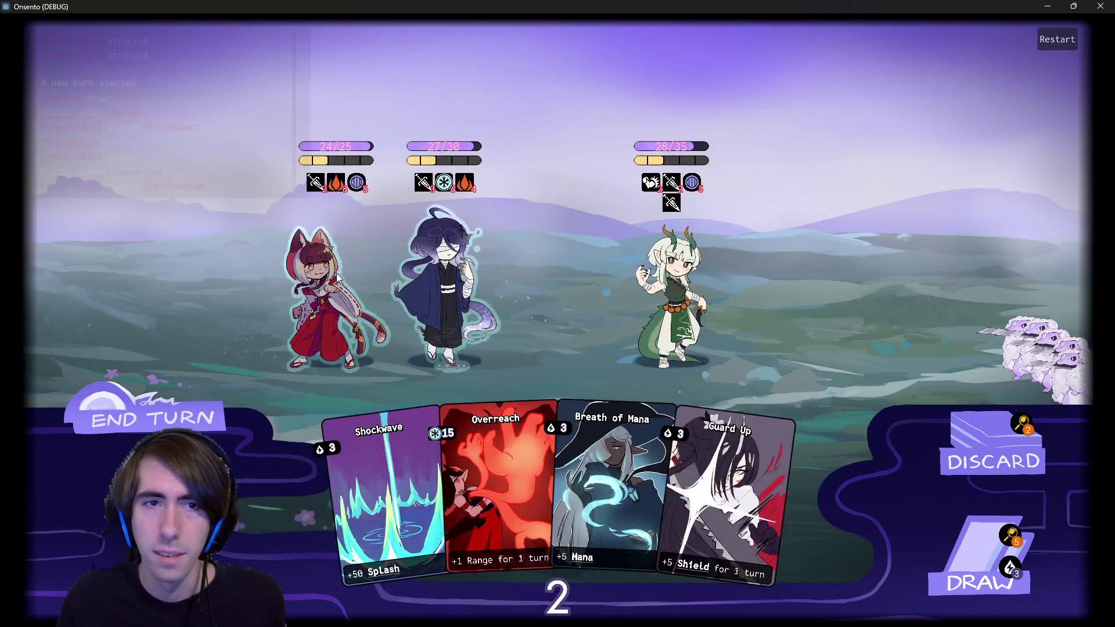
pyautogui.click(185, 410)
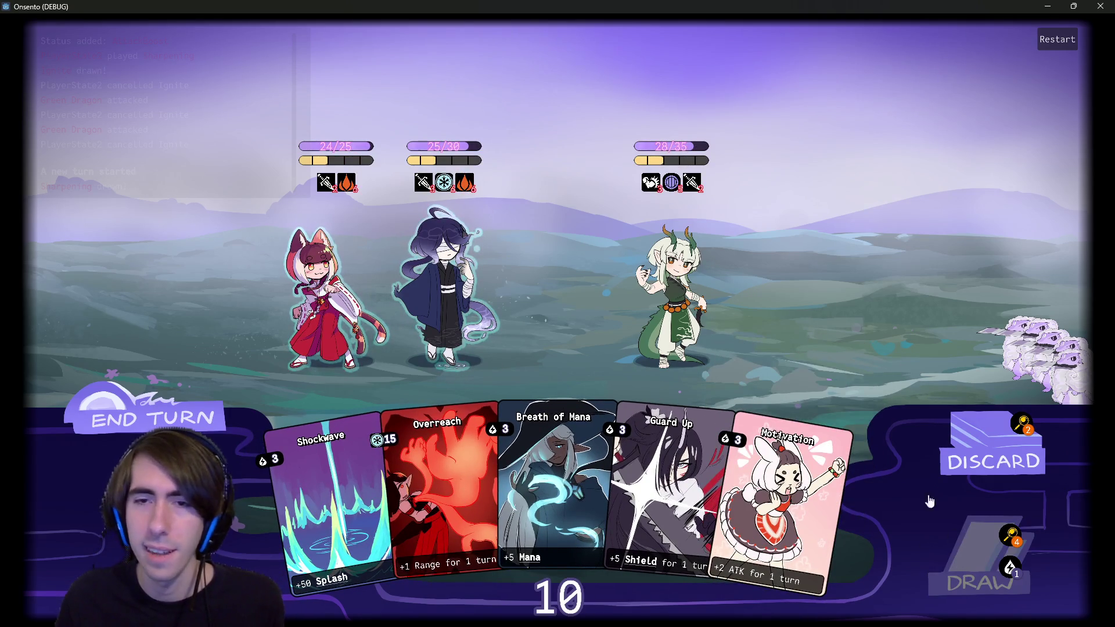
# Step: Draw two cards, play Guard Up and Breath of Mana on the middle character, and end the turn
pyautogui.moveTo(671, 172)
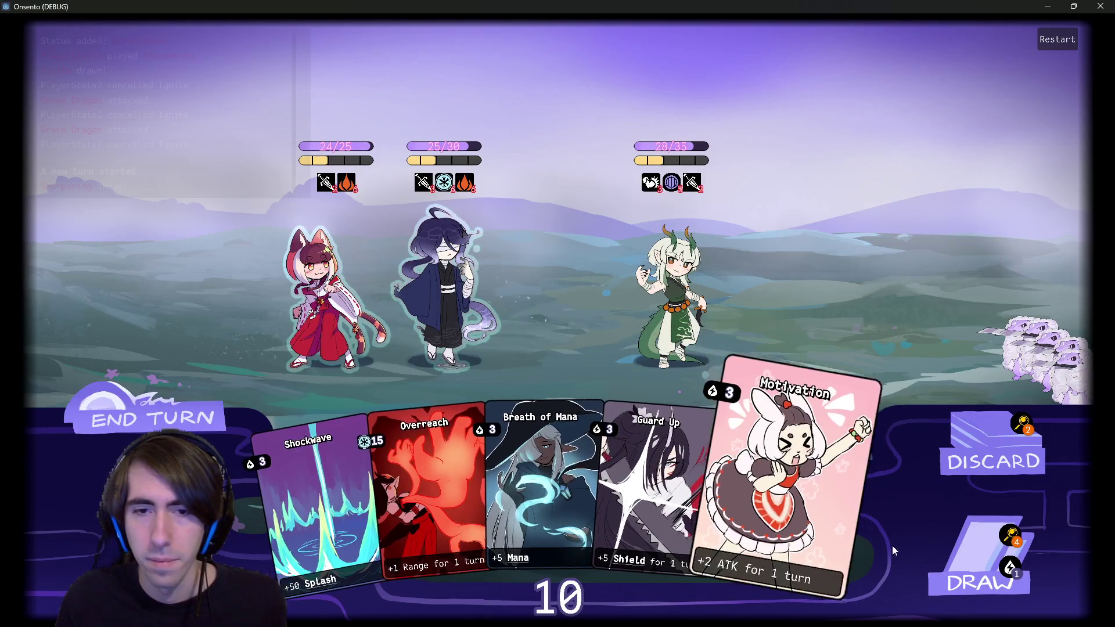
pyautogui.click(929, 574)
pyautogui.click(928, 574)
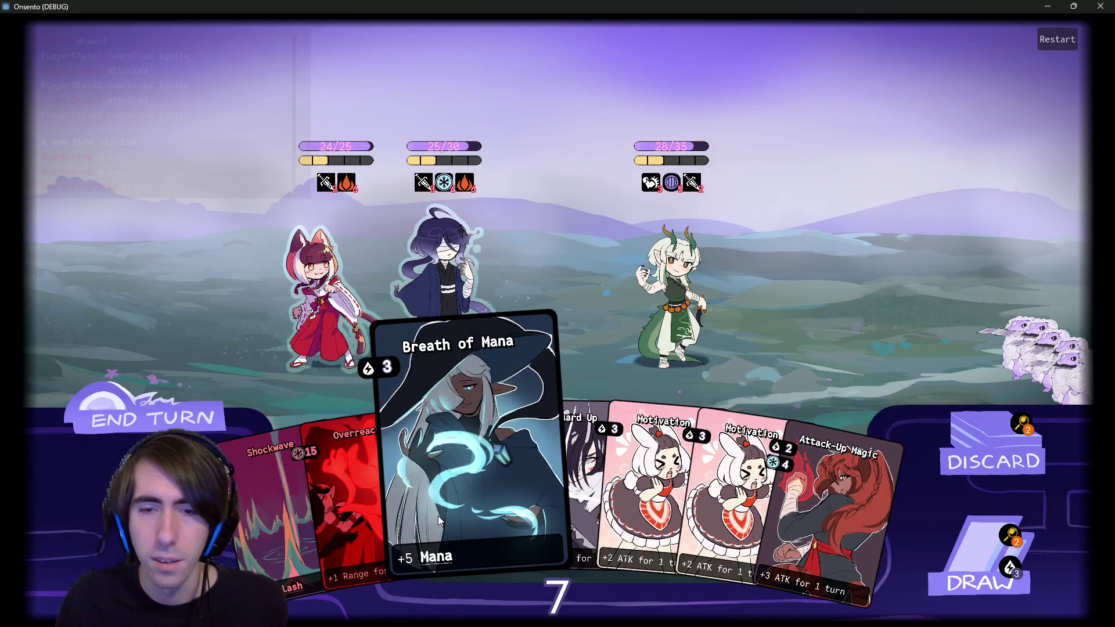
pyautogui.moveTo(532, 499); pyautogui.dragTo(423, 263)
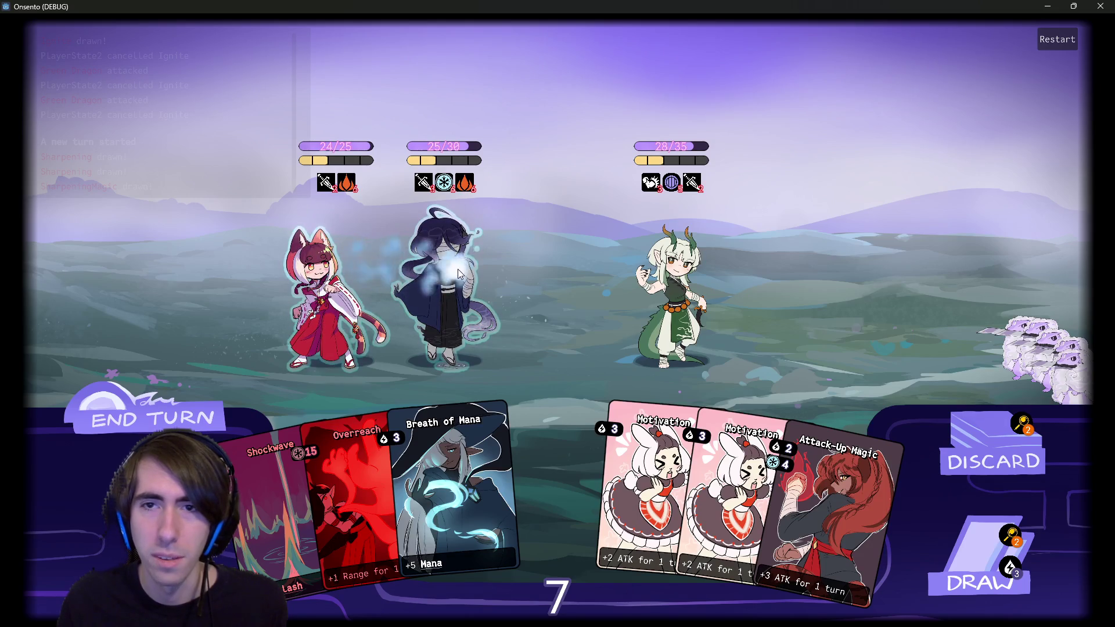
pyautogui.moveTo(490, 436); pyautogui.dragTo(430, 249)
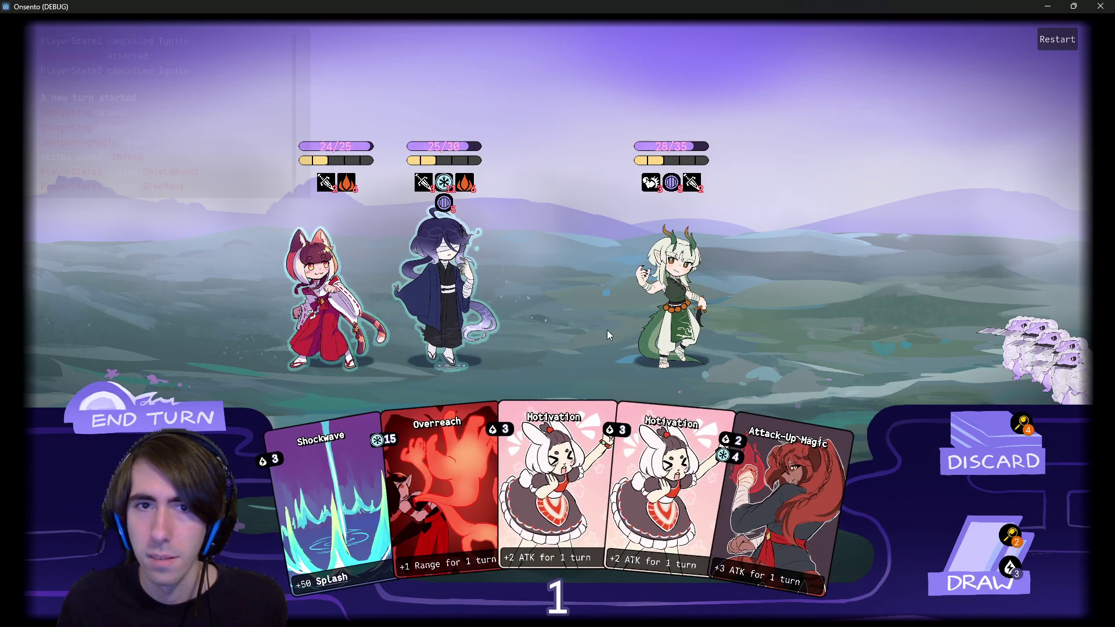
pyautogui.click(153, 418)
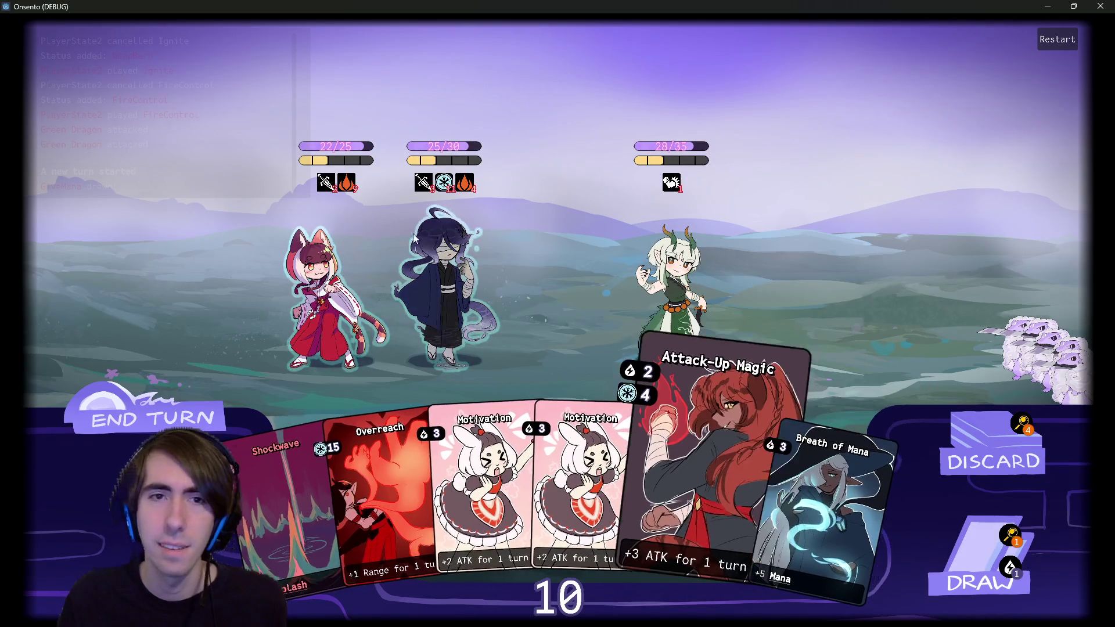
# Step: Stack Attack-Up Magic and two Motivations on the dark-haired ally, draw, and attack the dragon
pyautogui.moveTo(468, 185)
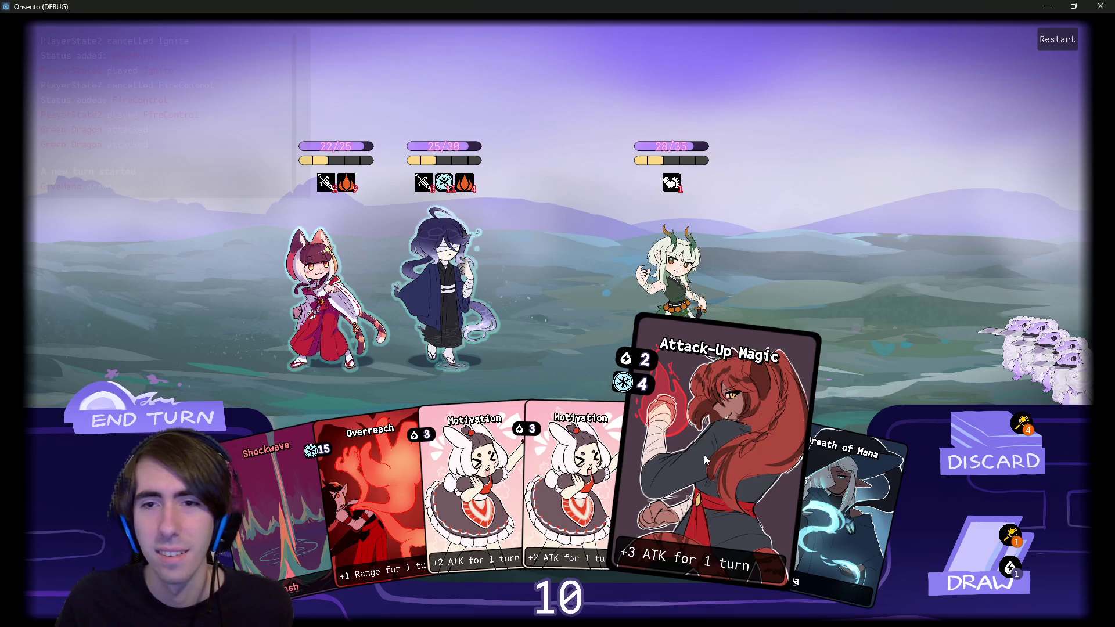
pyautogui.moveTo(704, 455); pyautogui.dragTo(454, 261)
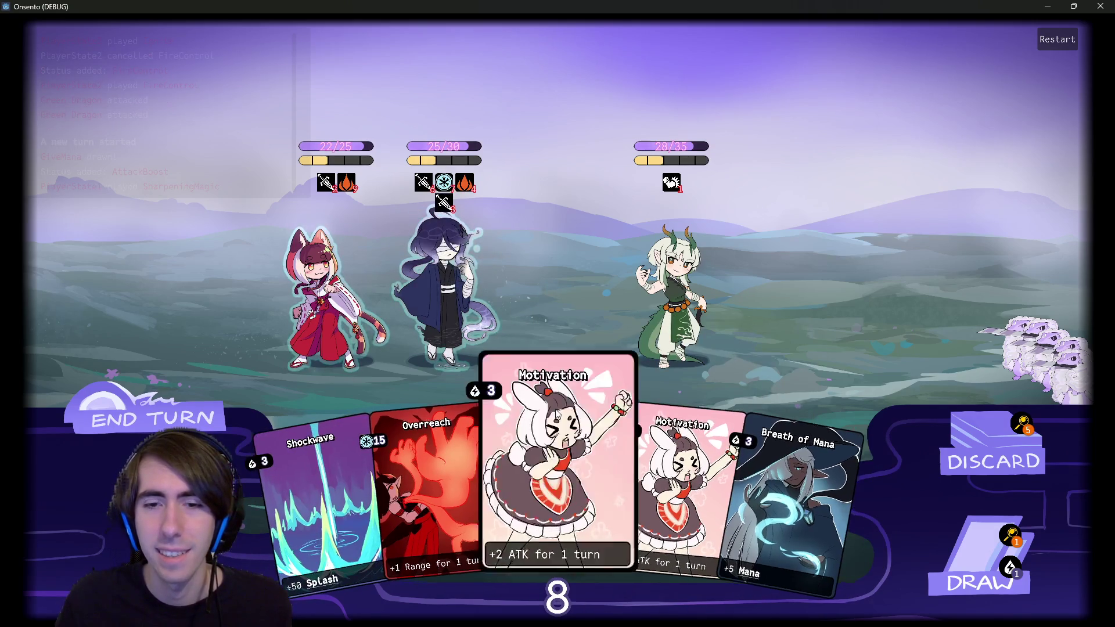
pyautogui.moveTo(557, 482); pyautogui.dragTo(455, 273)
pyautogui.moveTo(610, 476); pyautogui.dragTo(467, 301)
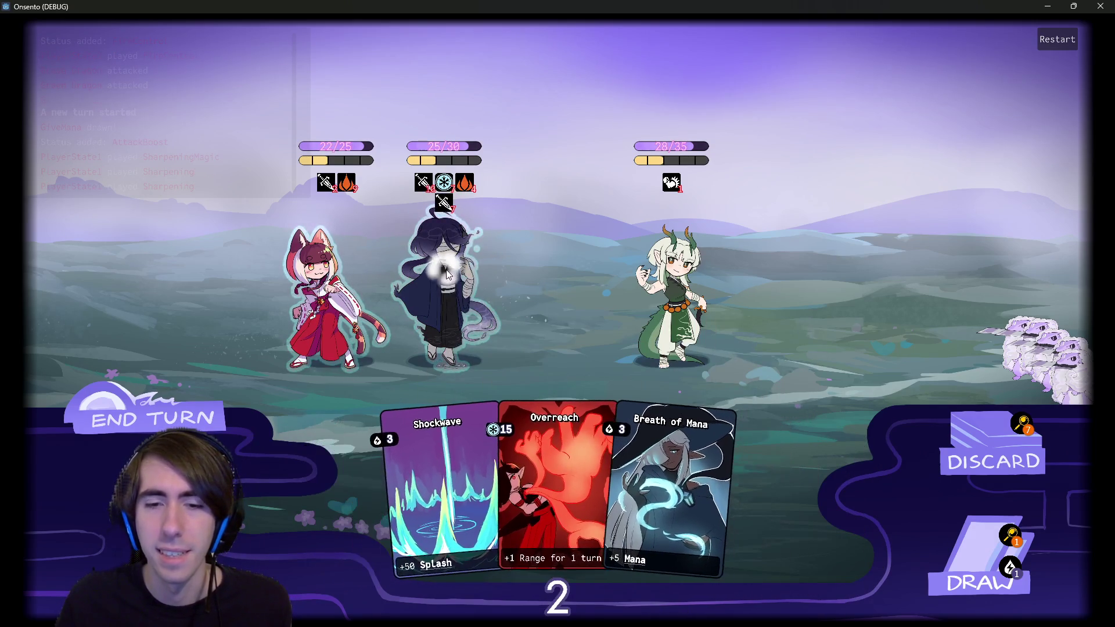
pyautogui.click(981, 558)
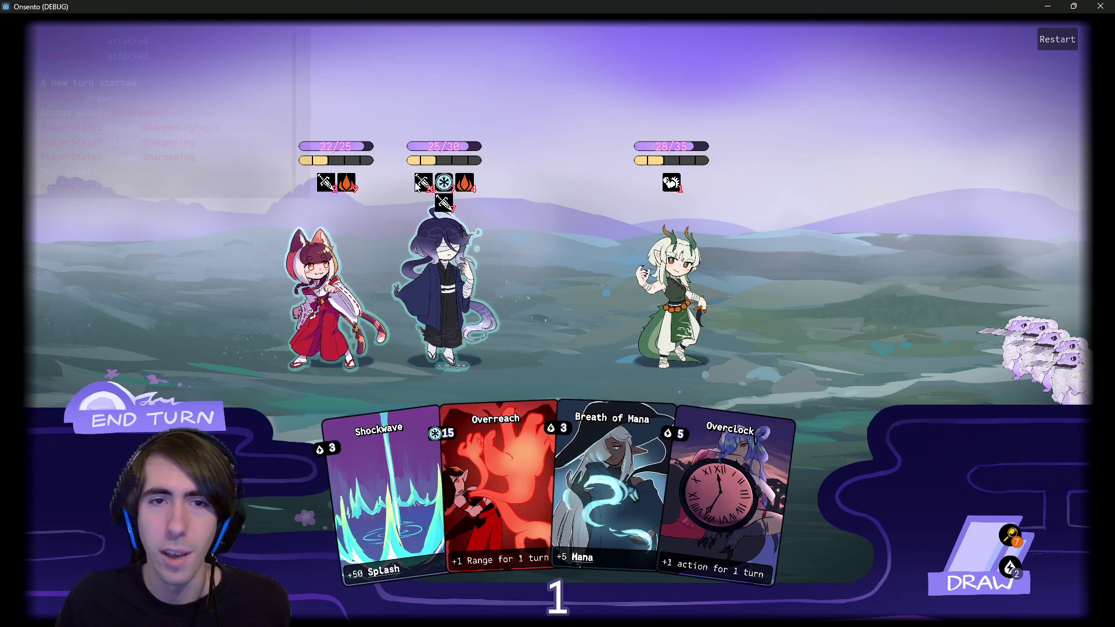
pyautogui.click(459, 297)
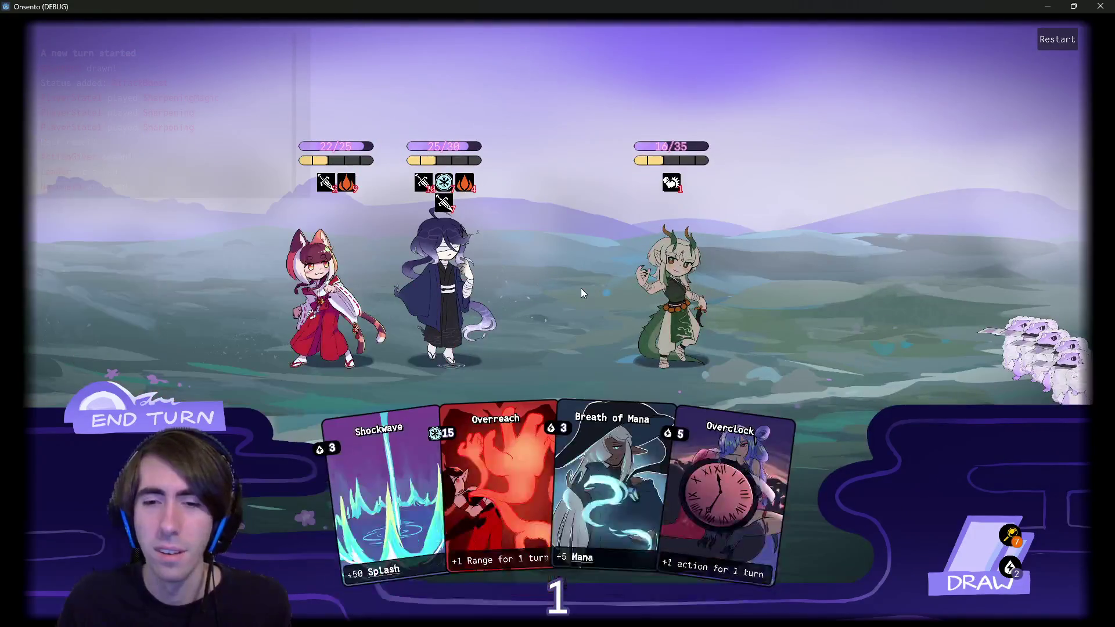
# Step: End the turn and draw a new card once the next turn begins
pyautogui.click(189, 412)
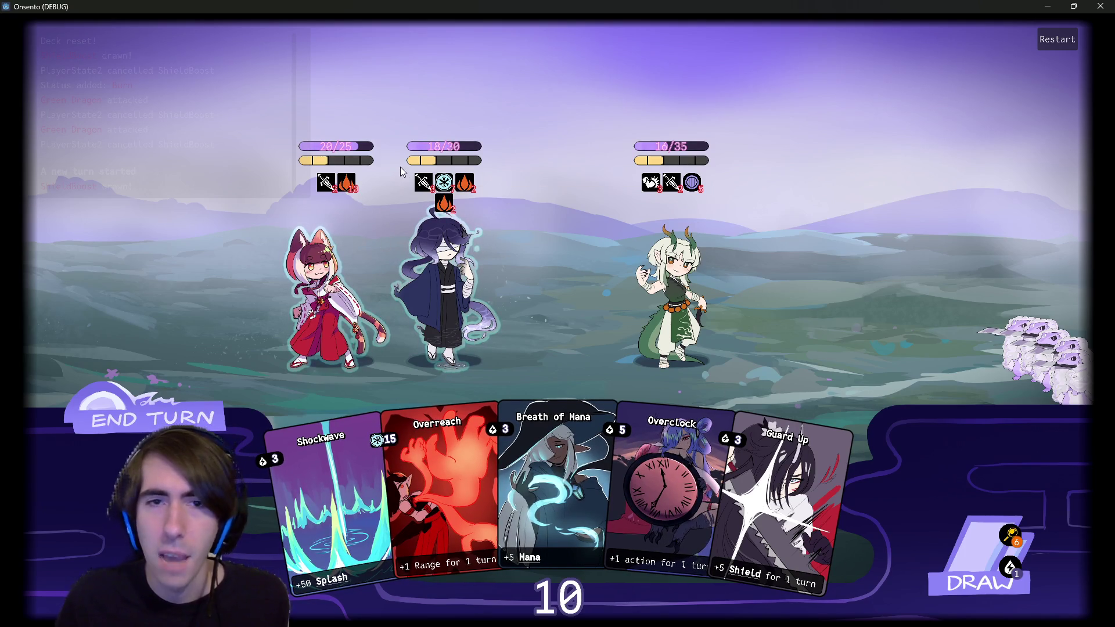
pyautogui.moveTo(655, 183)
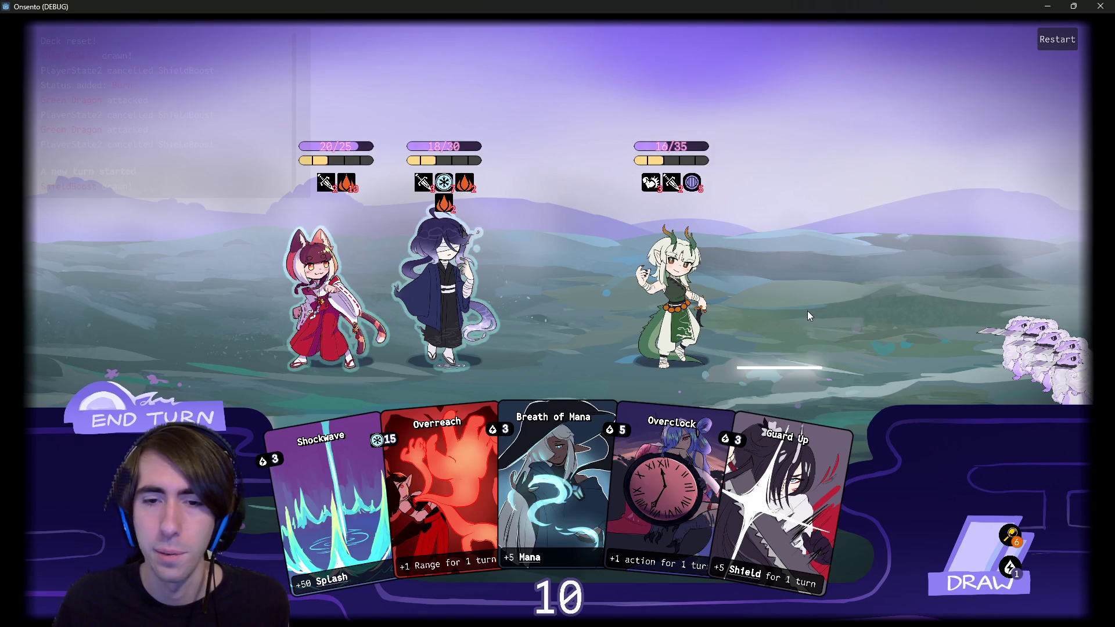
pyautogui.click(981, 529)
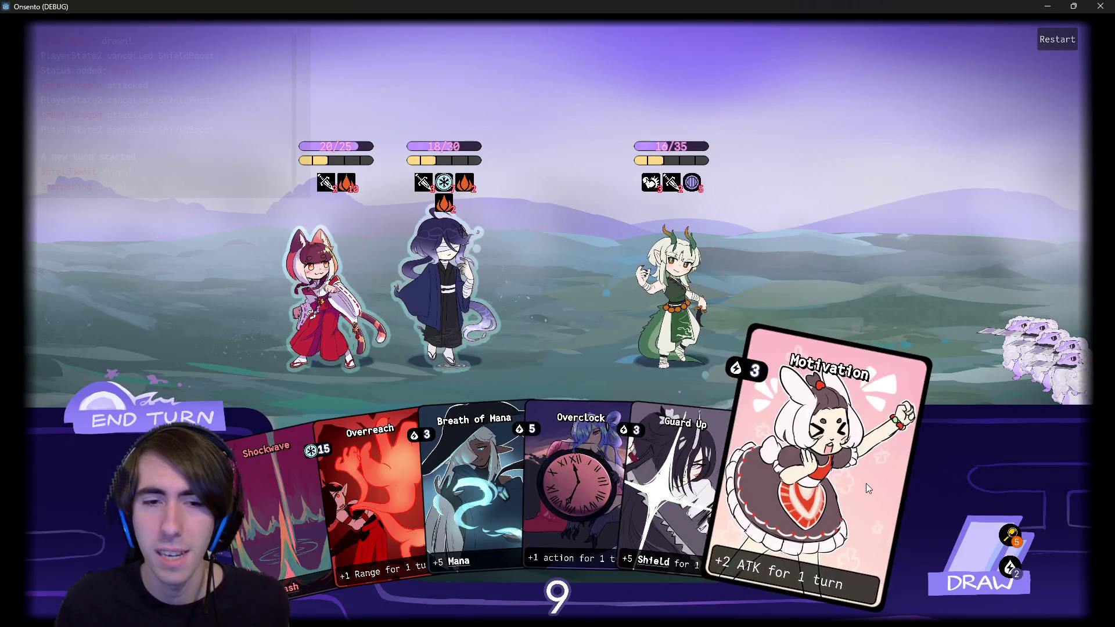
# Step: Draw cards, play Guard Up on the dark-haired character, and end the turn
pyautogui.click(970, 554)
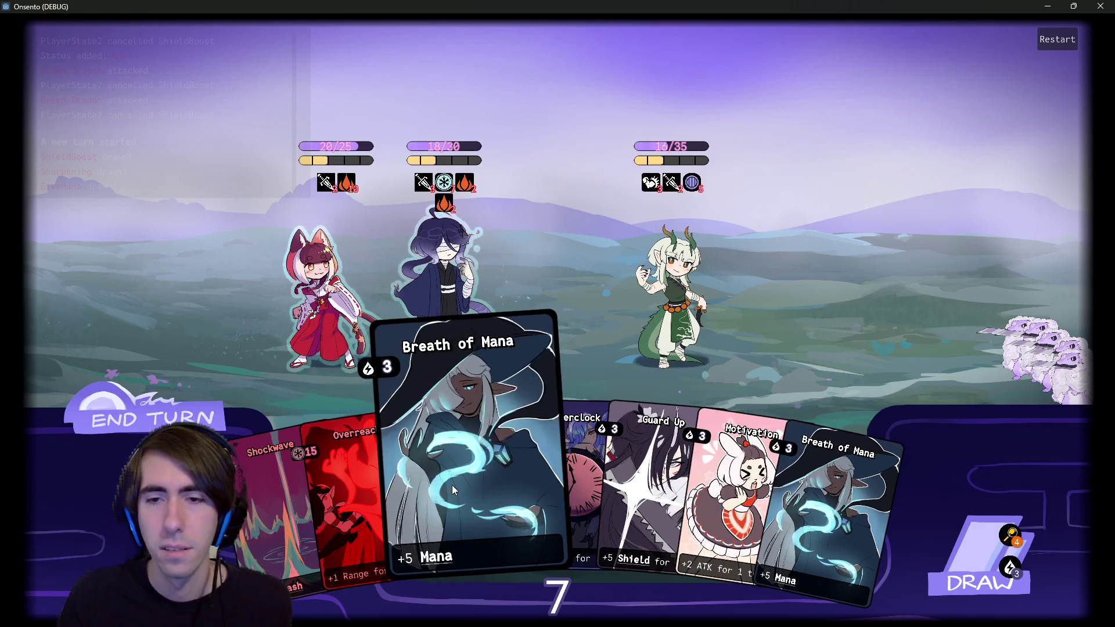
pyautogui.click(973, 567)
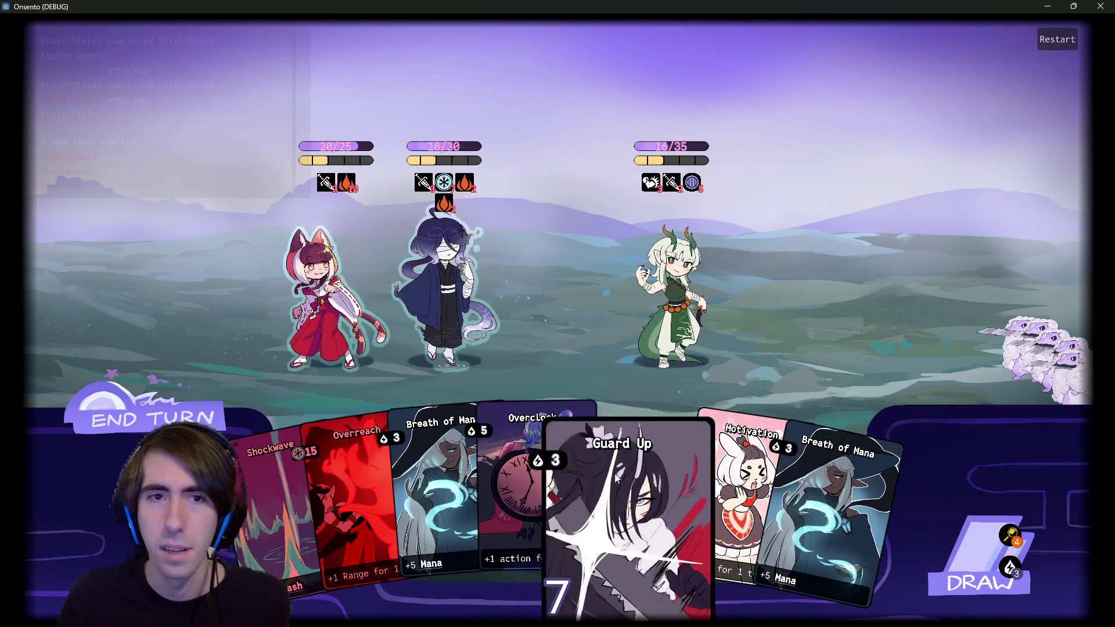
pyautogui.moveTo(598, 506); pyautogui.dragTo(430, 297)
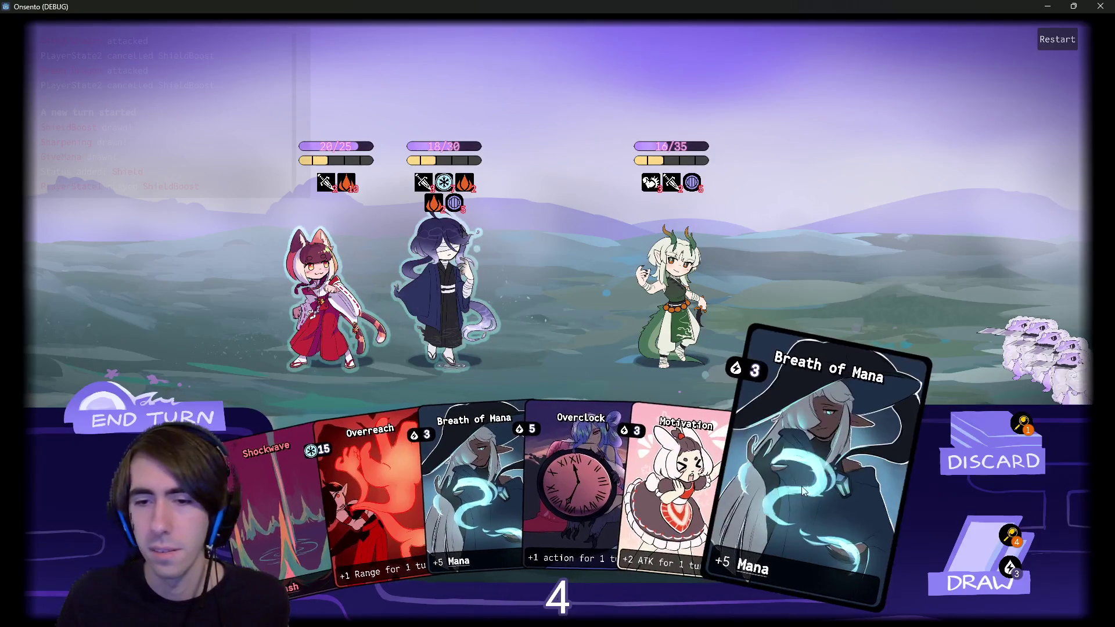
pyautogui.moveTo(495, 501)
pyautogui.mouseDown()
pyautogui.moveTo(428, 353)
pyautogui.moveTo(455, 441)
pyautogui.mouseUp()
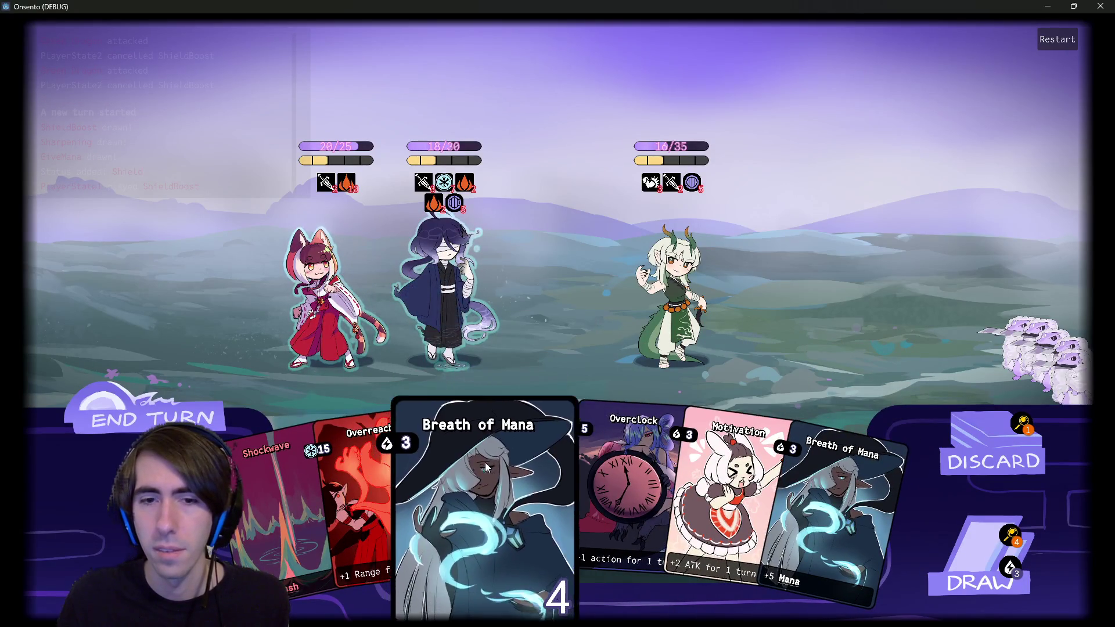
pyautogui.click(979, 549)
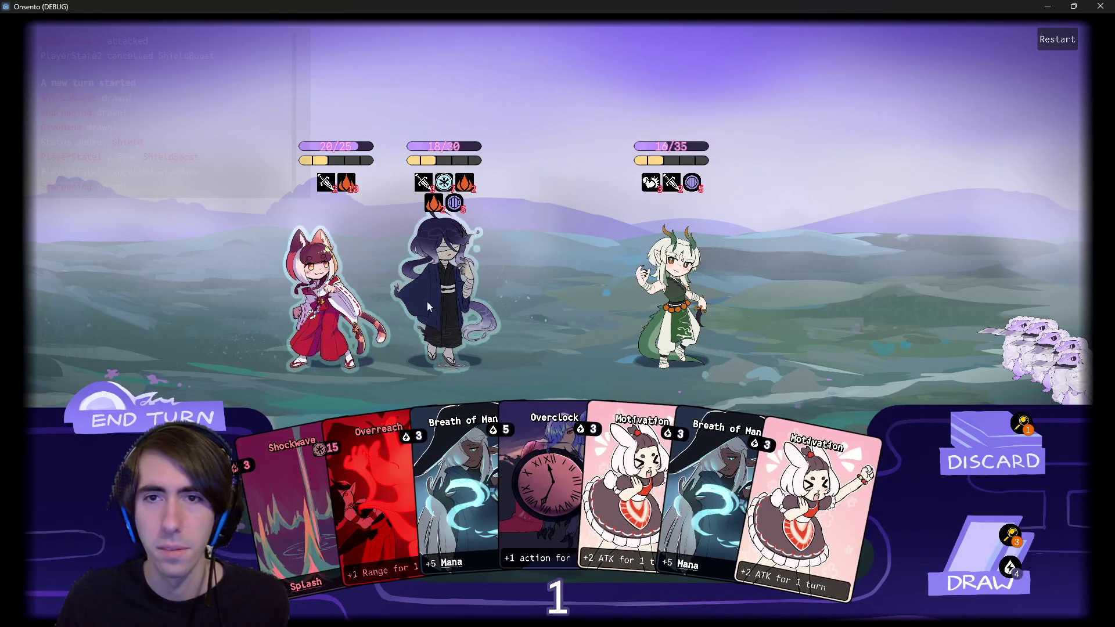
pyautogui.click(146, 411)
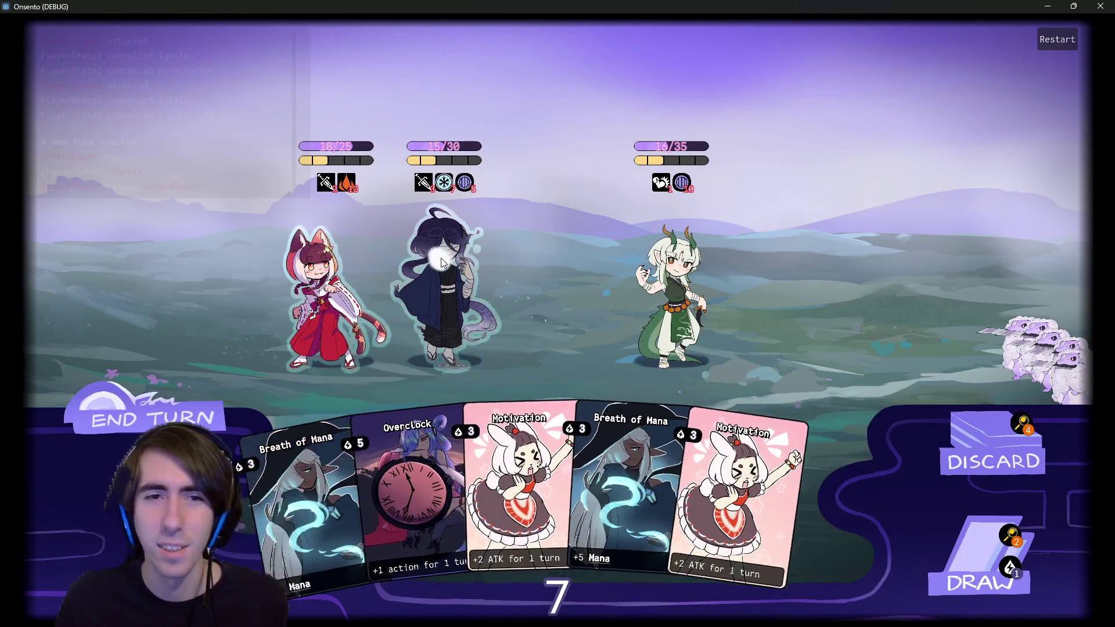
# Step: Draw a card, play Intimidation on the dragon girl, and draw Attack-Up Magic
pyautogui.moveTo(466, 193)
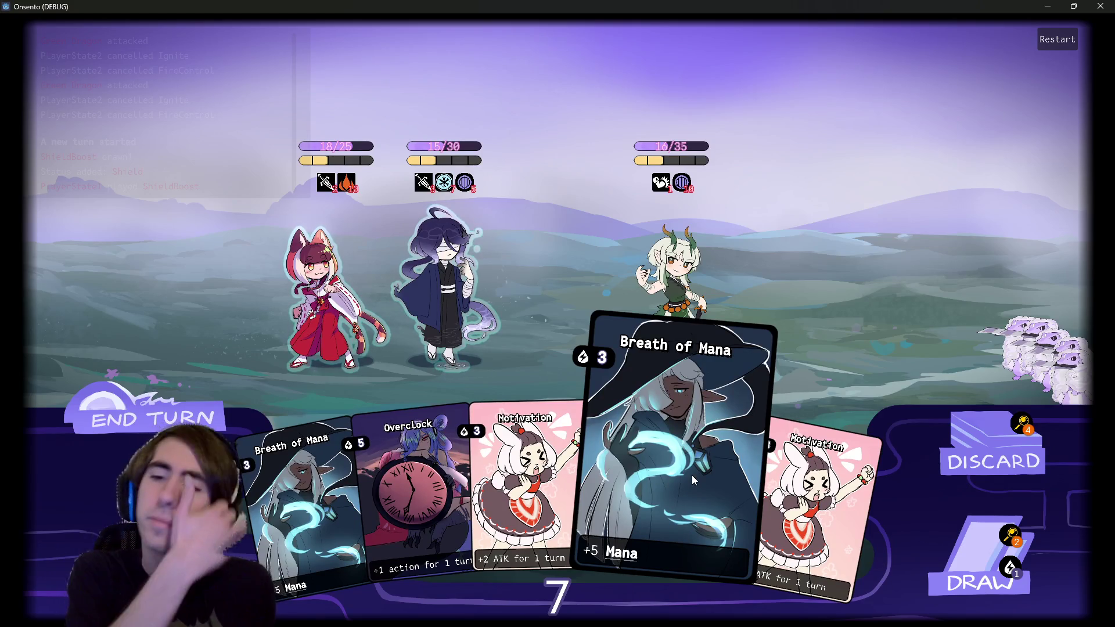
pyautogui.click(929, 545)
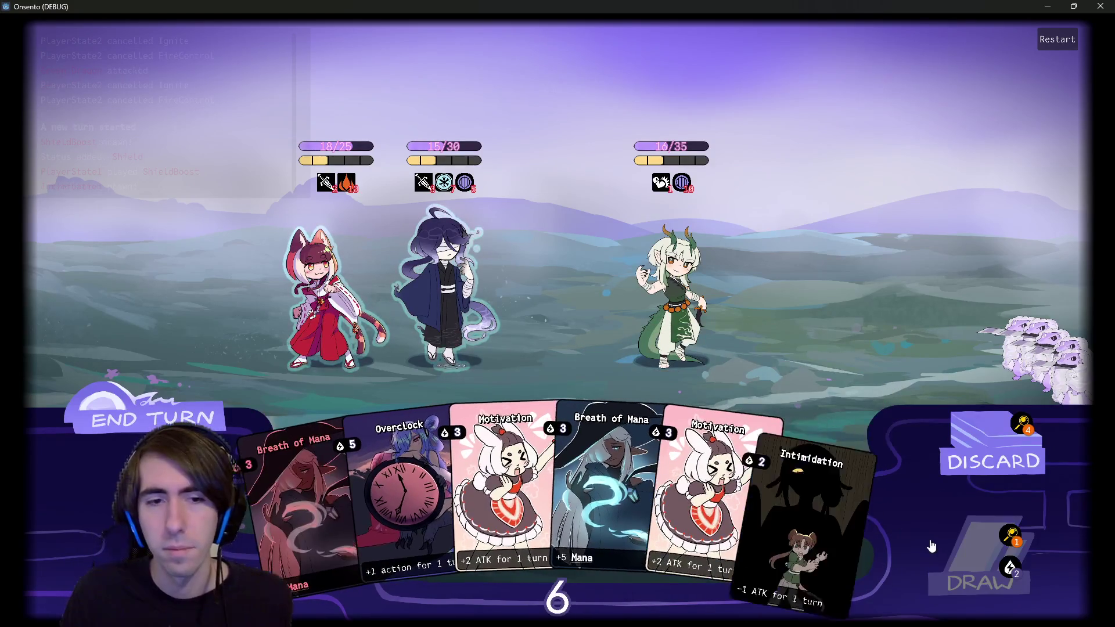
pyautogui.click(825, 535)
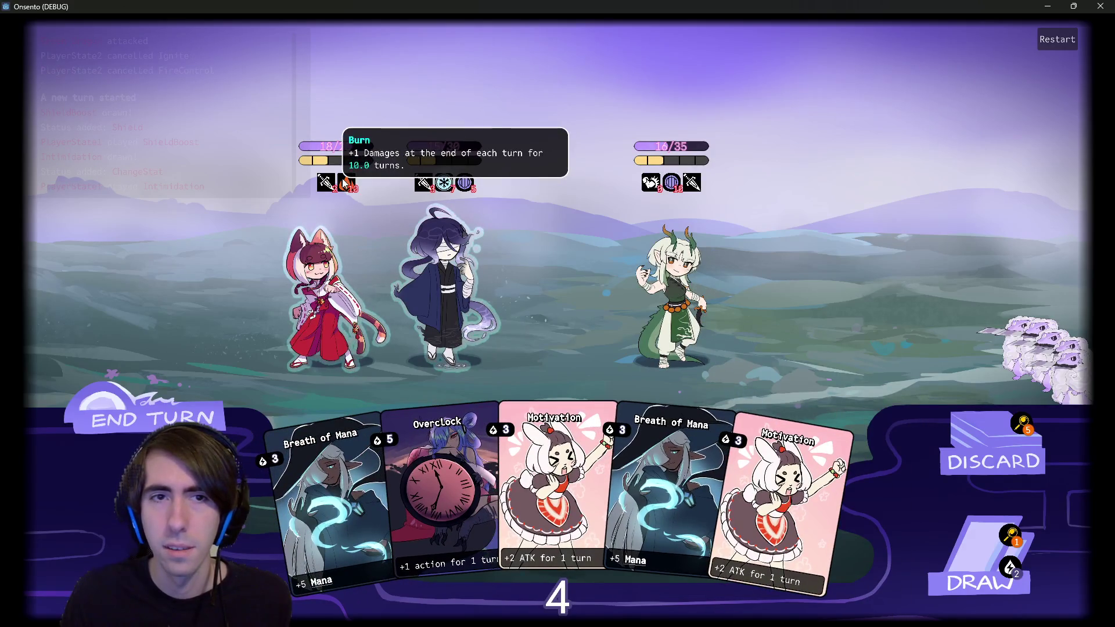
pyautogui.click(967, 568)
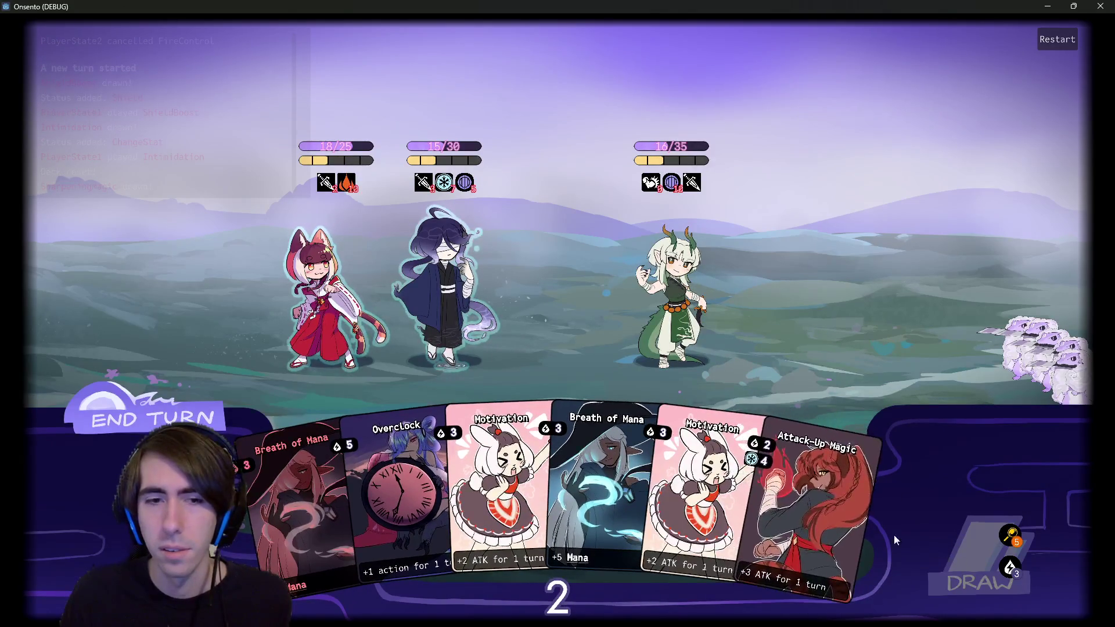
# Step: End the turn, buff the middle character with Attack-Up Magic, Motivation and Overclock, then close the game
pyautogui.click(137, 411)
pyautogui.click(138, 410)
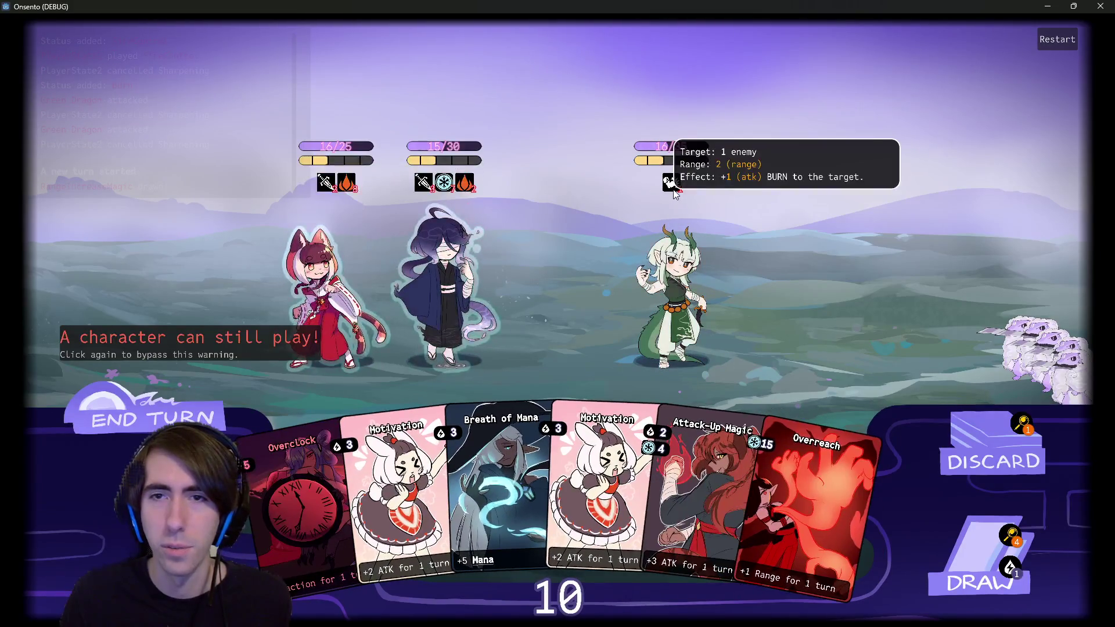
pyautogui.moveTo(719, 431); pyautogui.dragTo(480, 222)
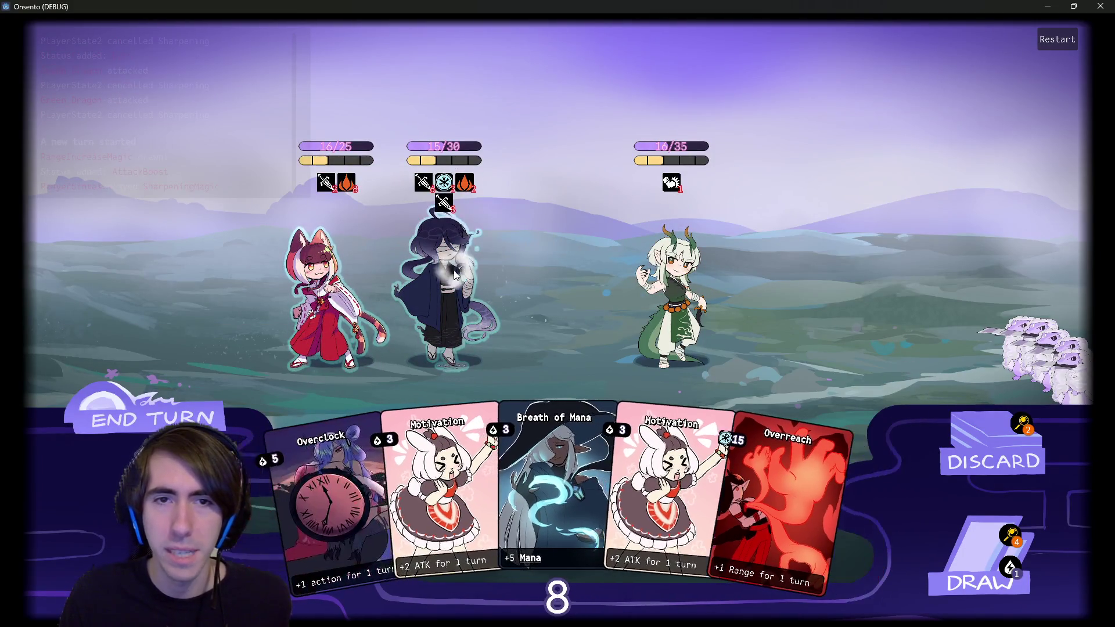
pyautogui.moveTo(668, 482); pyautogui.dragTo(447, 273)
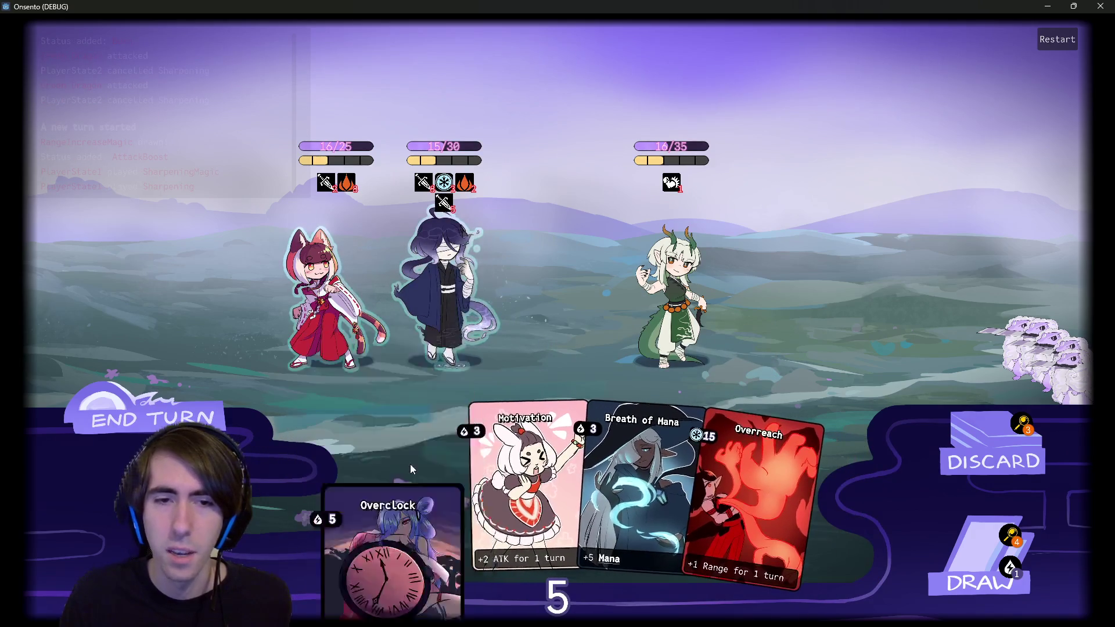
pyautogui.moveTo(410, 465); pyautogui.dragTo(450, 246)
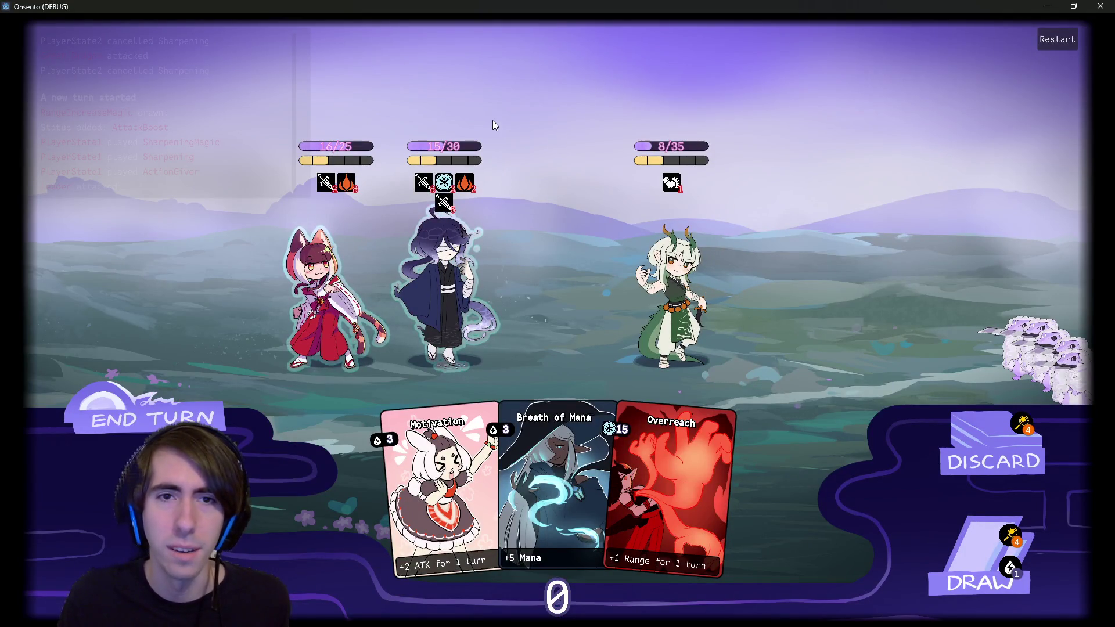
pyautogui.moveTo(464, 190)
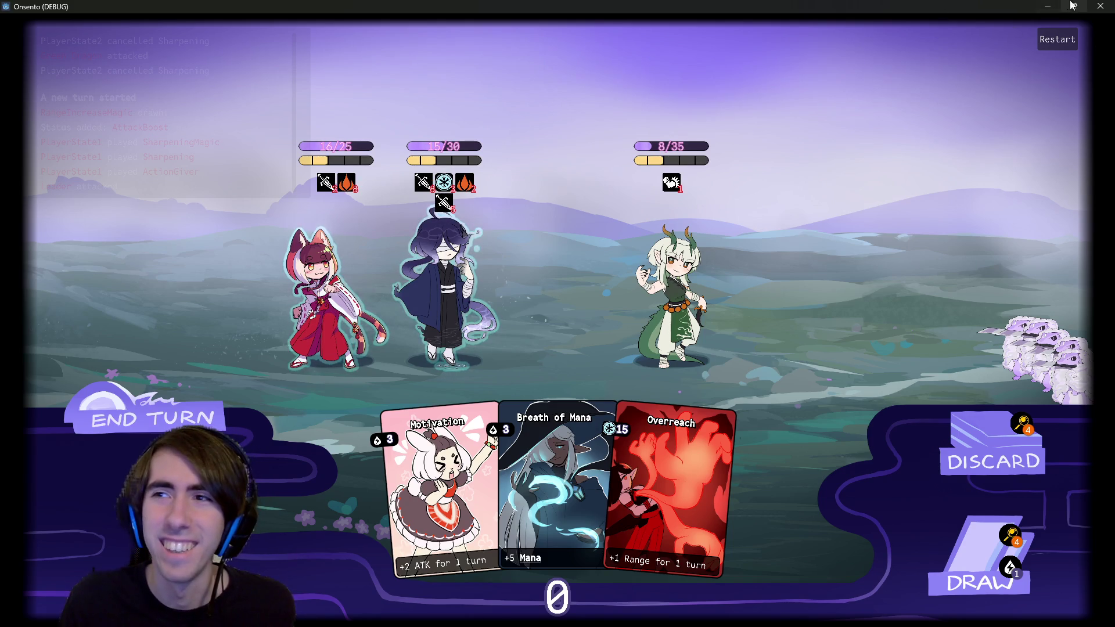
pyautogui.click(1100, 6)
# Step: Open deepBurn.json and review its +3 damage-per-turn description
pyautogui.scroll(-15, 89, 466)
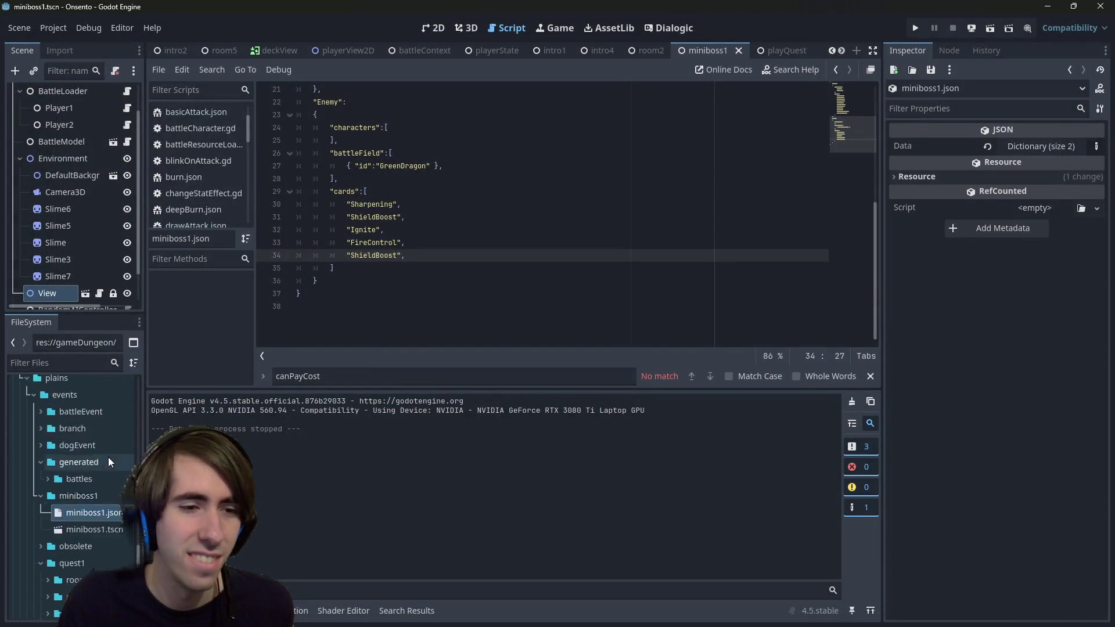
pyautogui.scroll(-5, 88, 466)
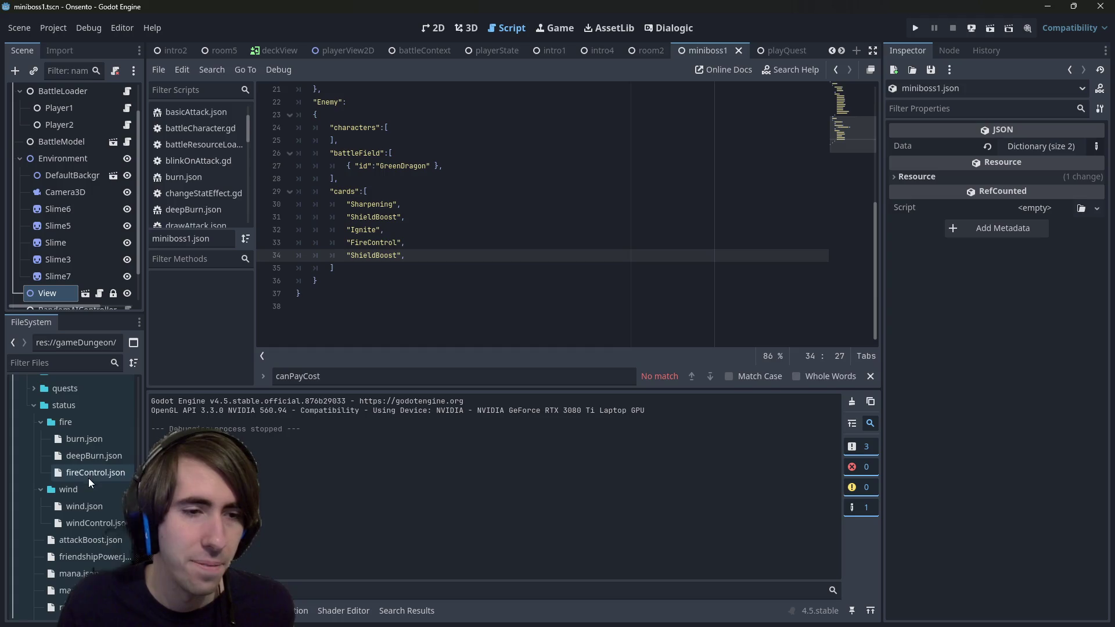
pyautogui.doubleClick(90, 456)
pyautogui.scroll(-3, 523, 256)
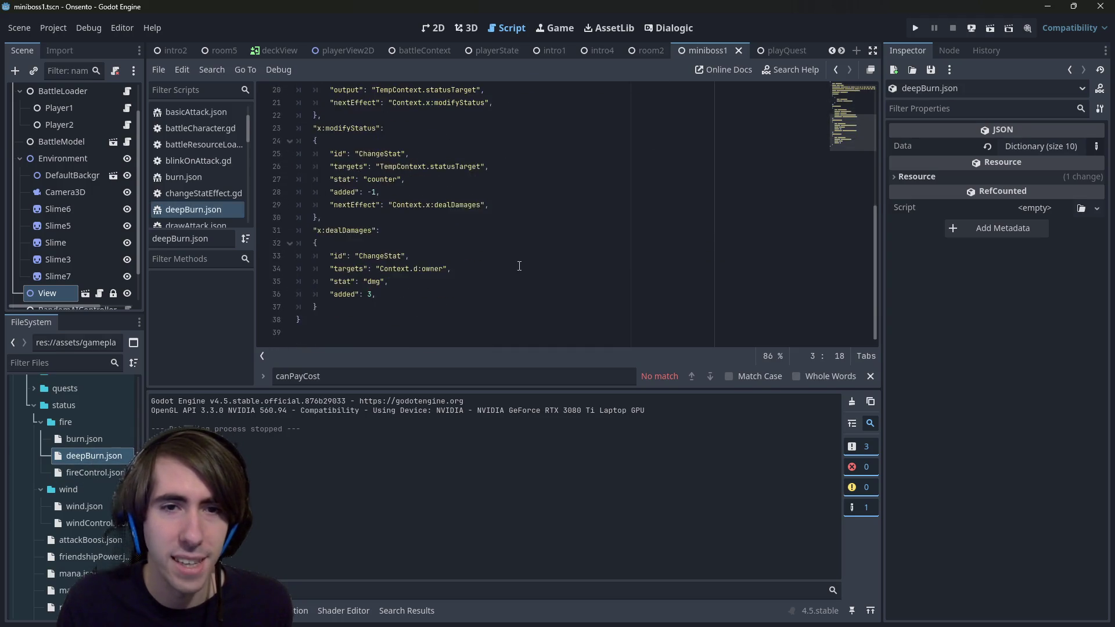
pyautogui.scroll(7, 521, 267)
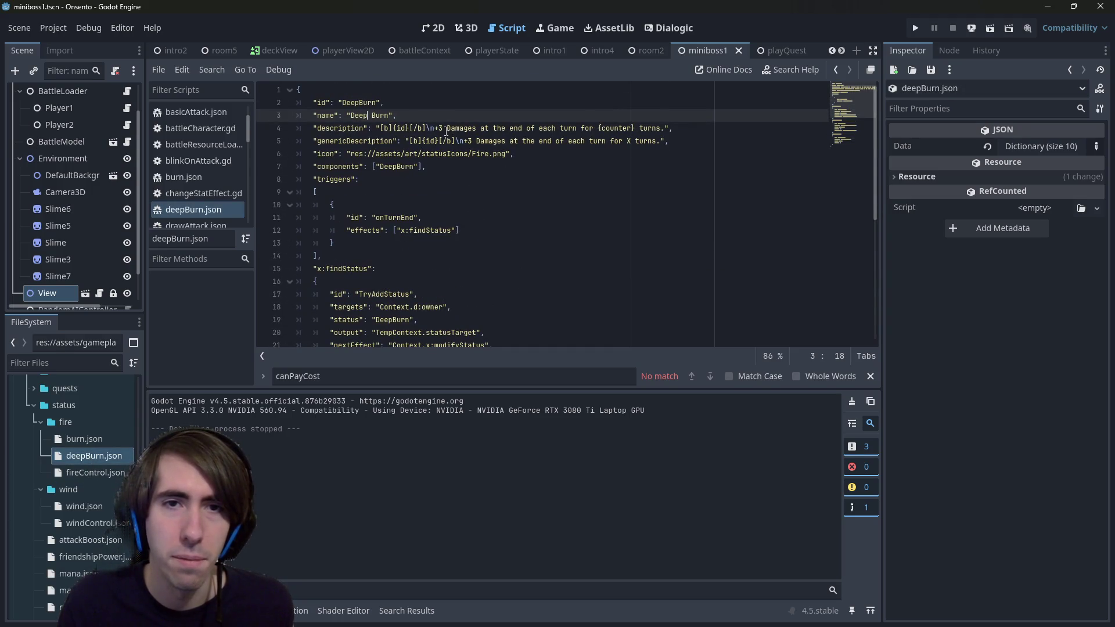
pyautogui.click(445, 129)
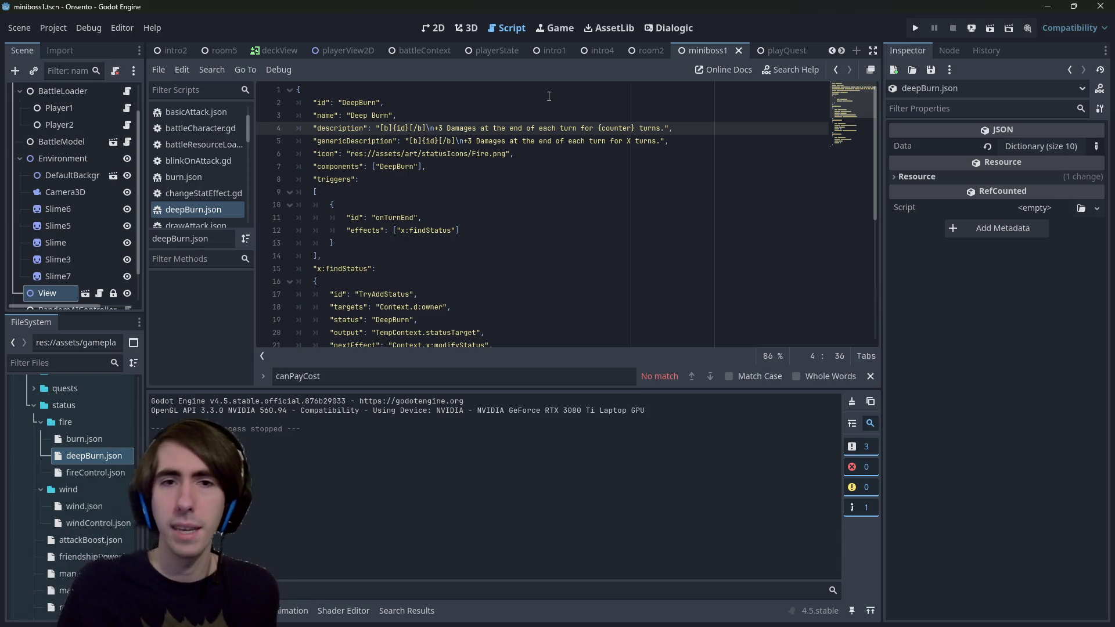
pyautogui.scroll(-6, 497, 214)
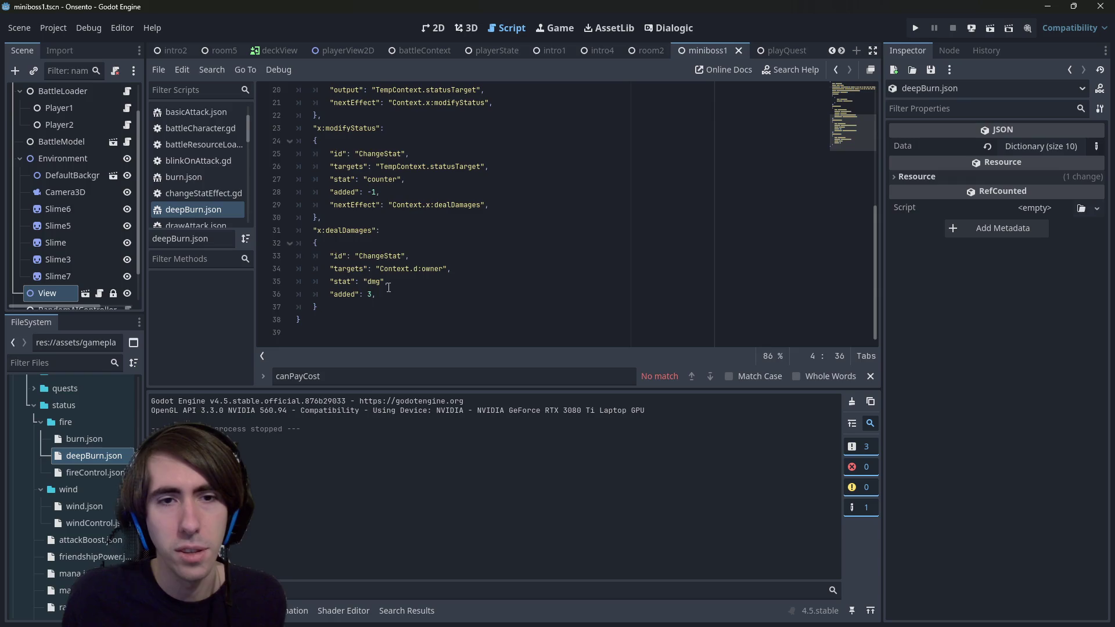
pyautogui.scroll(6, 389, 287)
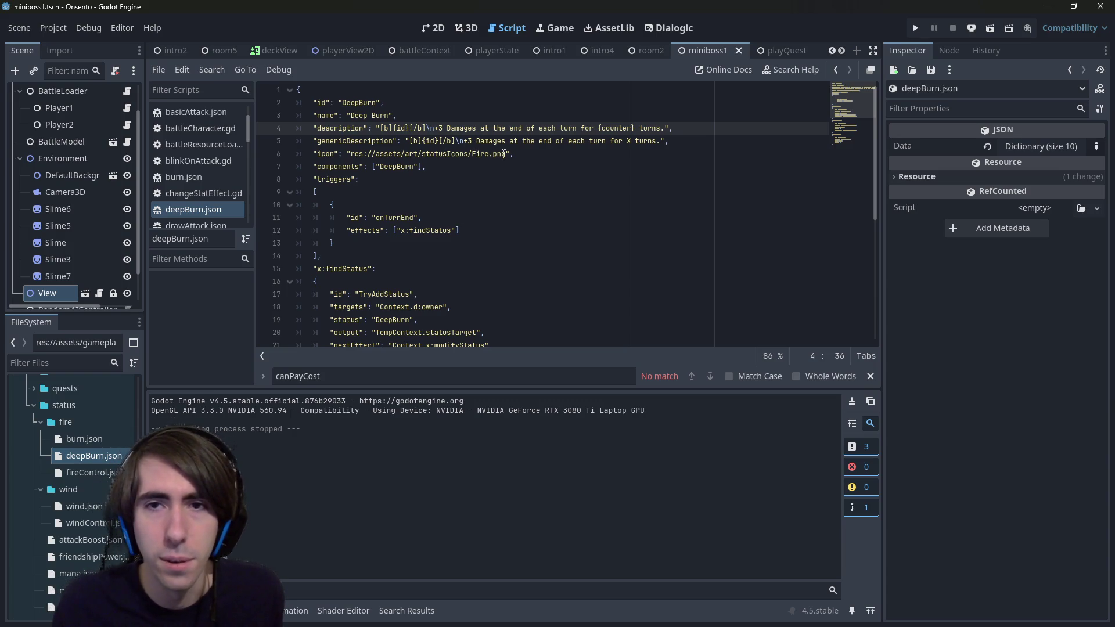
# Step: Compare against burn.json, reopen deepBurn.json, and scroll the file tree toward the miniboss1 folder
pyautogui.doubleClick(85, 439)
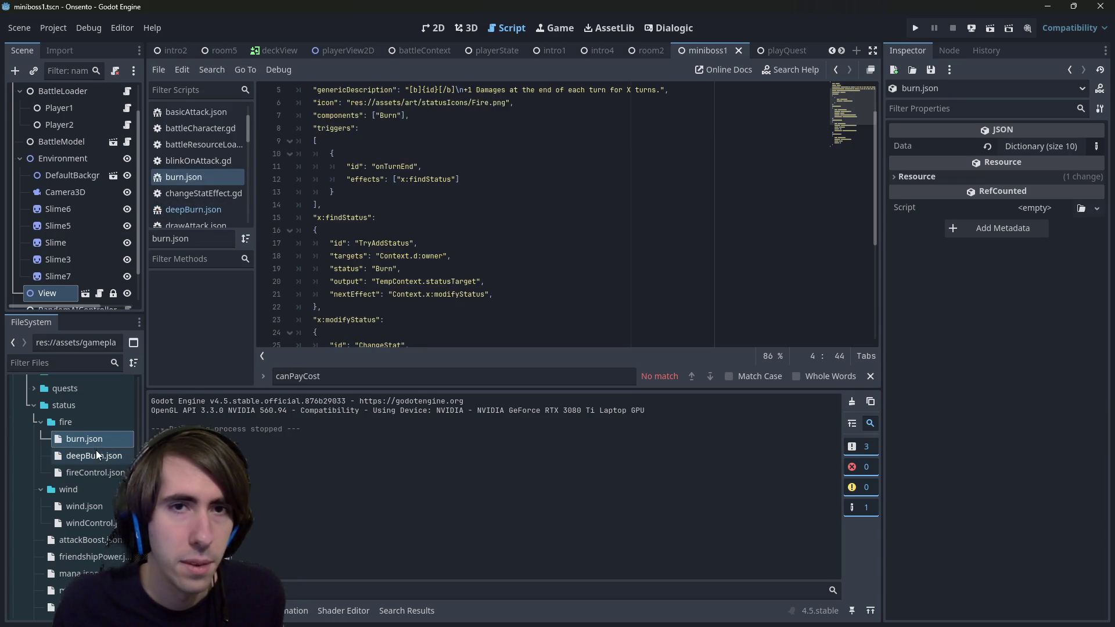
pyautogui.doubleClick(87, 455)
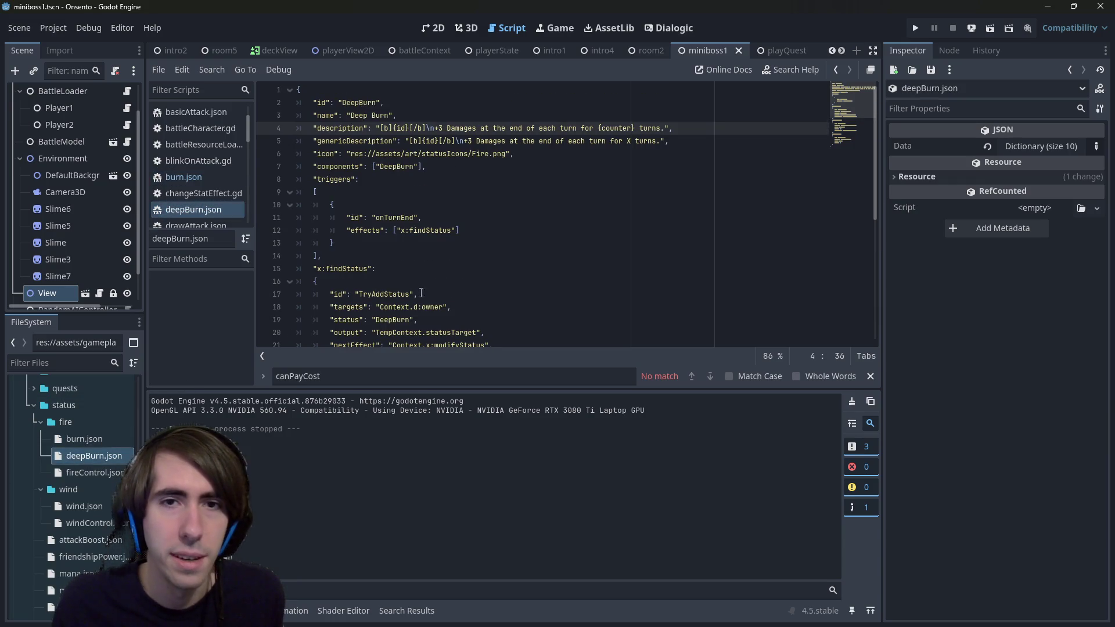
pyautogui.scroll(-10, 85, 514)
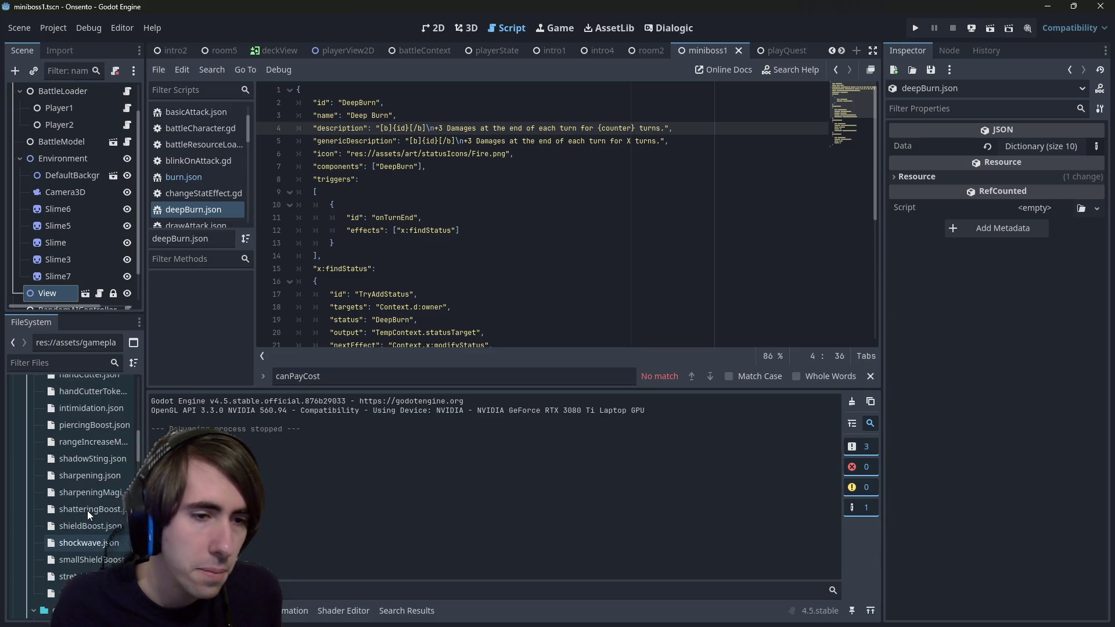
pyautogui.scroll(5, 81, 516)
pyautogui.scroll(-12, 81, 516)
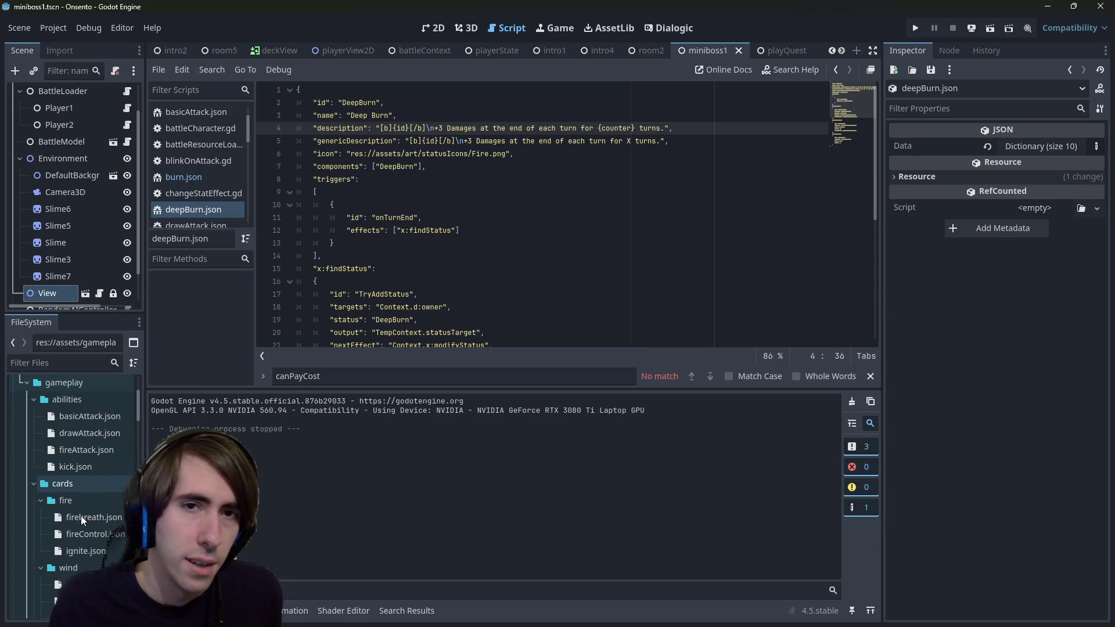
pyautogui.scroll(5, 78, 513)
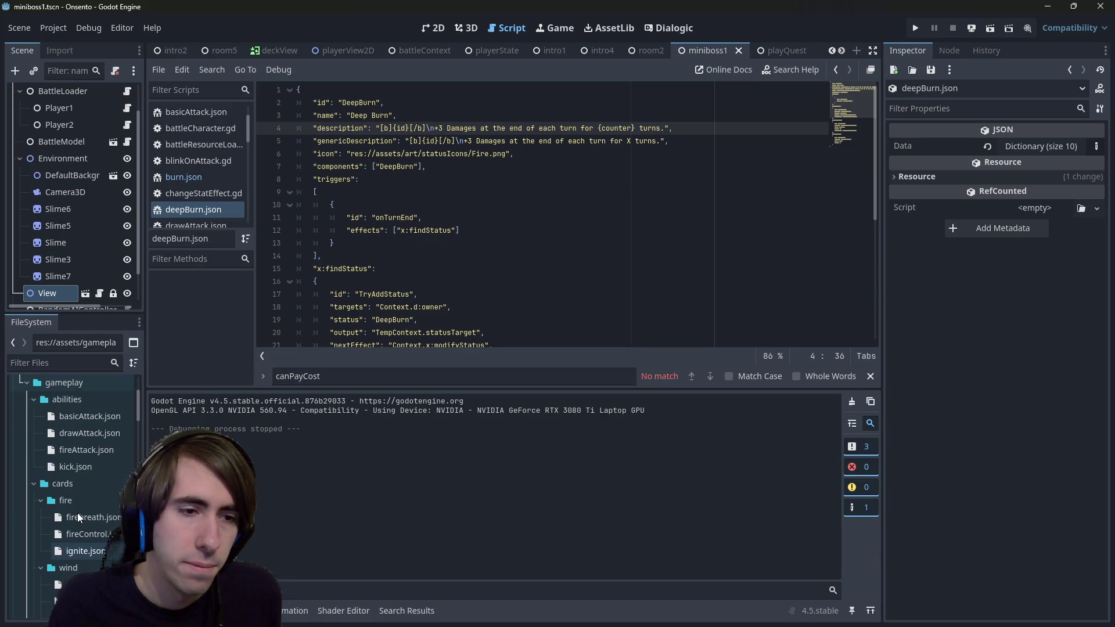
pyautogui.scroll(-2, 81, 497)
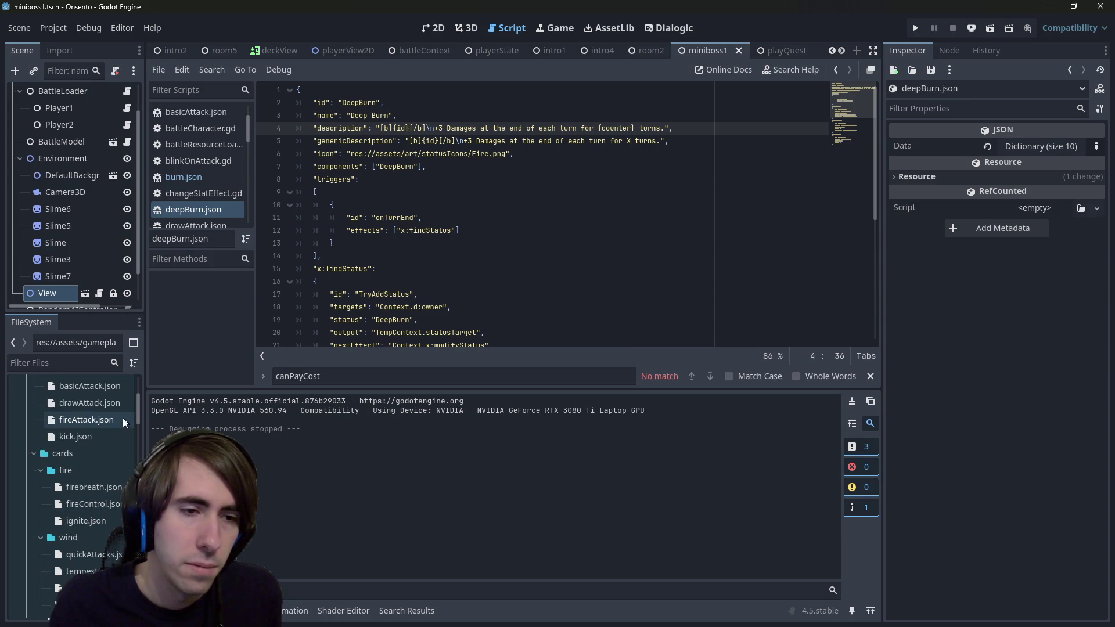
pyautogui.moveTo(140, 407); pyautogui.dragTo(138, 490)
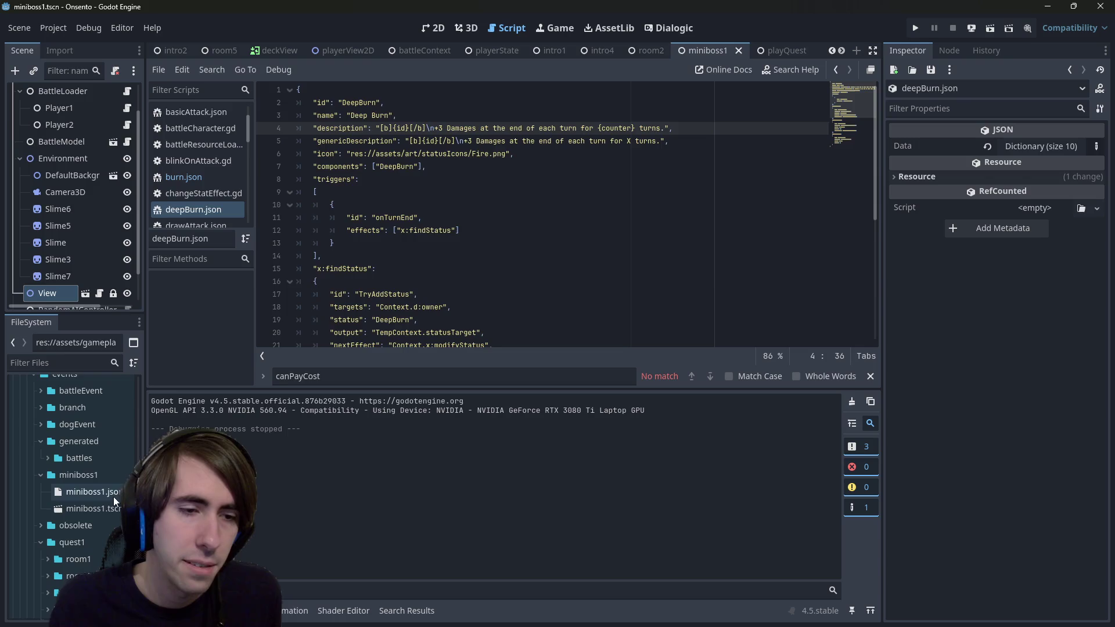
# Step: Open miniboss1.json and delete the Sharpening card, then check the ShieldBoost, FireControl and Ignite entries
pyautogui.doubleClick(87, 492)
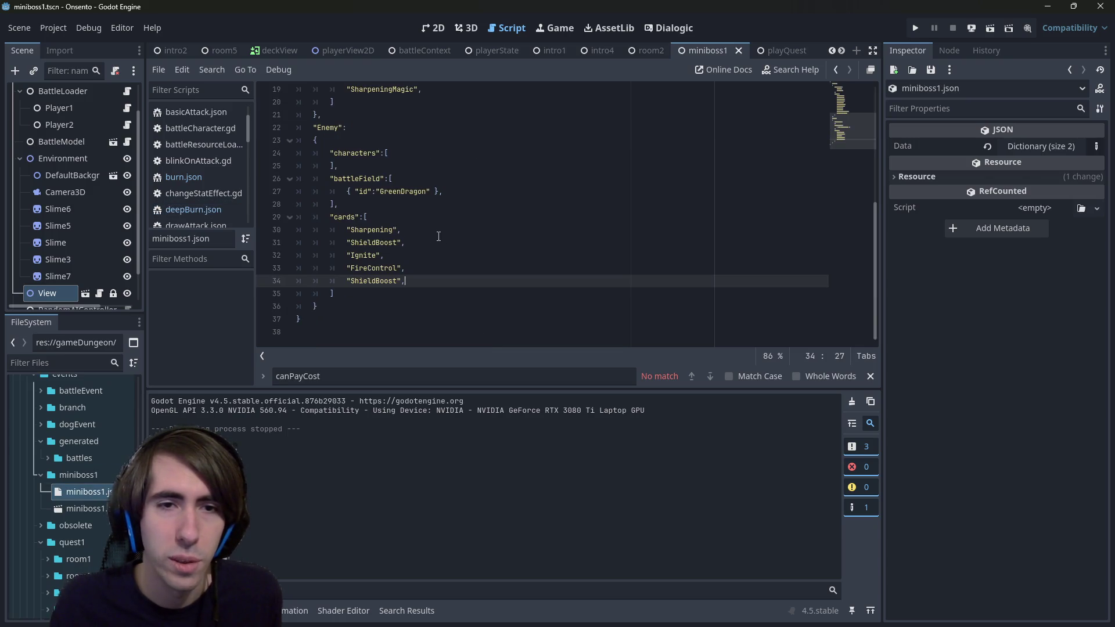
pyautogui.moveTo(438, 236); pyautogui.dragTo(217, 234)
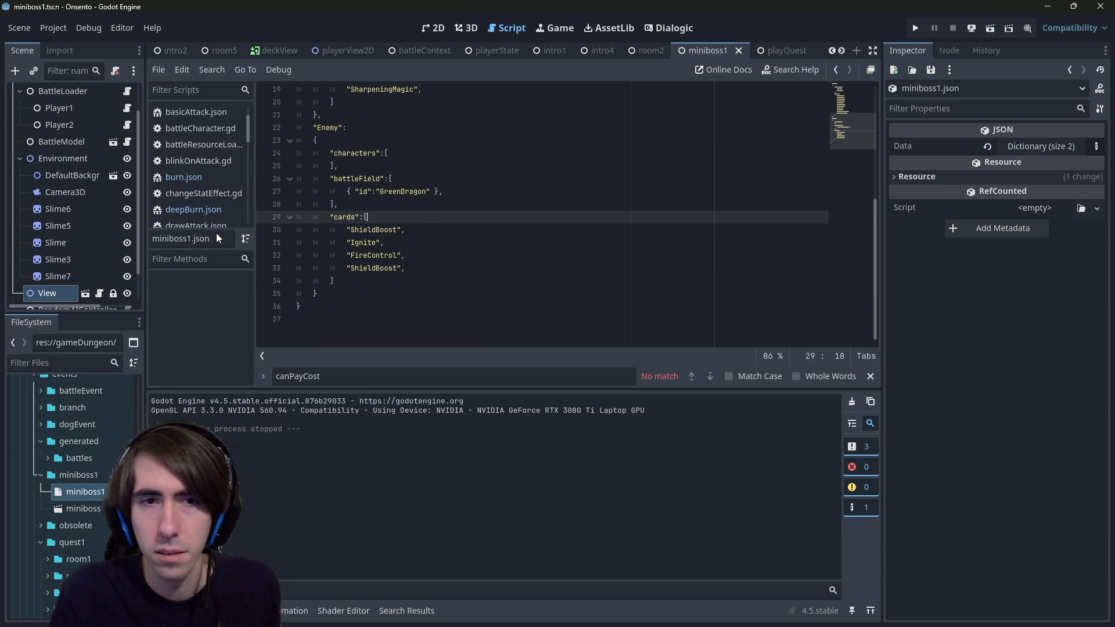
pyautogui.press('BackSpace')
pyautogui.press('BackSpace')
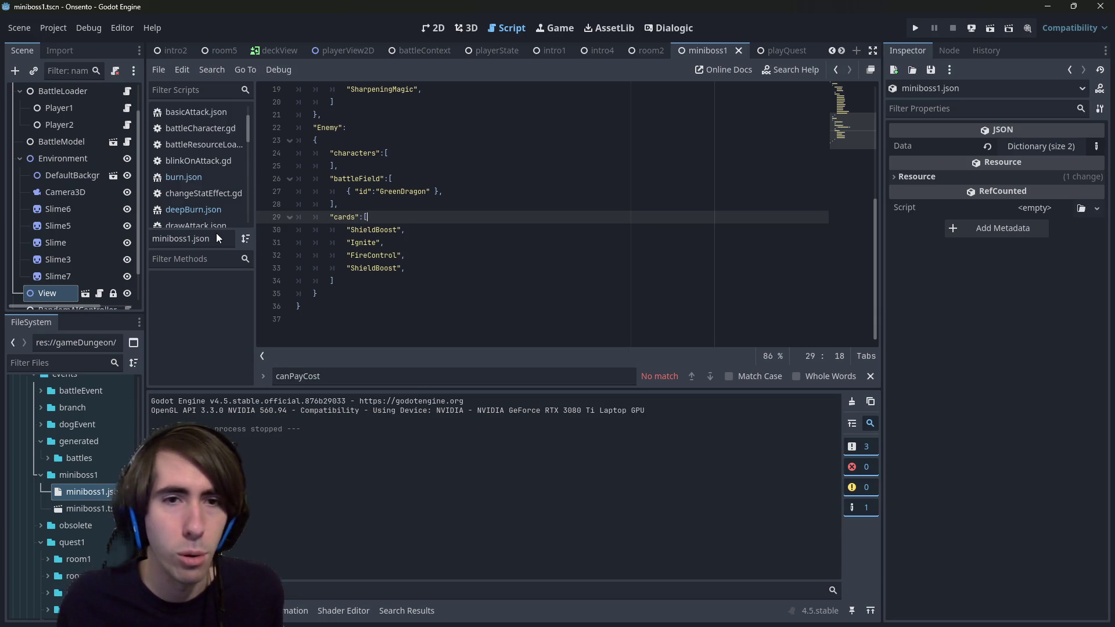
pyautogui.doubleClick(365, 230)
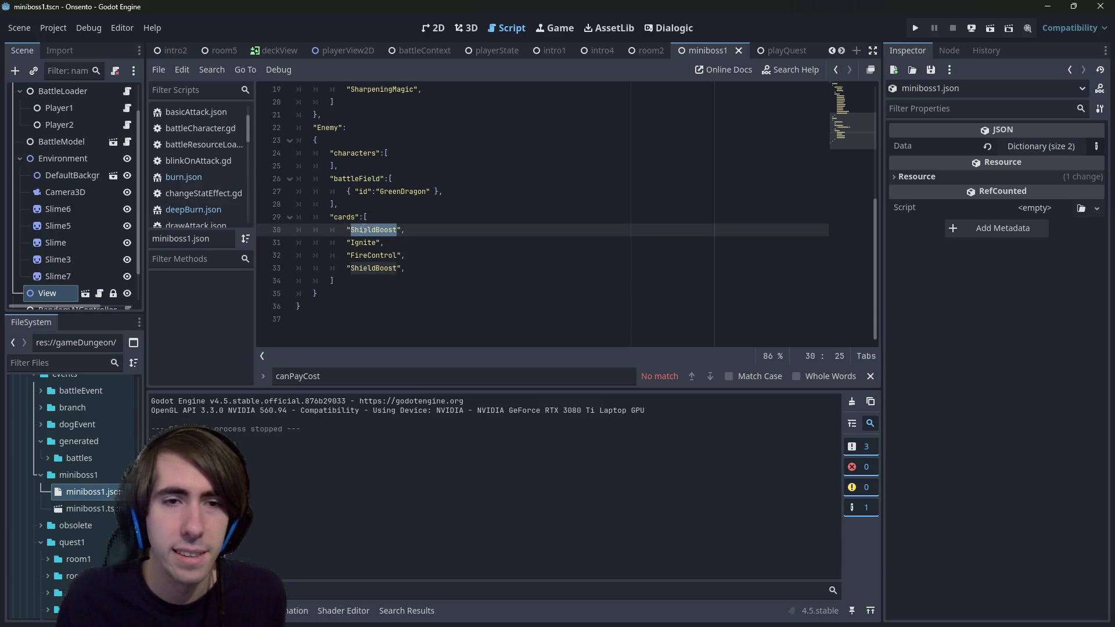
pyautogui.moveTo(432, 256); pyautogui.dragTo(232, 252)
pyautogui.moveTo(385, 242)
pyautogui.mouseDown()
pyautogui.moveTo(291, 230)
pyautogui.moveTo(253, 242)
pyautogui.mouseUp()
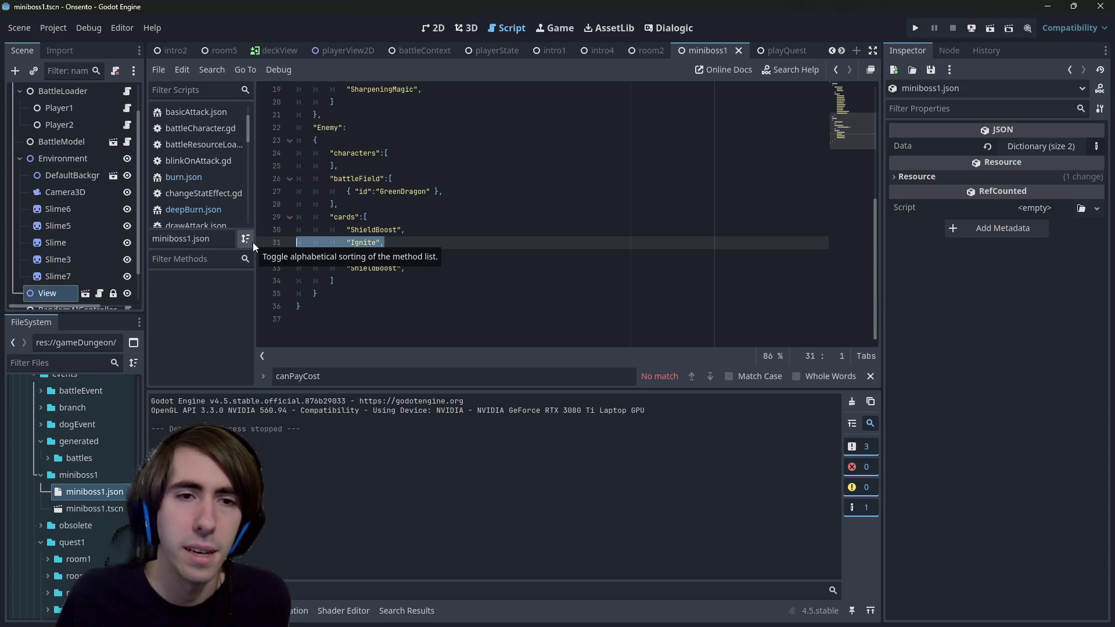
# Step: Find greenDragon.json in the FileSystem dock and open it
pyautogui.scroll(-5, 73, 494)
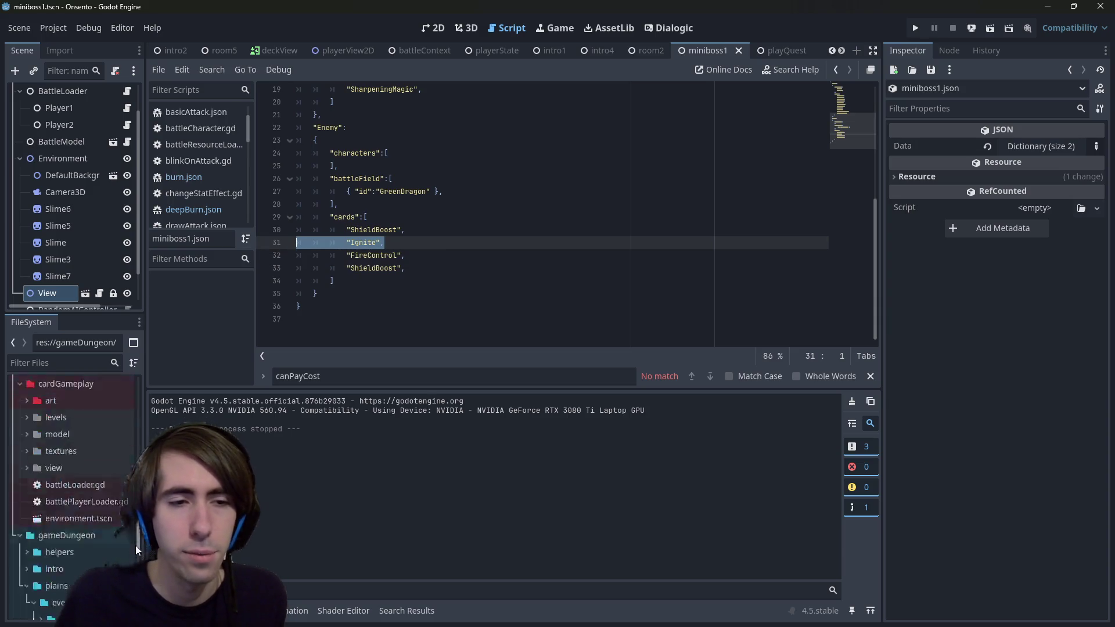
pyautogui.scroll(-10, 120, 464)
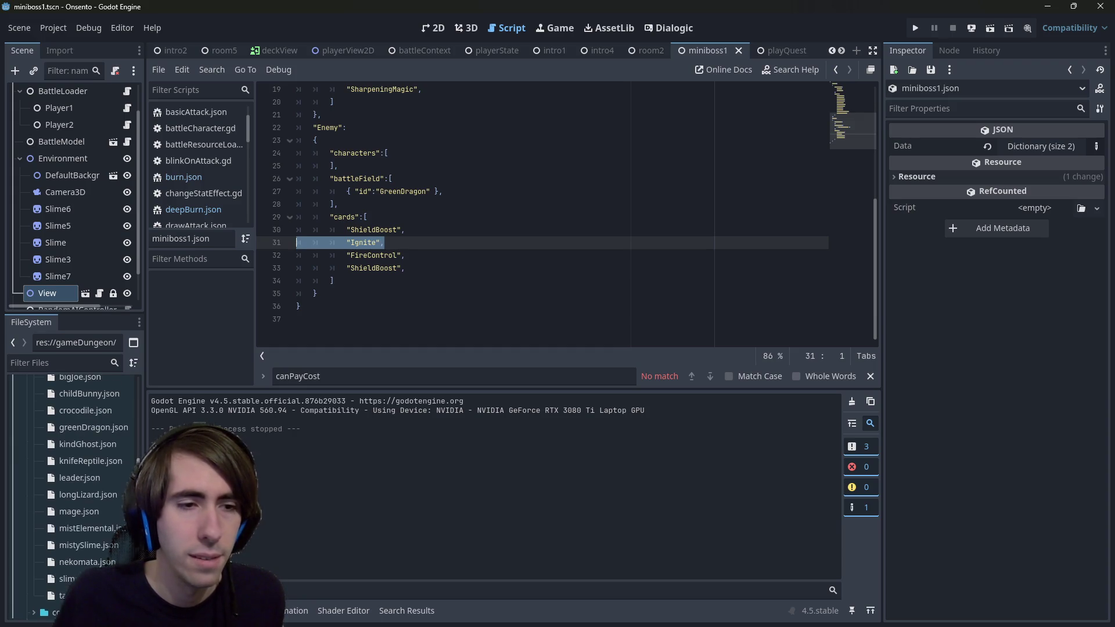
pyautogui.scroll(15, 121, 465)
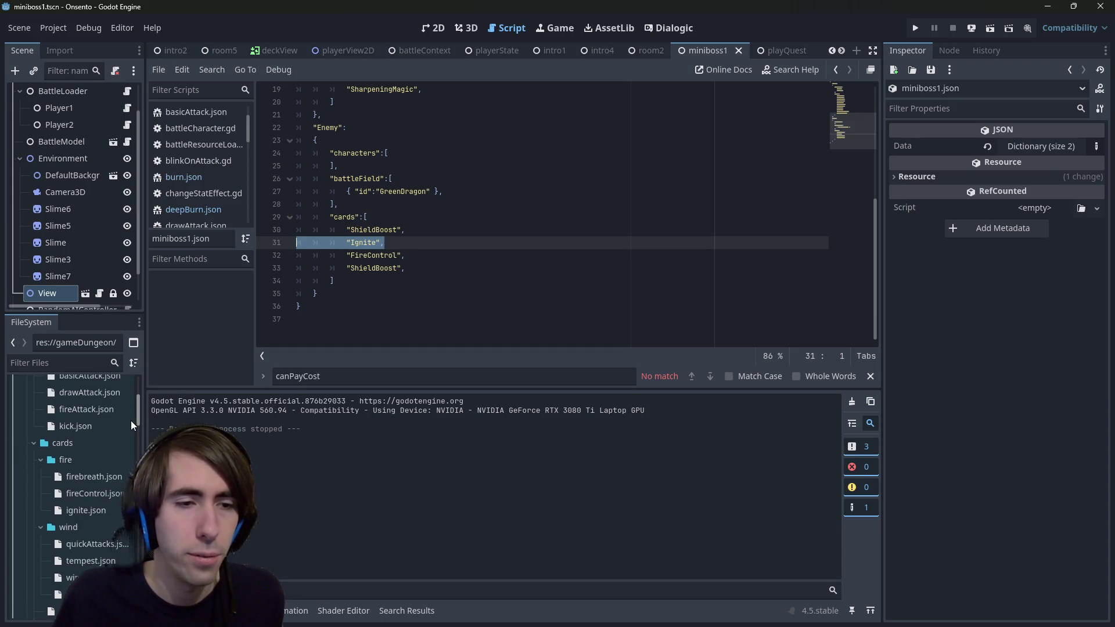
pyautogui.scroll(-10, 133, 411)
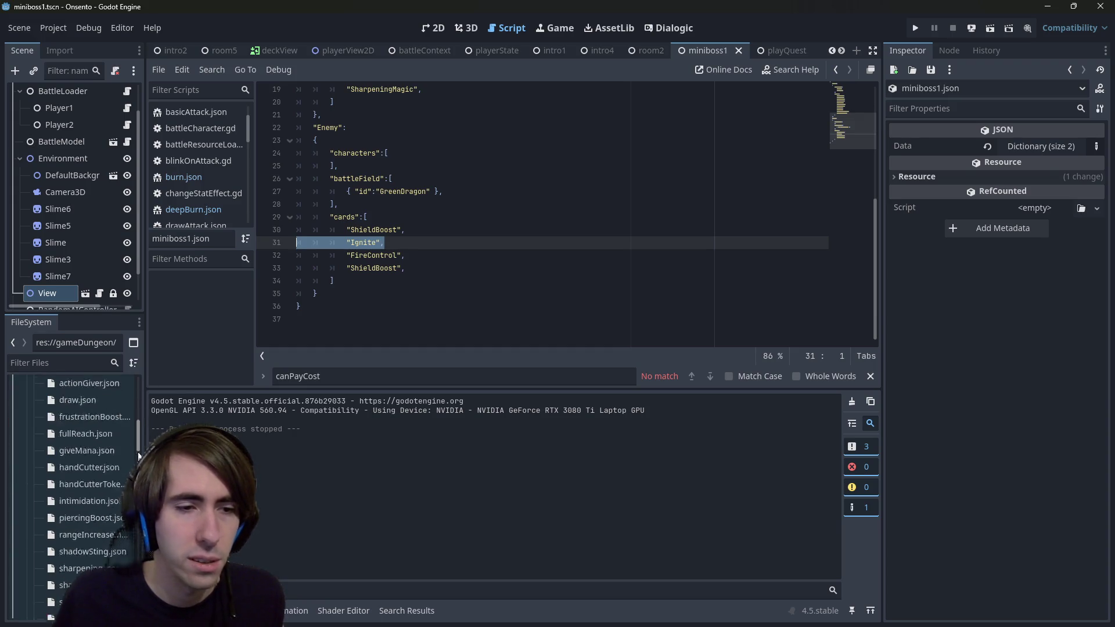
pyautogui.scroll(-10, 140, 528)
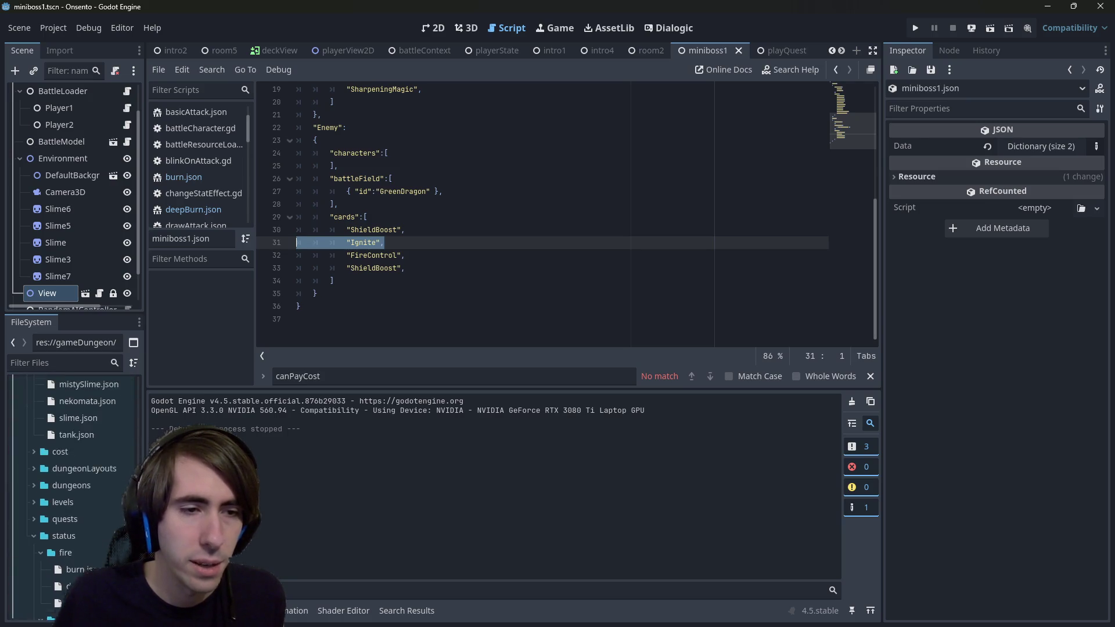
pyautogui.scroll(-3, 100, 510)
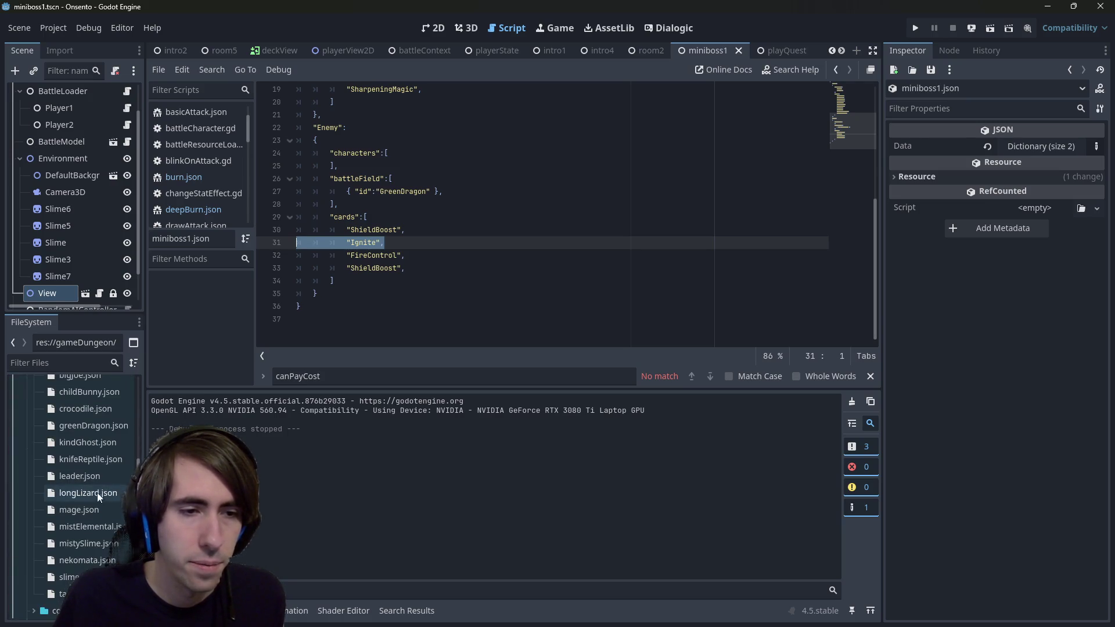
pyautogui.doubleClick(93, 425)
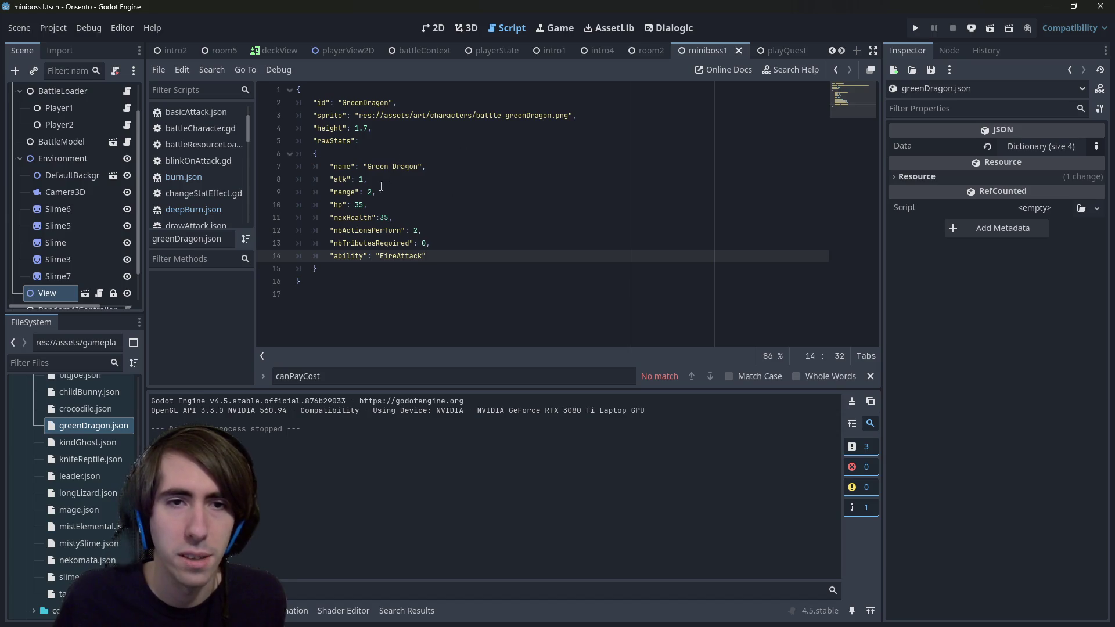
# Step: Change the GreenDragon's atk value from 1 to 3 in greenDragon.json
pyautogui.click(361, 180)
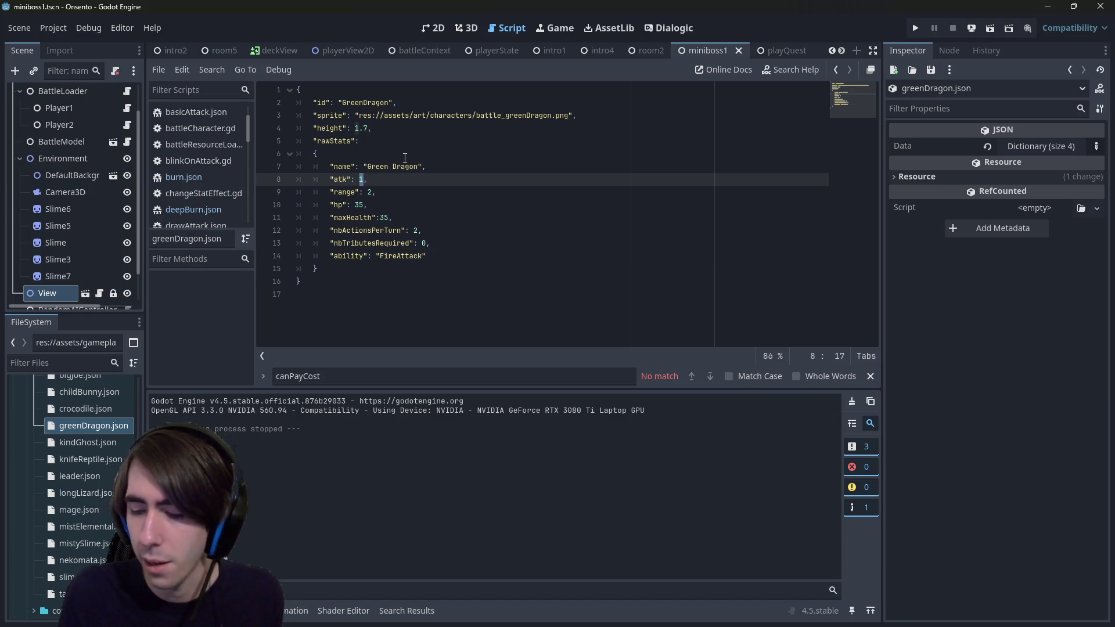
pyautogui.hotkey('ctrl', 'End')
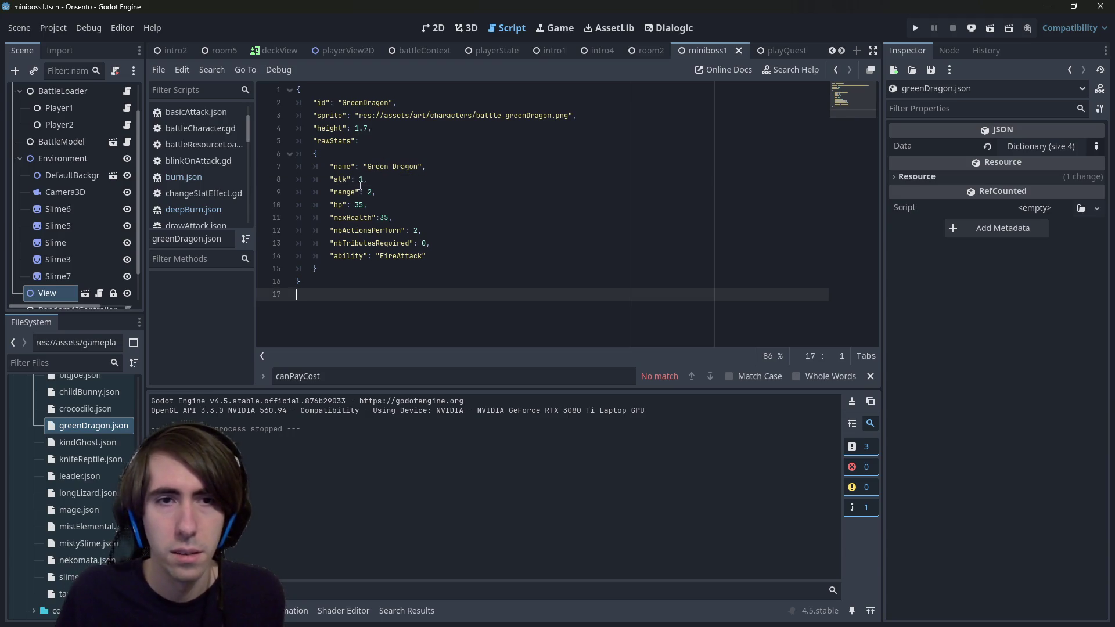
pyautogui.click(360, 180)
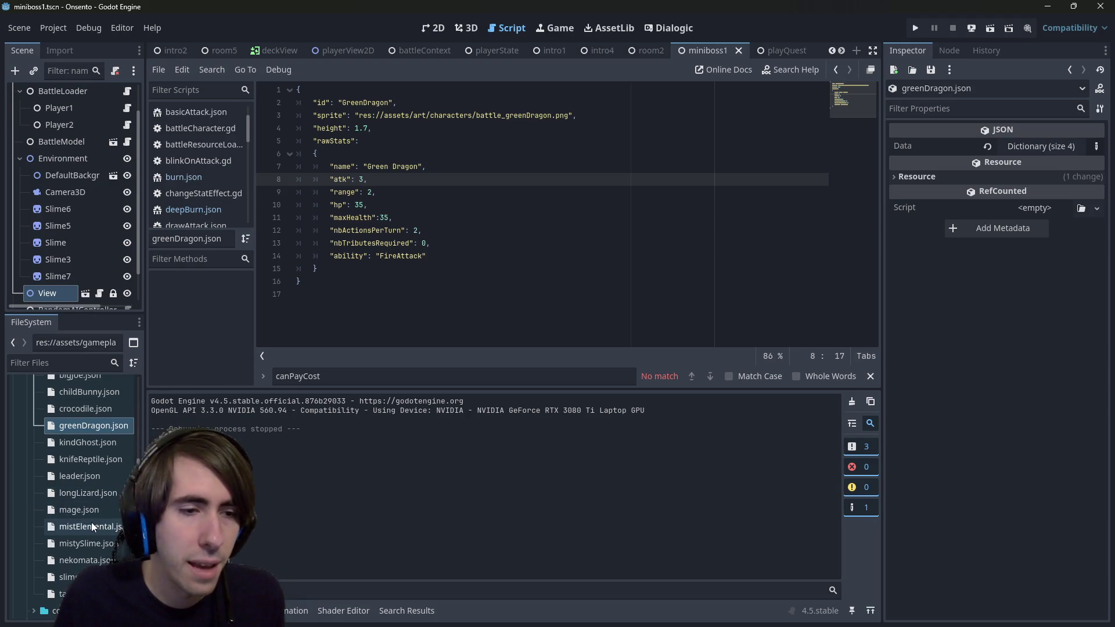
# Step: Locate ignite.json under cards/fire and open it in the script editor
pyautogui.scroll(10, 93, 476)
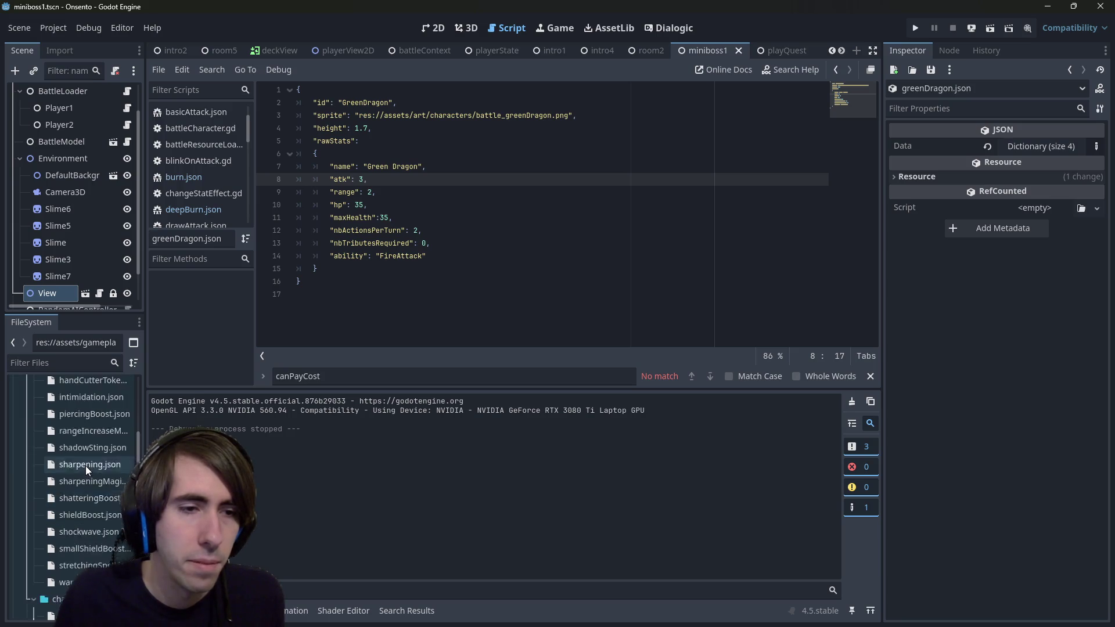
pyautogui.scroll(3, 92, 468)
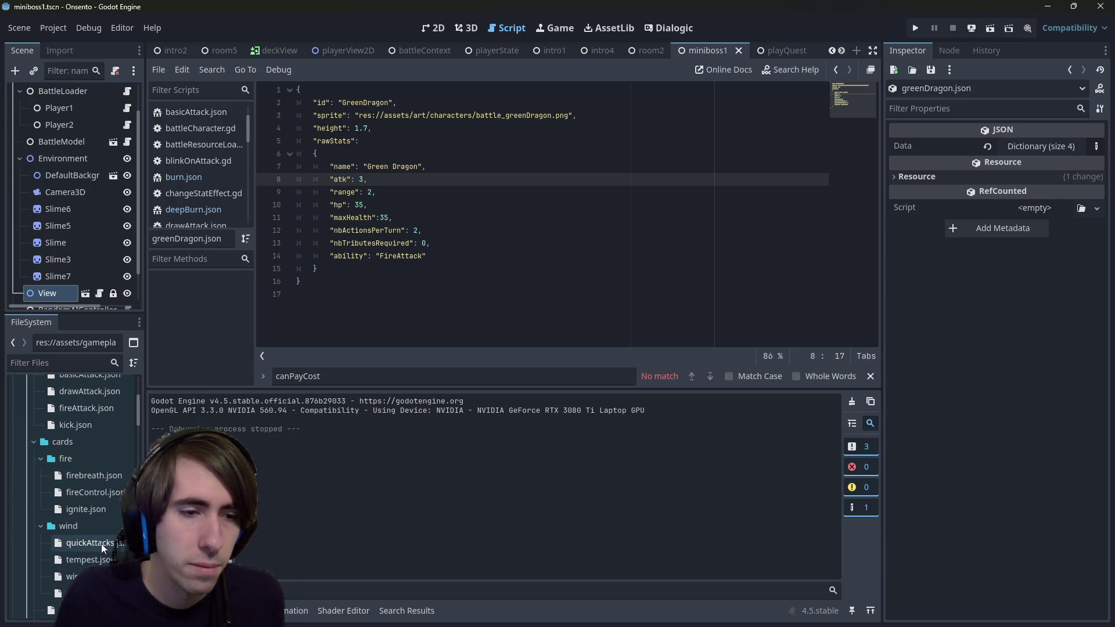
pyautogui.scroll(3, 97, 442)
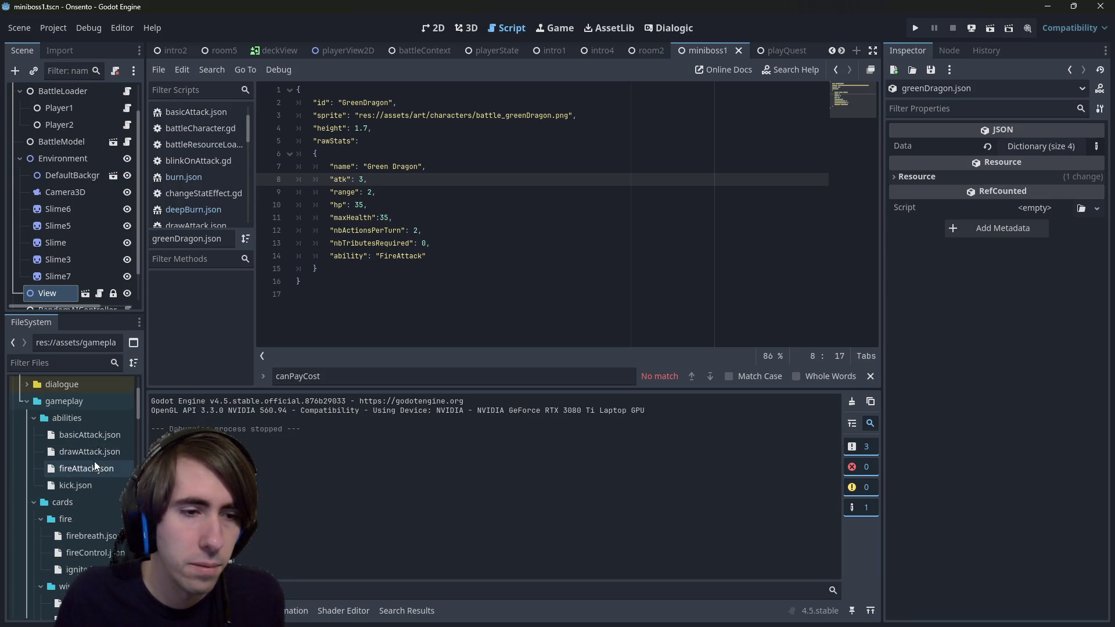
pyautogui.scroll(-5, 96, 466)
pyautogui.scroll(-3, 97, 467)
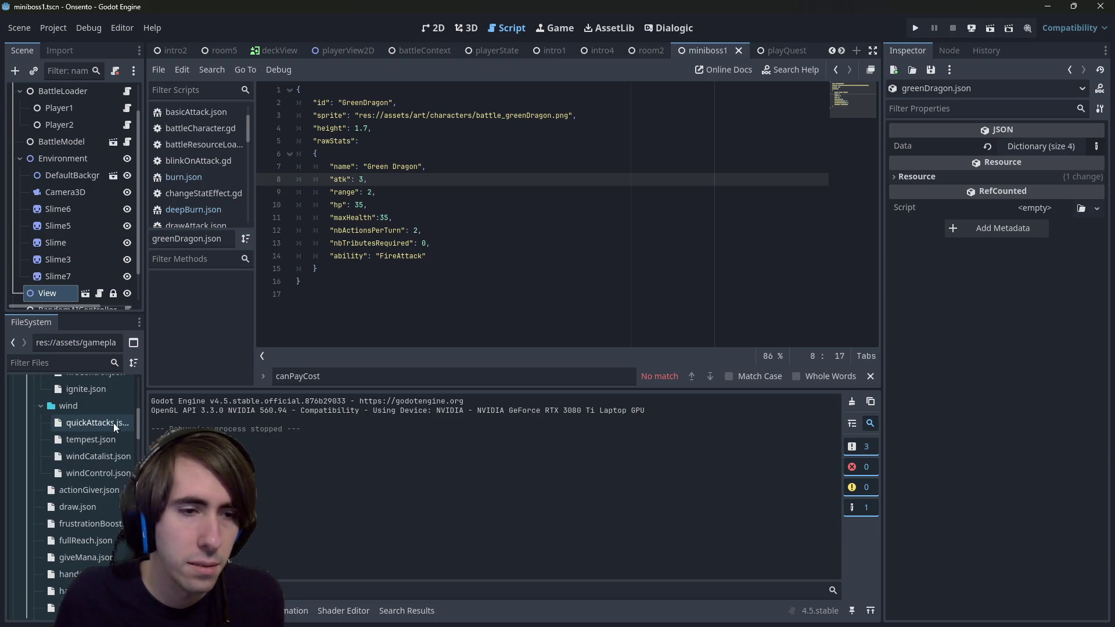
pyautogui.scroll(4, 107, 461)
pyautogui.doubleClick(95, 480)
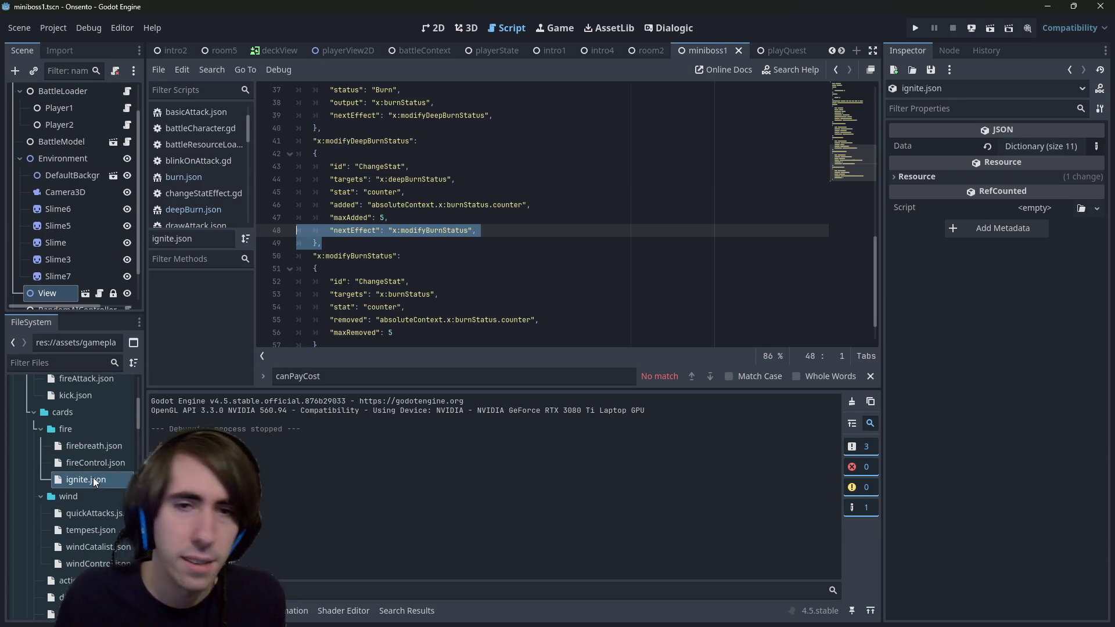
# Step: Set modifyDeepBurnStatus maxAdded and modifyBurnStatus maxRemoved to 10 in ignite.json, then run the game
pyautogui.click(383, 217)
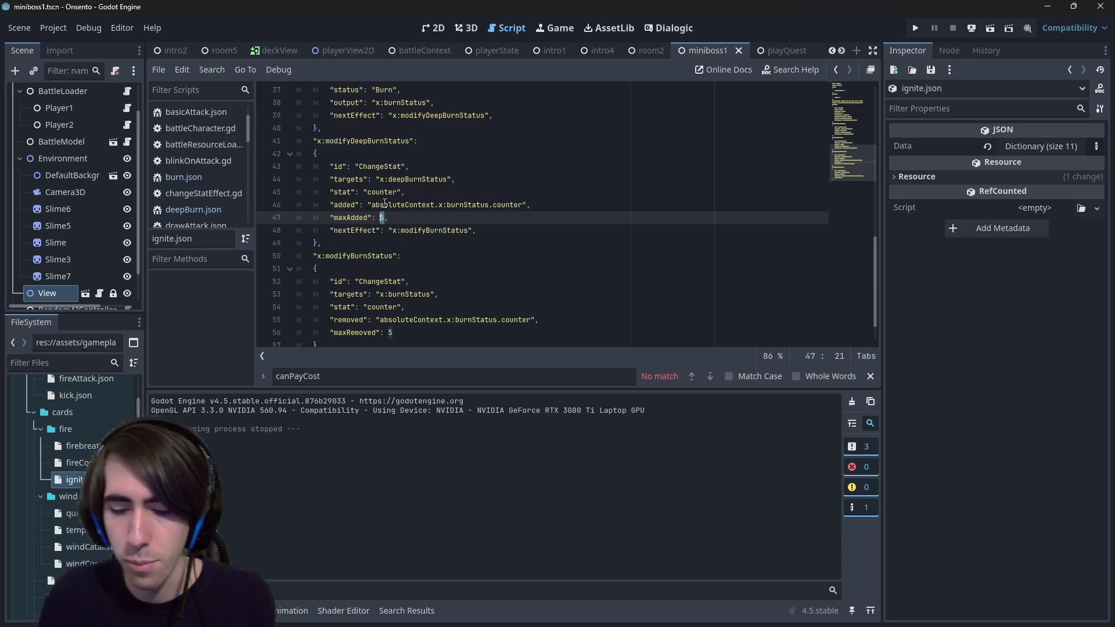
pyautogui.click(421, 331)
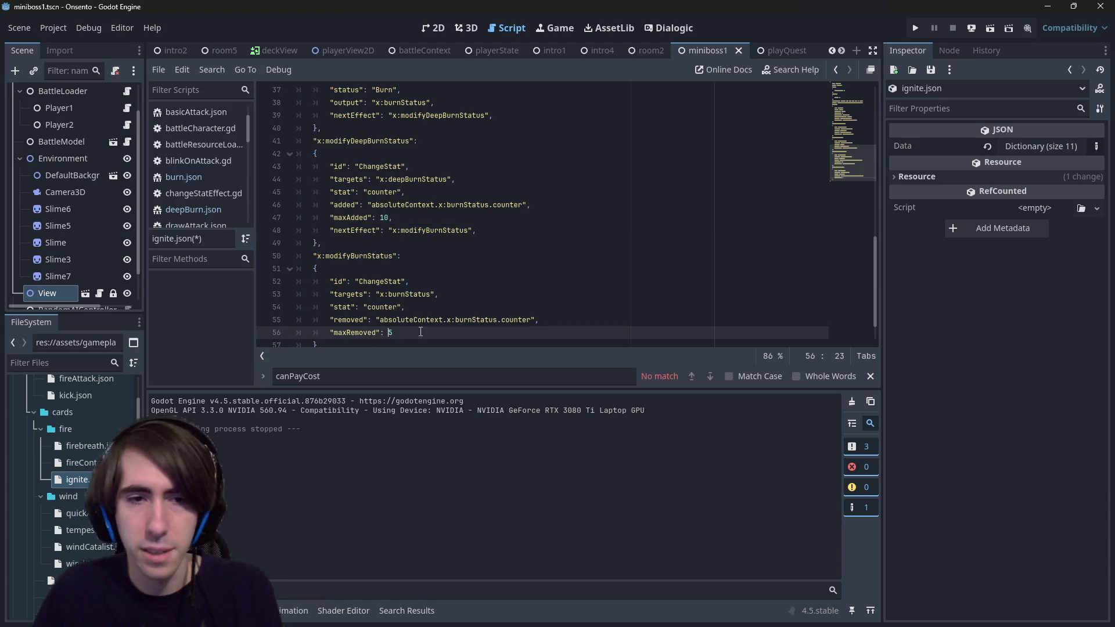
pyautogui.press('F5')
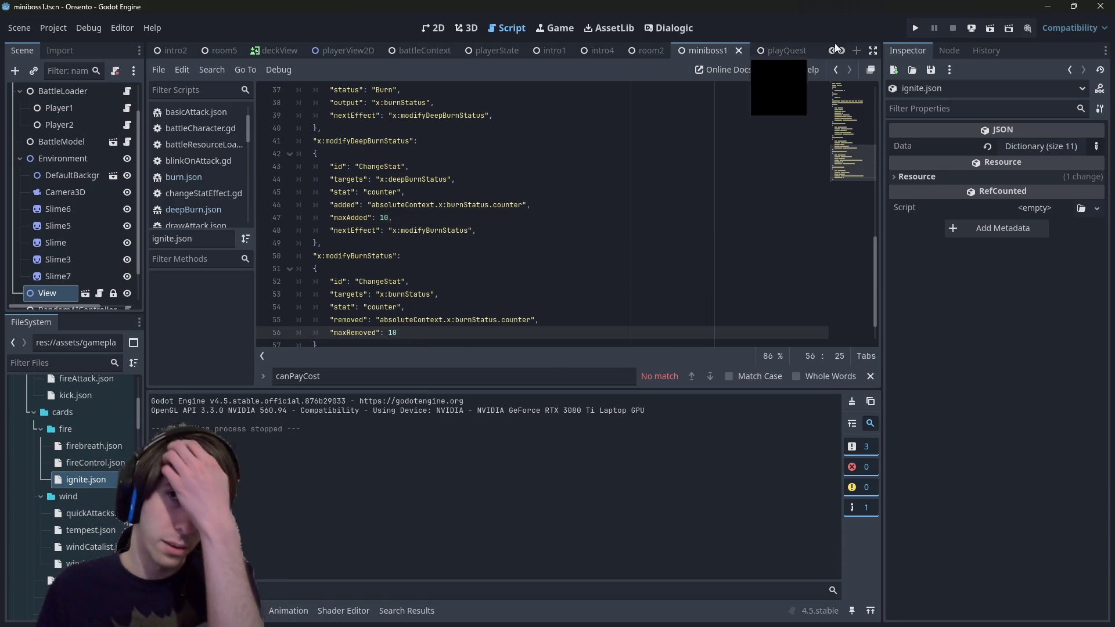